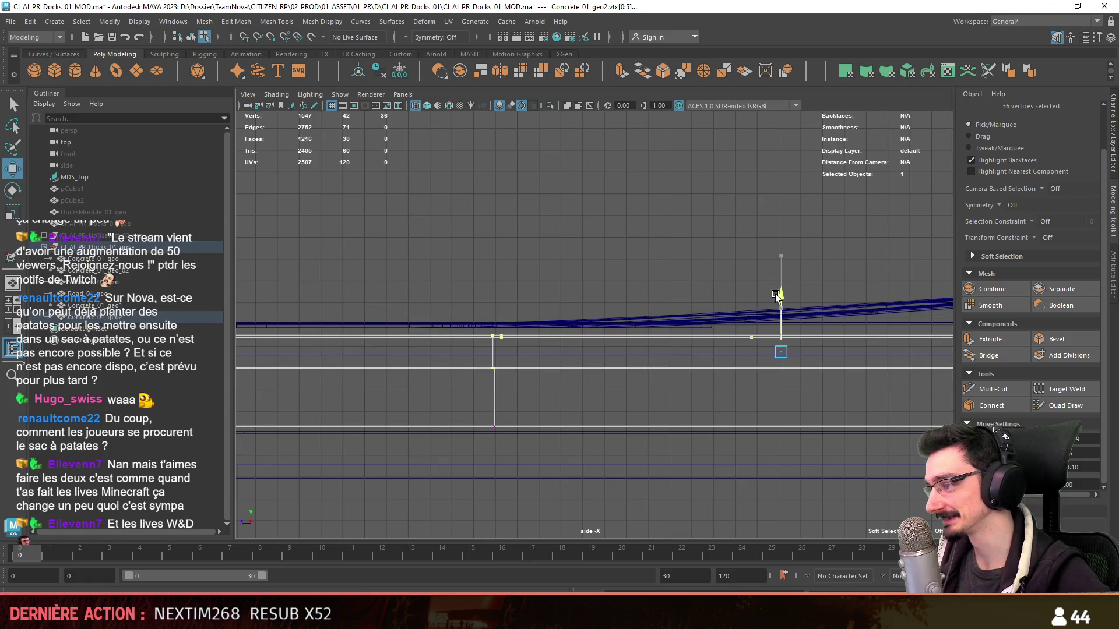
scroll(775, 281, "up", 1)
- Lower the selected quay vertices slightly in Y and return to the perspective view in object mode
left_click_drag(805, 281, 803, 290)
key("space")
key("space")
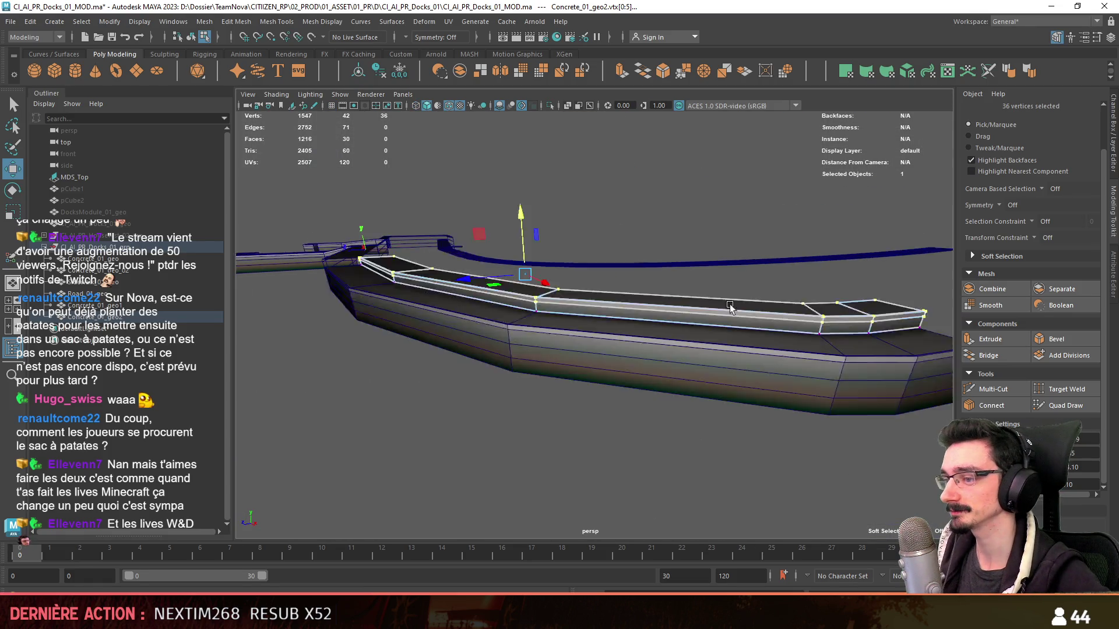
scroll(732, 350, "up", 5)
scroll(592, 345, "up", 3)
left_click_drag(594, 346, 681, 365, "alt")
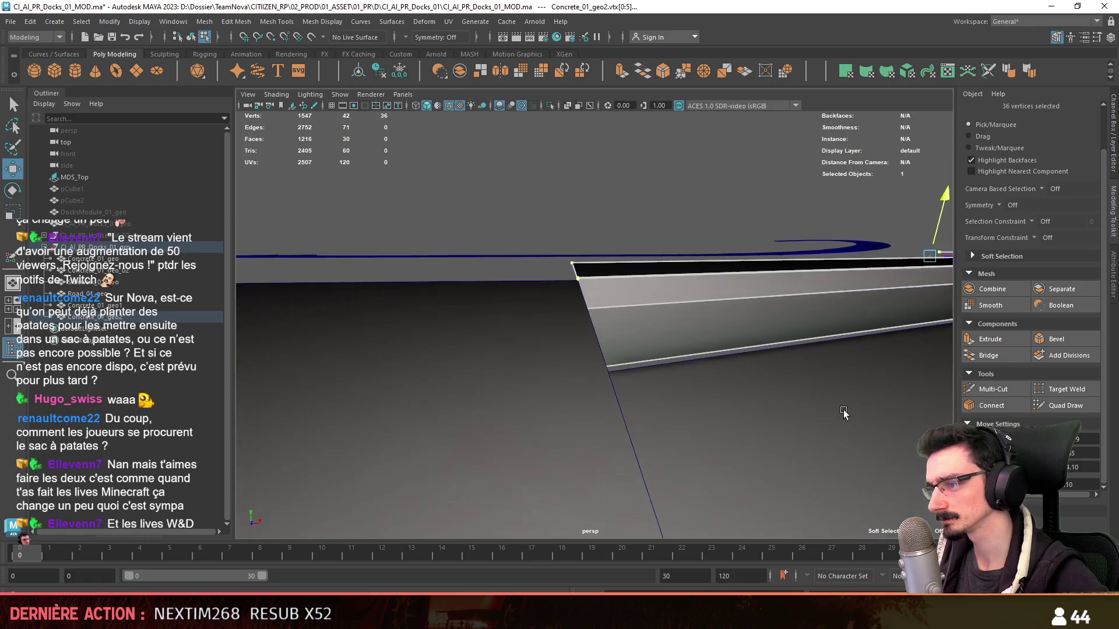
scroll(682, 364, "down", 5)
key("F8")
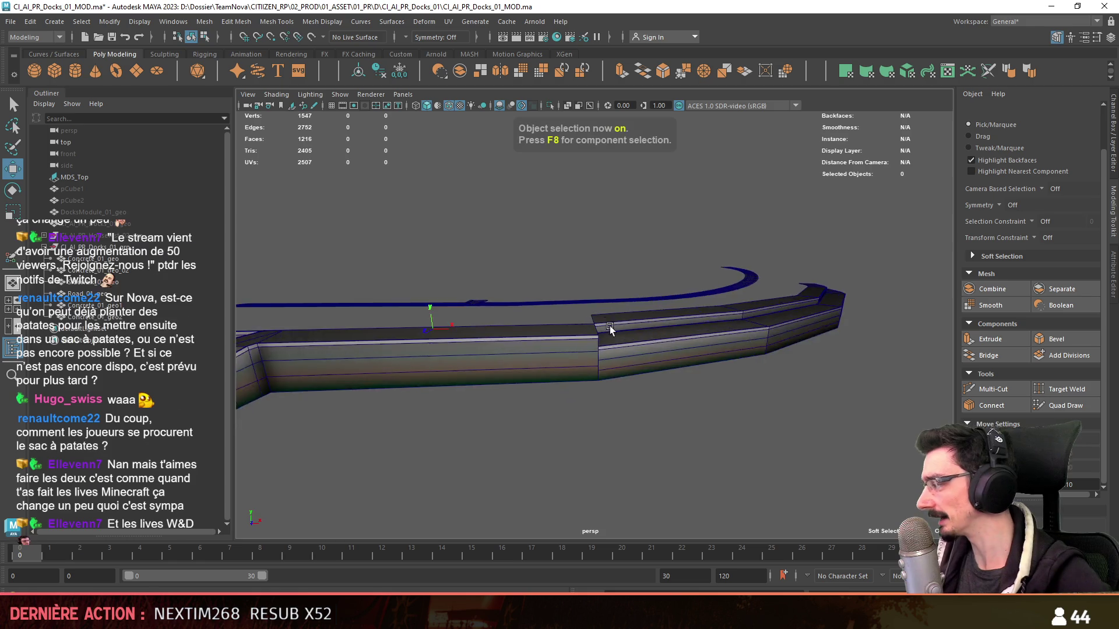
mouse_move(681, 365)
left_mouse_down("alt")
mouse_move(544, 391)
mouse_move(675, 343)
left_mouse_up("alt")
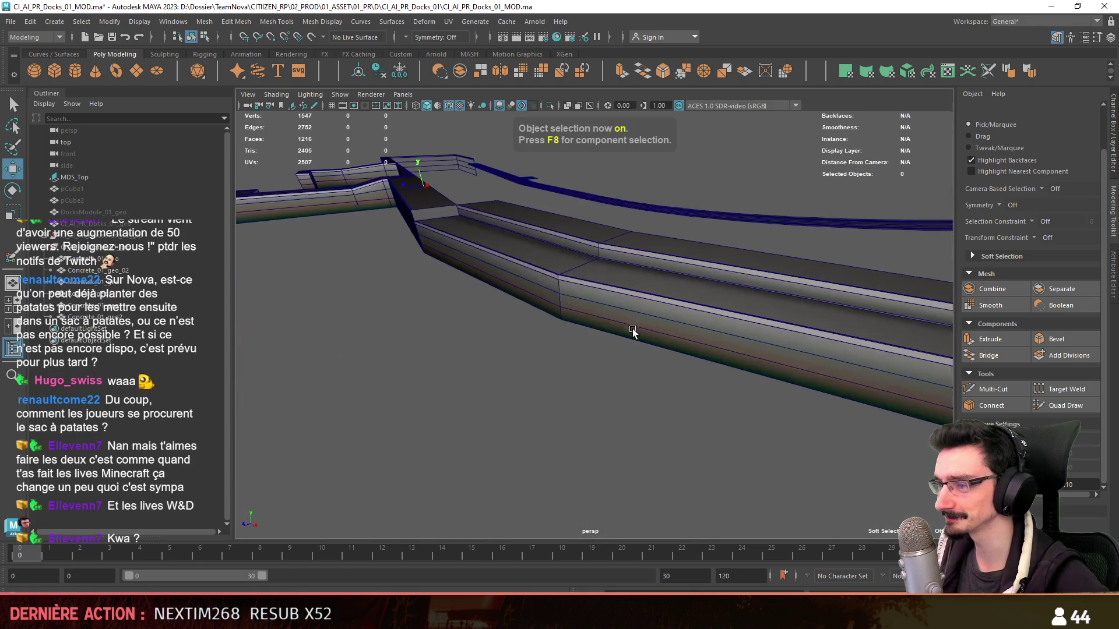
scroll(675, 343, "up", 5)
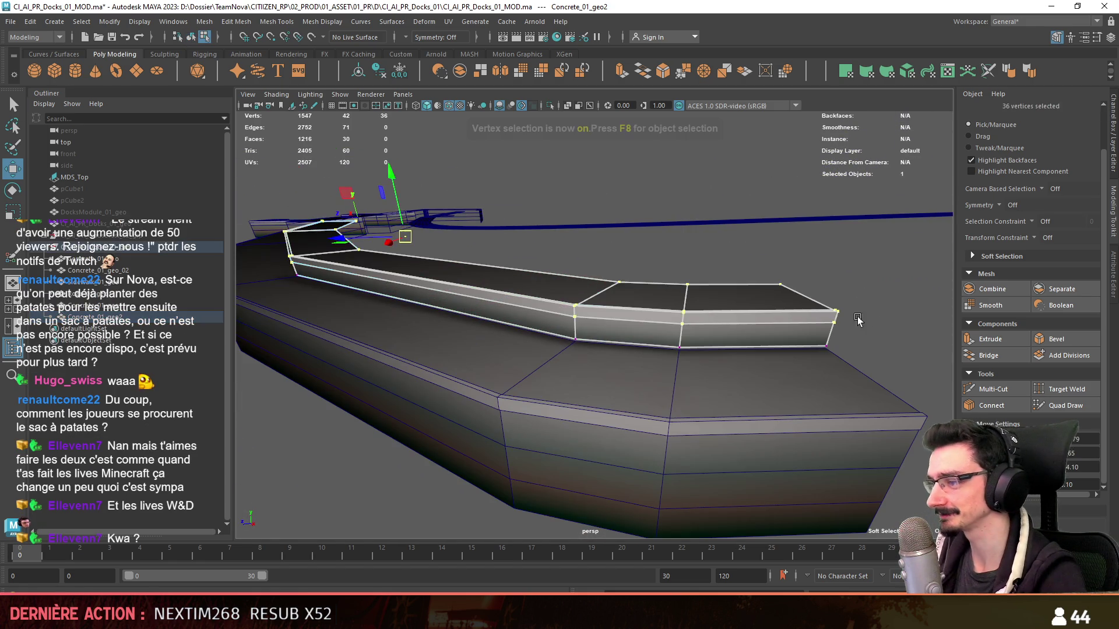
- Inspect the quay corner vertex and top edge loop from several angles around the walkway
key("F8")
left_click(816, 374)
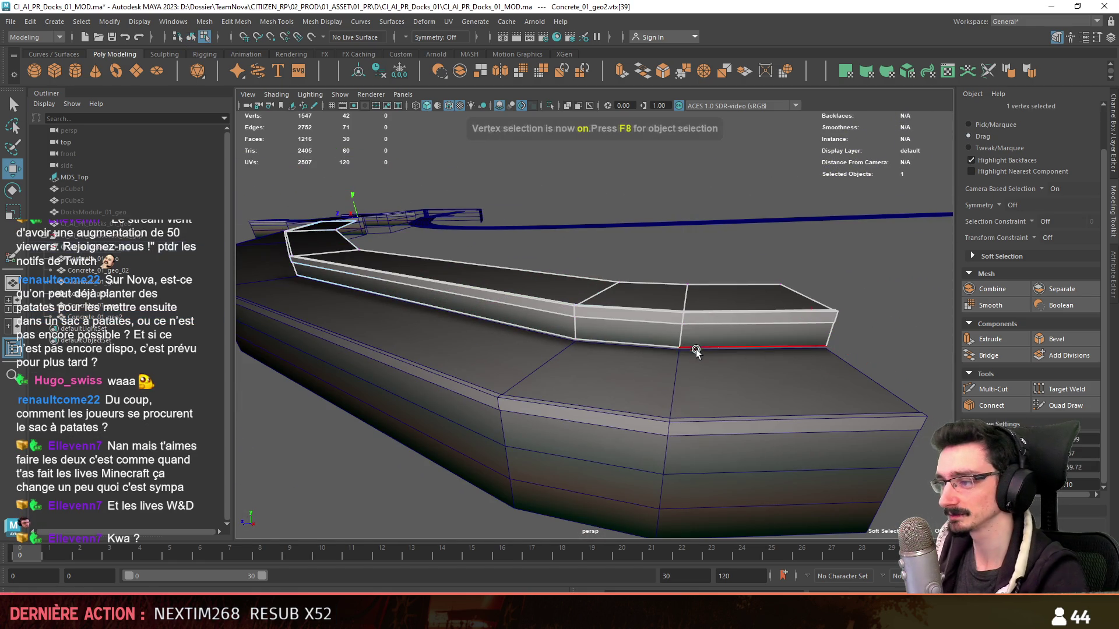
left_click_drag(516, 354, 610, 365, "alt")
double_click(644, 267)
left_click_drag(644, 268, 600, 318, "alt")
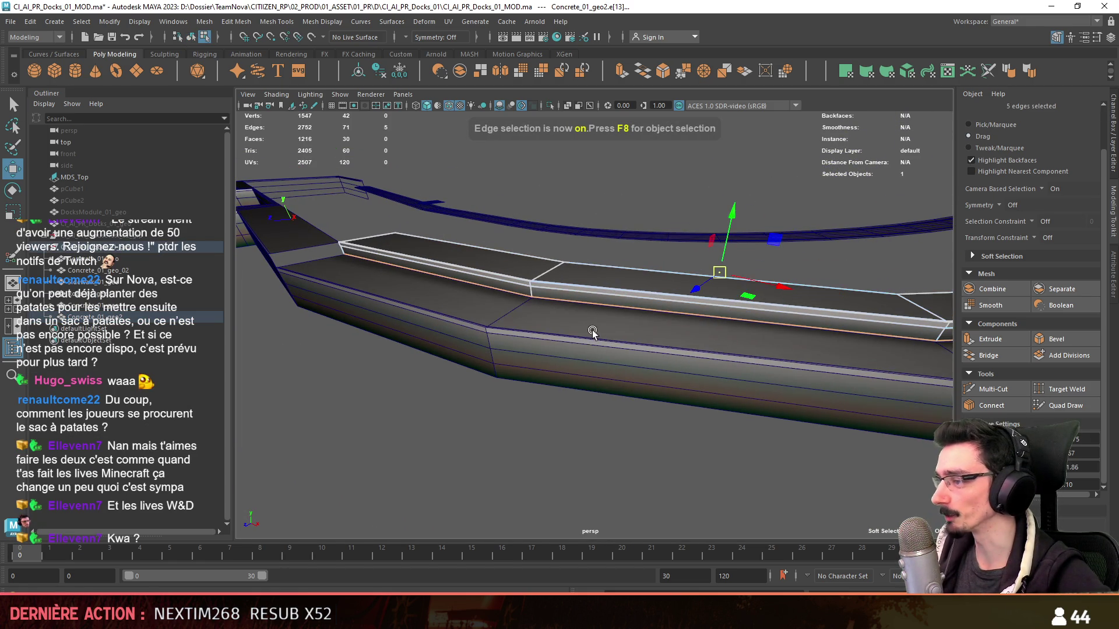
key("F8")
scroll(524, 437, "down", 3)
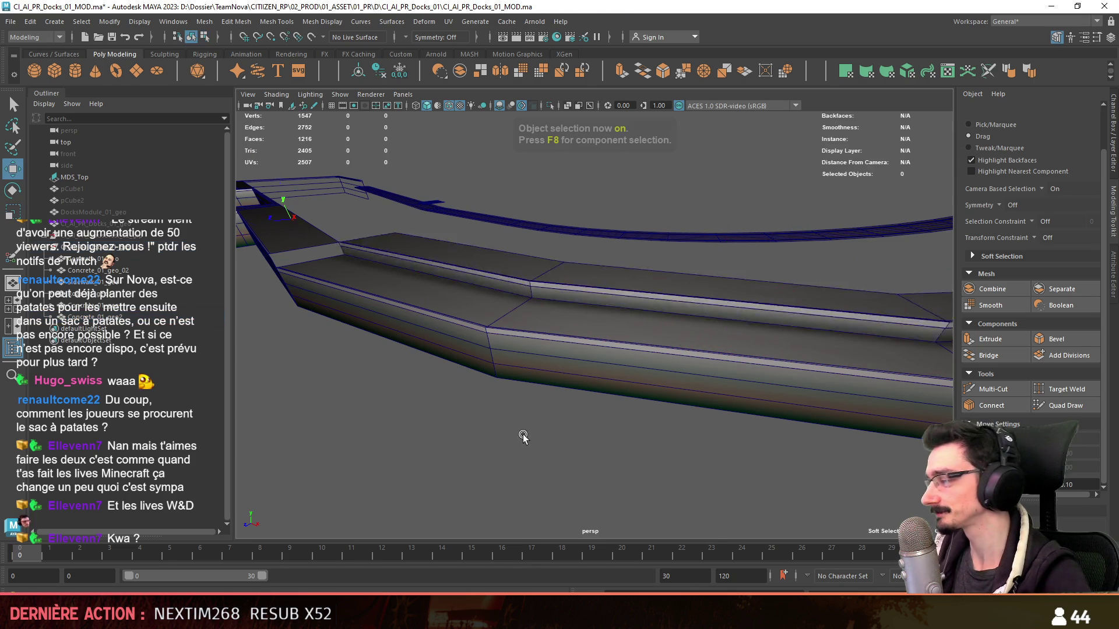
mouse_move(525, 437)
left_mouse_down("alt")
mouse_move(447, 341)
mouse_move(559, 367)
left_mouse_up("alt")
scroll(493, 370, "up", 3)
scroll(644, 357, "up", 3)
mouse_move(644, 357)
left_mouse_down("alt")
mouse_move(688, 370)
mouse_move(472, 392)
mouse_move(742, 357)
left_mouse_up("alt")
scroll(614, 360, "down", 3)
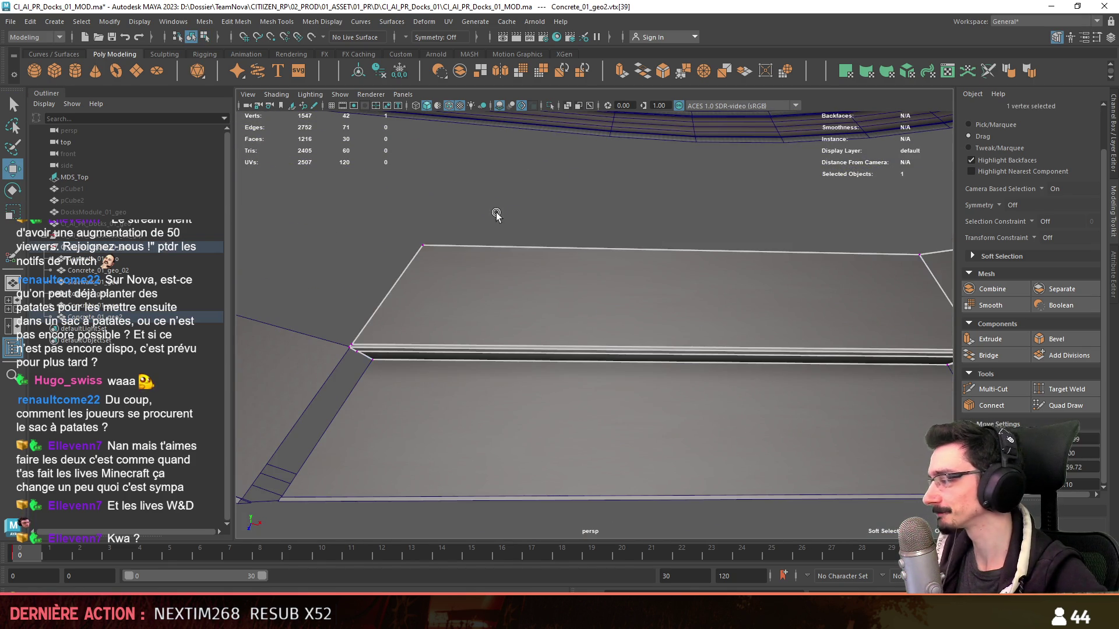
left_click_drag(497, 220, 604, 230, "alt")
key("F8")
key("F8")
mouse_move(733, 422)
left_mouse_down("alt")
mouse_move(489, 387)
mouse_move(573, 405)
mouse_move(886, 363)
left_mouse_up("alt")
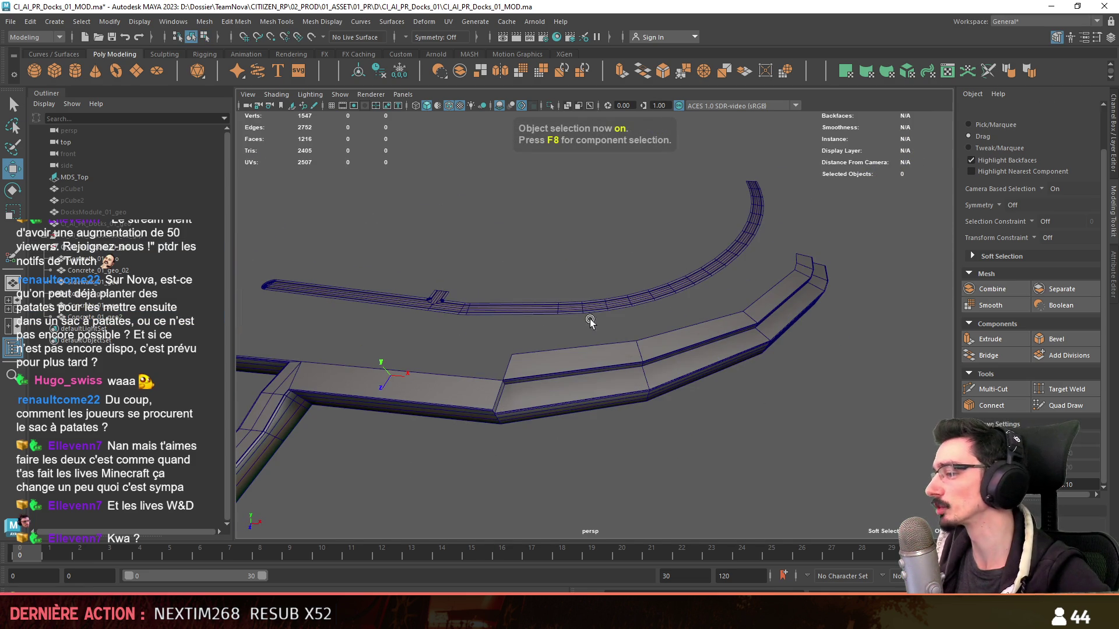
mouse_move(616, 379)
left_mouse_down("alt")
mouse_move(654, 324)
mouse_move(669, 379)
mouse_move(612, 350)
left_mouse_up("alt")
- Turn off Wireframe on Shaded, frame a single walkway piece for a shaded check, then deselect it
left_click(458, 105)
mouse_move(742, 318)
left_mouse_down("alt")
mouse_move(541, 341)
mouse_move(680, 337)
mouse_move(424, 353)
left_mouse_up("alt")
left_click(424, 352)
mouse_move(575, 337)
left_mouse_down("alt")
mouse_move(625, 350)
mouse_move(609, 341)
left_mouse_up("alt")
left_click(632, 313, "shift")
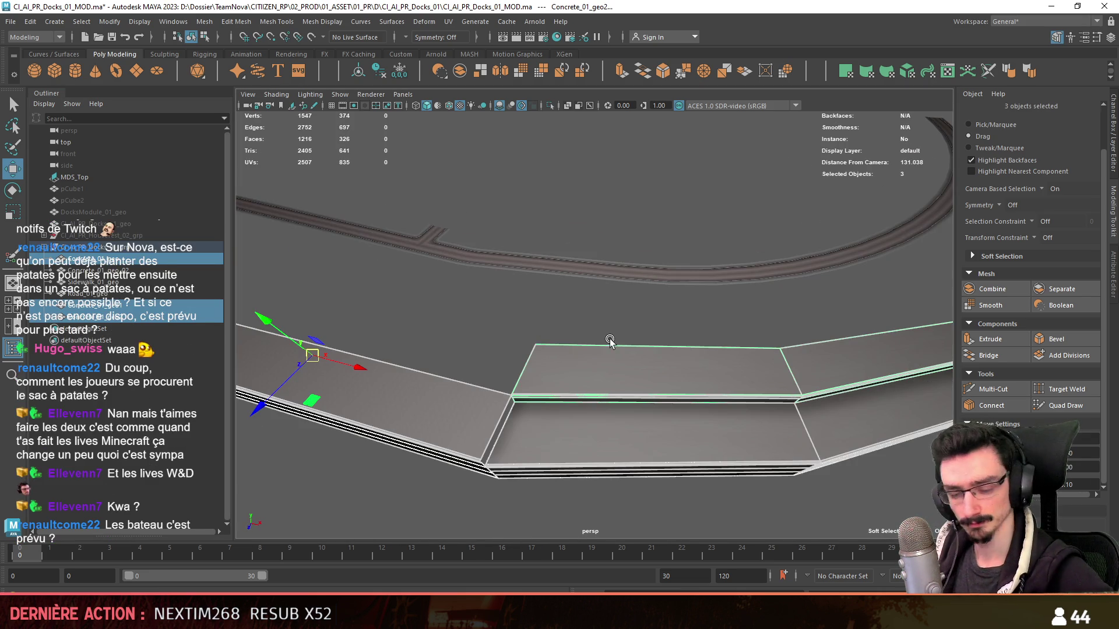
left_click(96, 306)
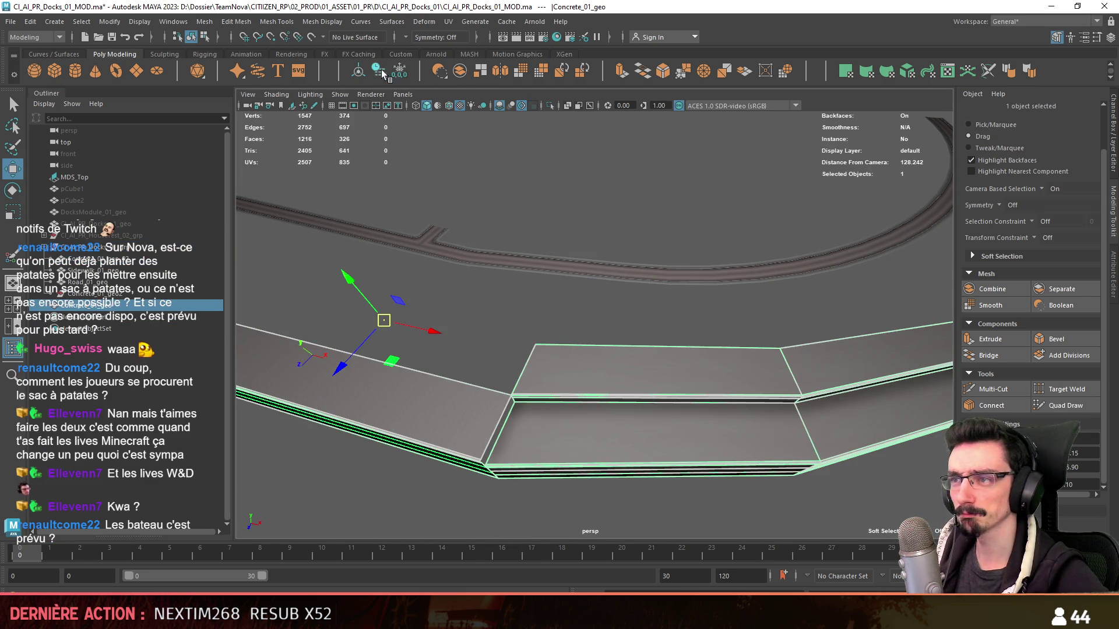
left_click(98, 284)
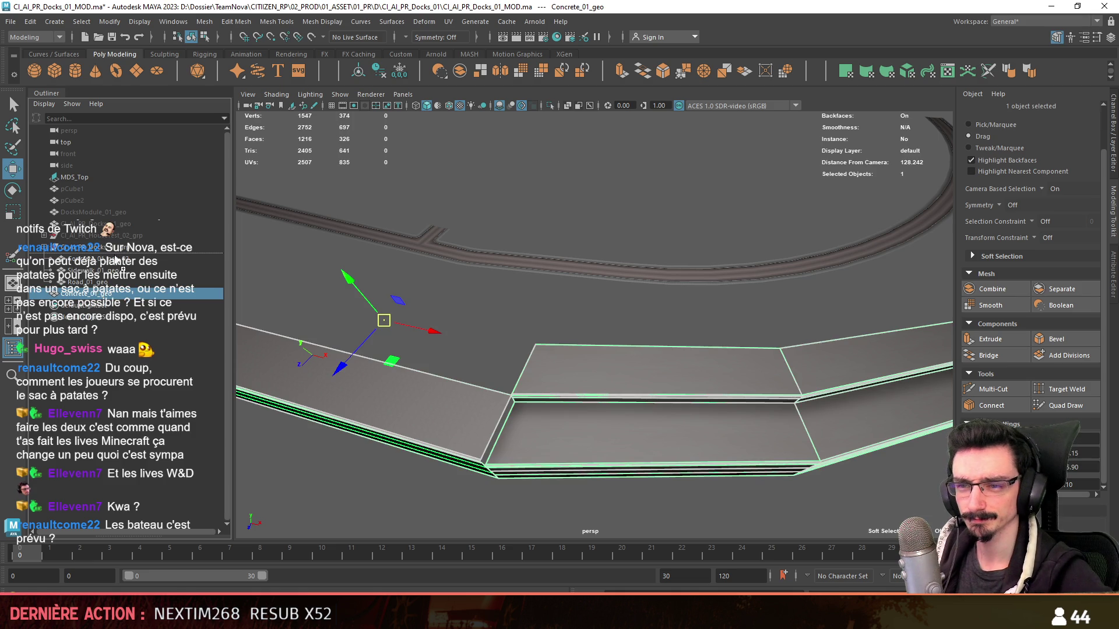
key("f")
scroll(531, 334, "up", 5)
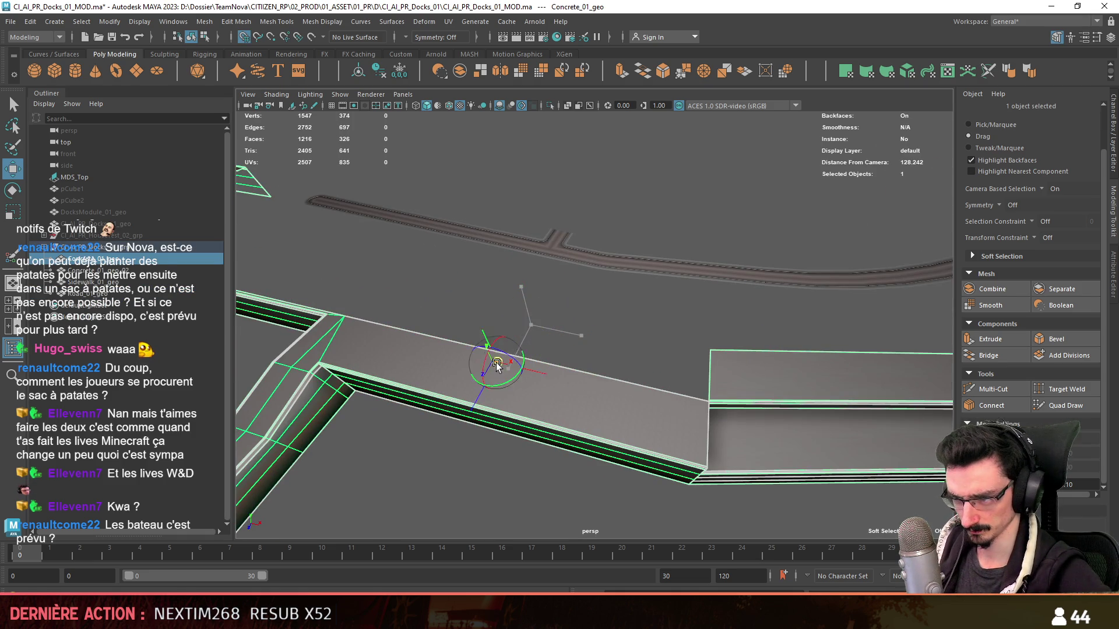
left_click(518, 353)
scroll(568, 337, "down", 5)
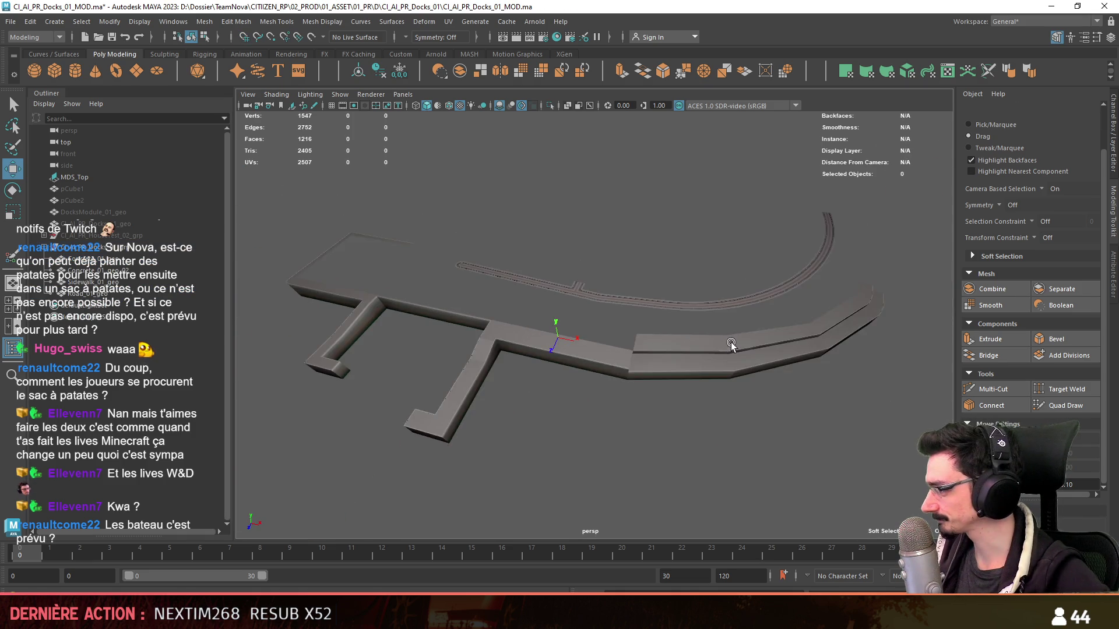
mouse_move(499, 297)
left_mouse_down("alt")
mouse_move(533, 332)
mouse_move(539, 322)
mouse_move(483, 284)
left_mouse_up("alt")
- Switch to Unity, frame the boat in the Scene view and orbit around behind it
key("alt+Tab")
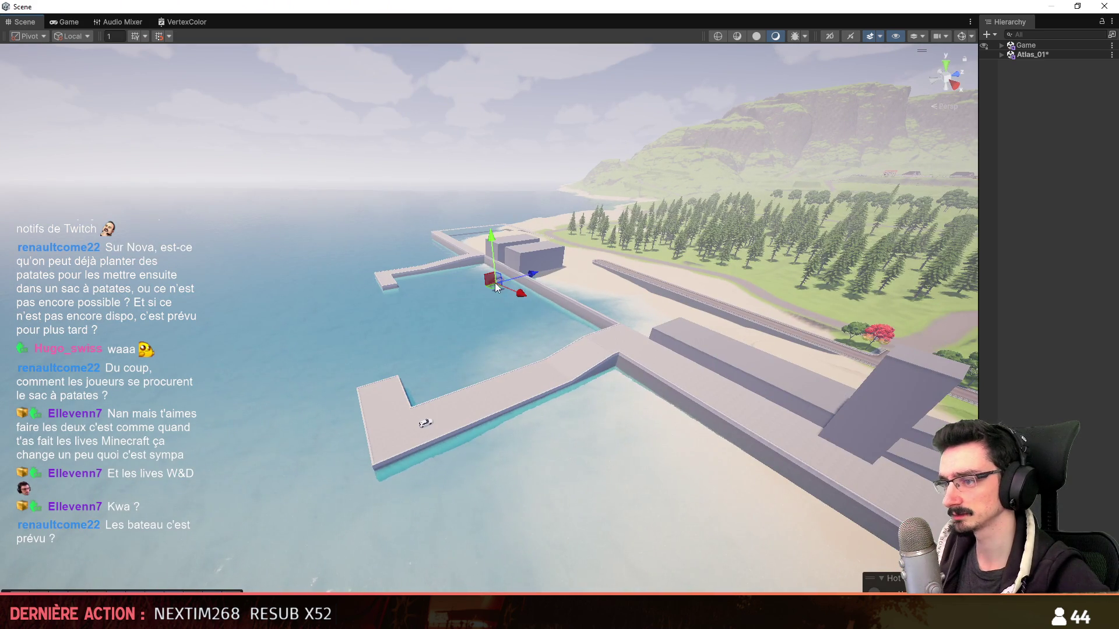
left_click(492, 282)
key("f")
left_click_drag(362, 229, 658, 338, "alt")
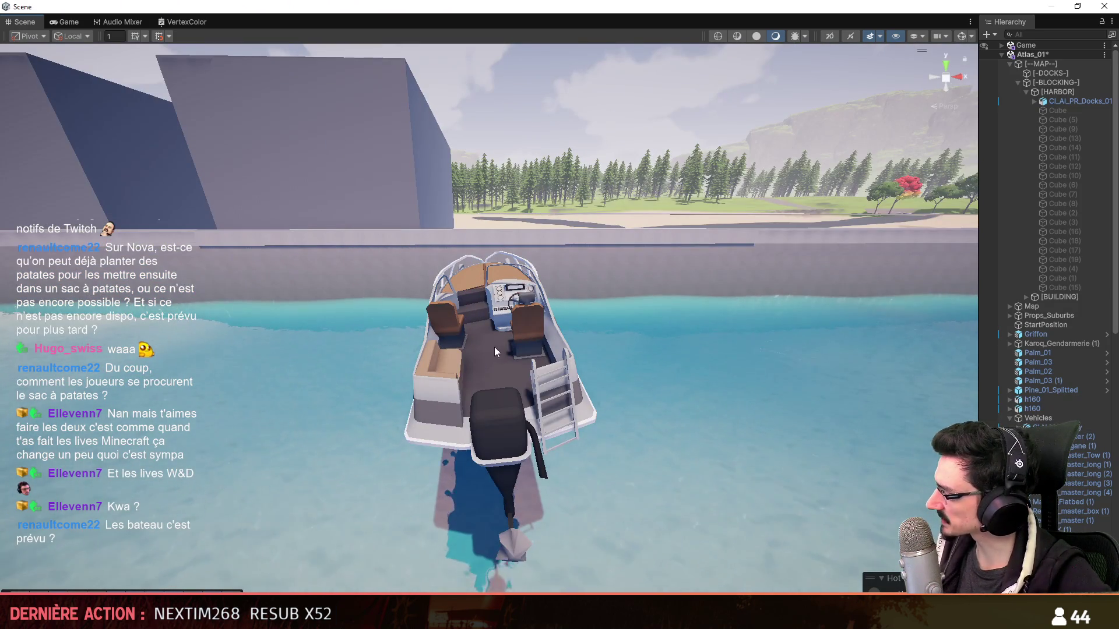
scroll(492, 347, "up", 2)
right_click_drag(492, 348, 590, 393)
scroll(585, 388, "down", 2)
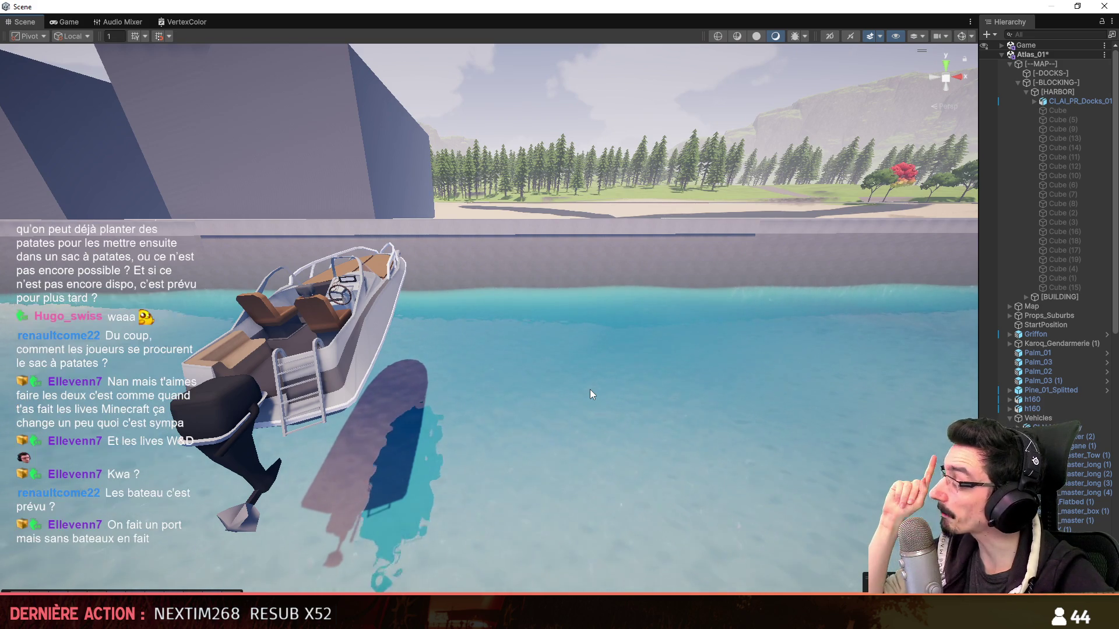
scroll(590, 393, "up", 2)
- Fly up over the harbour layout, then return to the Maya docks model
right_click_drag(590, 393, 617, 437)
scroll(590, 393, "up", 1)
scroll(589, 393, "up", 2)
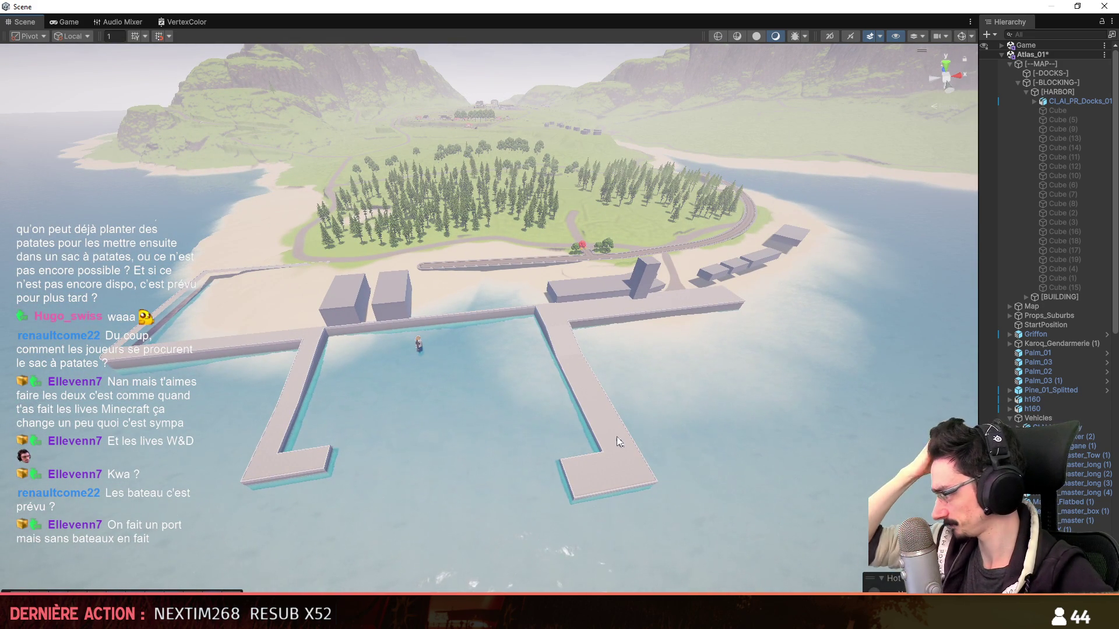
mouse_move(609, 408)
right_mouse_down()
mouse_move(649, 330)
mouse_move(788, 246)
right_mouse_up()
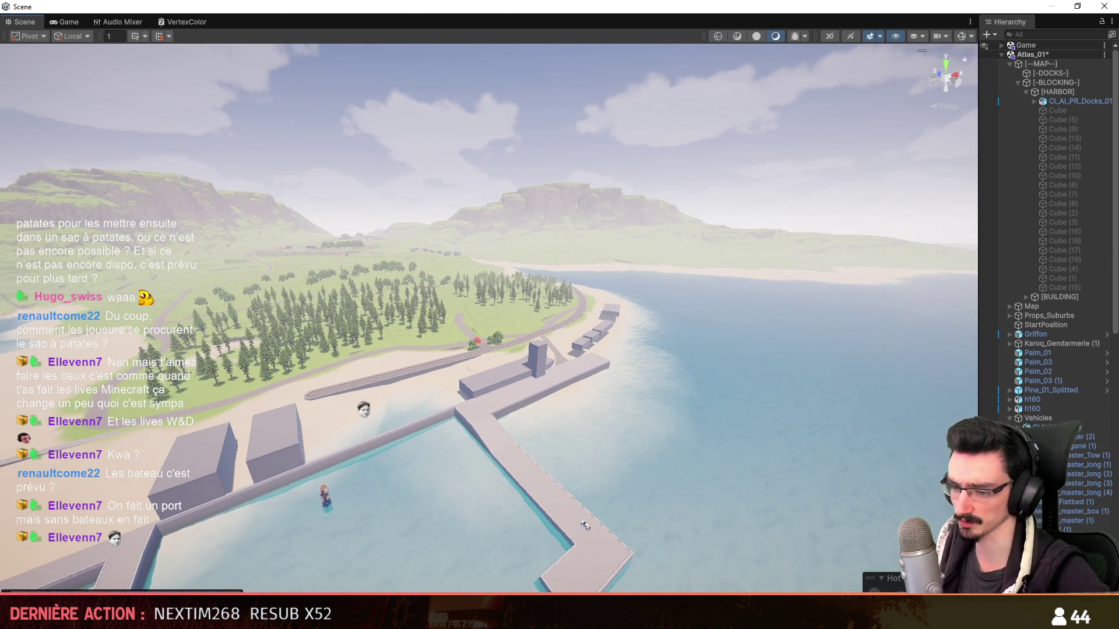
key("alt+Tab")
left_click_drag(691, 437, 506, 428, "alt")
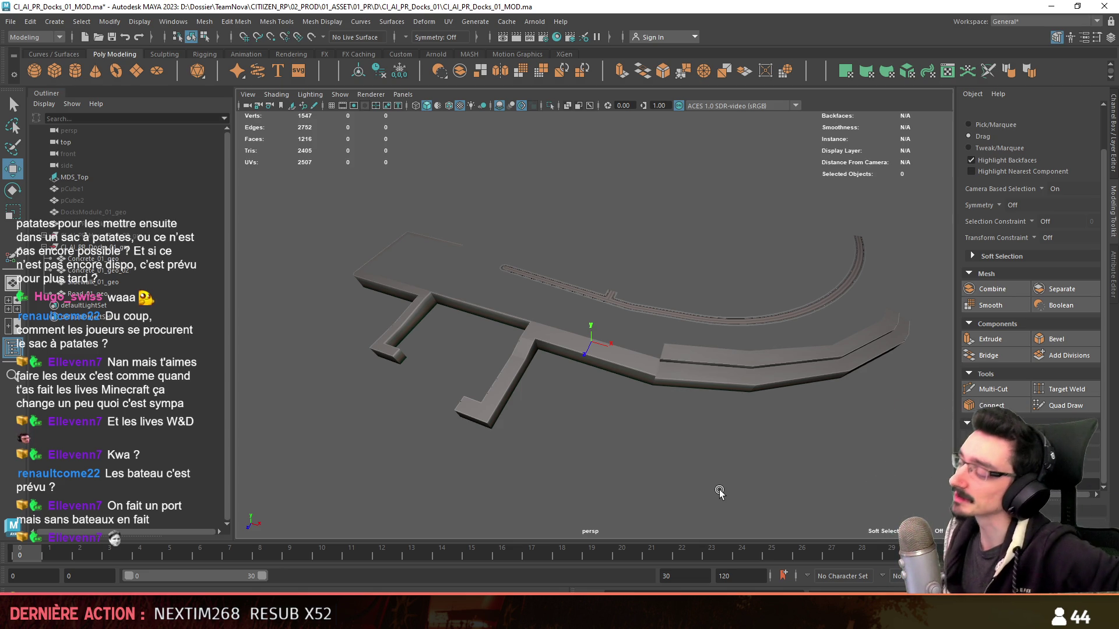
scroll(699, 464, "up", 2)
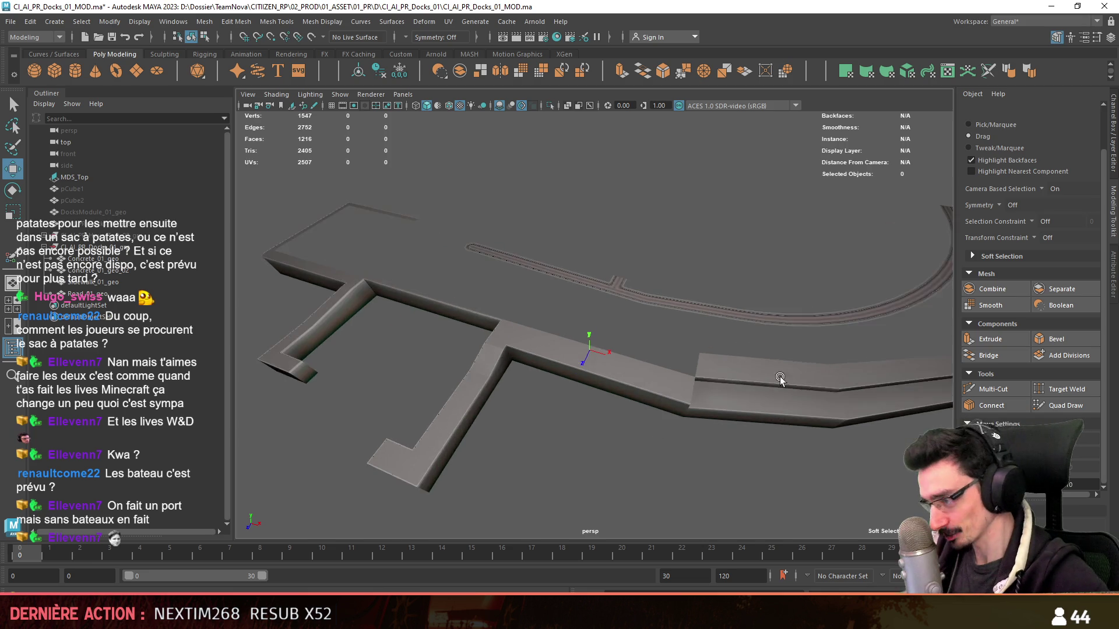
scroll(677, 432, "up", 2)
scroll(658, 405, "up", 2)
- Select Concrete_01_geo, step up to the CI_AI_PR_Docks_01_grp group and open File to save it out
mouse_move(657, 404)
left_mouse_down("alt")
mouse_move(767, 393)
mouse_move(550, 408)
mouse_move(550, 387)
mouse_move(738, 385)
left_mouse_up("alt")
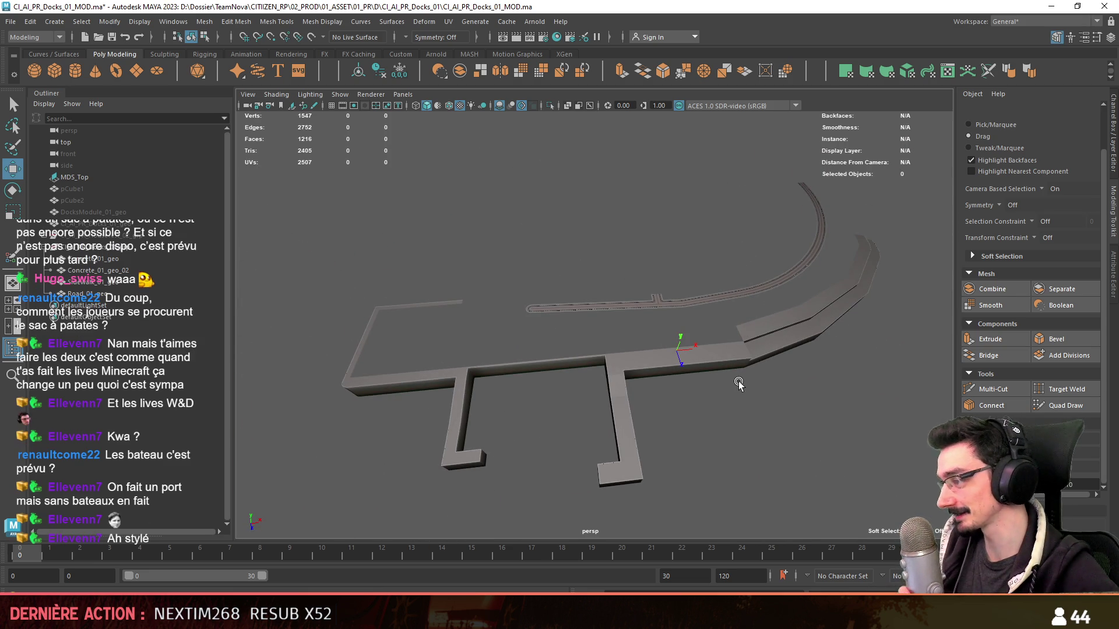
mouse_move(738, 383)
left_mouse_down("alt")
mouse_move(711, 344)
mouse_move(592, 370)
mouse_move(601, 367)
mouse_move(537, 360)
mouse_move(713, 428)
left_mouse_up("alt")
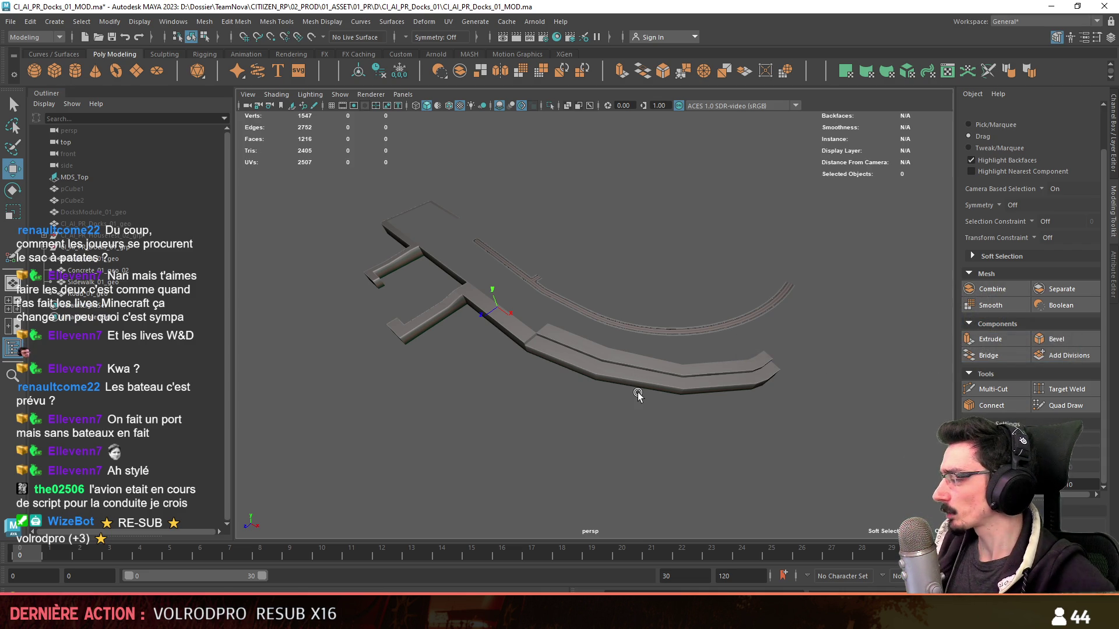
left_click_drag(638, 393, 749, 324, "alt")
scroll(584, 368, "up", 5)
scroll(584, 368, "down", 5)
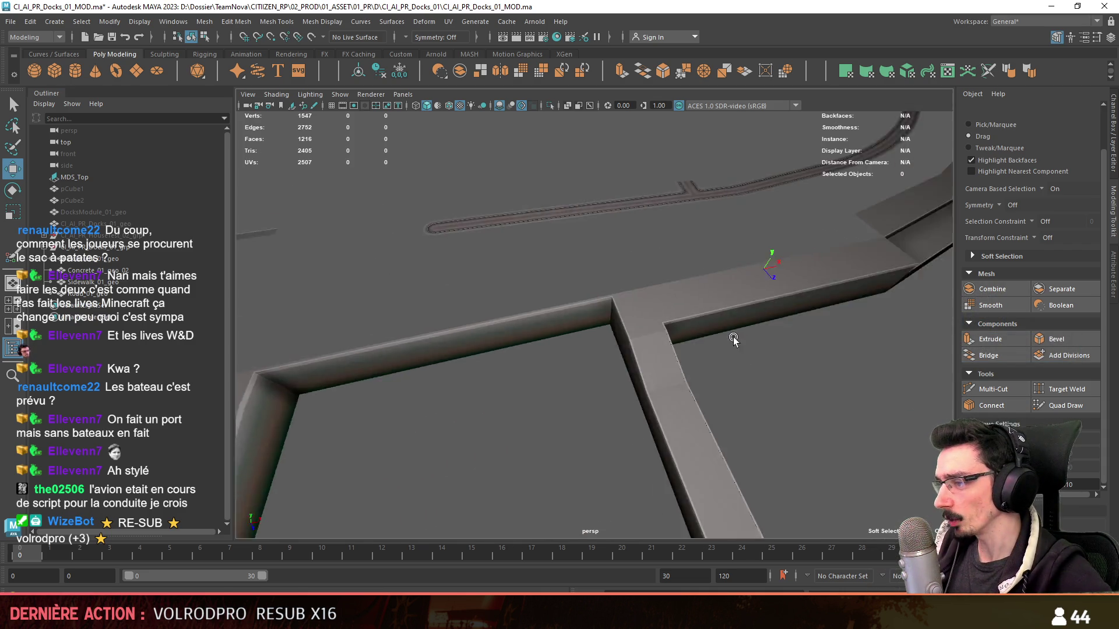
left_click(584, 368)
mouse_move(584, 369)
left_mouse_down("alt")
mouse_move(612, 350)
mouse_move(577, 341)
left_mouse_up("alt")
key("Up")
left_click_drag(464, 193, 504, 245, "alt")
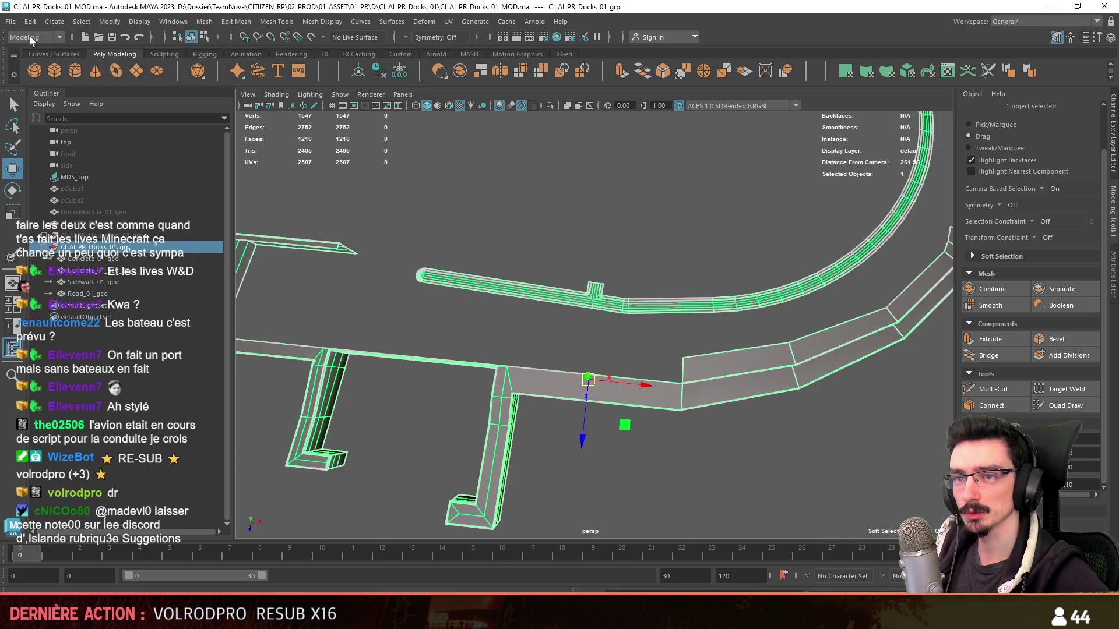
left_click(10, 22)
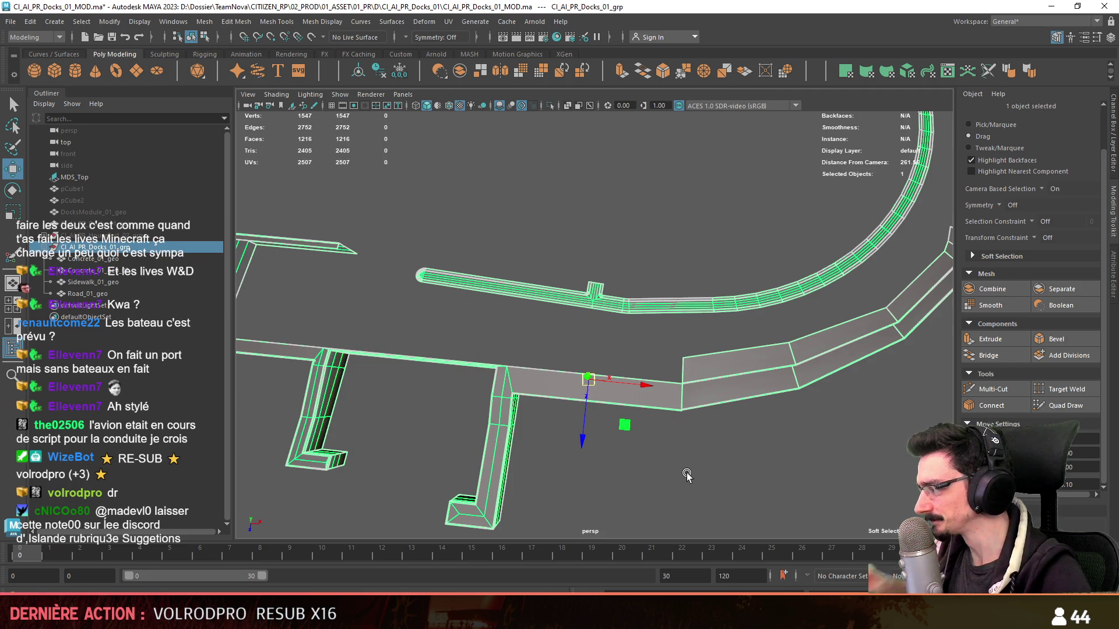
- Clear the selection and switch over to the Unity harbour scene
left_click(741, 471)
left_click_drag(741, 470, 665, 349, "alt")
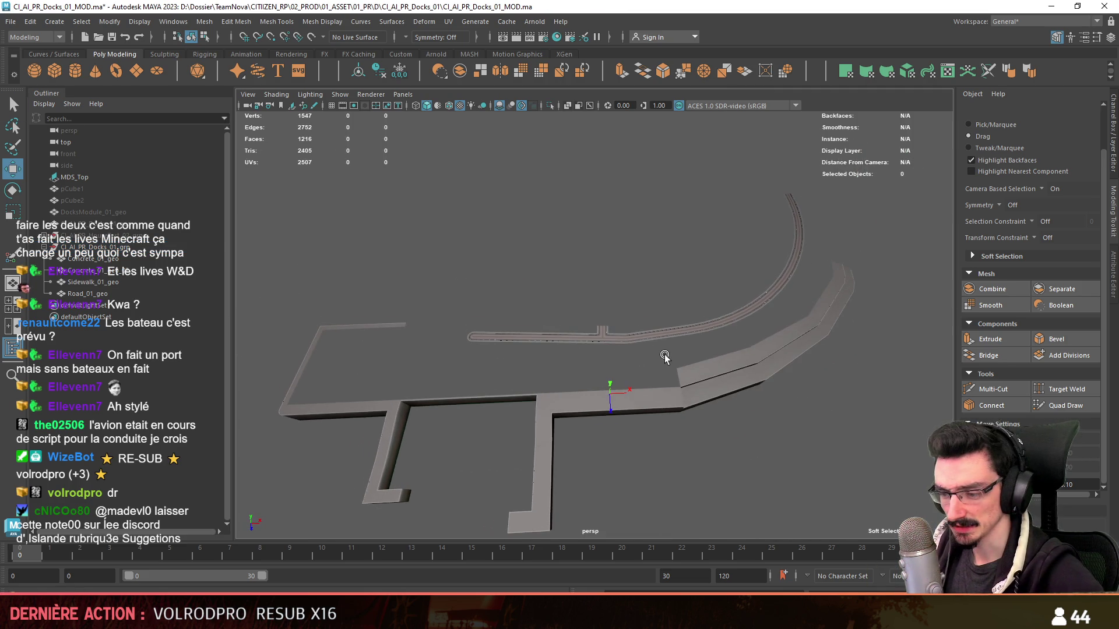
key("alt+Tab")
right_click_drag(613, 316, 613, 316)
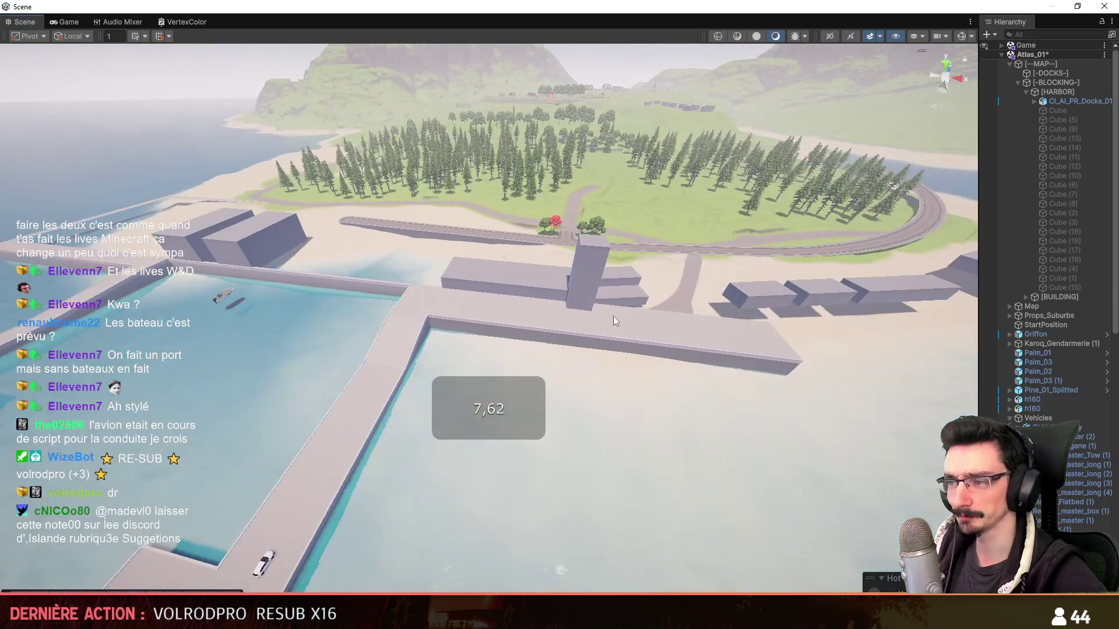
left_click(613, 321)
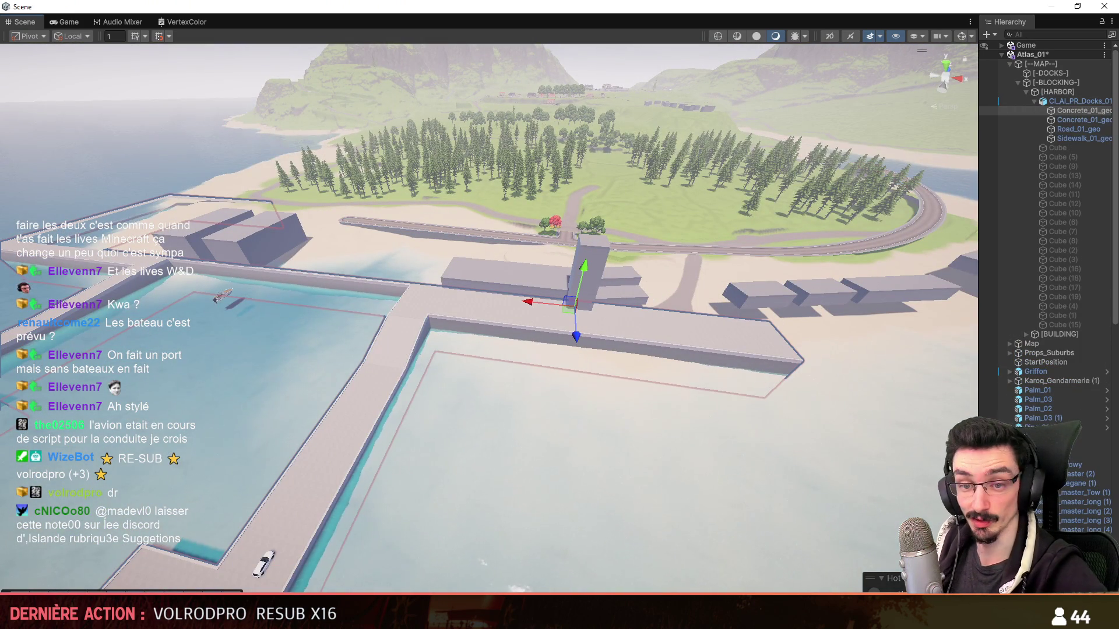
left_click(480, 568)
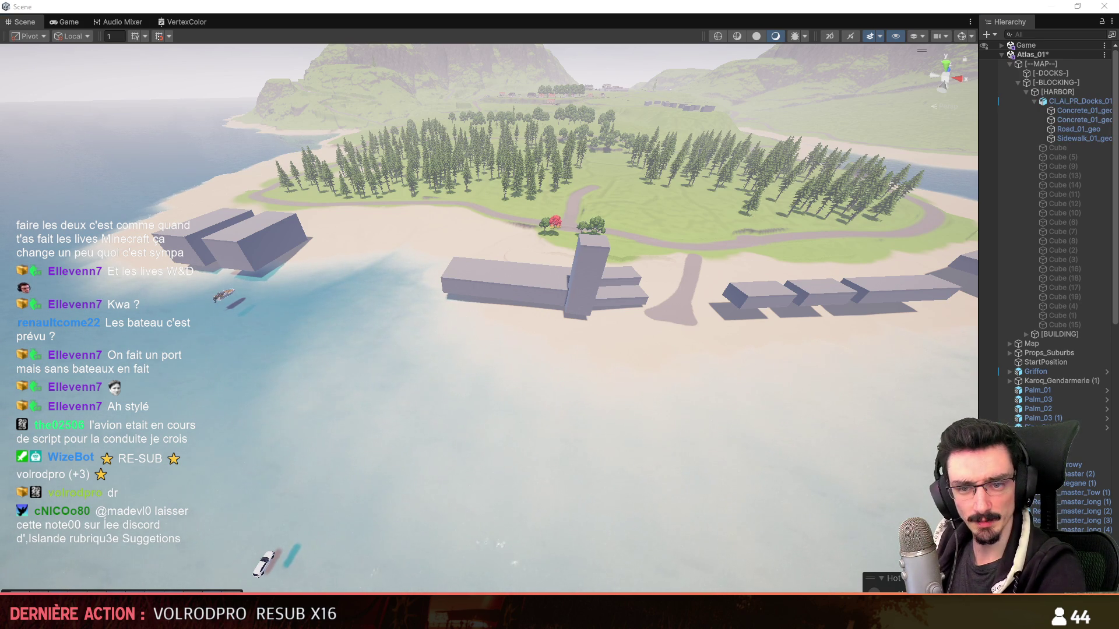
key("w")
mouse_move(386, 291)
right_mouse_down()
mouse_move(495, 242)
mouse_move(446, 303)
mouse_move(575, 294)
right_mouse_up()
scroll(494, 242, "up", 2)
scroll(446, 303, "down", 1)
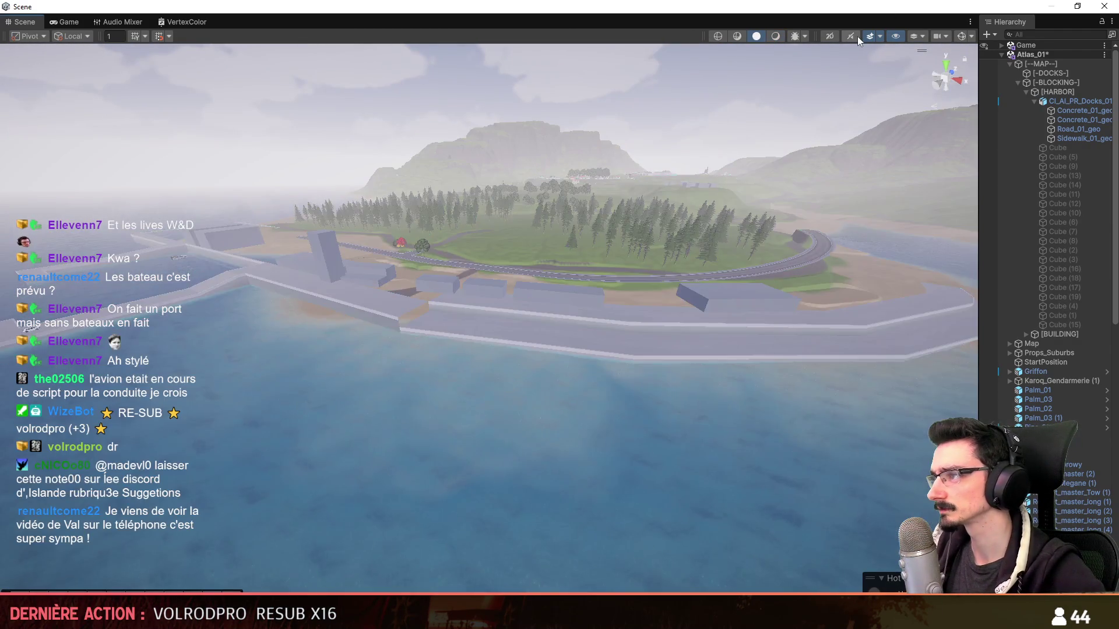
mouse_move(574, 295)
right_mouse_down()
mouse_move(739, 289)
mouse_move(762, 313)
right_mouse_up()
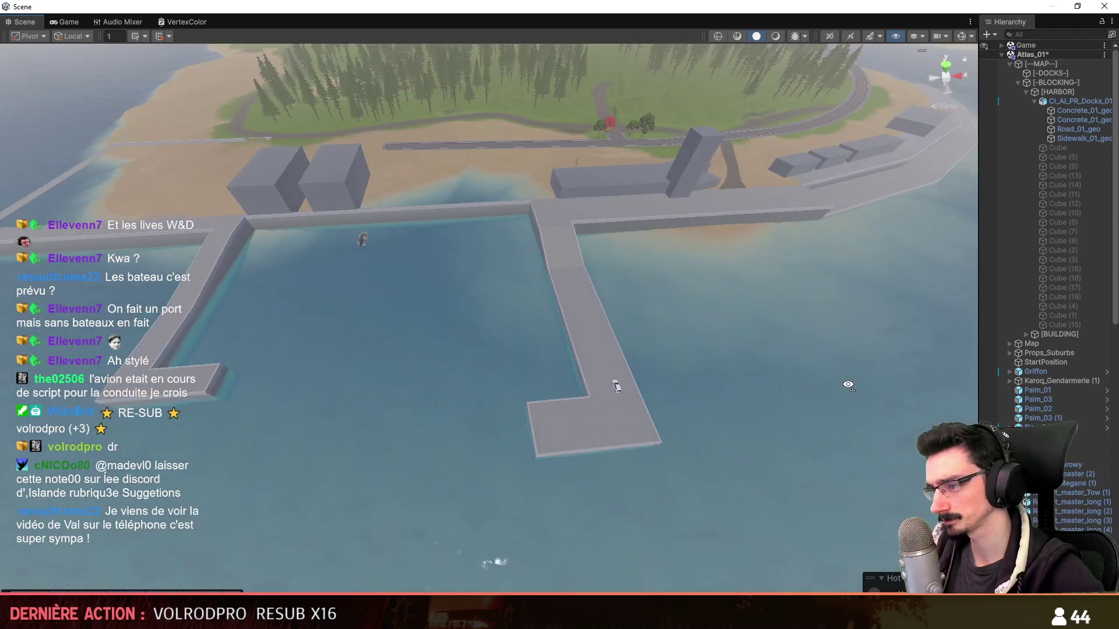
mouse_move(762, 314)
right_mouse_down()
mouse_move(846, 386)
mouse_move(849, 150)
right_mouse_up()
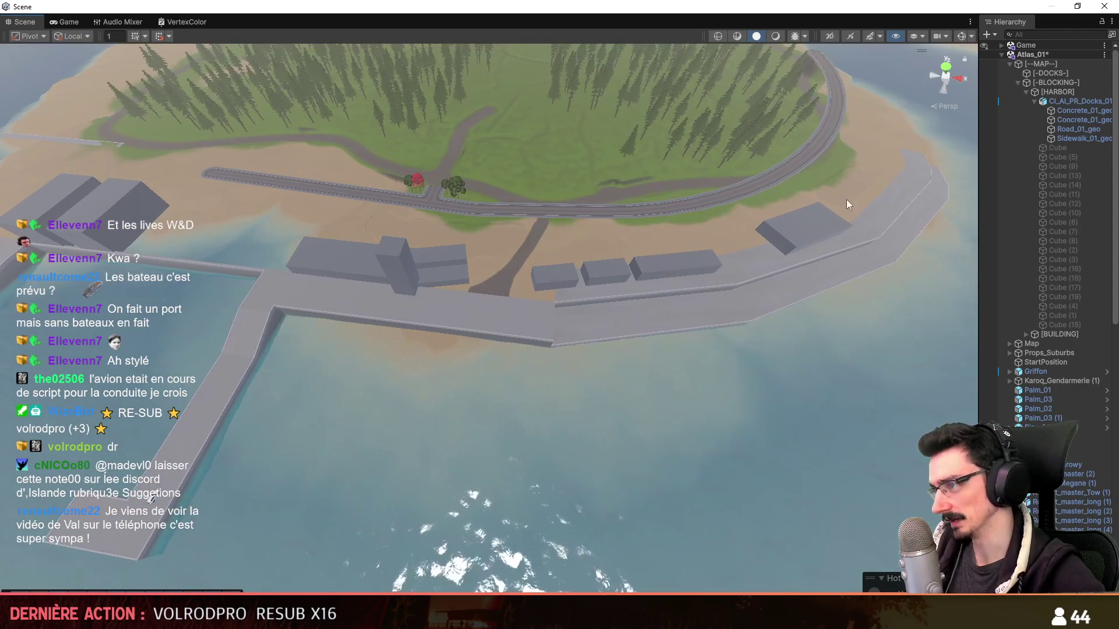
right_click_drag(710, 31, 747, 315)
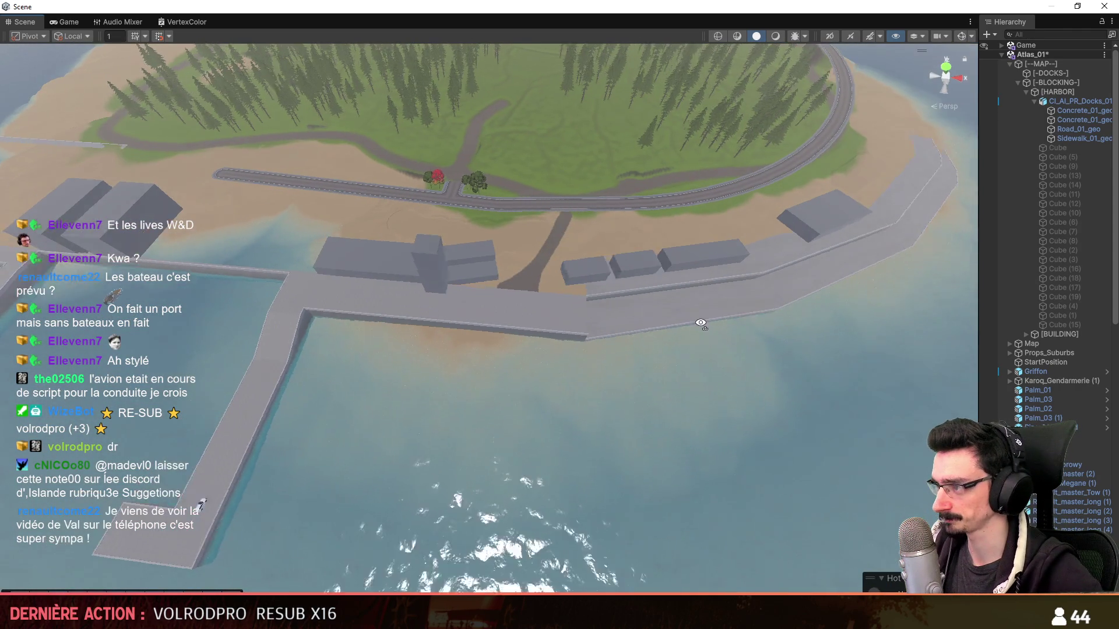
scroll(747, 315, "up", 2)
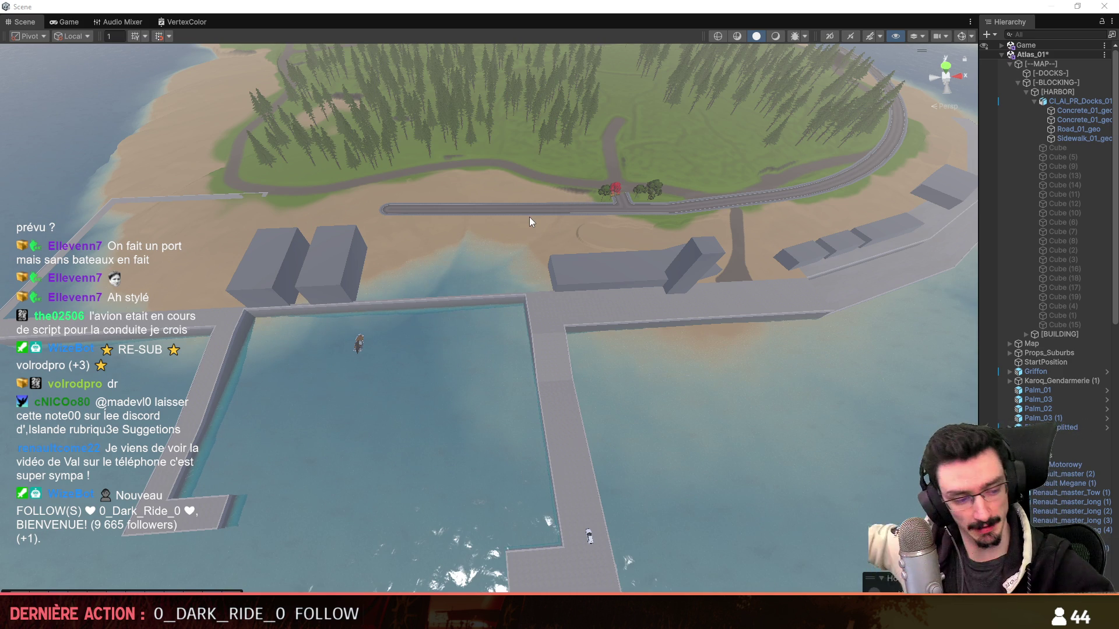
- Fly closer to the island road, select the terrain and choose Paint Texture in its tools
right_click_drag(528, 216, 540, 399)
scroll(540, 400, "up", 2)
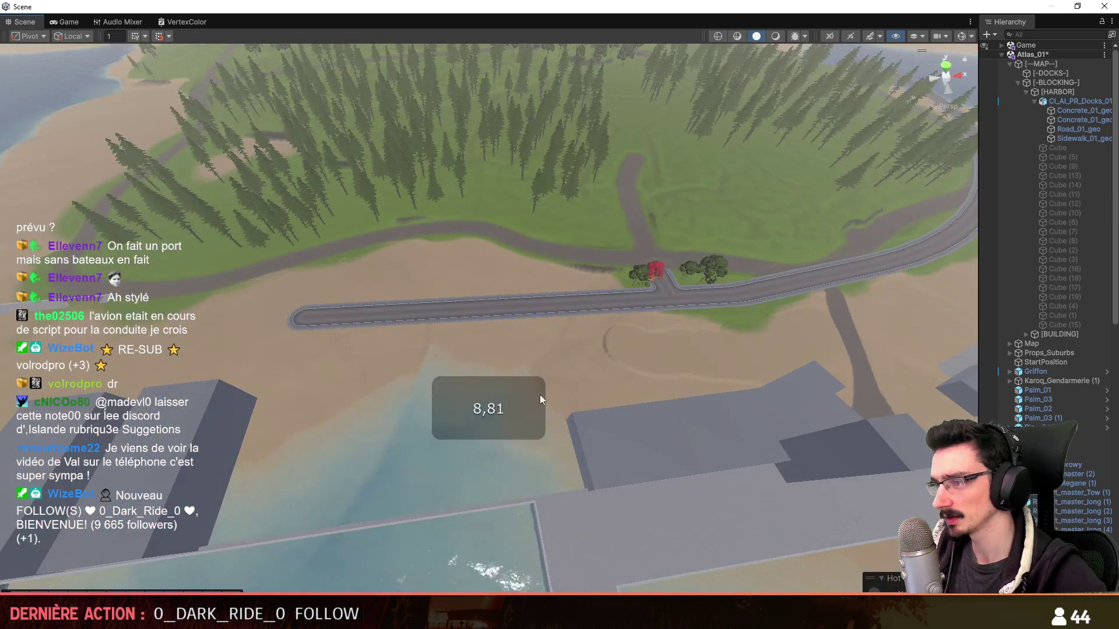
left_click(541, 399)
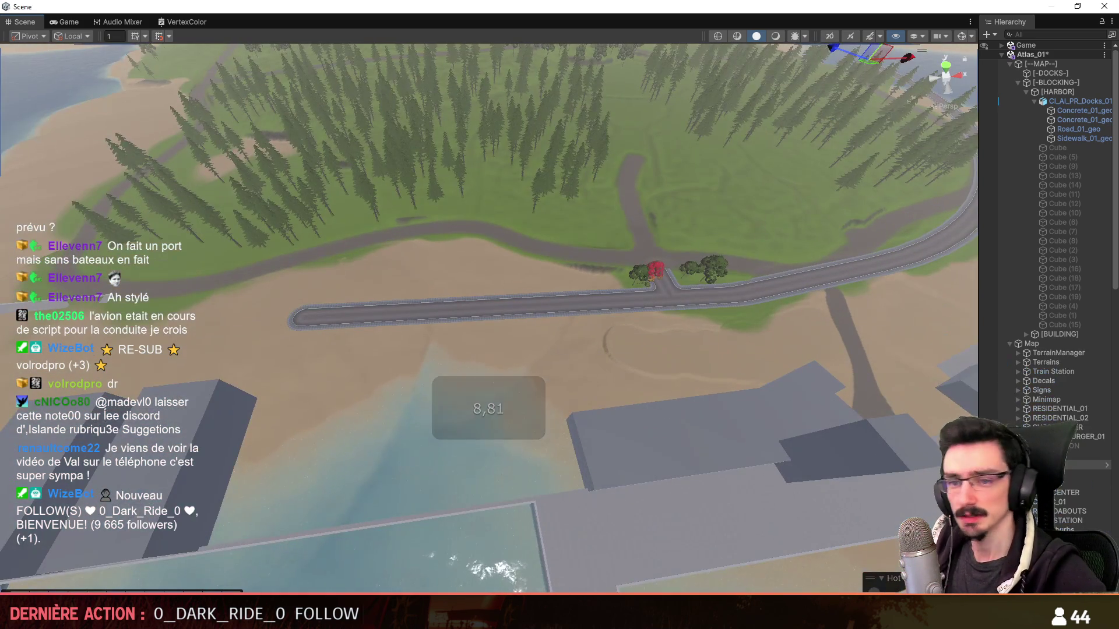
left_click(441, 198)
left_click(963, 130)
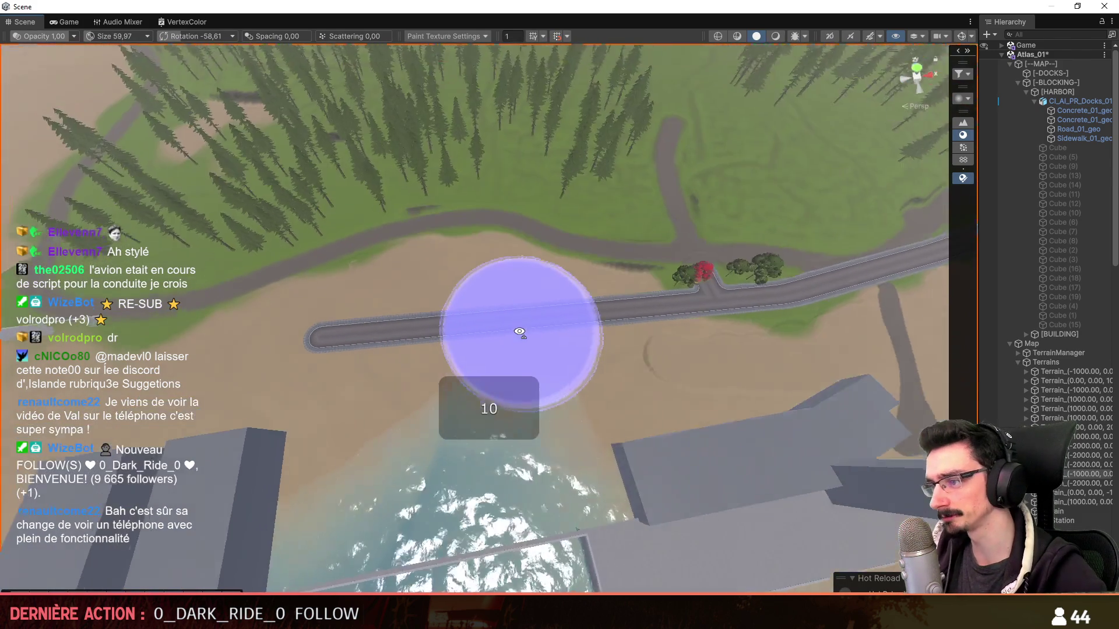
- Fly to the road junction and set the terrain paint brush size to about 11.21
mouse_move(418, 344)
right_mouse_down()
mouse_move(484, 308)
mouse_move(609, 339)
mouse_move(574, 335)
mouse_move(821, 330)
right_mouse_up()
scroll(580, 305, "down", 1)
scroll(571, 327, "down", 2)
scroll(567, 318, "down", 2)
scroll(594, 337, "down", 2)
scroll(540, 347, "up", 1)
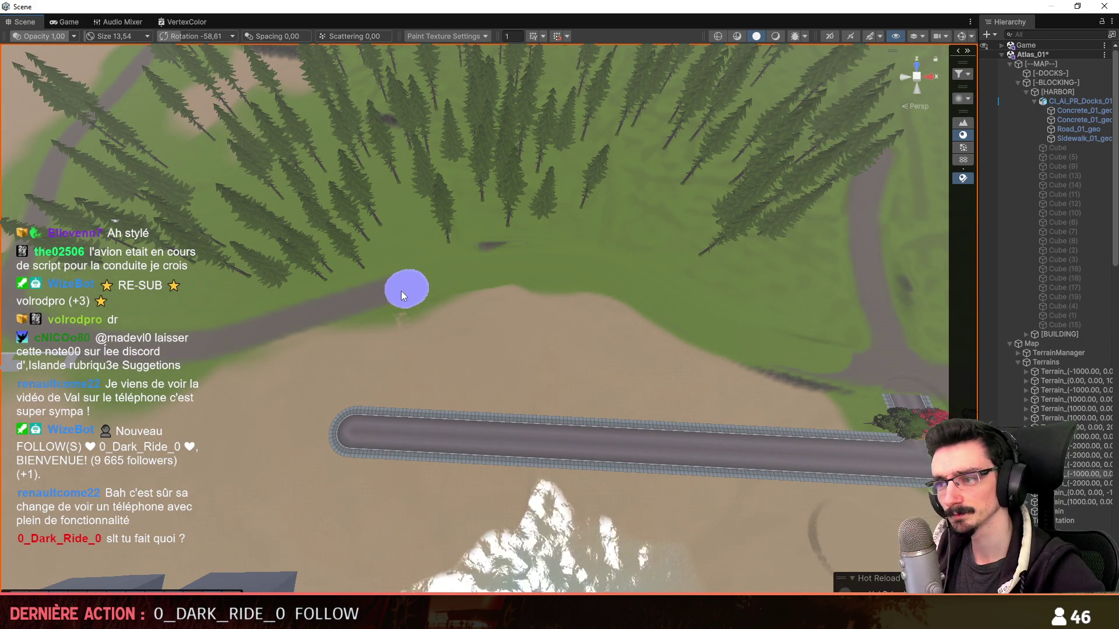
right_click_drag(325, 320, 505, 368)
scroll(393, 350, "up", 1)
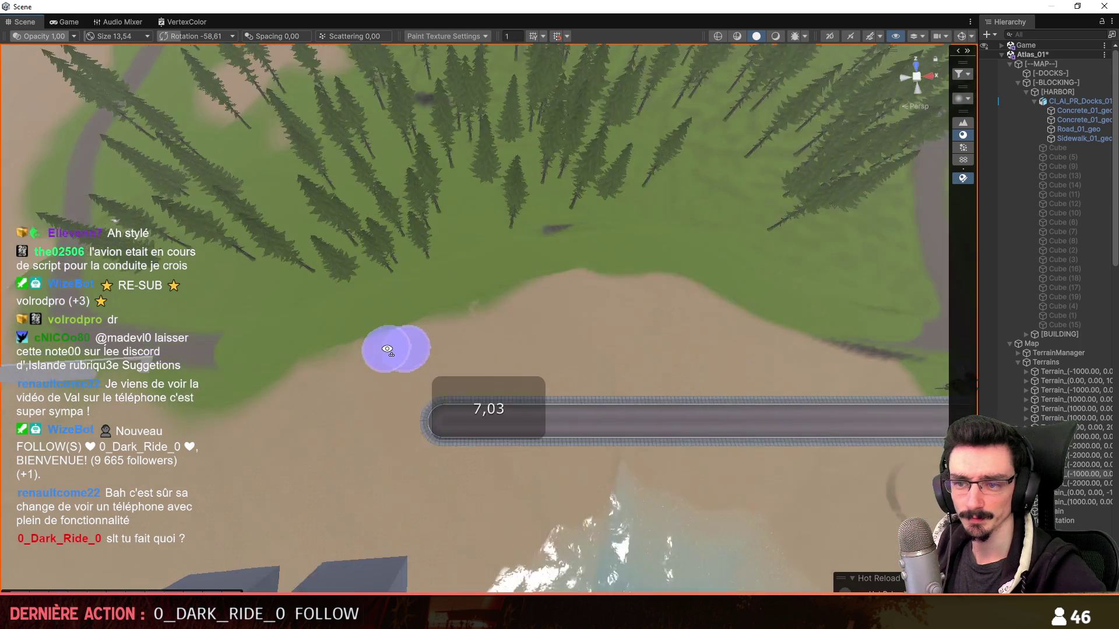
scroll(425, 357, "up", 2)
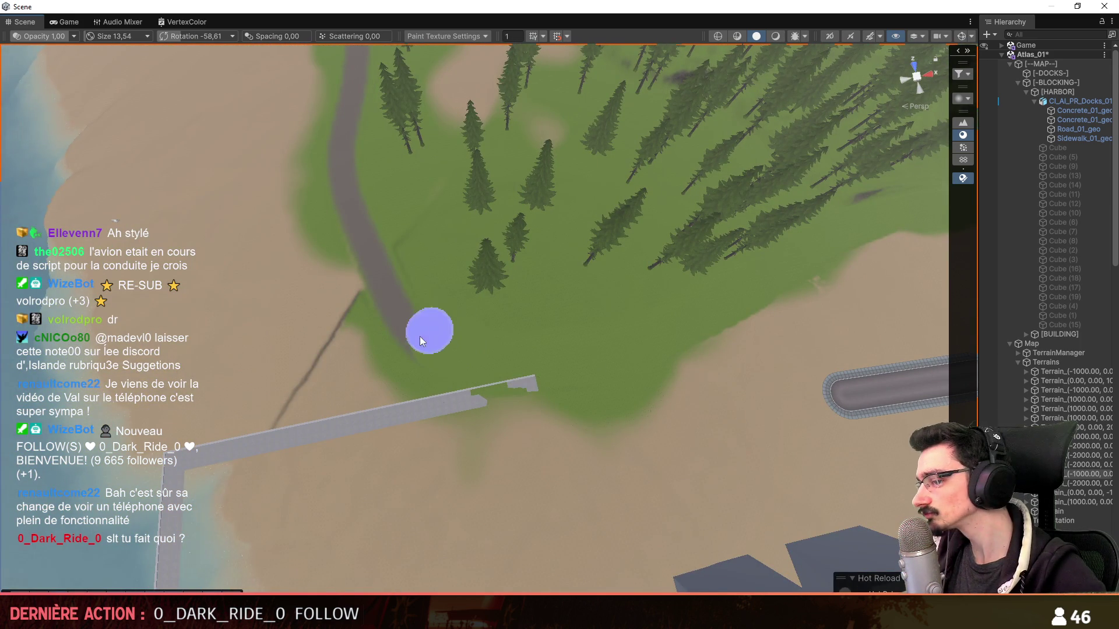
scroll(474, 320, "up", 1)
mouse_move(390, 272)
right_mouse_down()
mouse_move(542, 352)
mouse_move(366, 343)
right_mouse_up()
scroll(520, 335, "up", 2)
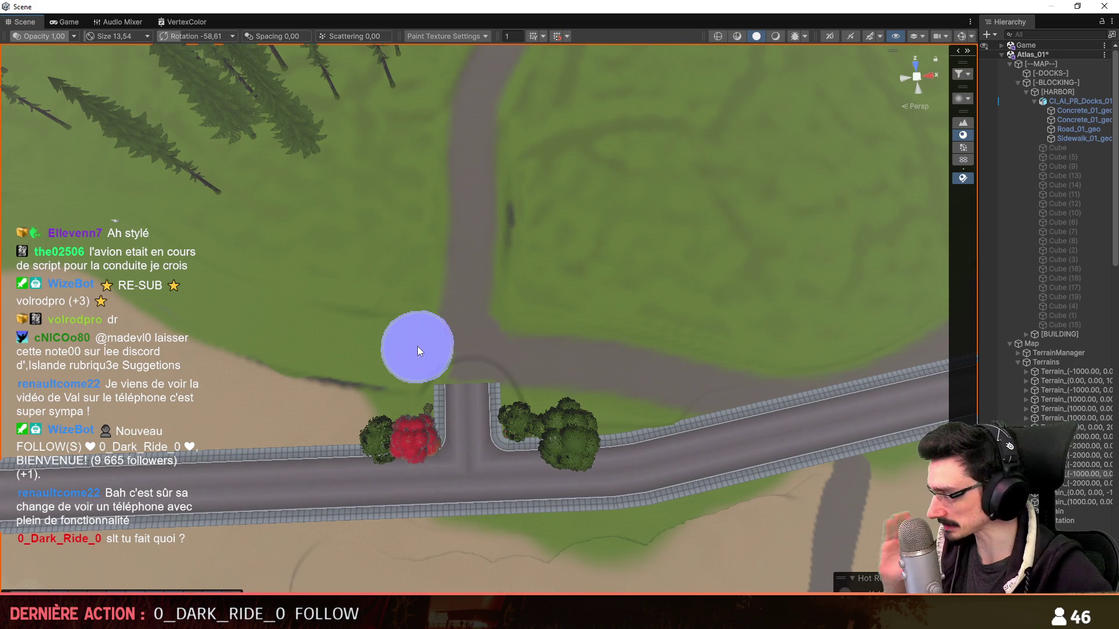
scroll(417, 346, "up", 2)
key("bracketright")
key("bracketright")
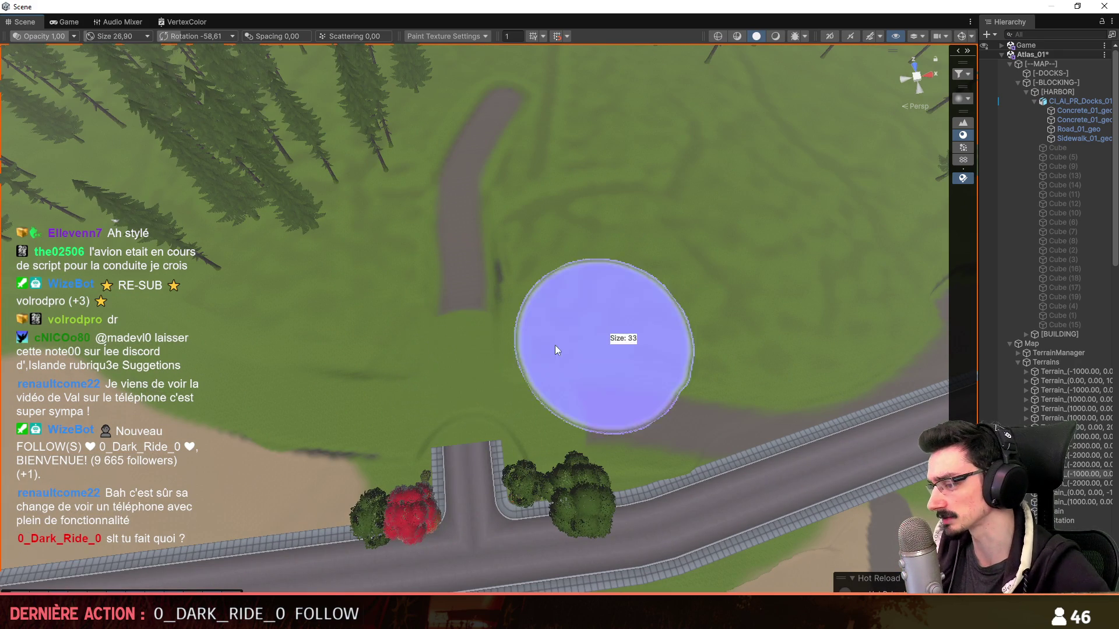
key("bracketleft")
key("bracketleft")
key("bracketleft")
right_click_drag(606, 340, 455, 411)
scroll(455, 411, "up", 1)
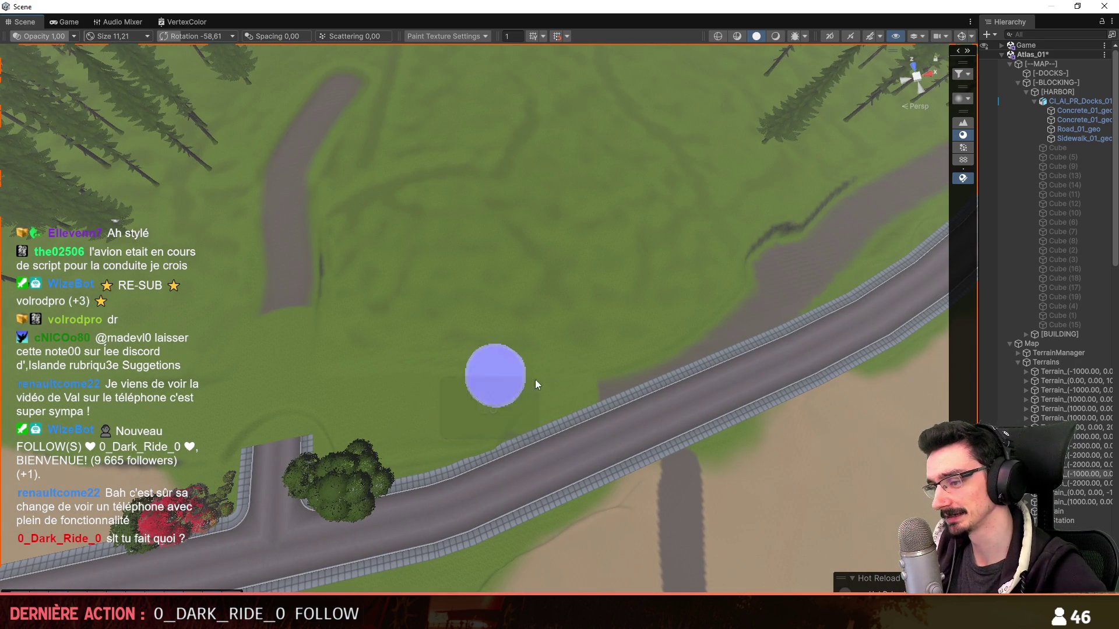
mouse_move(637, 368)
right_mouse_down()
mouse_move(560, 355)
mouse_move(465, 400)
right_mouse_up()
scroll(561, 355, "down", 1)
scroll(560, 355, "up", 2)
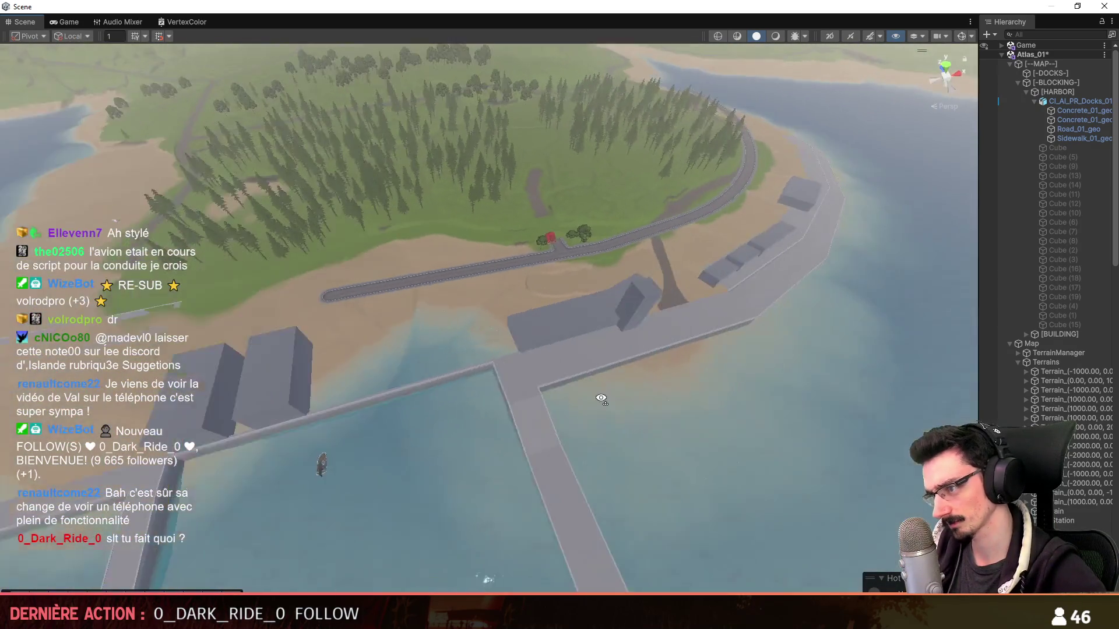
- Fly the Scene camera down and over the harbour piers from an angled view
right_click_drag(466, 401, 594, 202)
mouse_move(554, 357)
right_mouse_down()
mouse_move(469, 405)
mouse_move(594, 315)
right_mouse_up()
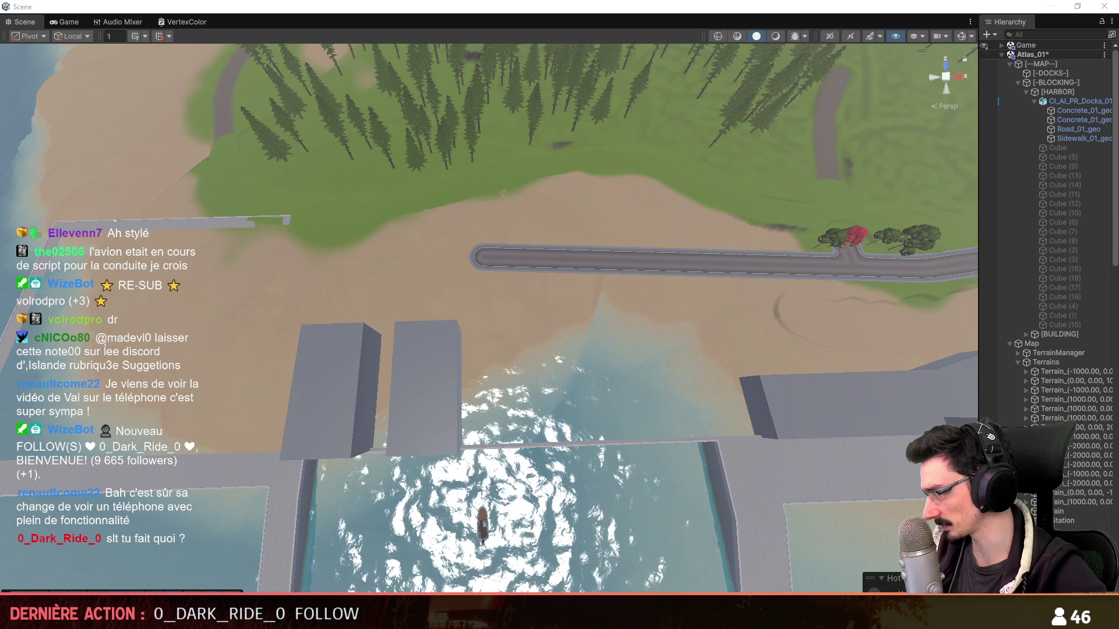
mouse_move(551, 396)
right_mouse_down()
mouse_move(536, 374)
mouse_move(559, 373)
mouse_move(551, 384)
mouse_move(563, 365)
right_mouse_up()
scroll(550, 396, "down", 2)
scroll(546, 389, "down", 2)
scroll(540, 381, "down", 2)
scroll(536, 374, "up", 1)
scroll(542, 375, "up", 3)
scroll(560, 373, "up", 2)
key("w")
key("s")
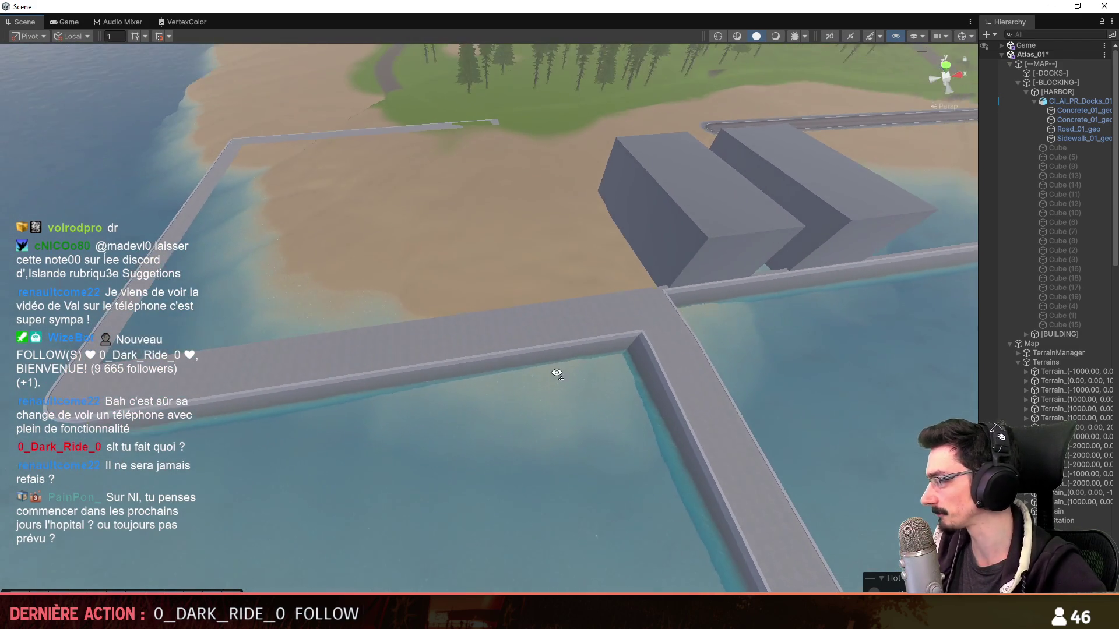
scroll(560, 371, "up", 1)
- Fly over the pier corner toward the boxes, then switch to the Maya docks scene
key("w")
mouse_move(563, 366)
right_mouse_down()
mouse_move(585, 400)
mouse_move(517, 409)
mouse_move(605, 394)
right_mouse_up()
key("w")
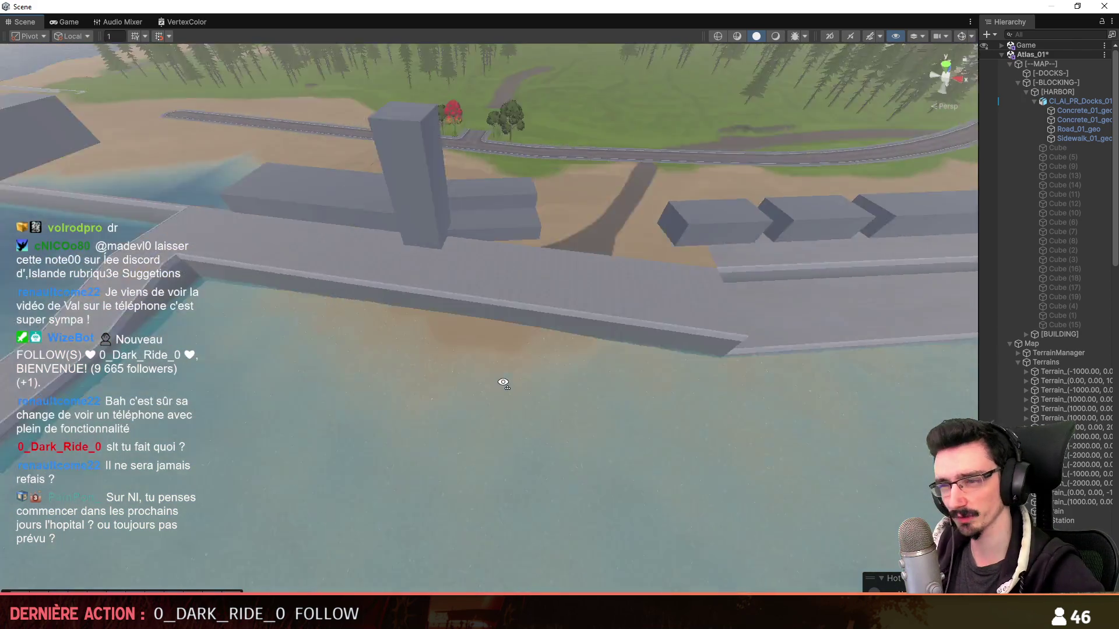
scroll(595, 398, "up", 1)
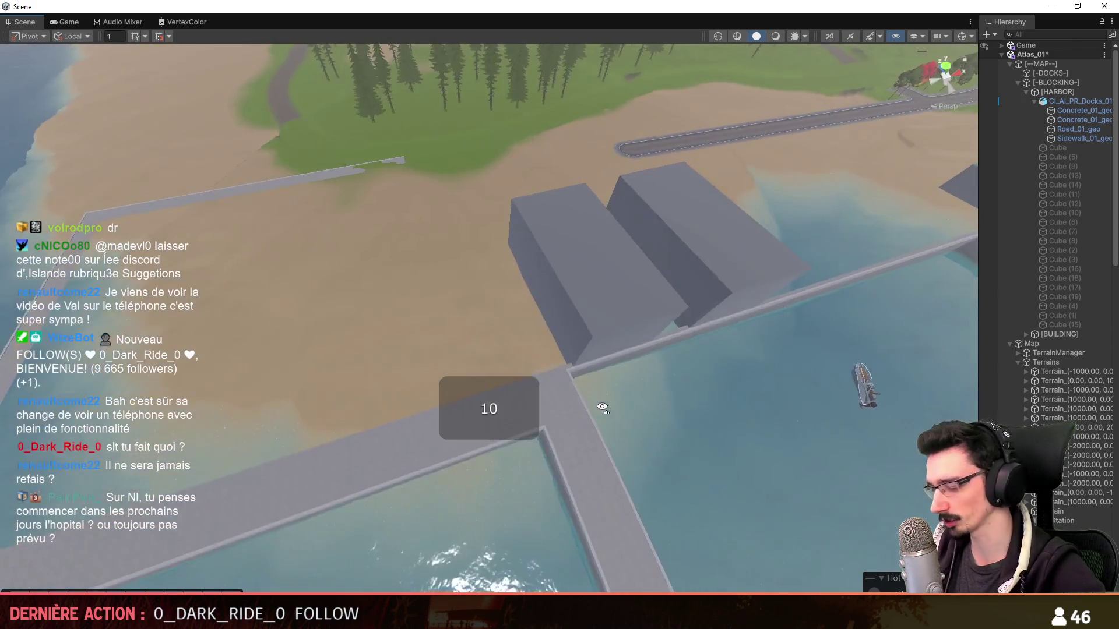
right_click_drag(605, 394, 595, 399)
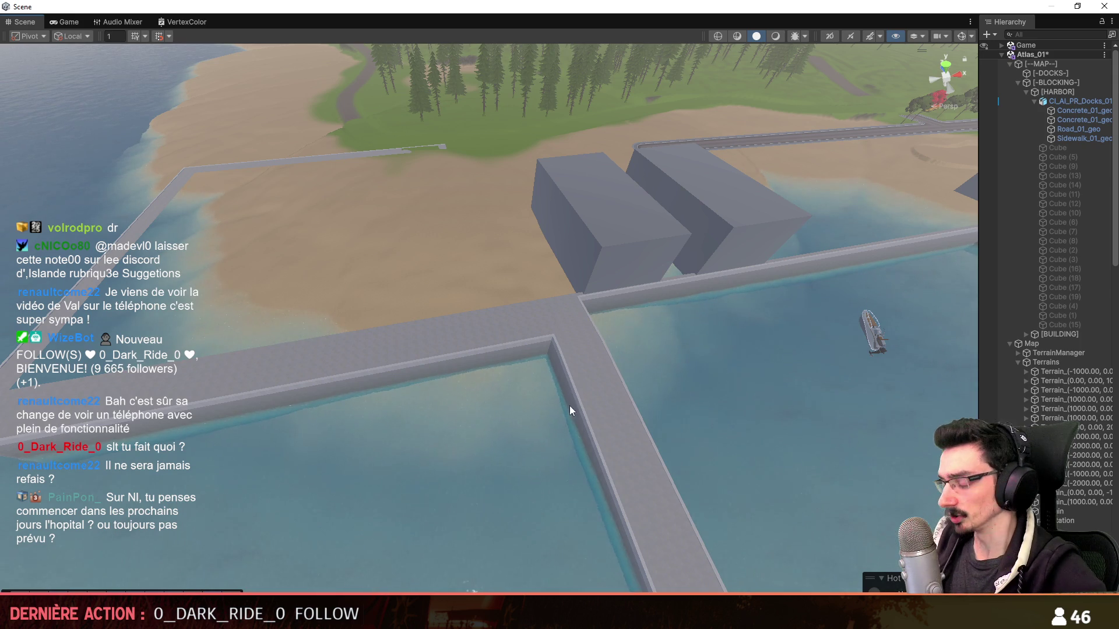
right_click(629, 456)
key("alt+Tab")
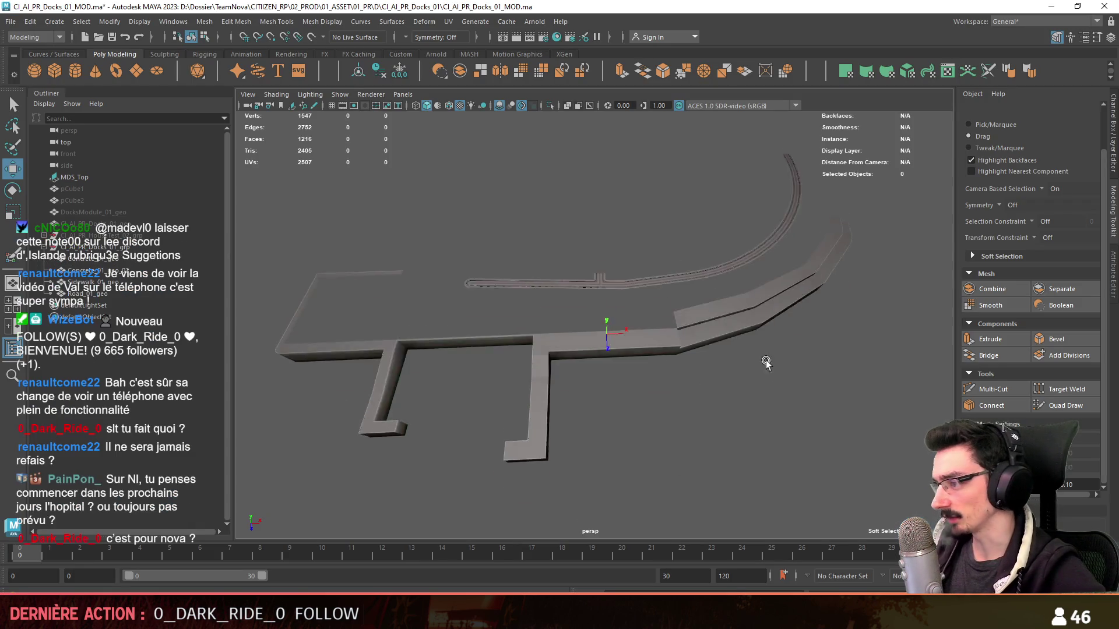
- Select the pier mesh and enter face component mode with the L-shaped beams in view
left_click_drag(766, 389, 614, 405, "alt")
scroll(573, 333, "up", 3)
left_click_drag(574, 333, 542, 375, "alt")
left_click(454, 233)
key("F8")
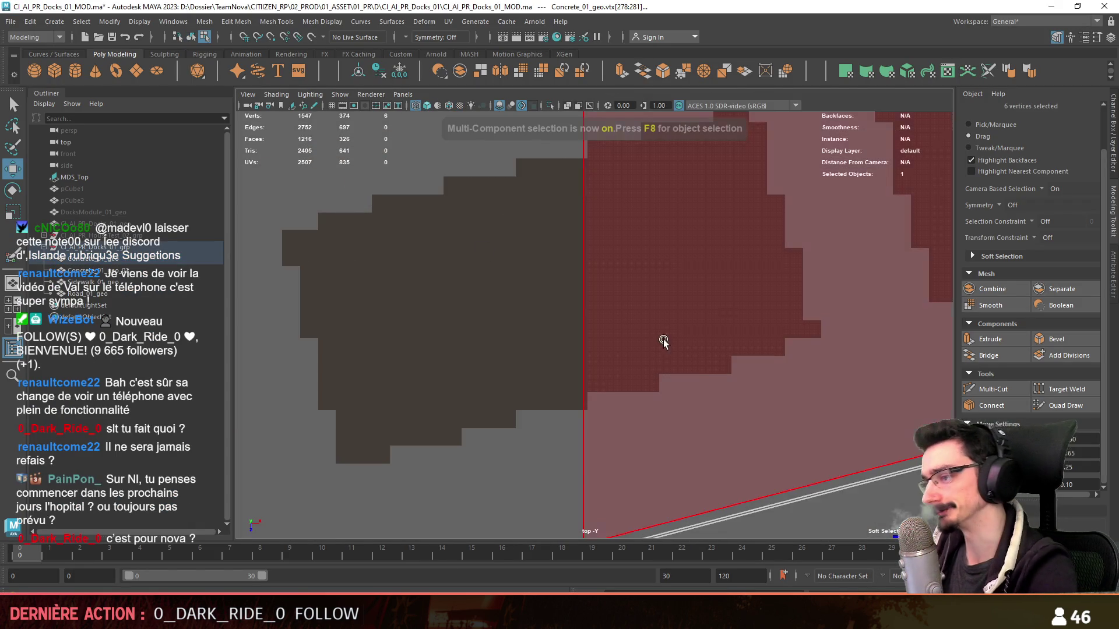
scroll(625, 313, "down", 3)
left_click_drag(680, 330, 532, 426, "alt")
key("F11")
scroll(532, 422, "down", 5)
middle_click_drag(533, 422, 431, 336, "alt")
scroll(431, 337, "up", 2)
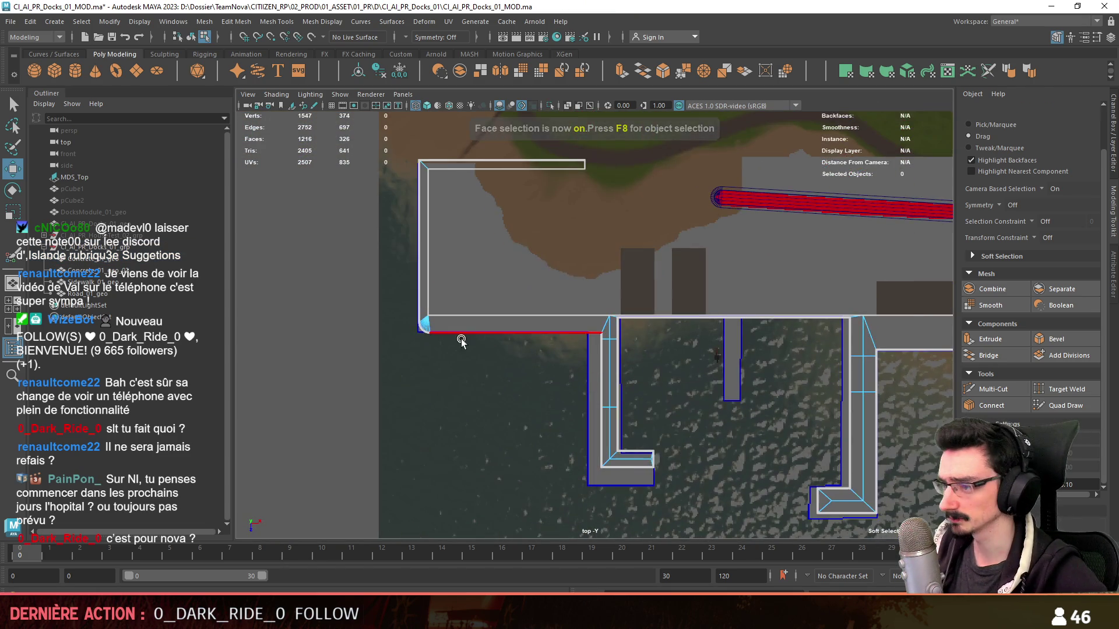
scroll(430, 337, "up", 3)
scroll(725, 350, "up", 3)
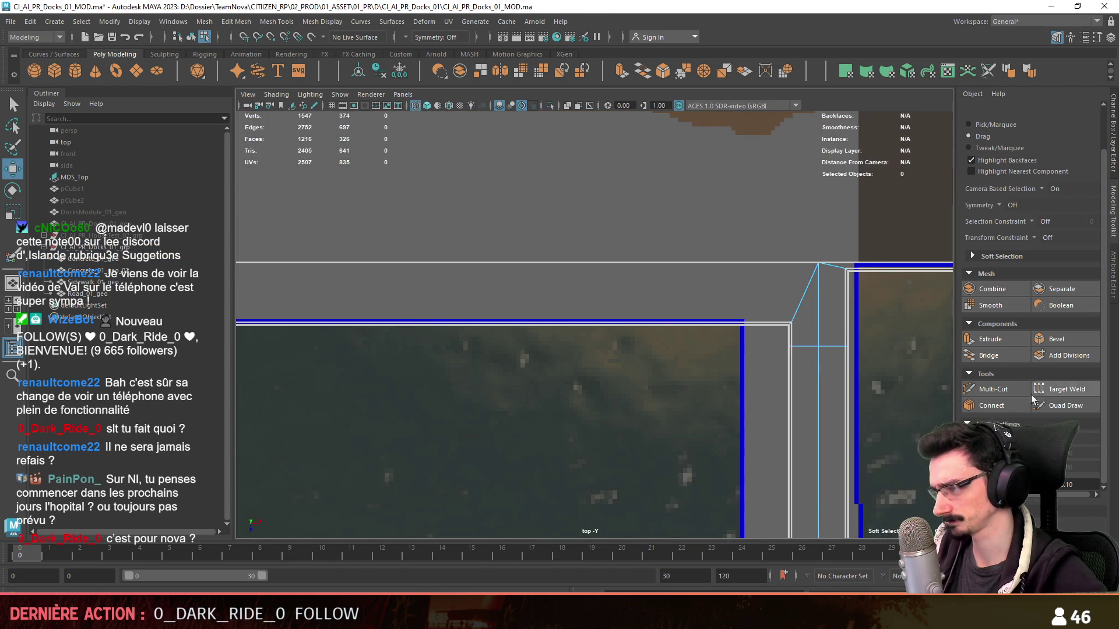
- Slice a new edge across the quay mesh with Multi-Cut and finish the cut
left_click(992, 390)
left_click_drag(705, 213, 705, 390)
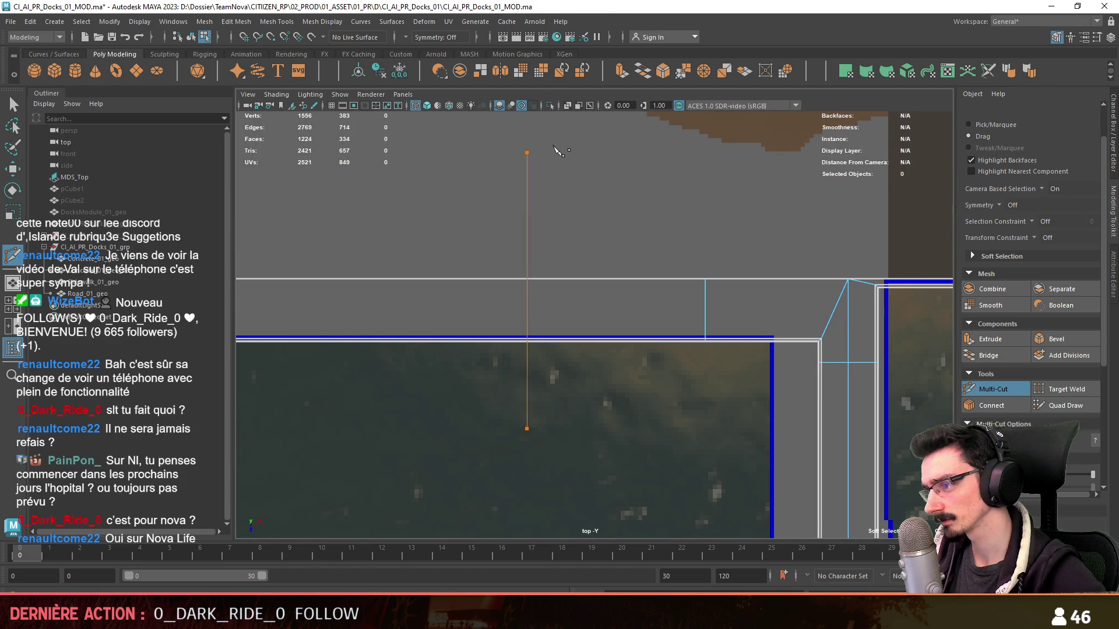
key("w")
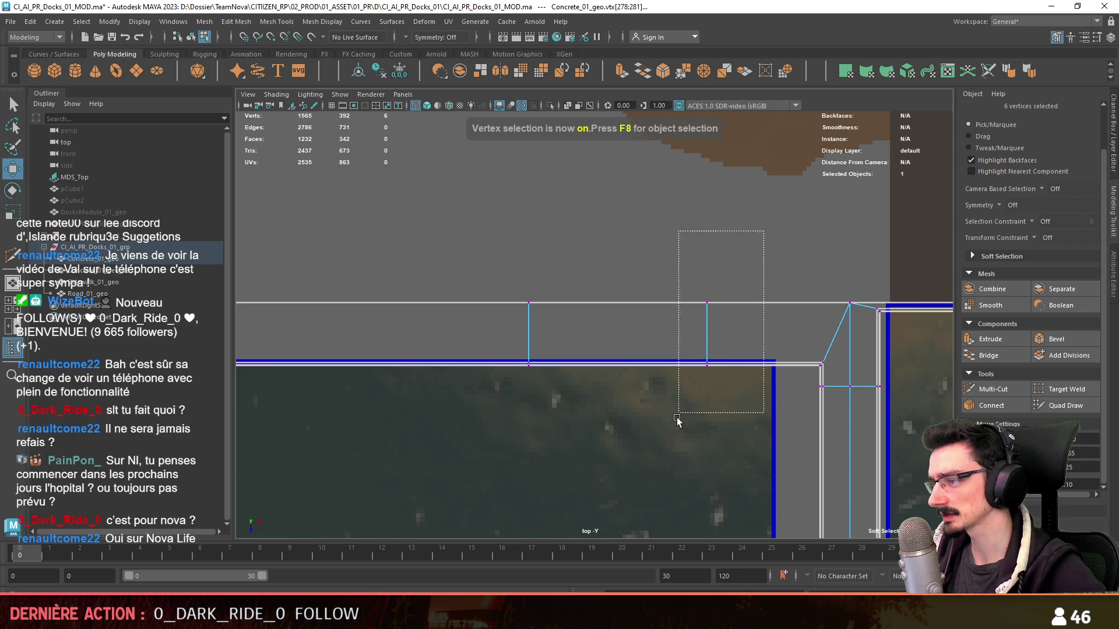
left_click(1093, 440)
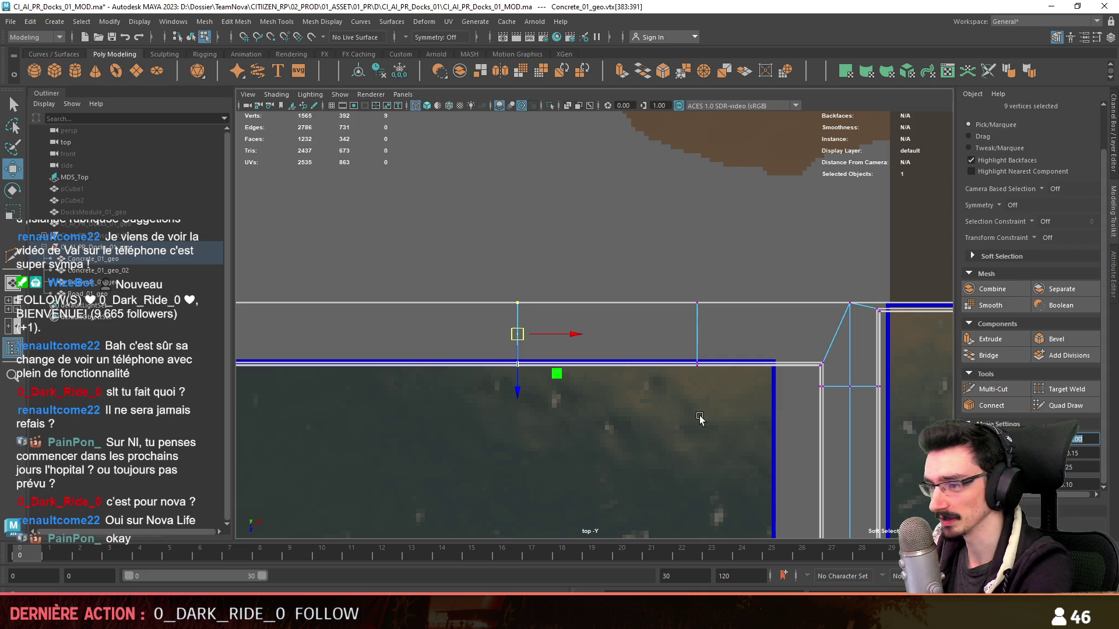
- Marquee-select the eight beam faces across the ramp opening in the top view and delete them
middle_click_drag(627, 441, 644, 445, "alt")
key("F11")
left_click_drag(624, 324, 645, 400)
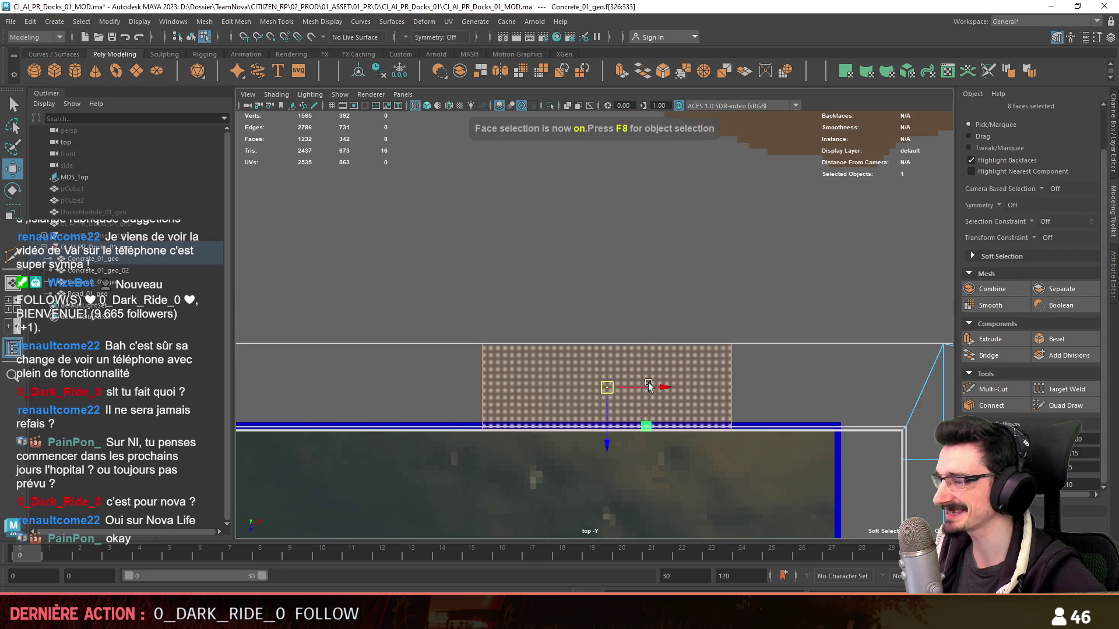
middle_click_drag(644, 387, 669, 382, "alt")
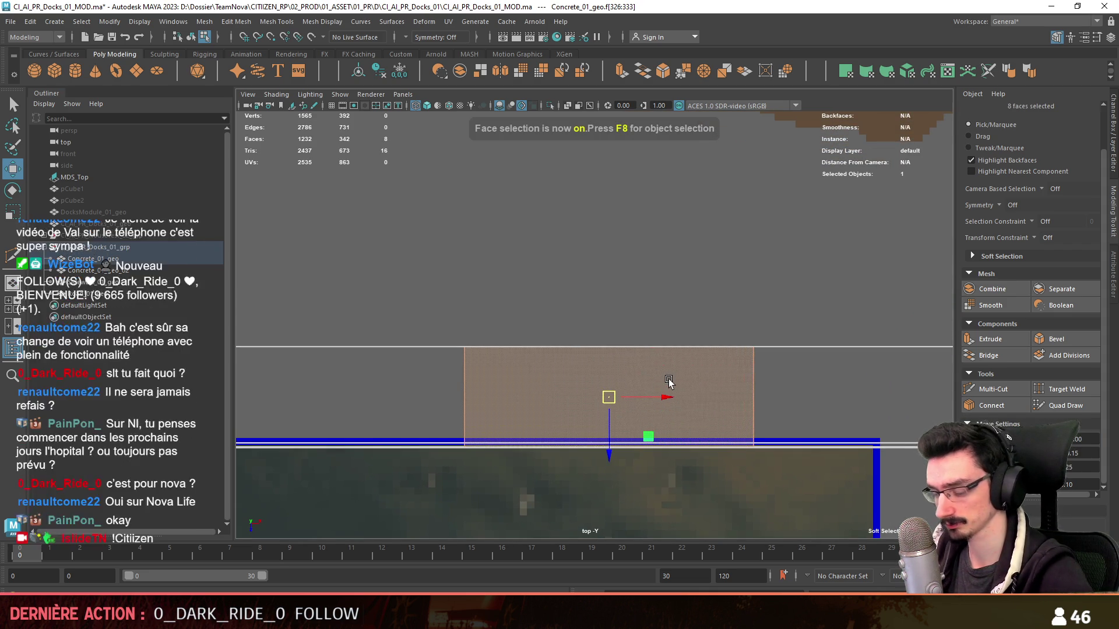
middle_click_drag(575, 375, 754, 249, "alt")
key("Delete")
- Switch through the four-pane layout to a maximized perspective view close to the cut beam
key("space")
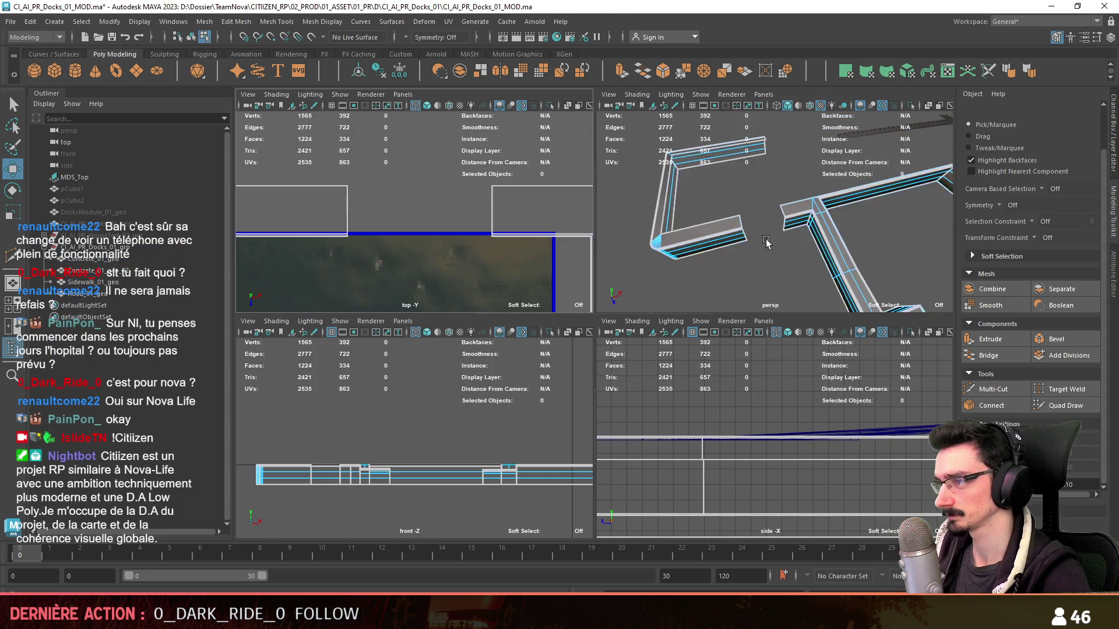
key("space")
key("F8")
left_click_drag(700, 289, 628, 347, "alt")
right_click_drag(628, 347, 713, 326, "alt")
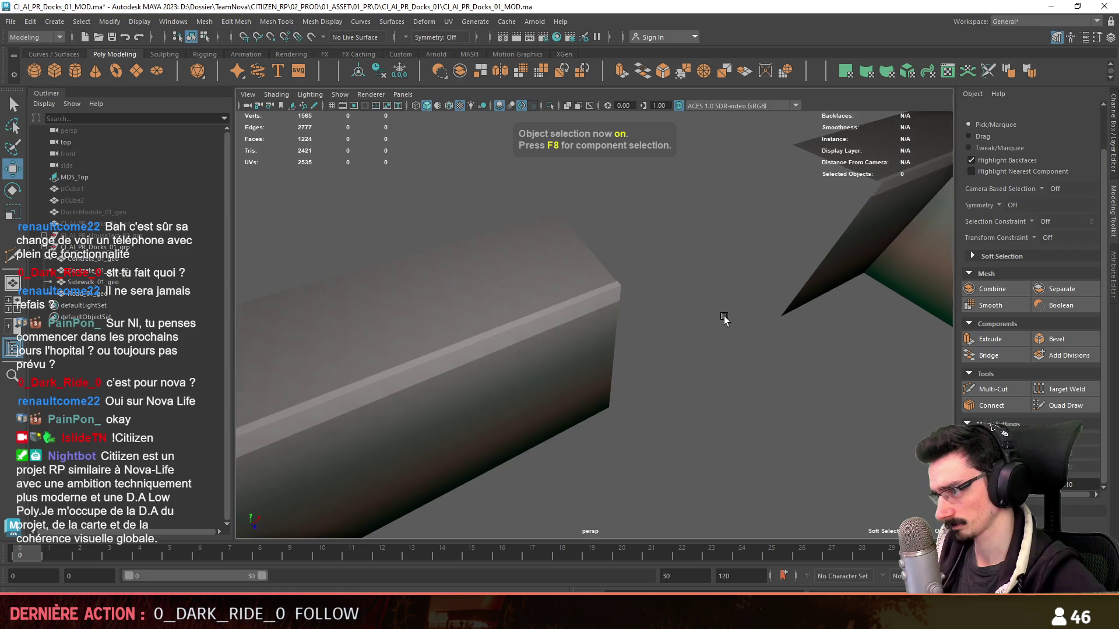
scroll(712, 338, "down", 5)
- Select the concrete beam mesh in the top view and frame its corner vertices in vertex mode
left_click_drag(711, 338, 711, 295, "alt")
left_click(663, 327)
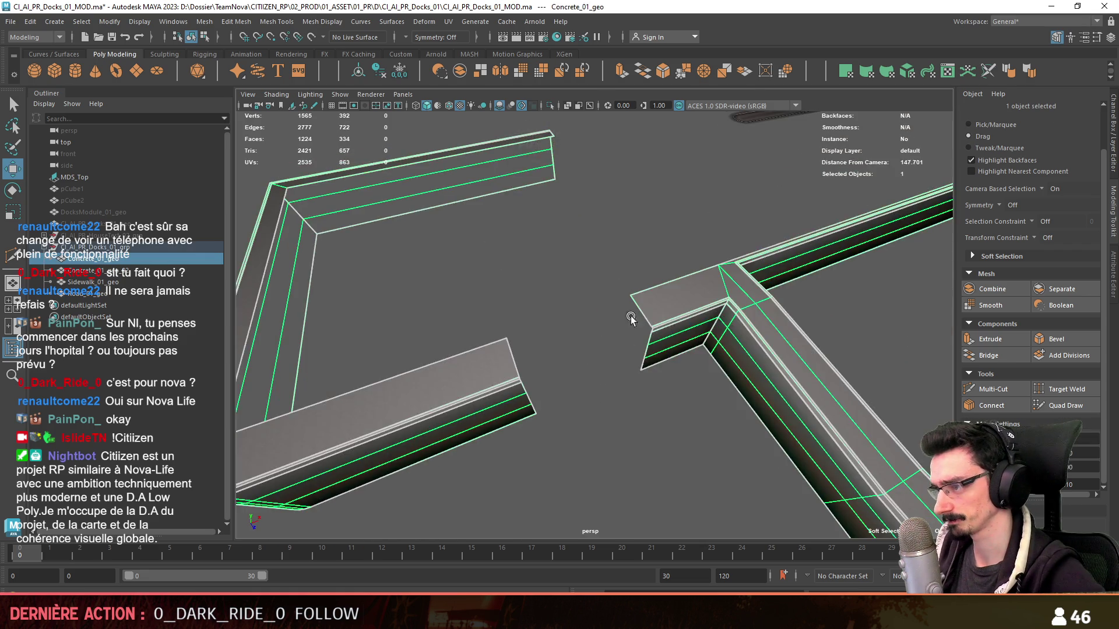
key("space")
key("F8")
middle_click_drag(557, 270, 499, 269, "alt")
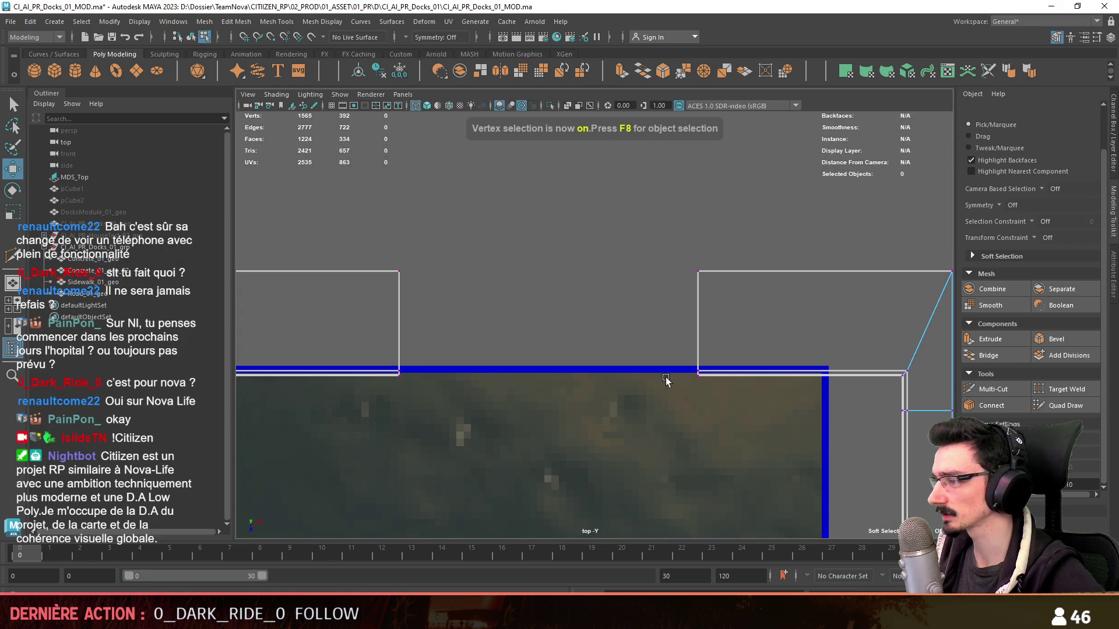
middle_click_drag(803, 305, 744, 271, "alt")
left_click_drag(629, 310, 682, 367)
key("f")
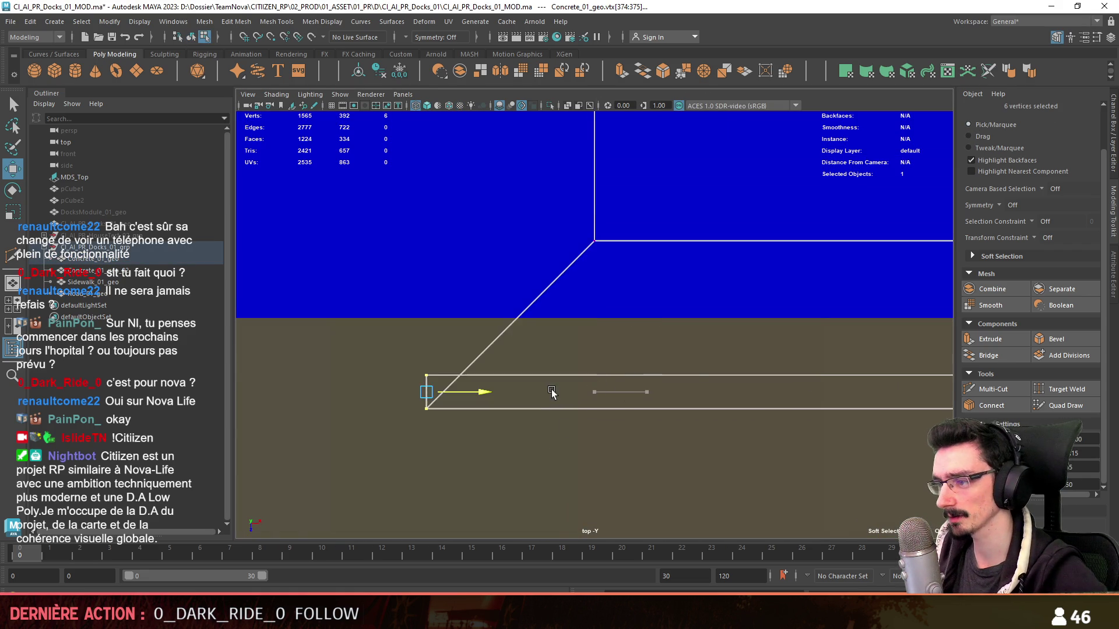
scroll(665, 402, "down", 3)
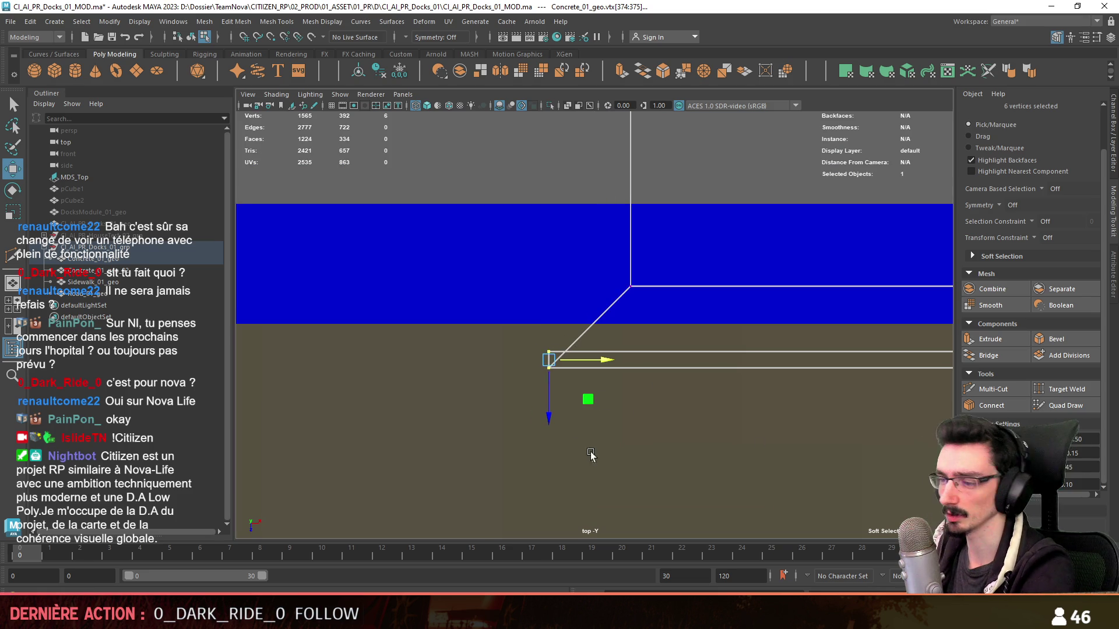
scroll(764, 389, "up", 3)
- Select the beam-end vertices and slide them onto the ramp's diagonal edge
mouse_move(764, 390)
middle_mouse_down("alt")
mouse_move(494, 380)
mouse_move(754, 395)
middle_mouse_up("alt")
key("f")
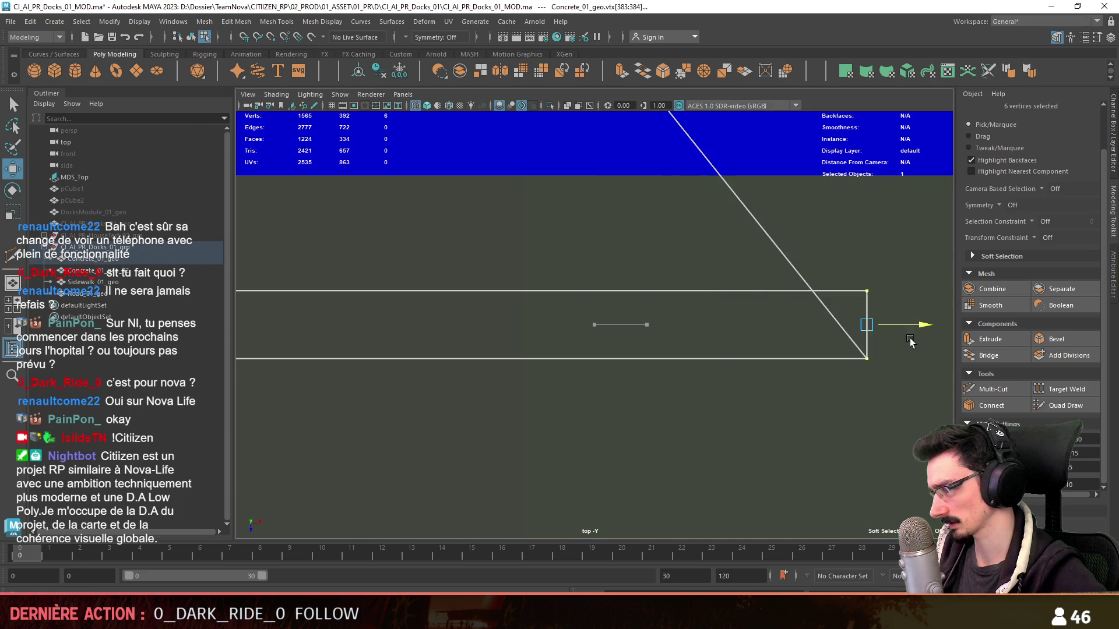
middle_click_drag(908, 342, 800, 285, "alt")
left_click(697, 347)
left_click_drag(761, 280, 842, 306)
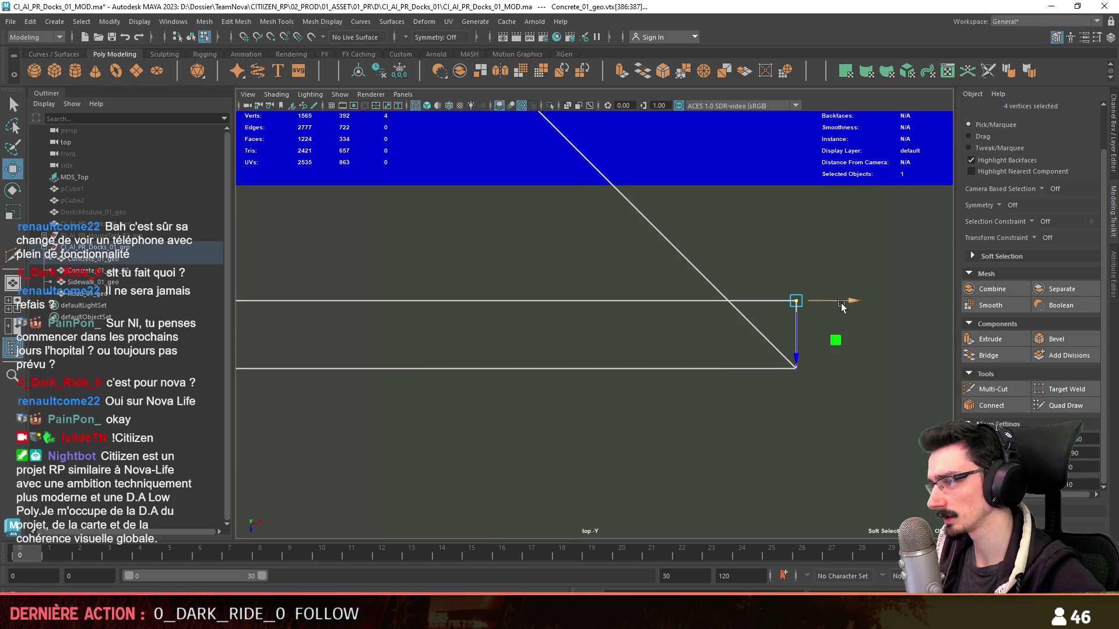
scroll(824, 341, "down", 5)
key("ctrl+F10")
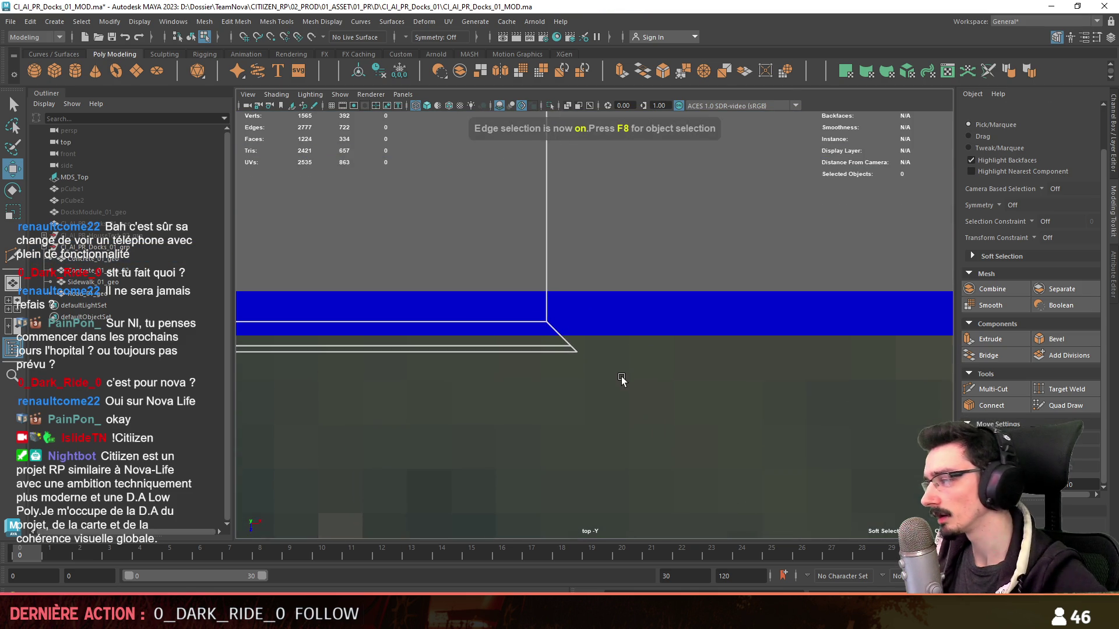
- Extrude the beam-end edges (Ctrl+E) and pull the new corner edges downward along the cut
key("ctrl+e")
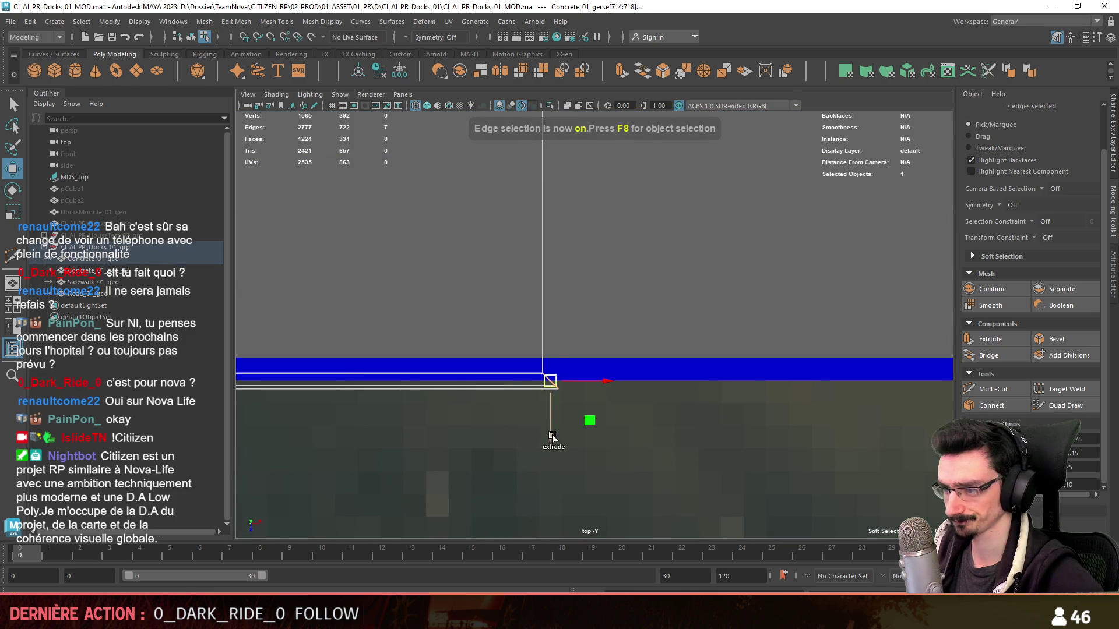
scroll(551, 440, "up", 3)
middle_click_drag(569, 403, 562, 444, "alt")
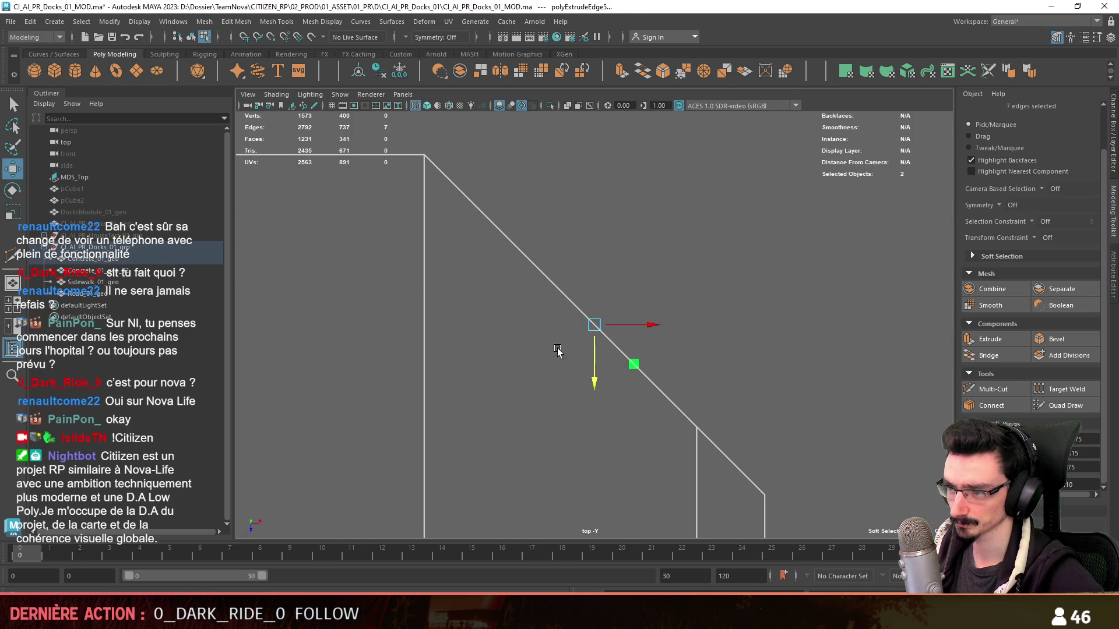
scroll(558, 350, "down", 3)
key("ctrl+F9")
scroll(677, 288, "up", 3)
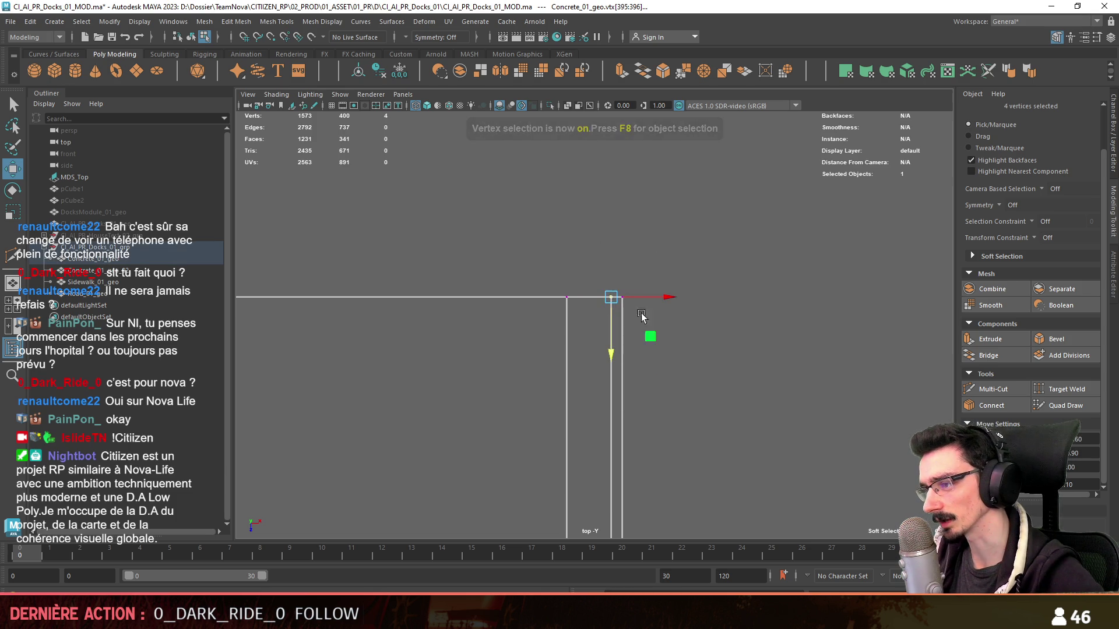
key("ctrl+F10")
scroll(520, 283, "down", 5)
left_click_drag(435, 412, 635, 271)
key("ctrl+z")
middle_click_drag(586, 216, 719, 239, "alt")
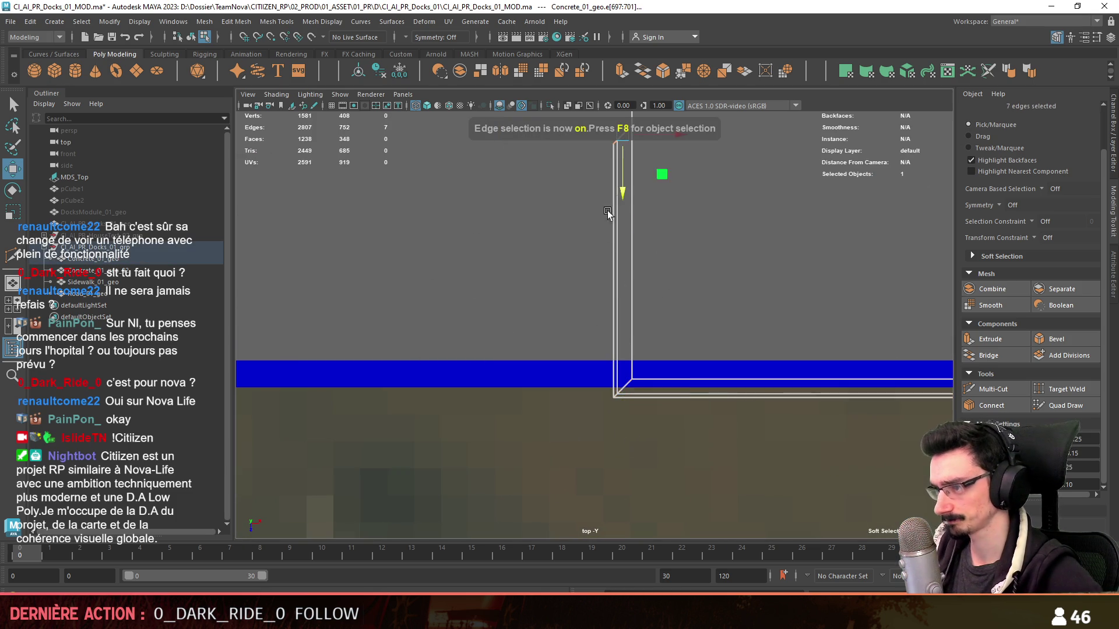
middle_click_drag(594, 335, 603, 466, "alt")
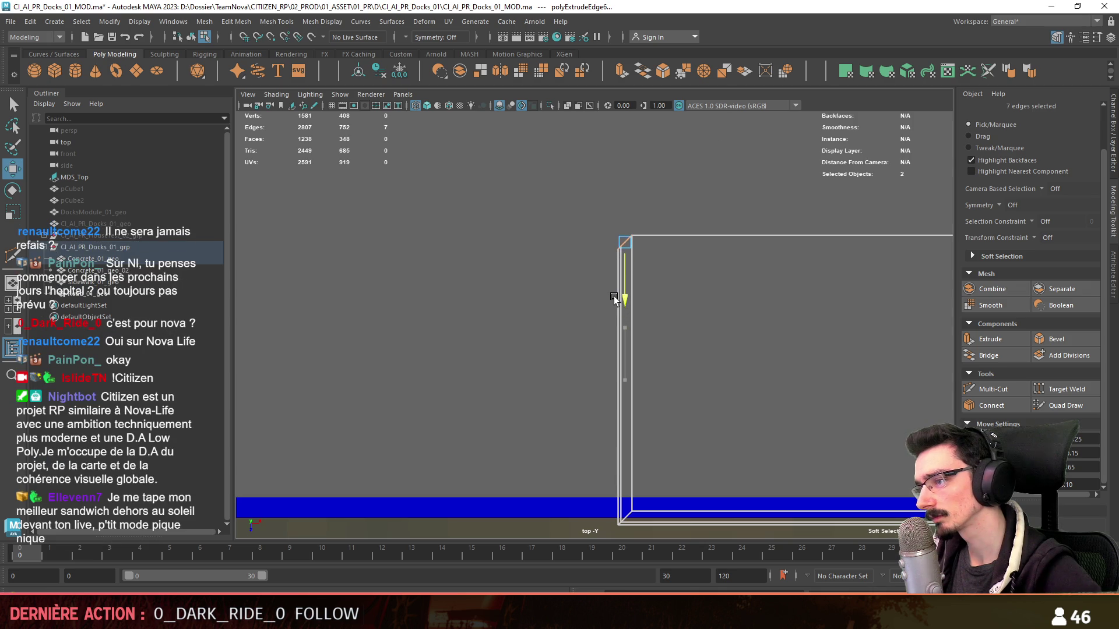
- Undo the second extrusion and move the diagonal corner vertices square to the quay edge
key("ctrl+z")
key("ctrl+z")
key("F9")
scroll(618, 302, "down", 1)
middle_click_drag(594, 280, 547, 323, "alt")
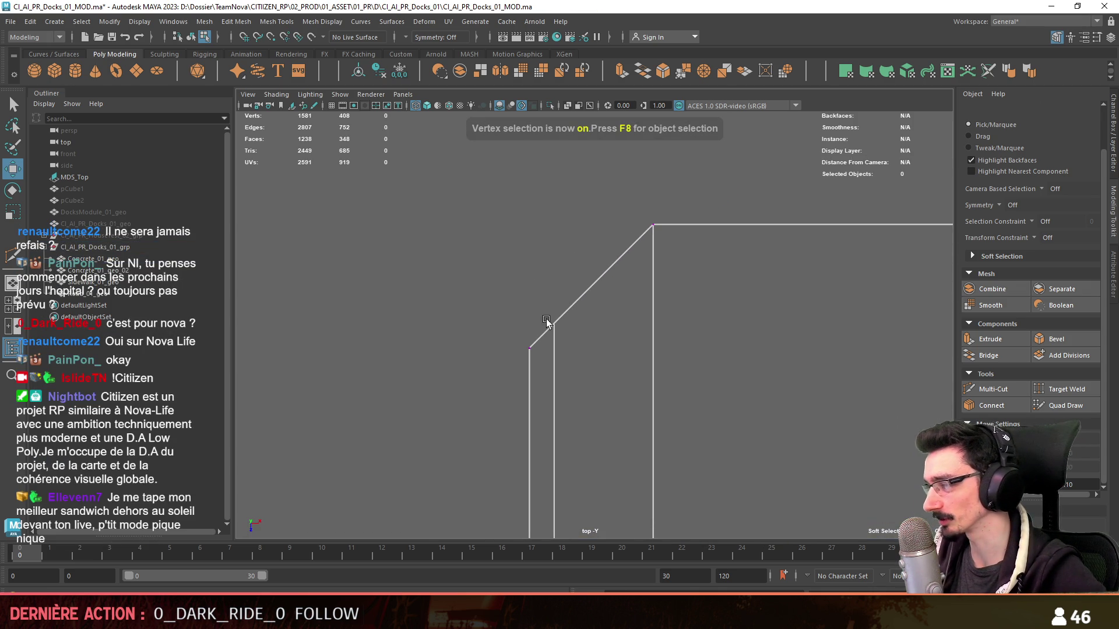
left_click_drag(593, 412, 594, 412)
middle_click_drag(550, 375, 550, 402, "alt")
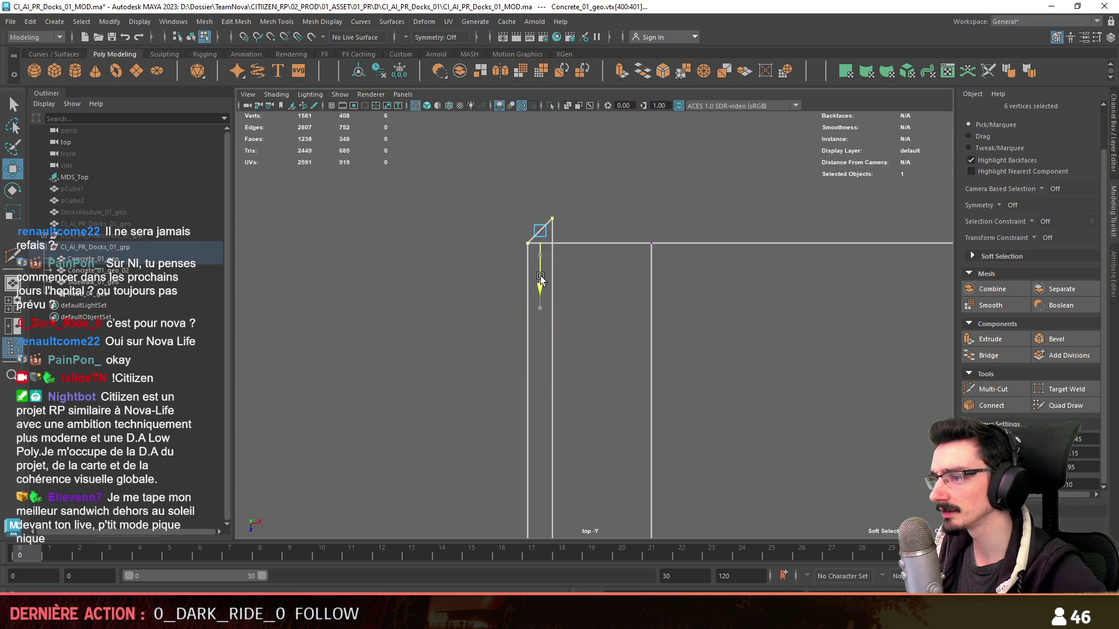
left_click_drag(547, 215, 549, 201)
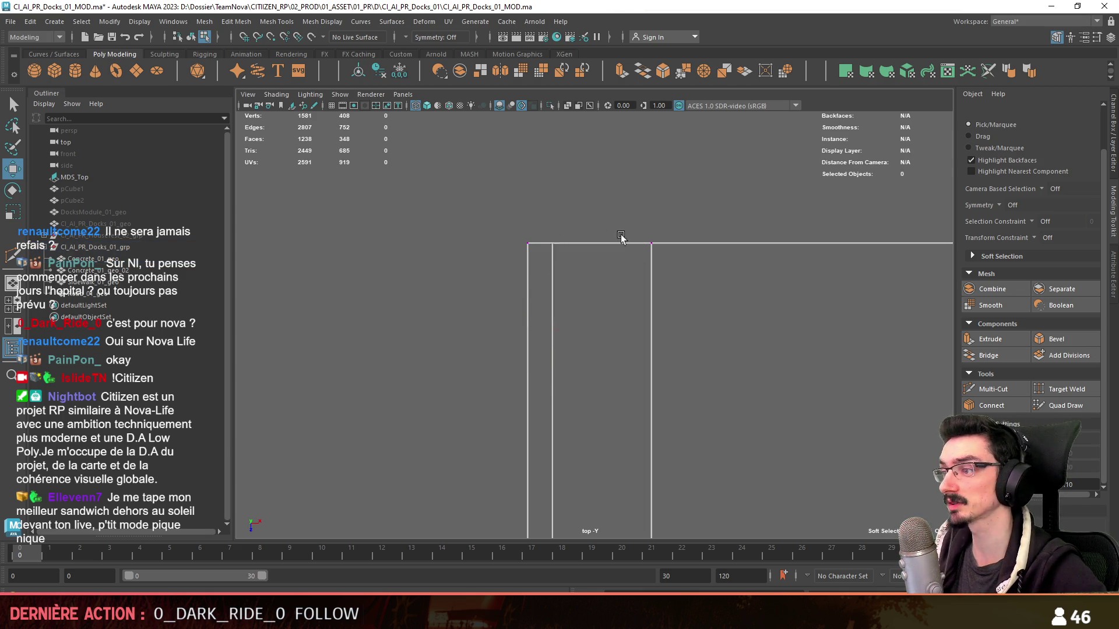
middle_click_drag(616, 207, 519, 283, "alt")
scroll(519, 285, "down", 3)
key("space")
key("F11")
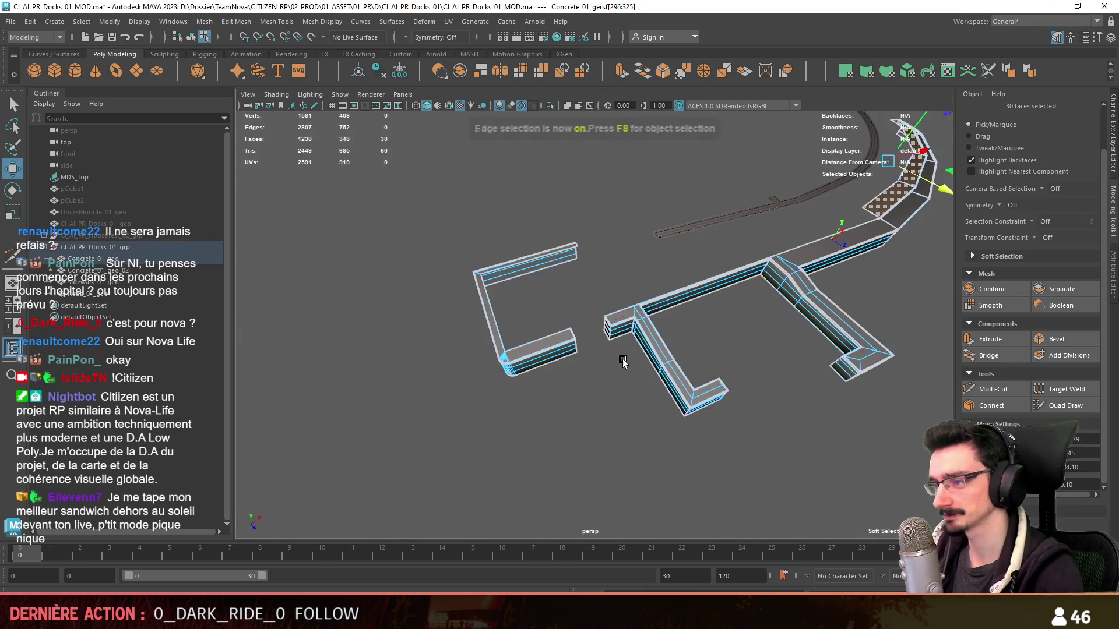
scroll(625, 367, "up", 5)
scroll(625, 391, "up", 3)
scroll(624, 390, "down", 3)
- Select all faces of the dock mesh and run Edit Mesh > Merge at threshold 0.01
left_click_drag(944, 158, 463, 423)
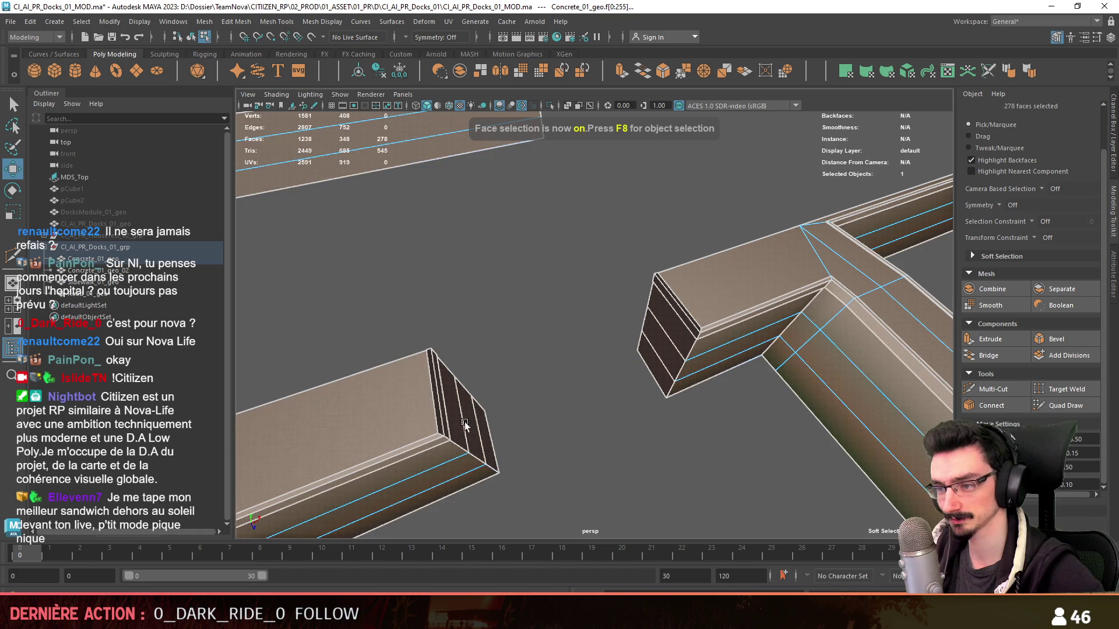
left_click(322, 21)
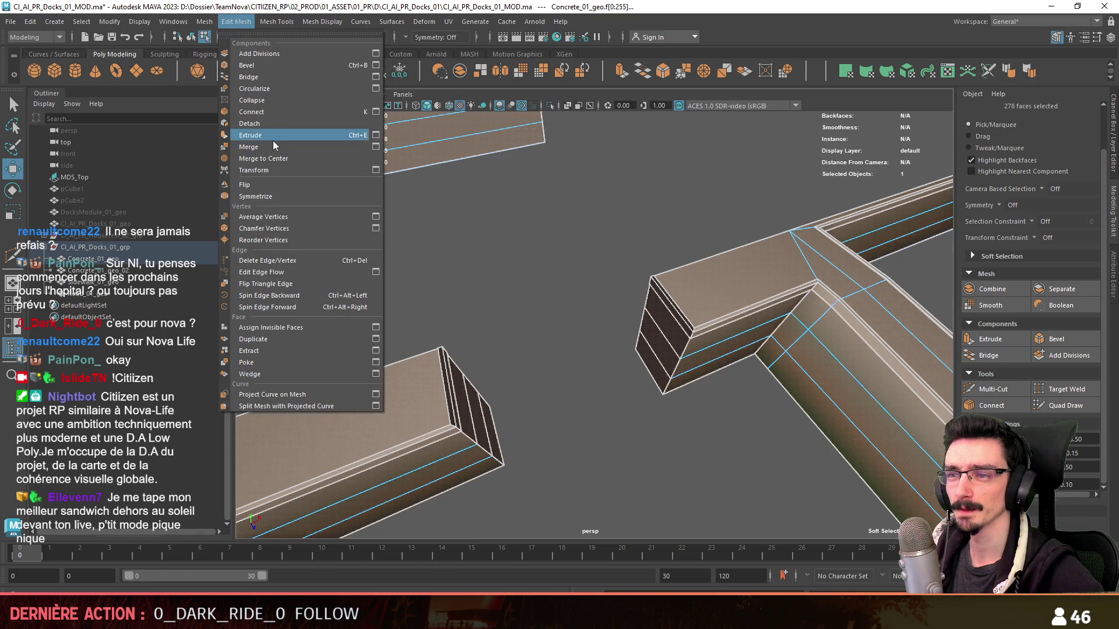
left_click(262, 134)
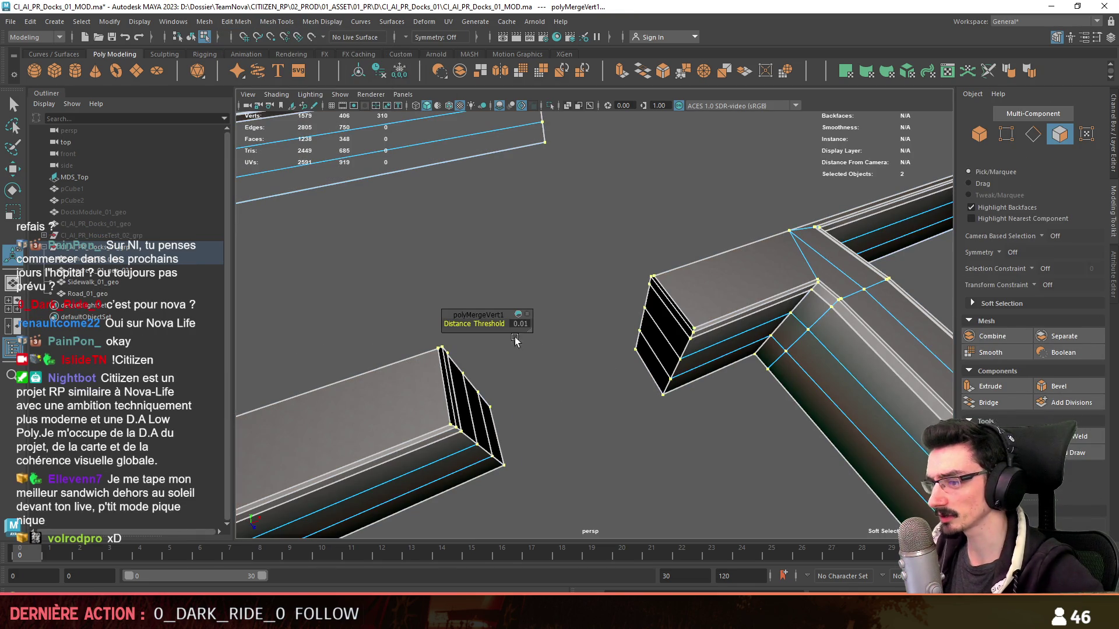
- Pick the beam junction corner vertex with the Move tool and check it from a closer angle
left_click_drag(528, 329, 718, 401, "alt")
key("F9")
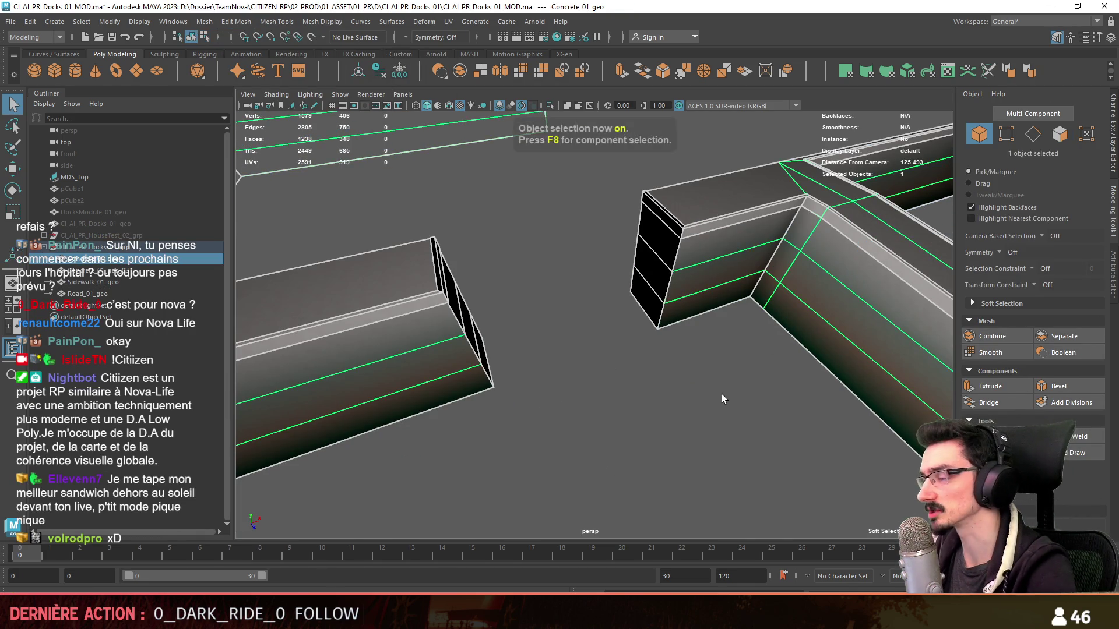
left_click_drag(665, 262, 752, 289, "alt")
key("w")
left_click(745, 243)
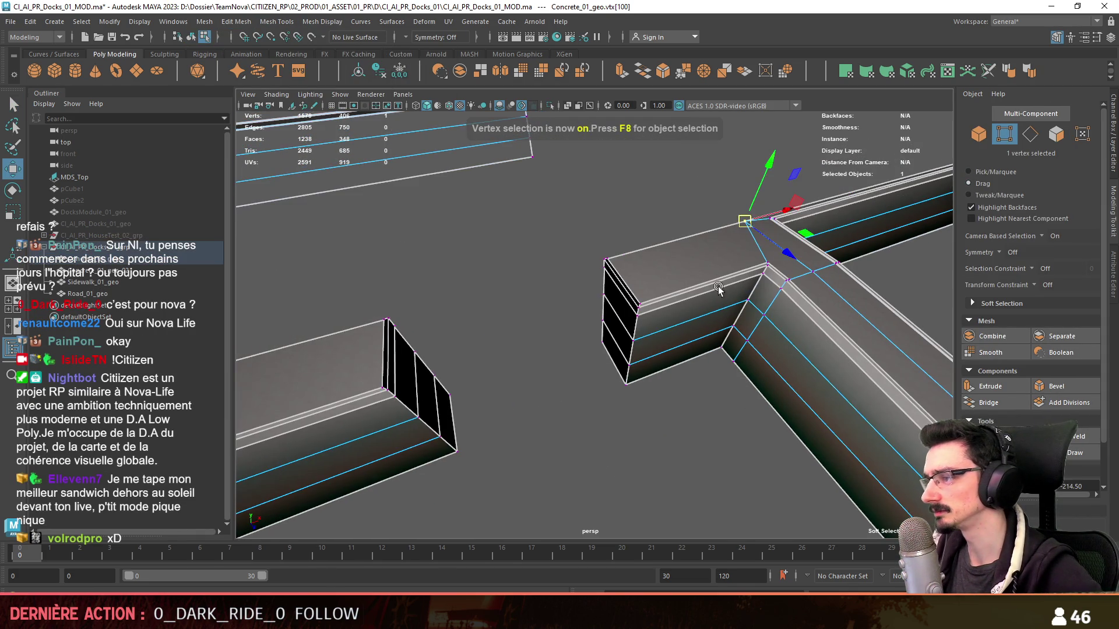
left_click_drag(745, 243, 717, 289, "alt")
left_click(238, 21)
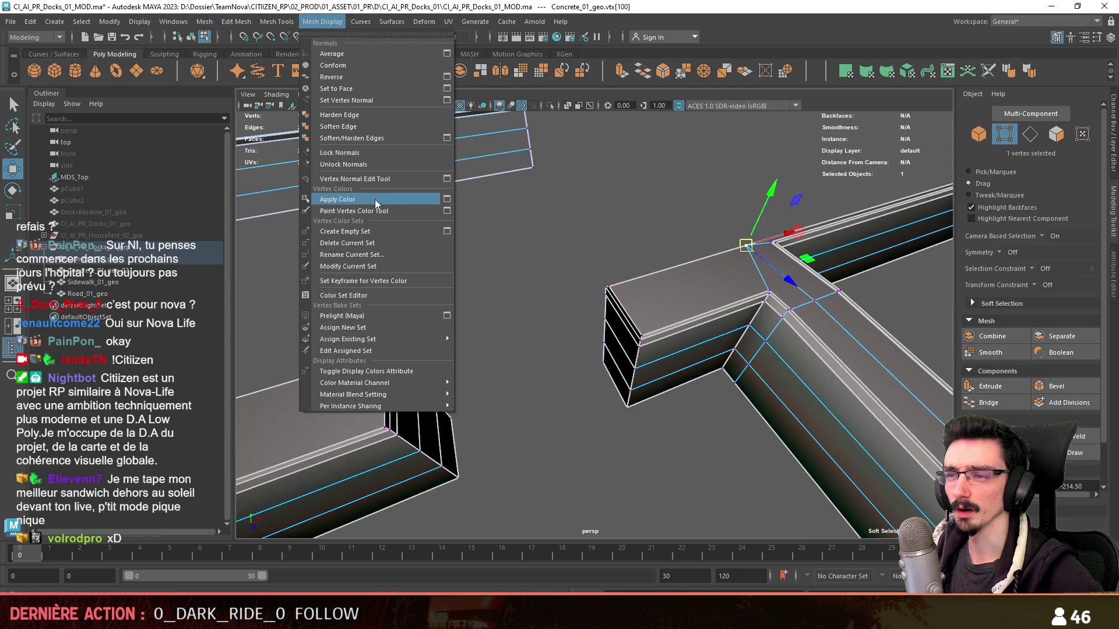
left_click(446, 199)
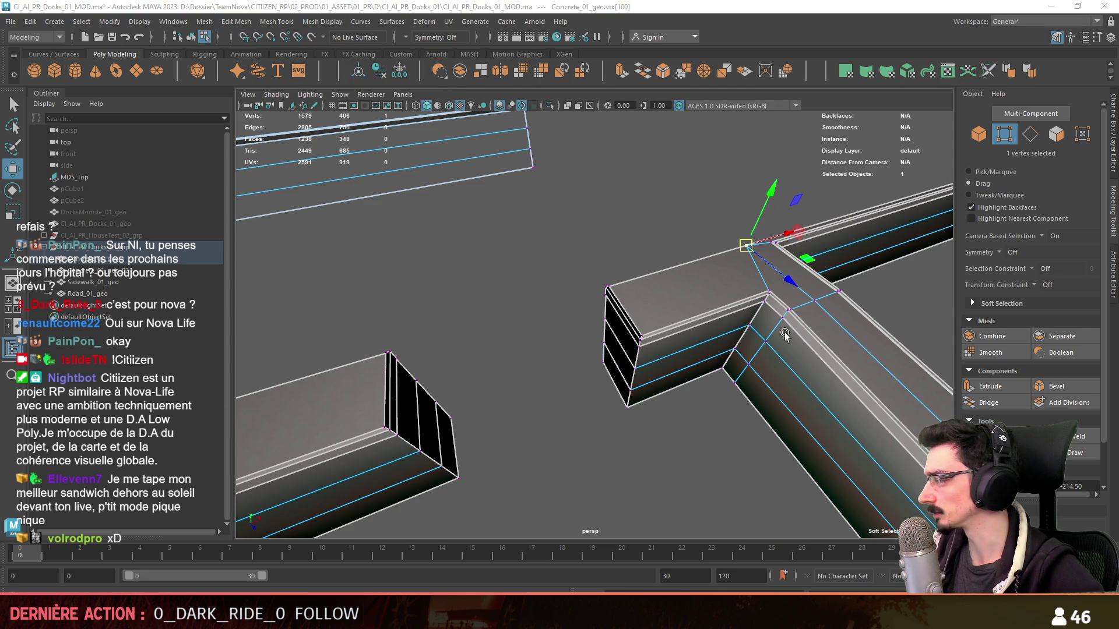
- Clear the selection, save the scene with Ctrl+S and view the flat diagonal beam ends
left_click(455, 281)
key("ctrl+s")
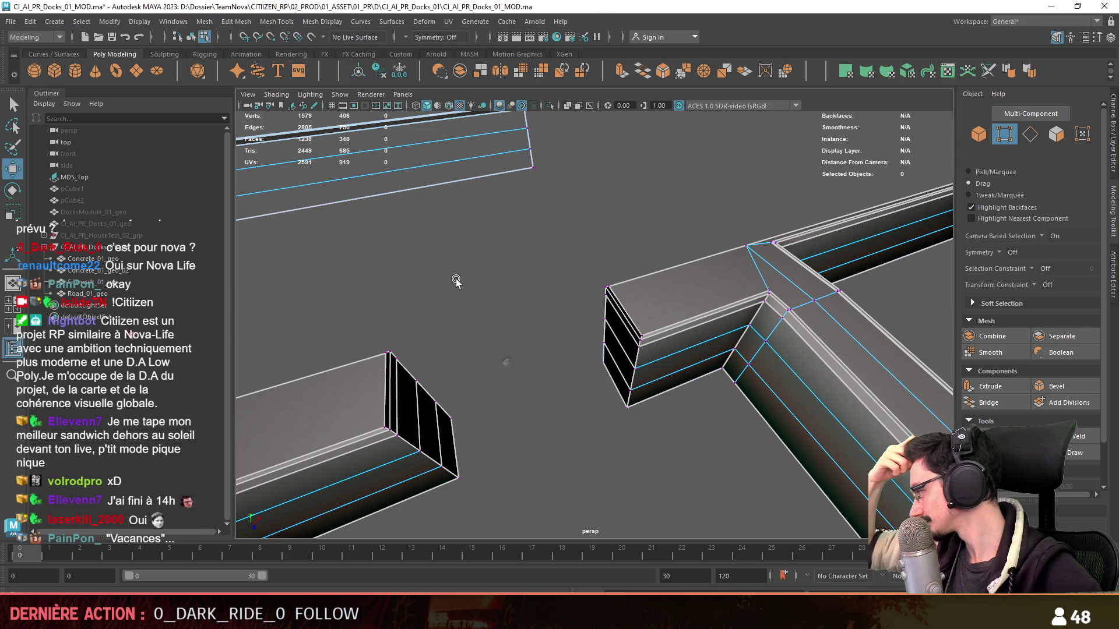
scroll(536, 340, "up", 5)
key("F11")
mouse_move(566, 328)
left_mouse_down("alt")
mouse_move(597, 313)
mouse_move(475, 318)
left_mouse_up("alt")
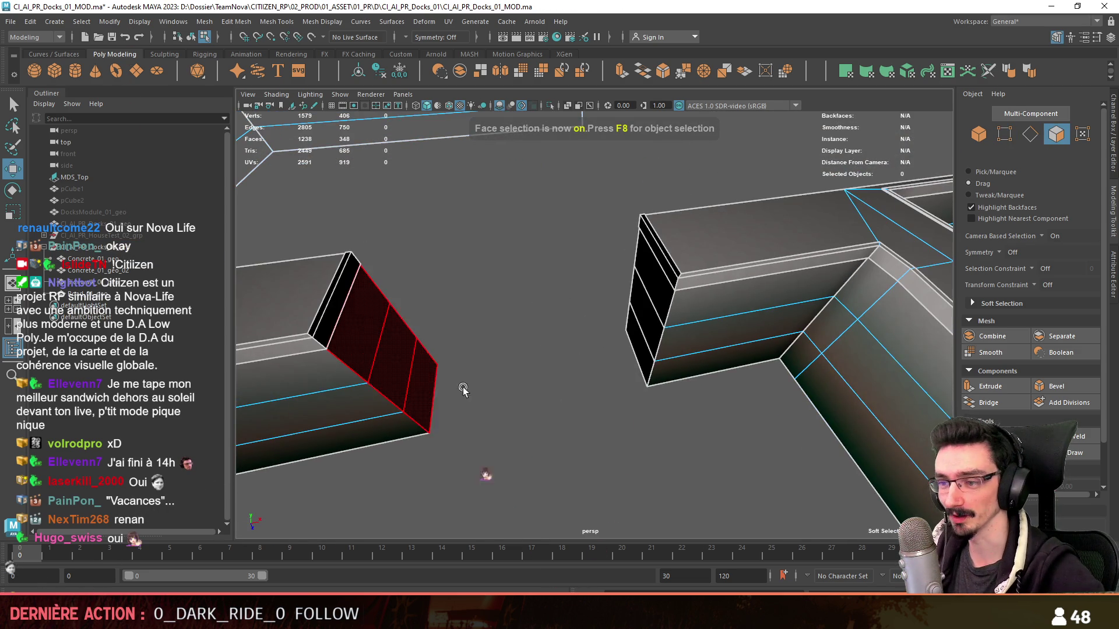
left_click(411, 324)
left_click(690, 320, "shift")
mouse_move(463, 385)
left_mouse_down("alt")
mouse_move(665, 332)
mouse_move(787, 319)
left_mouse_up("alt")
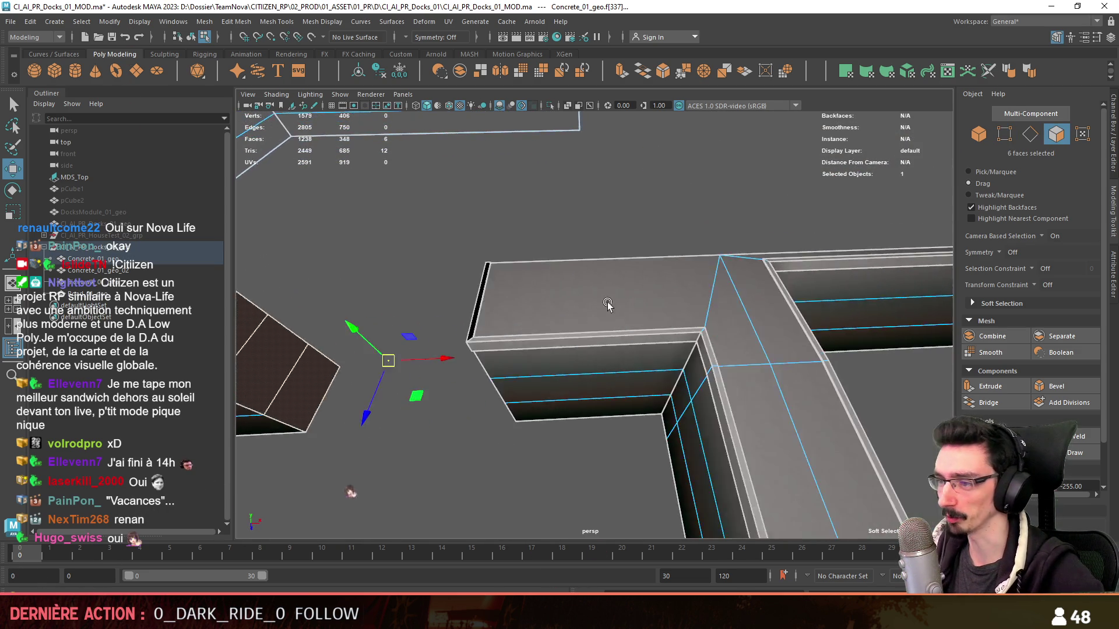
mouse_move(665, 349)
left_mouse_down("alt")
mouse_move(595, 372)
mouse_move(684, 329)
mouse_move(609, 305)
mouse_move(332, 418)
mouse_move(711, 273)
left_mouse_up("alt")
left_click(595, 371)
key("F9")
left_click(301, 423)
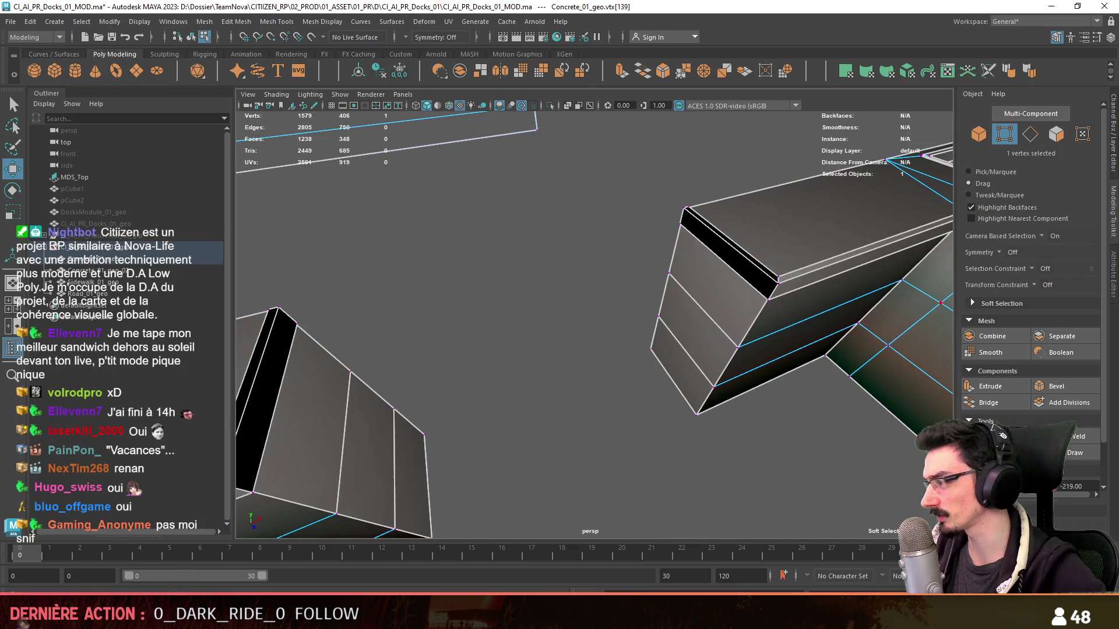
key("F11")
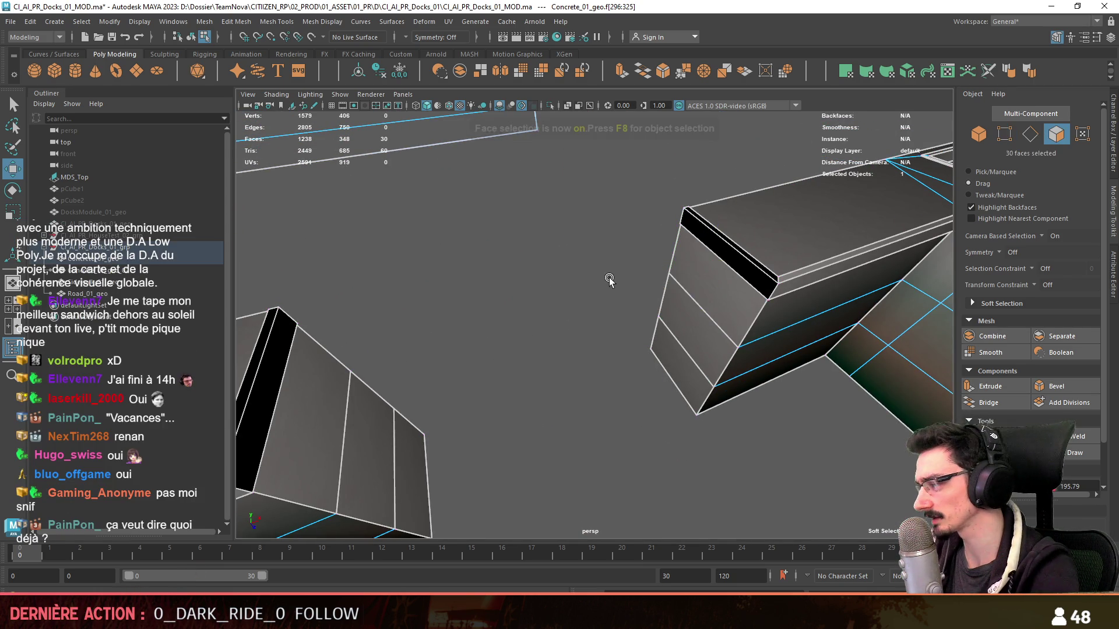
key("f")
left_click_drag(728, 265, 534, 323, "alt")
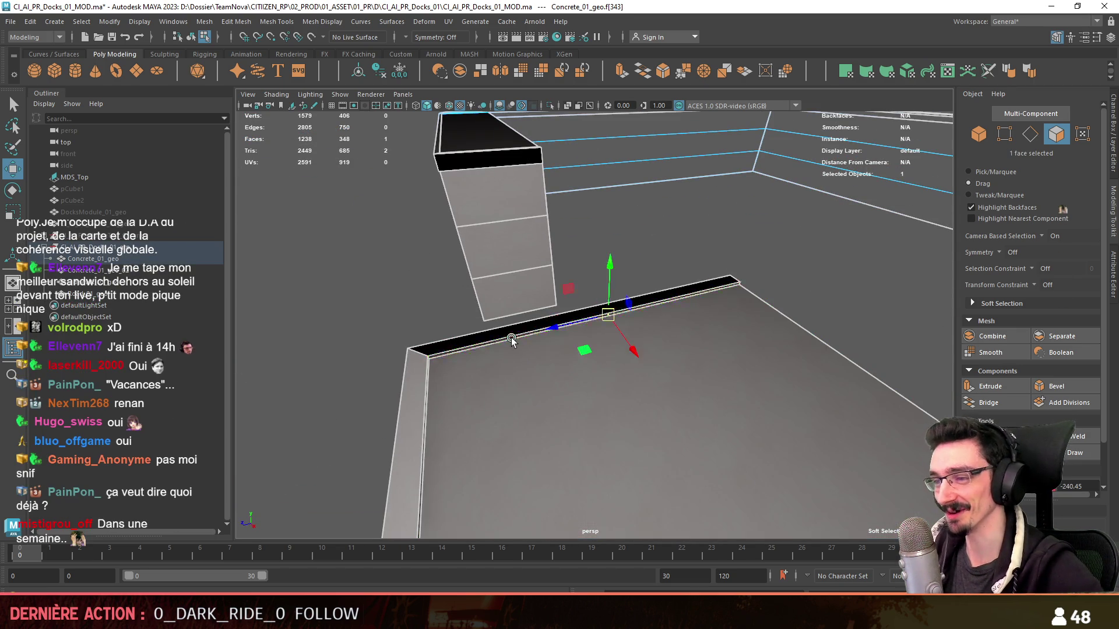
left_click(521, 336)
key("f")
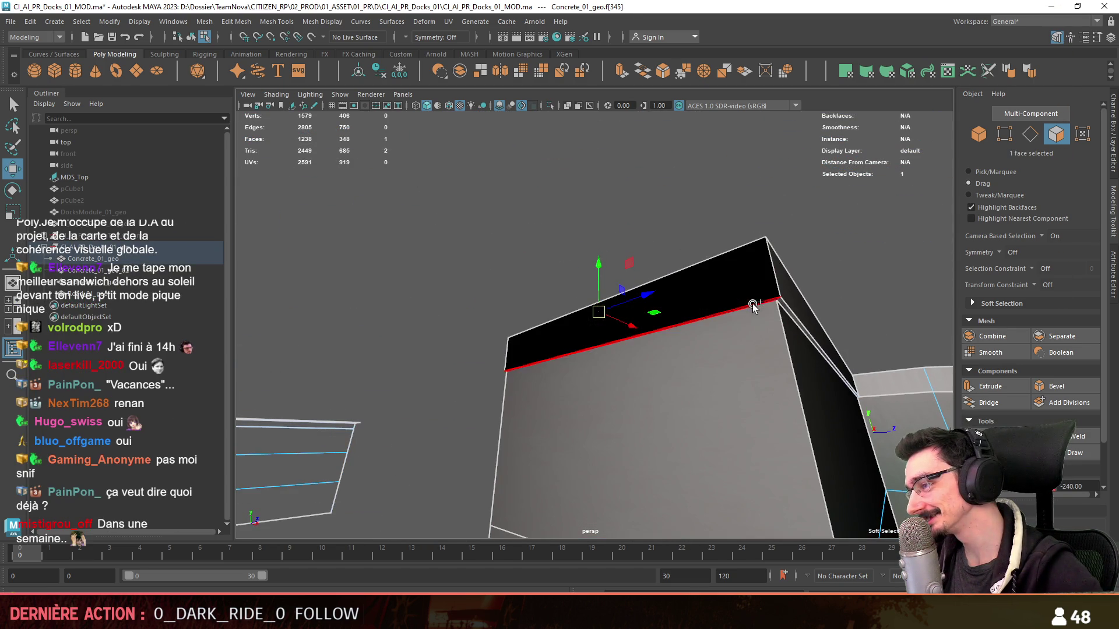
left_click_drag(754, 307, 647, 317, "alt")
left_click(647, 317, "shift")
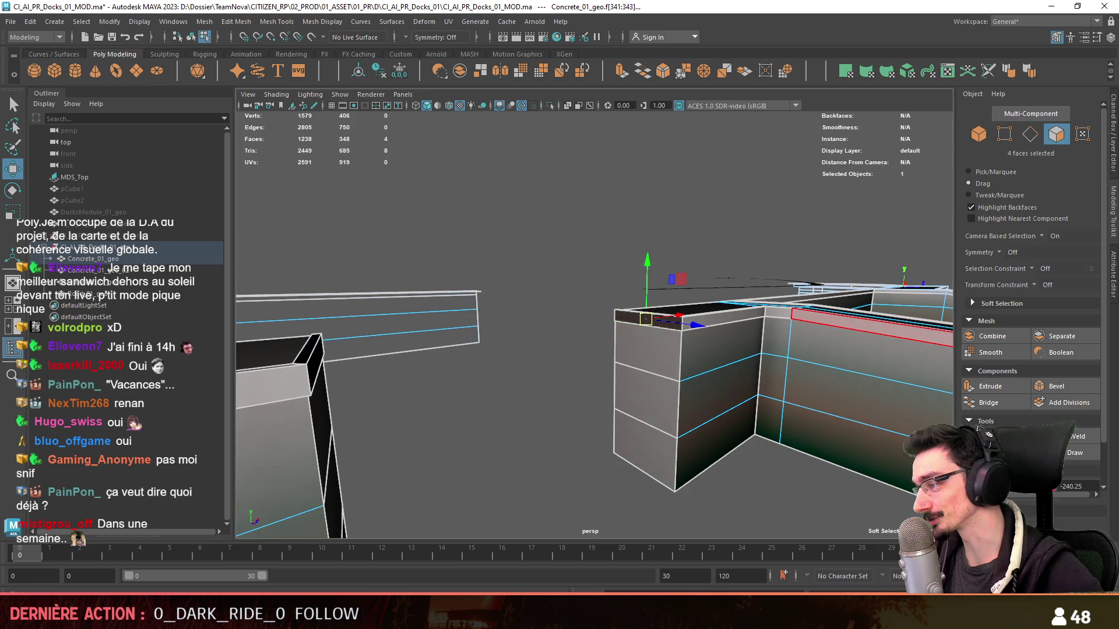
left_click(532, 394)
left_click_drag(532, 394, 462, 357, "alt")
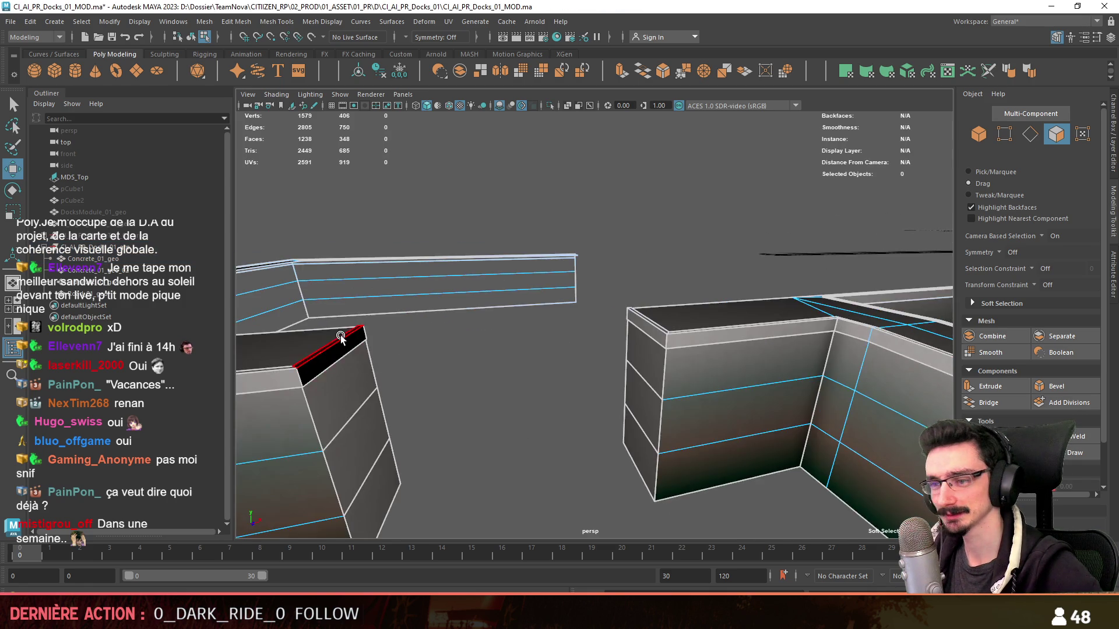
left_click(626, 344)
left_click_drag(627, 343, 575, 367, "alt")
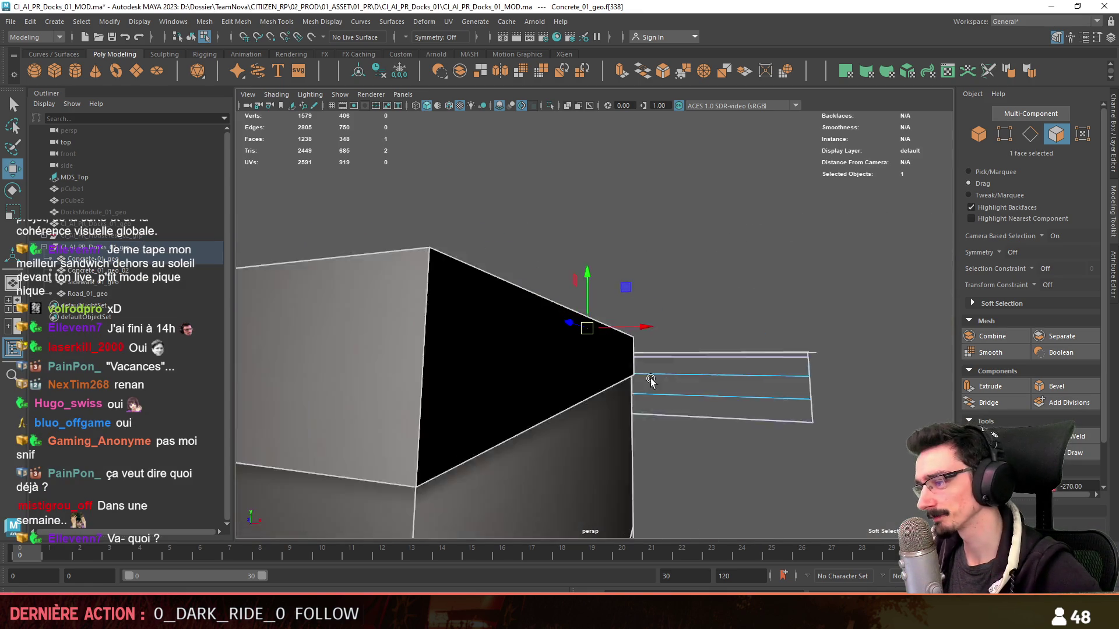
double_click(577, 371, "shift")
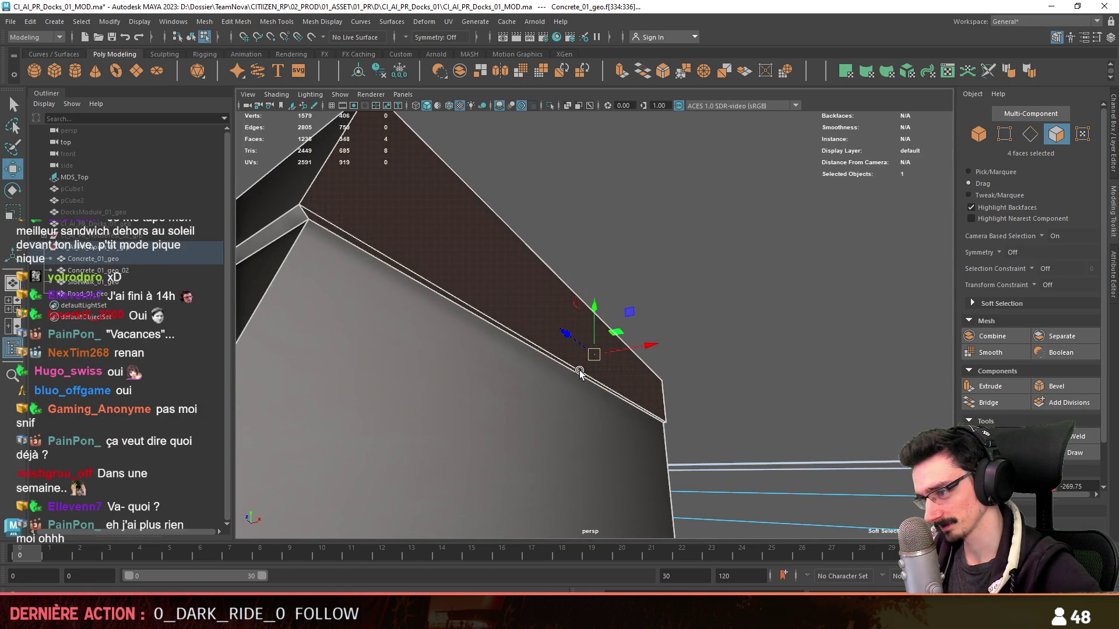
left_click(721, 252)
left_click_drag(721, 253, 550, 320, "alt")
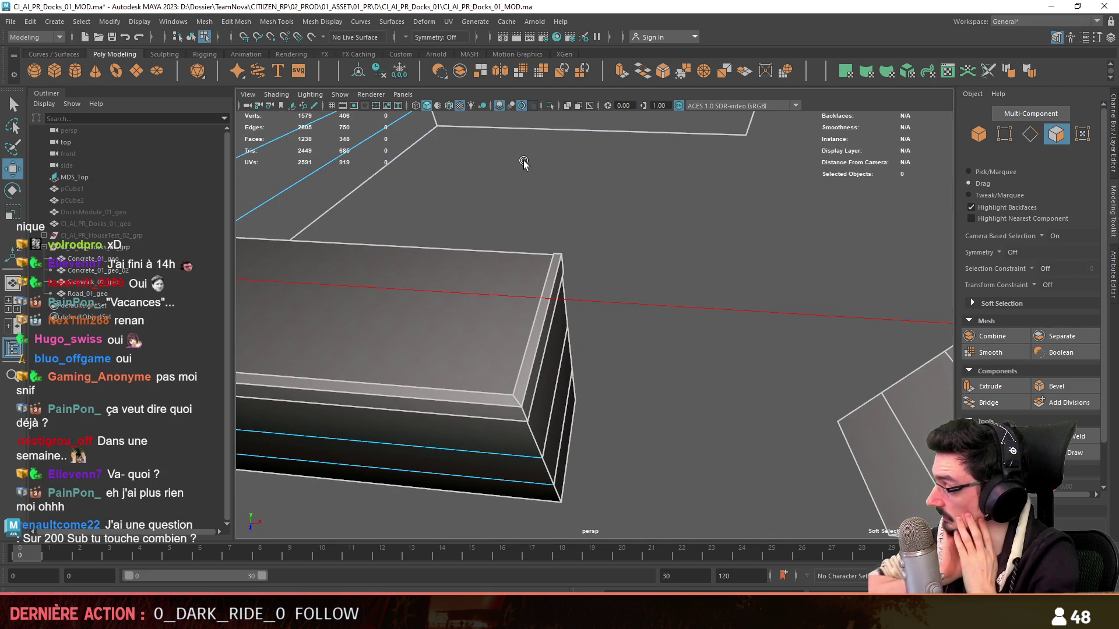
mouse_move(524, 160)
left_mouse_down("alt")
mouse_move(657, 254)
mouse_move(574, 325)
mouse_move(664, 369)
mouse_move(572, 341)
mouse_move(663, 346)
left_mouse_up("alt")
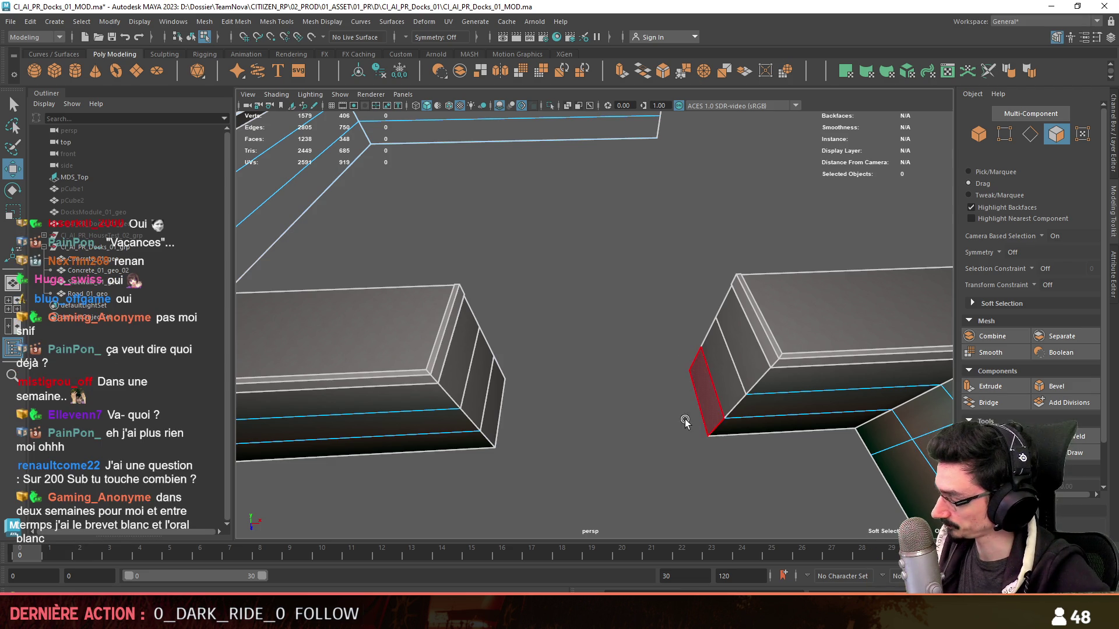
left_click_drag(695, 377, 666, 461, "alt")
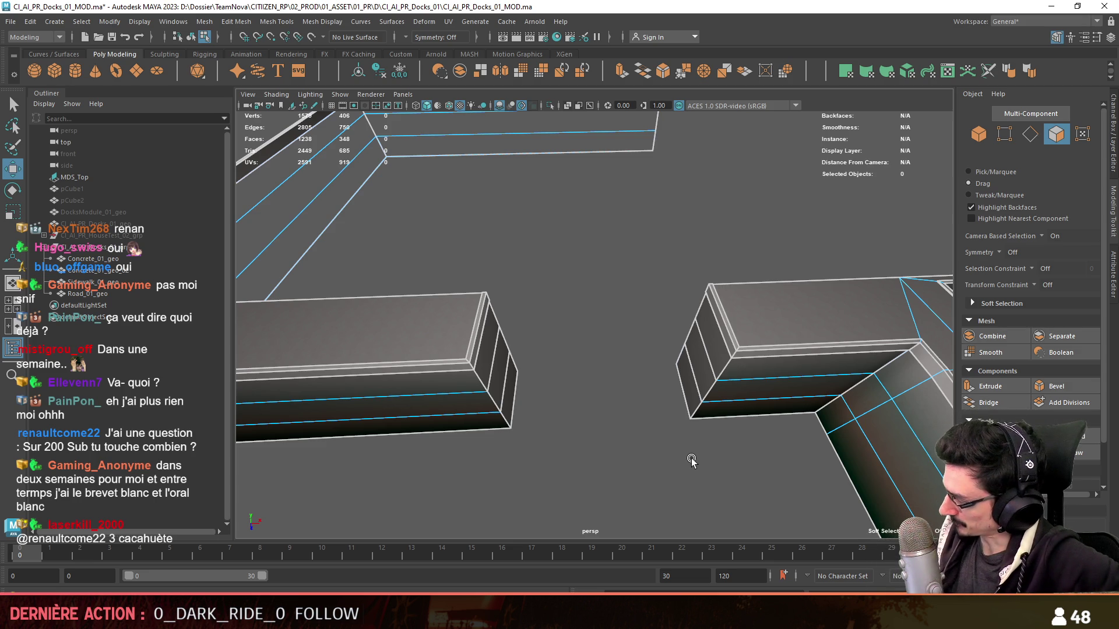
scroll(637, 445, "up", 3)
- In vertex mode, pick and frame the corner vertices at the end of the first concrete wall piece
key("F9")
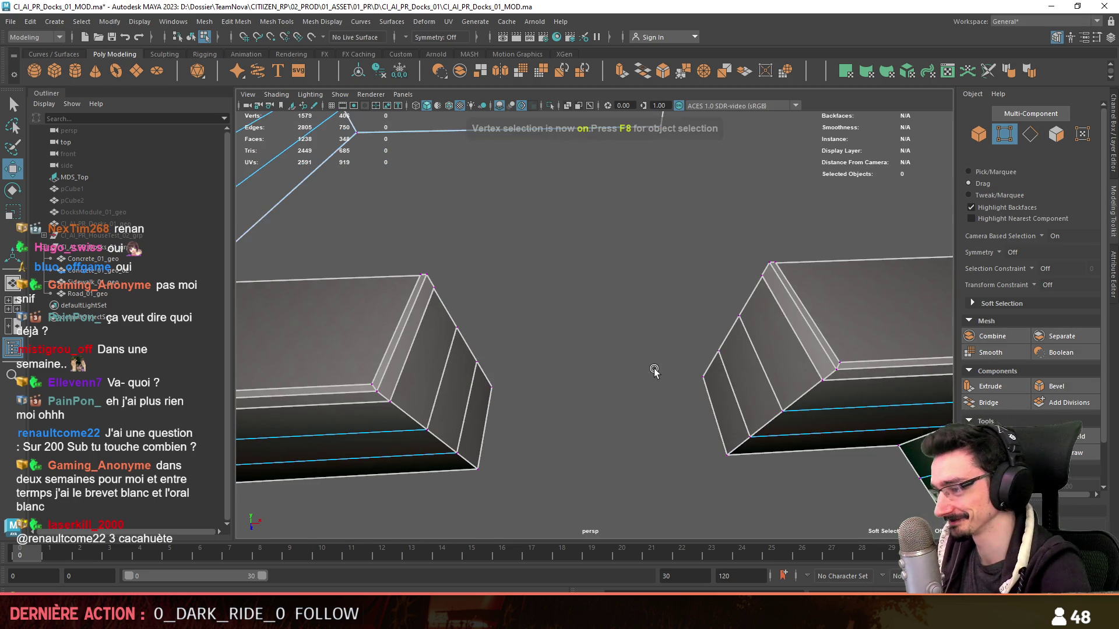
left_click_drag(689, 382, 877, 347, "alt")
left_click(839, 385)
left_click(684, 354, "shift")
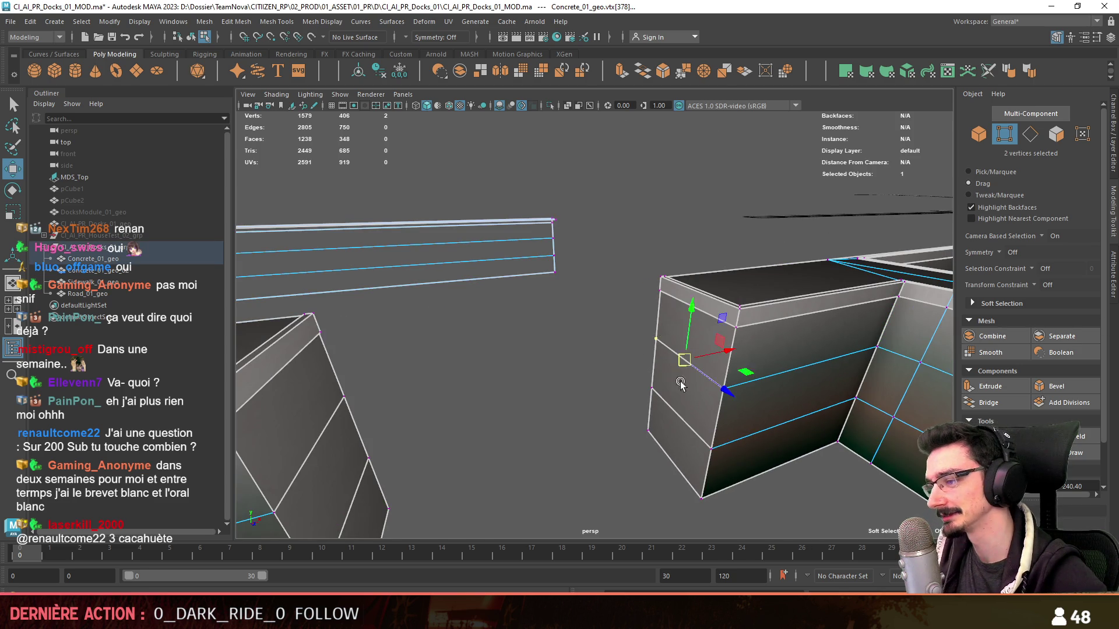
left_click_drag(684, 354, 405, 351, "alt")
key("f")
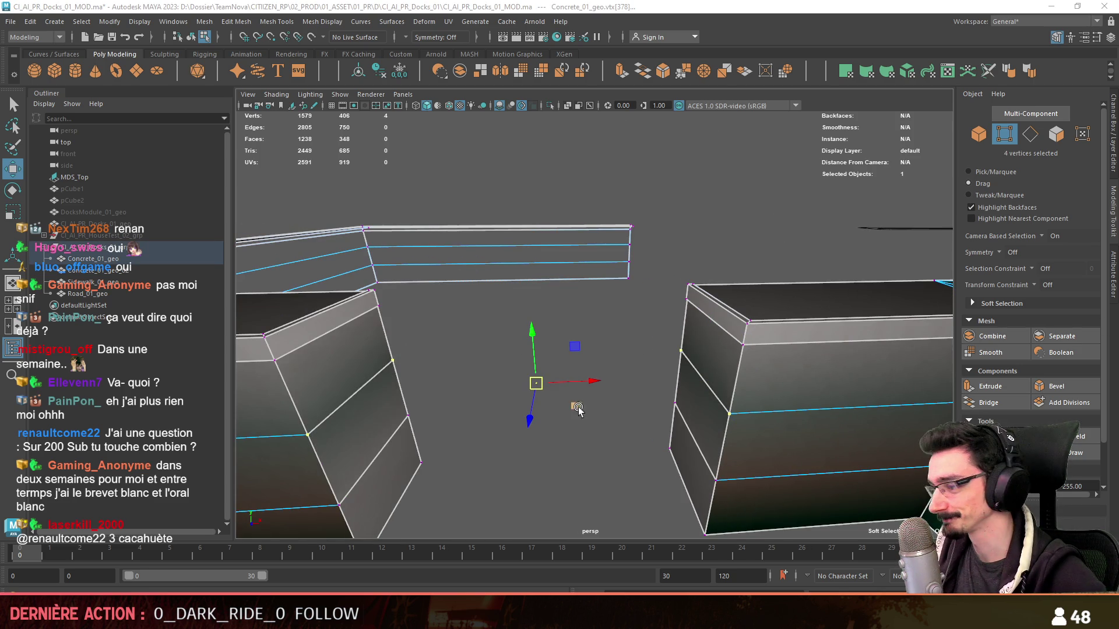
left_click(612, 411)
mouse_move(612, 411)
left_mouse_down("alt")
mouse_move(751, 338)
mouse_move(726, 312)
left_mouse_up("alt")
left_click(724, 308)
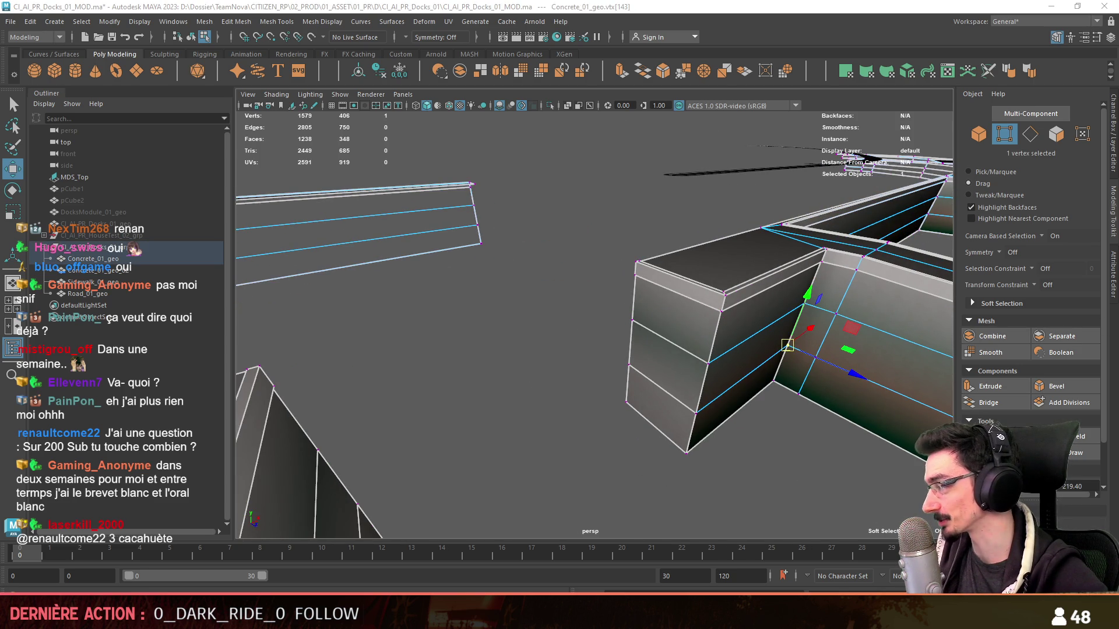
left_click(689, 410, "shift")
key("f")
- Add the remaining end vertices of both wall pieces to the selection, then return to object mode
left_click_drag(685, 408, 866, 360, "alt")
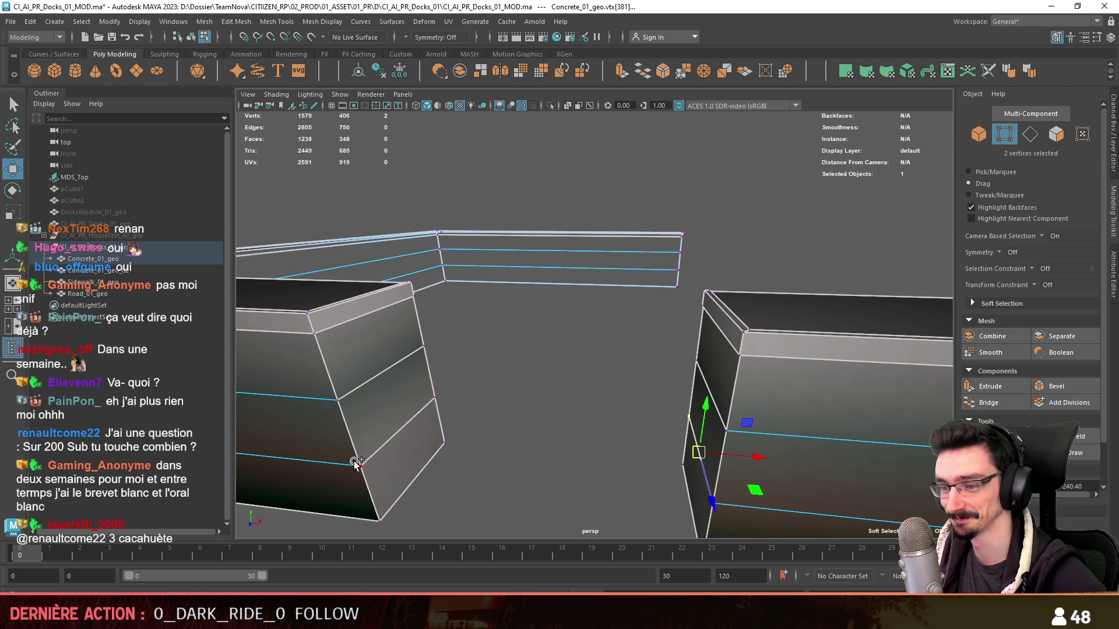
left_click_drag(594, 369, 813, 384, "alt")
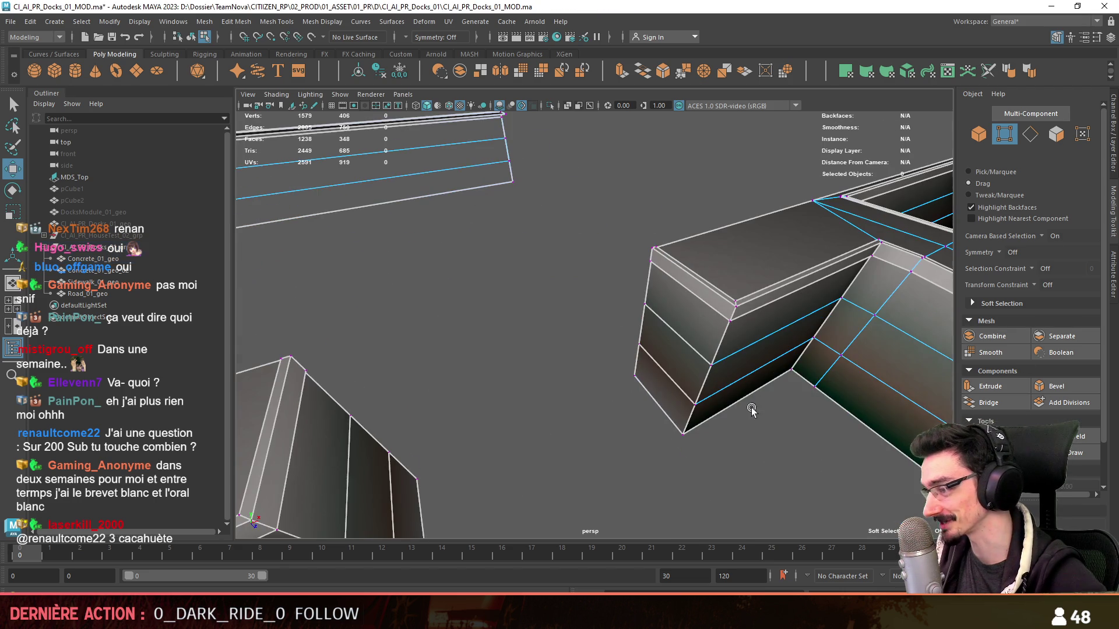
left_click(683, 430, "shift")
left_click_drag(612, 370, 473, 376, "alt")
left_click(474, 375, "shift")
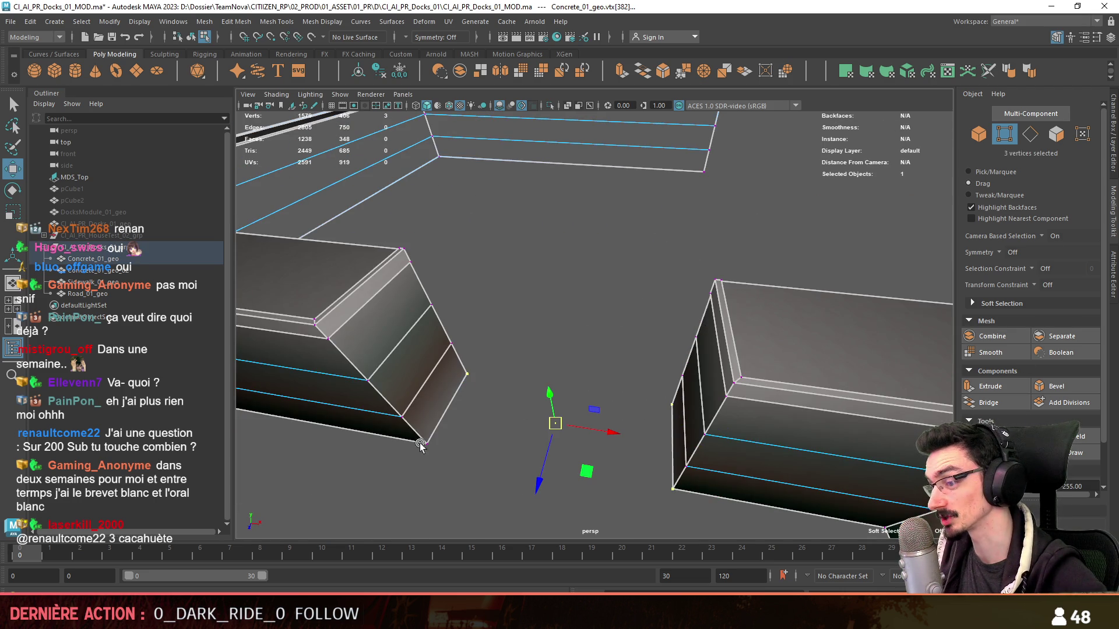
left_click(423, 449, "shift")
left_click_drag(563, 270, 592, 405, "alt")
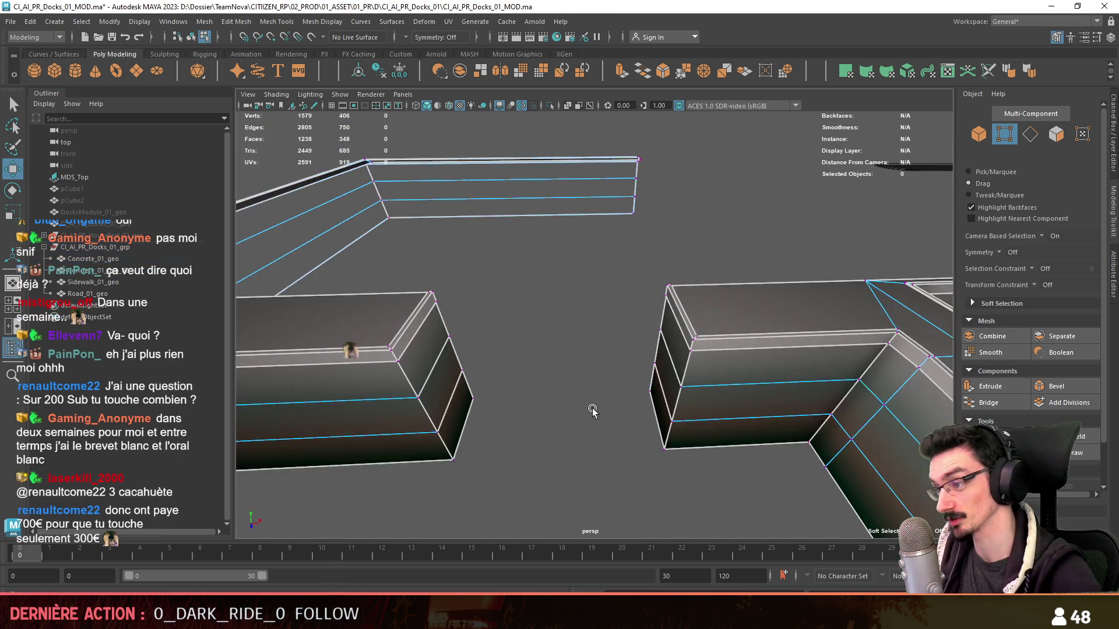
key("F8")
mouse_move(528, 437)
left_mouse_down("alt")
mouse_move(633, 377)
mouse_move(628, 333)
mouse_move(592, 402)
mouse_move(571, 369)
mouse_move(549, 378)
mouse_move(557, 371)
left_mouse_up("alt")
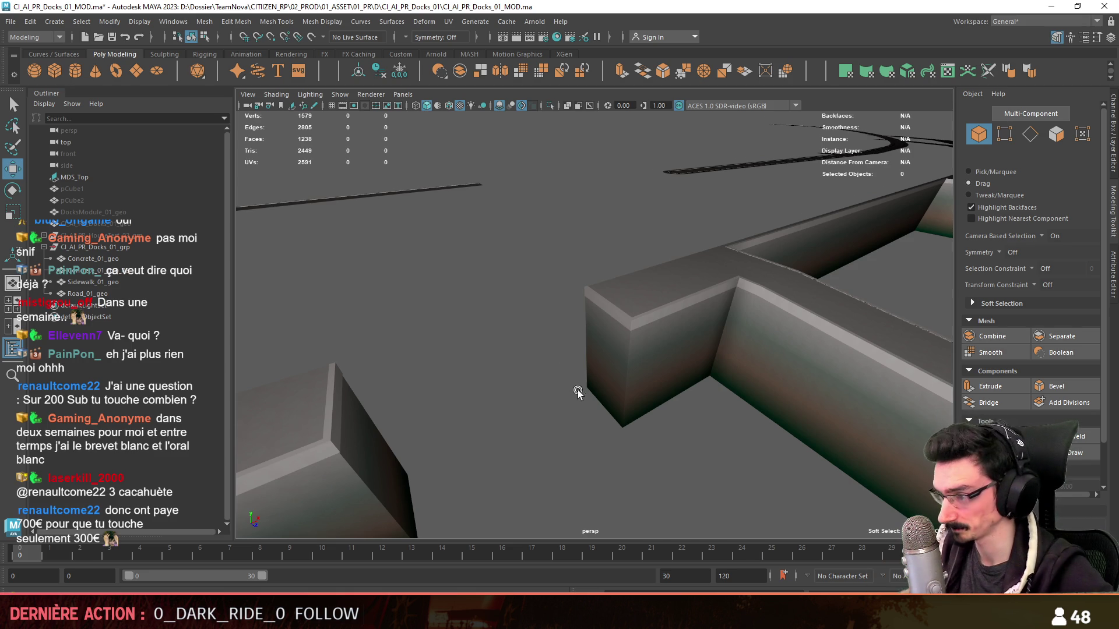
- Select Concrete_01_geo, cycle vertex/edge/object modes, and bring up the four-view layout
left_click(620, 393)
key("F9")
scroll(518, 415, "up", 1)
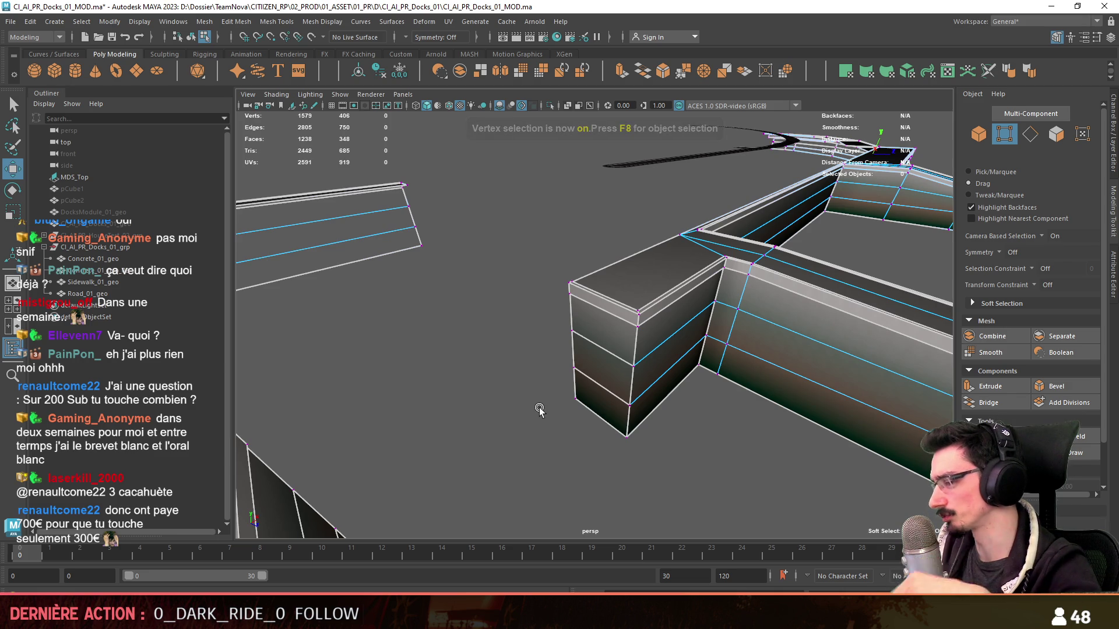
mouse_move(540, 406)
left_mouse_down("alt")
mouse_move(569, 435)
mouse_move(622, 455)
mouse_move(676, 369)
mouse_move(665, 318)
mouse_move(669, 370)
mouse_move(760, 417)
mouse_move(687, 424)
mouse_move(787, 367)
mouse_move(697, 367)
mouse_move(700, 346)
left_mouse_up("alt")
key("F10")
key("F8")
mouse_move(617, 338)
left_mouse_down("alt")
mouse_move(717, 374)
mouse_move(603, 382)
mouse_move(655, 392)
mouse_move(666, 340)
mouse_move(650, 385)
mouse_move(642, 382)
mouse_move(661, 346)
mouse_move(624, 399)
mouse_move(678, 358)
mouse_move(657, 375)
mouse_move(617, 362)
mouse_move(516, 394)
mouse_move(538, 384)
left_mouse_up("alt")
key("F9")
key("space")
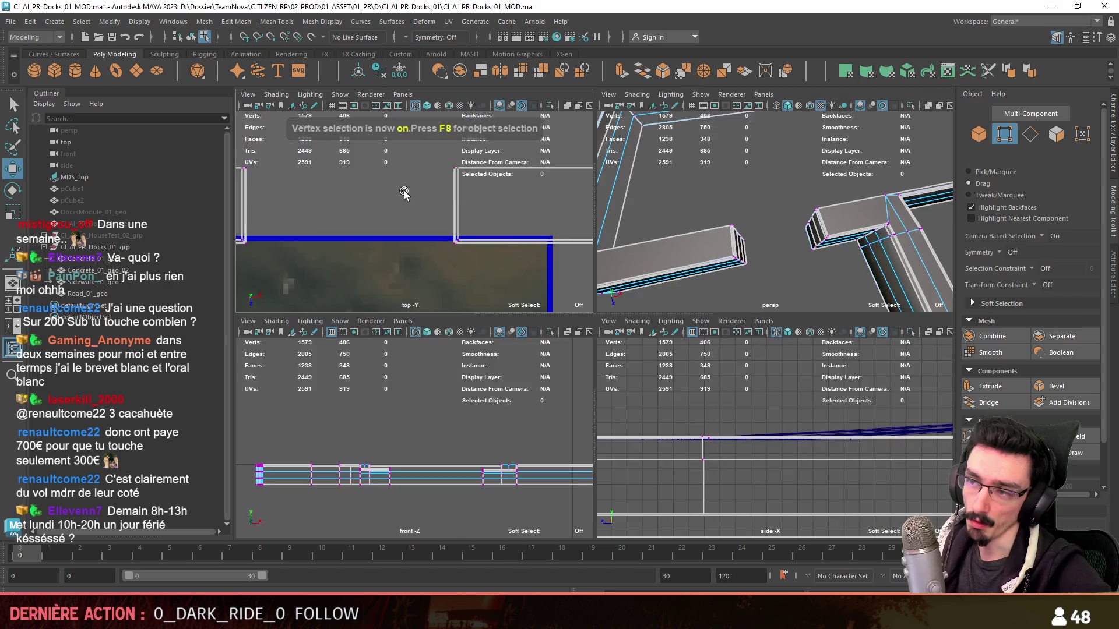
- Maximize the top view and marquee-select the wall edges around the ramp-cut corner in edge mode
key("space")
key("F10")
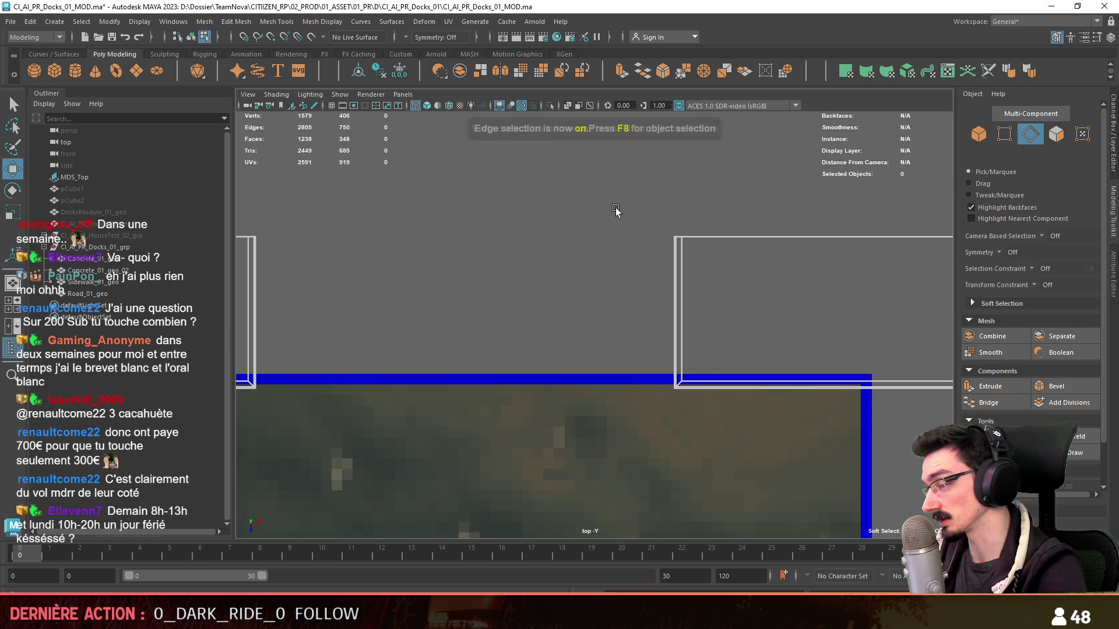
left_click_drag(617, 211, 909, 351)
left_click_drag(831, 185, 691, 289)
middle_click_drag(426, 275, 714, 205, "alt")
left_click_drag(713, 204, 512, 257, "shift")
left_click_drag(507, 437, 731, 324, "shift")
middle_click_drag(732, 324, 540, 378, "alt")
scroll(662, 332, "down", 2)
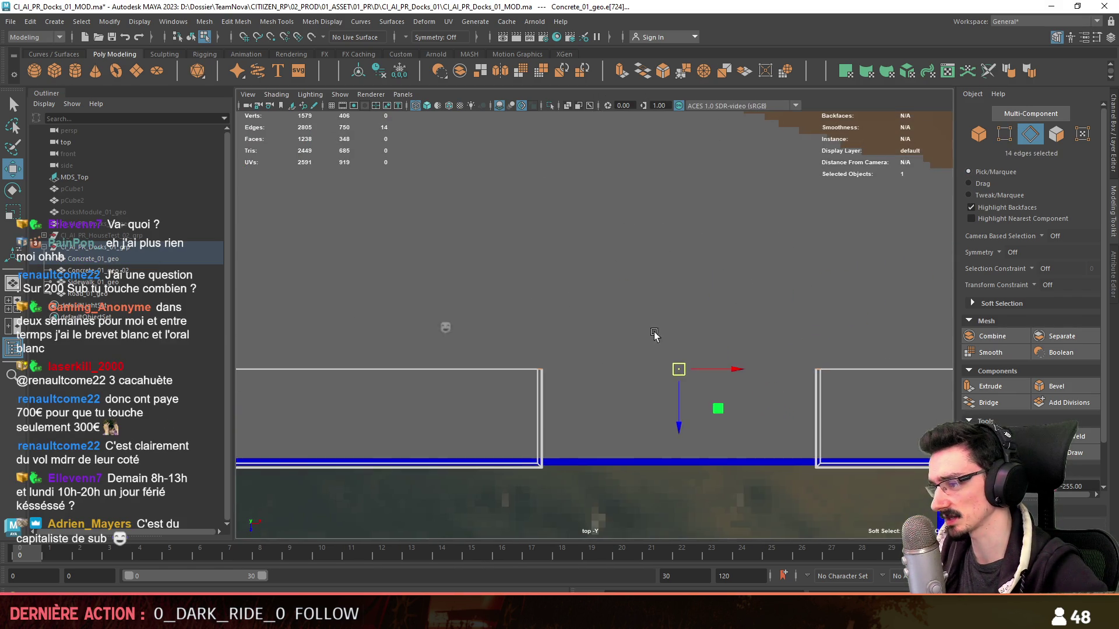
scroll(481, 305, "down", 2)
scroll(525, 280, "down", 2)
scroll(633, 277, "down", 1)
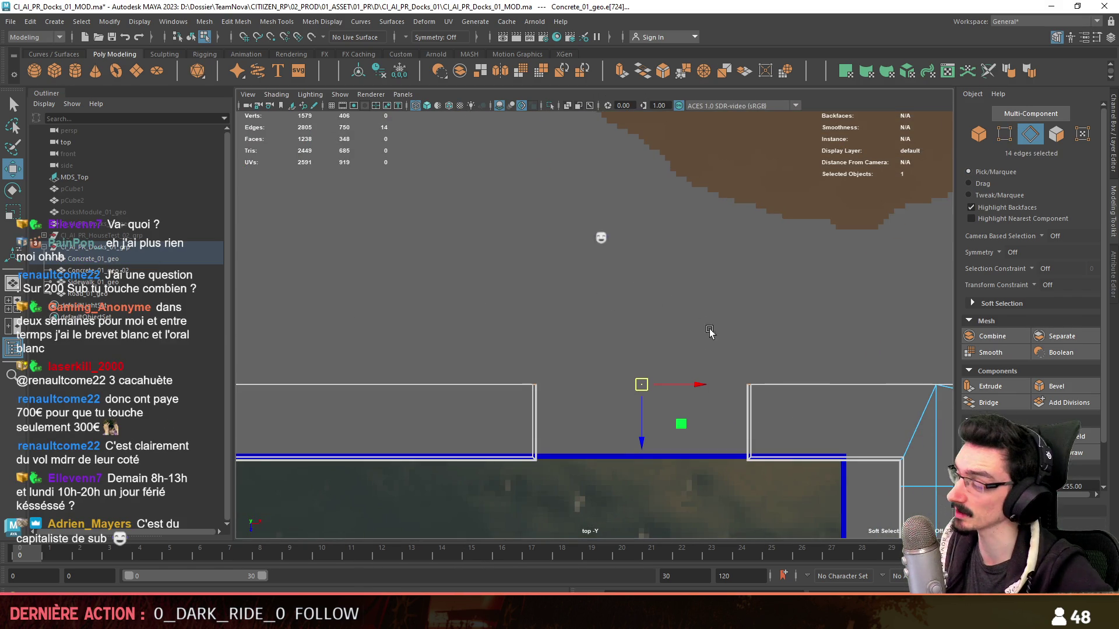
scroll(634, 276, "down", 1)
- Switch to the perspective view and orbit around the selected quay edges beside the ramp cut
middle_click_drag(627, 380, 668, 350, "alt")
mouse_move(387, 329)
middle_mouse_down("alt")
mouse_move(437, 262)
mouse_move(506, 283)
middle_mouse_up("alt")
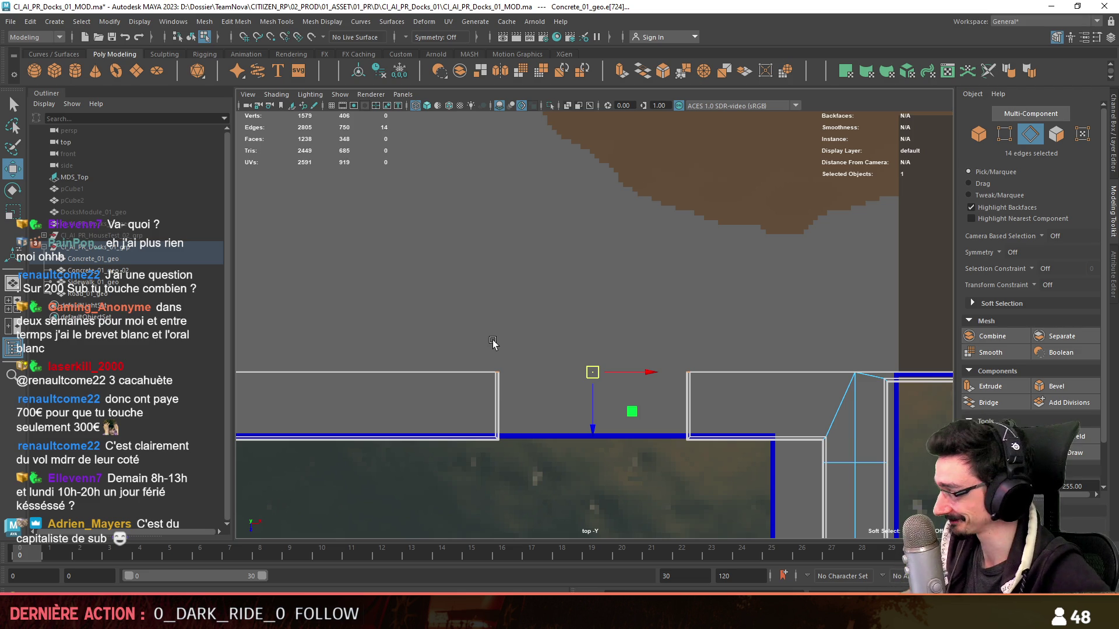
middle_click_drag(493, 343, 569, 414, "alt")
scroll(568, 413, "down", 2)
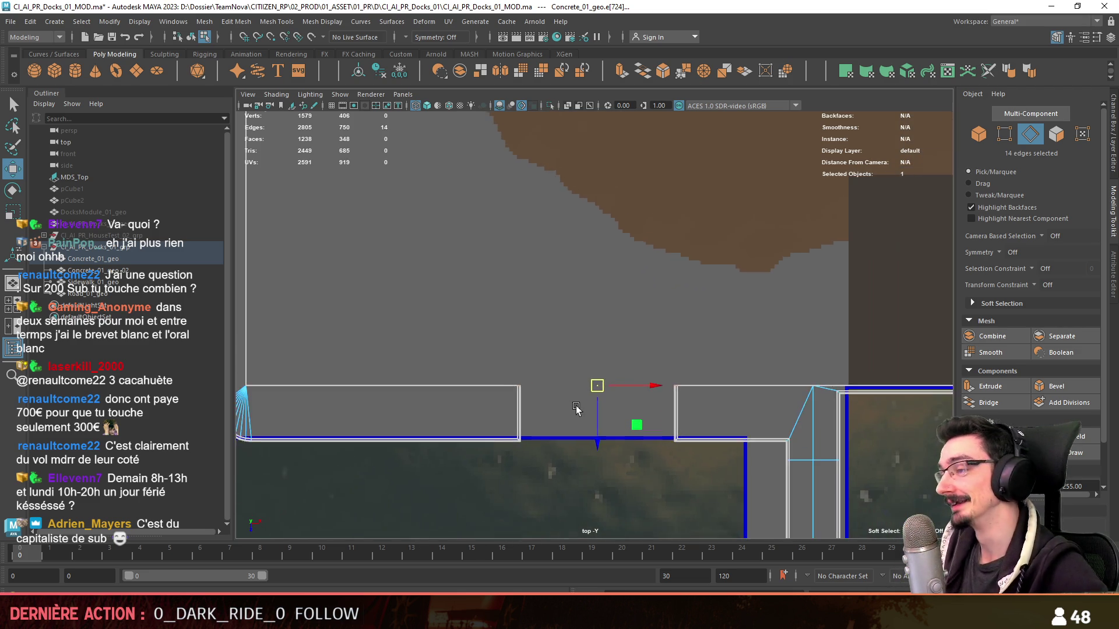
scroll(576, 406, "down", 1)
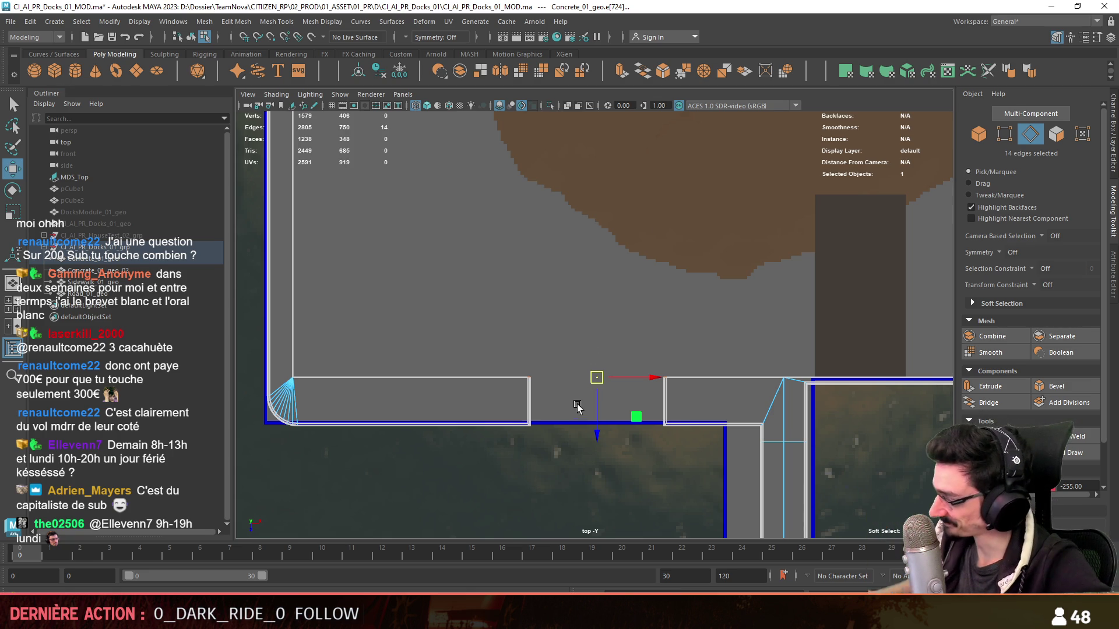
scroll(679, 343, "up", 3)
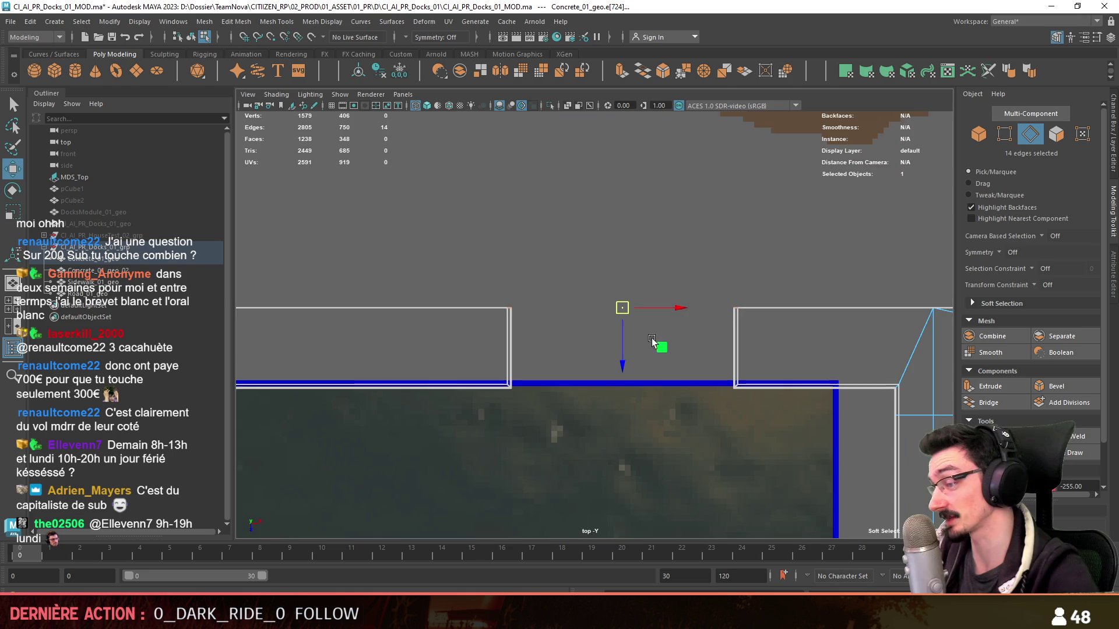
scroll(771, 358, "up", 2)
scroll(771, 359, "up", 2)
scroll(568, 408, "down", 4)
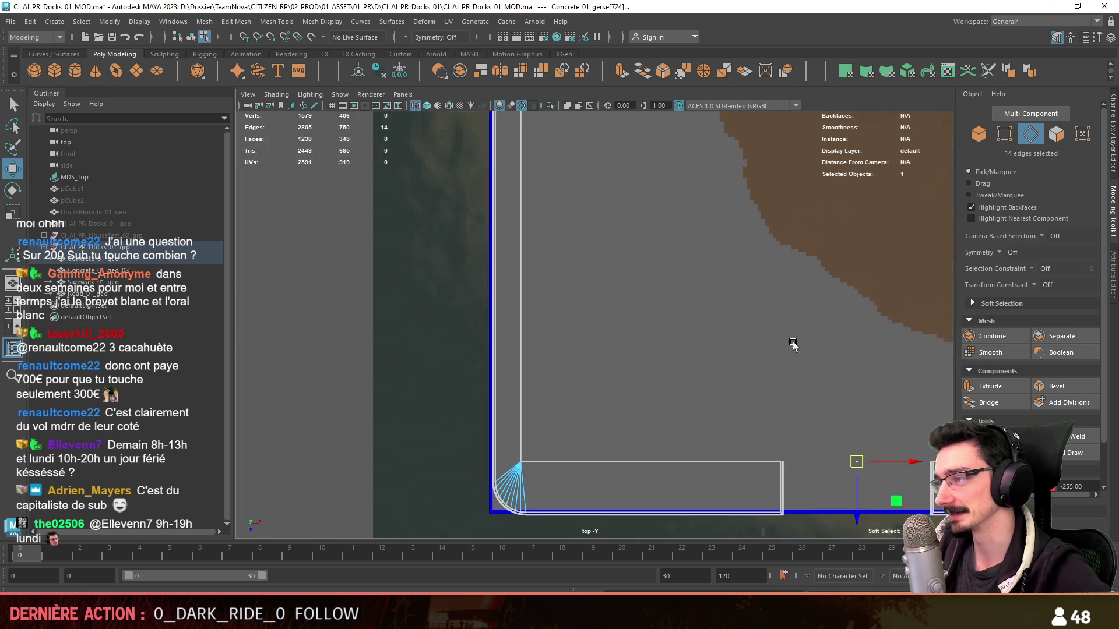
scroll(632, 320, "down", 1)
key("space")
key("space")
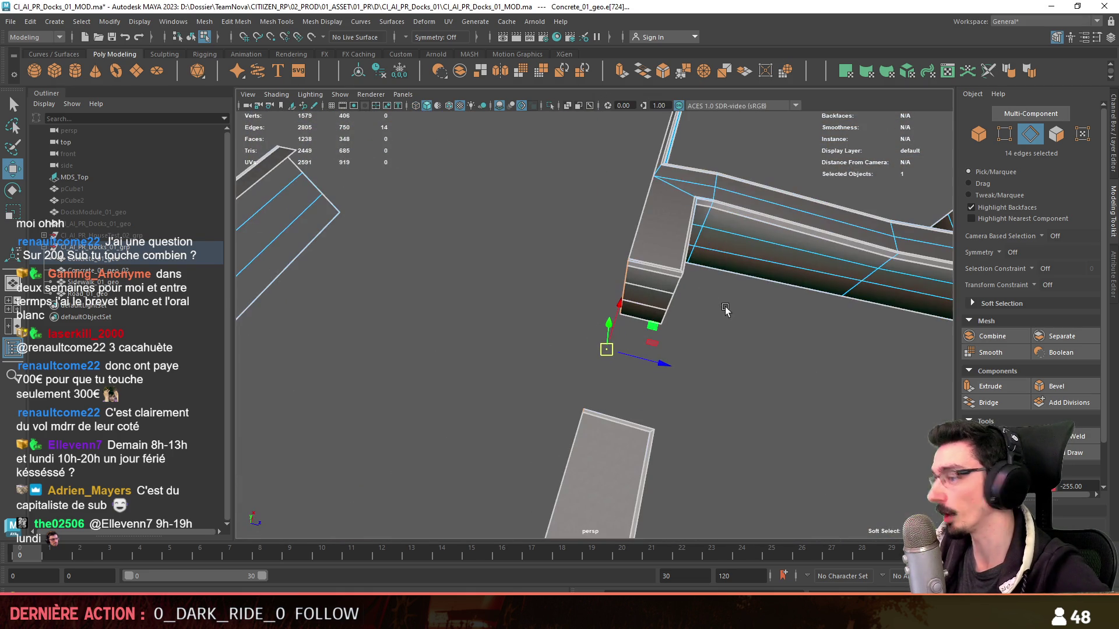
left_click_drag(702, 356, 627, 356, "alt")
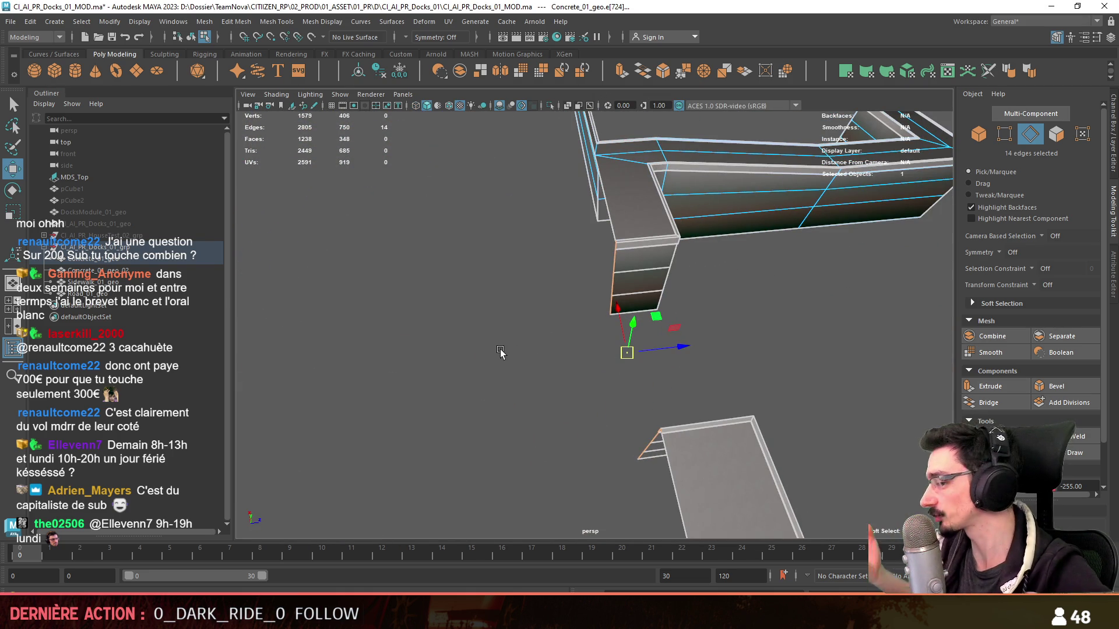
mouse_move(627, 356)
left_mouse_down("alt")
mouse_move(625, 316)
mouse_move(651, 243)
mouse_move(534, 199)
mouse_move(536, 157)
left_mouse_up("alt")
key("space")
- Marquee-select the ramp-side vertices in top view and push them upward along Z
key("F9")
left_click_drag(828, 322, 291, 354)
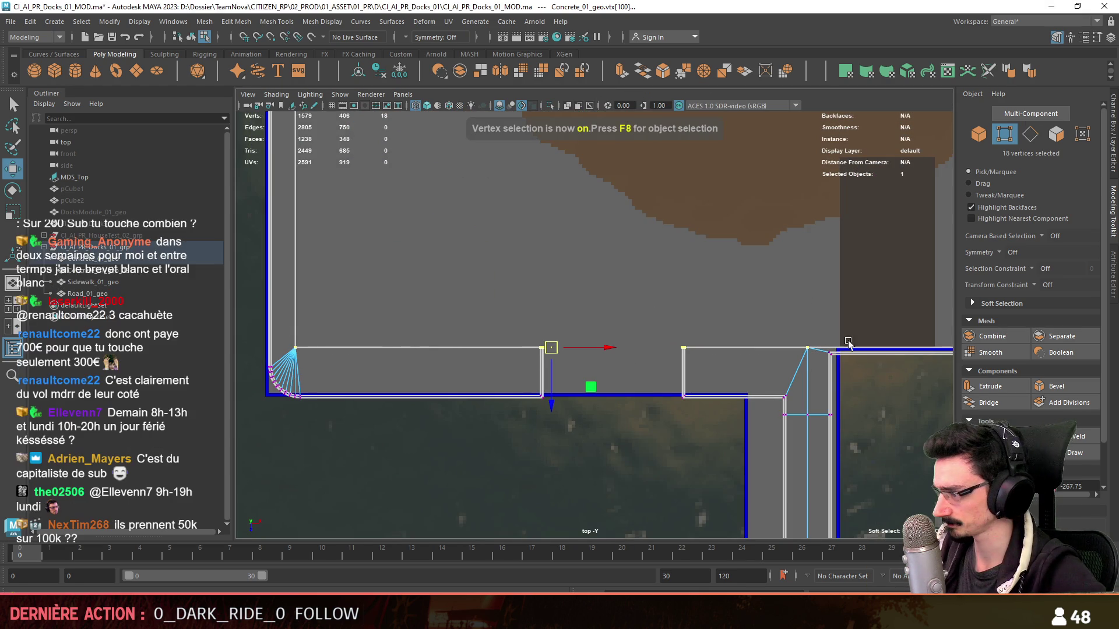
middle_click_drag(872, 323, 881, 356, "alt")
left_click_drag(886, 361, 839, 420, "shift")
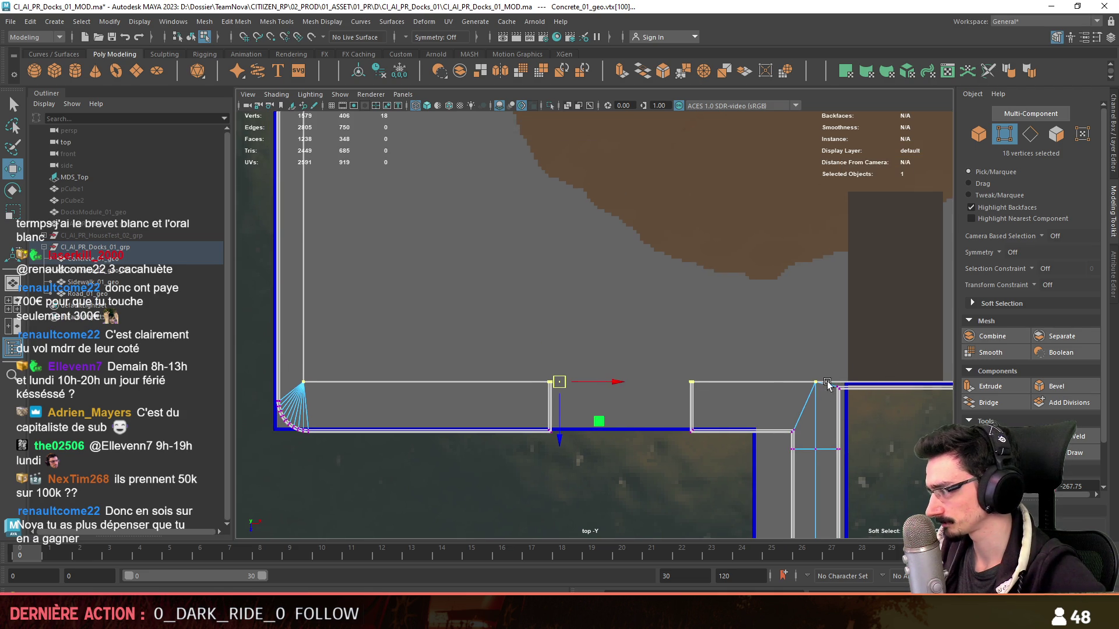
scroll(645, 419, "down", 3)
mouse_move(580, 464)
left_mouse_down()
mouse_move(580, 372)
mouse_move(580, 429)
left_mouse_up()
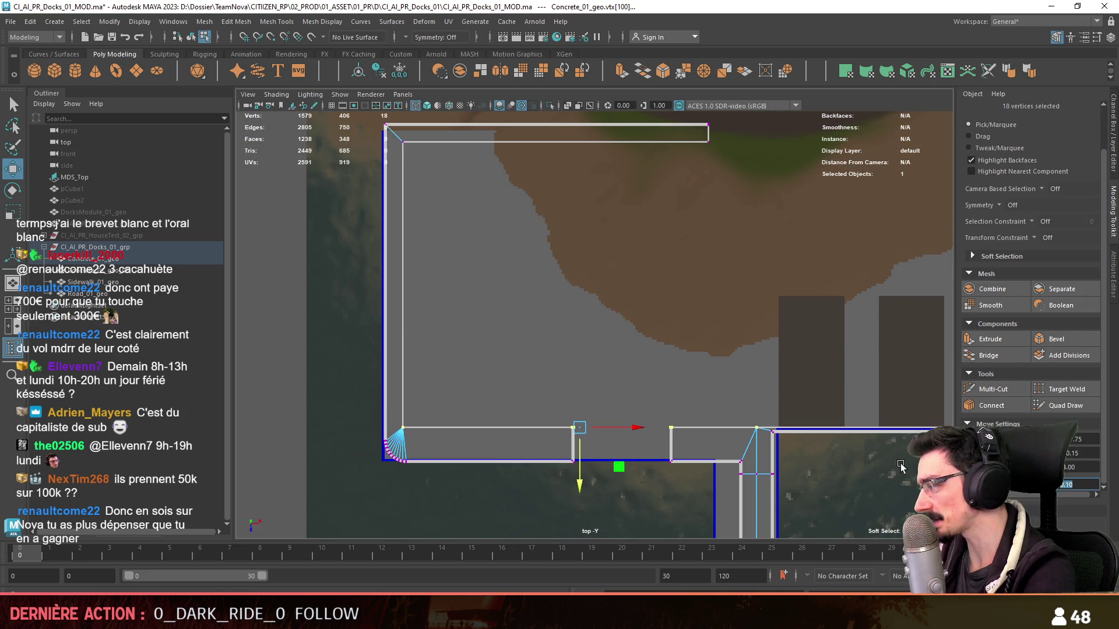
left_click_drag(580, 483, 584, 416)
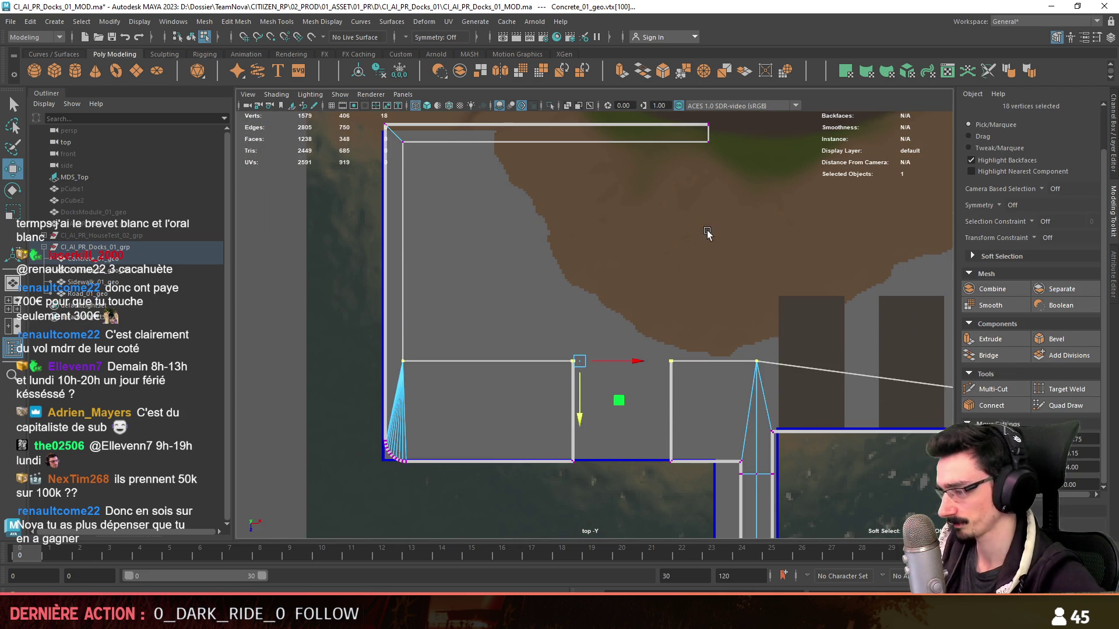
- Select the two upper-edge vertices and slide them down toward the ramp
middle_click_drag(684, 265, 508, 355, "alt")
left_click_drag(390, 297, 766, 373)
middle_click_drag(588, 374, 584, 261, "alt")
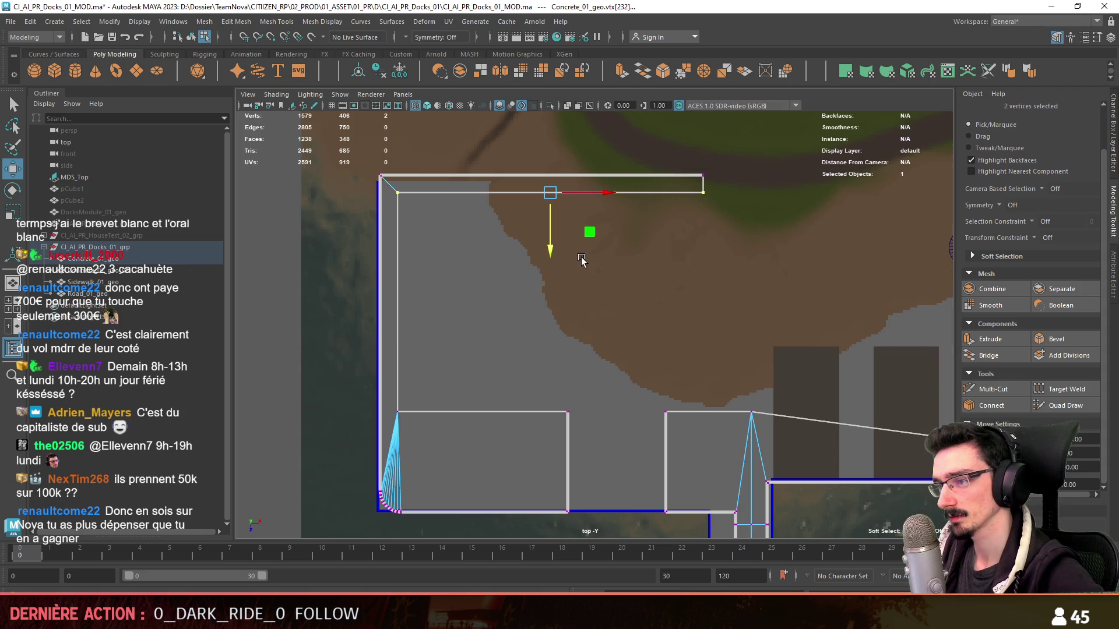
left_click_drag(551, 248, 548, 317)
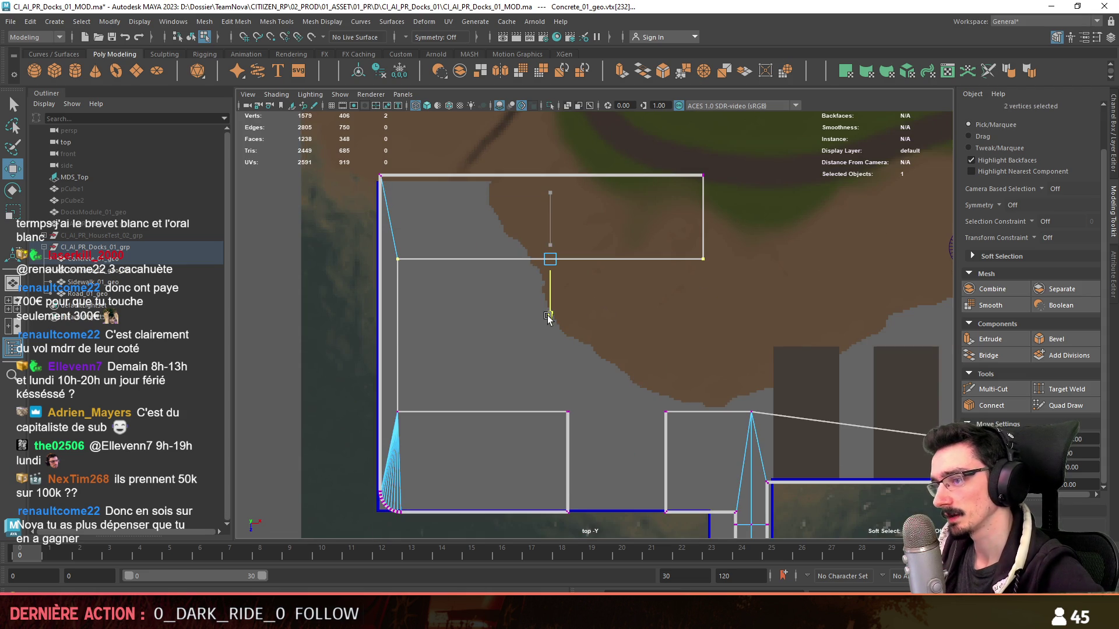
left_click(688, 358)
- Slide the two inner corner vertices to the right to give the corner a diagonal edge
mouse_move(722, 367)
middle_mouse_down("alt")
mouse_move(577, 325)
mouse_move(607, 397)
middle_mouse_up("alt")
scroll(584, 323, "up", 1)
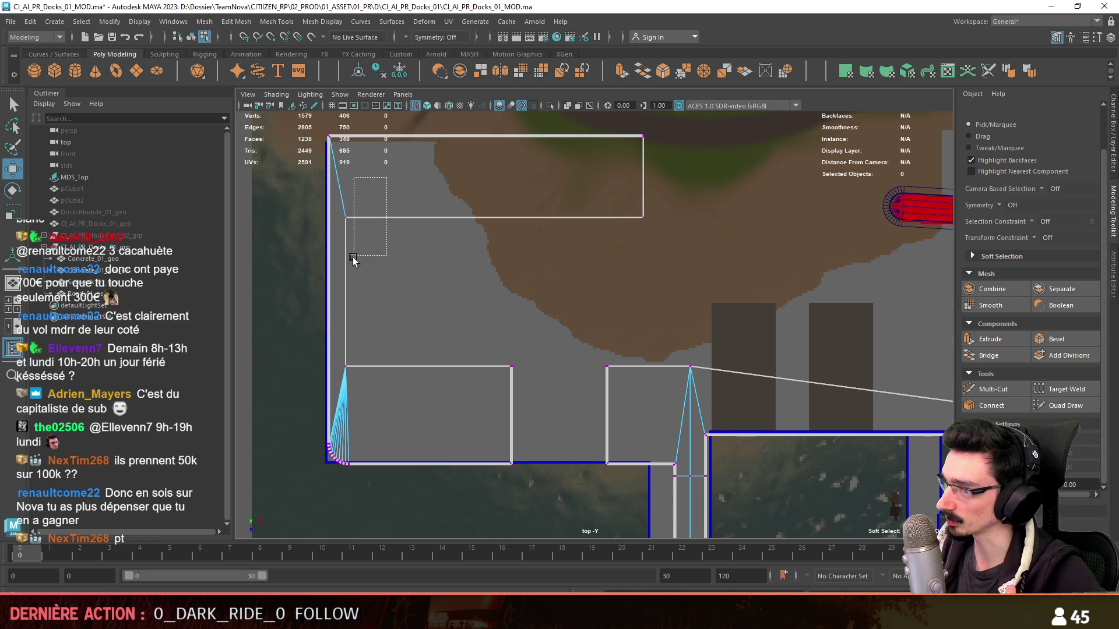
left_click_drag(338, 380, 338, 381)
left_click_drag(406, 299, 471, 301)
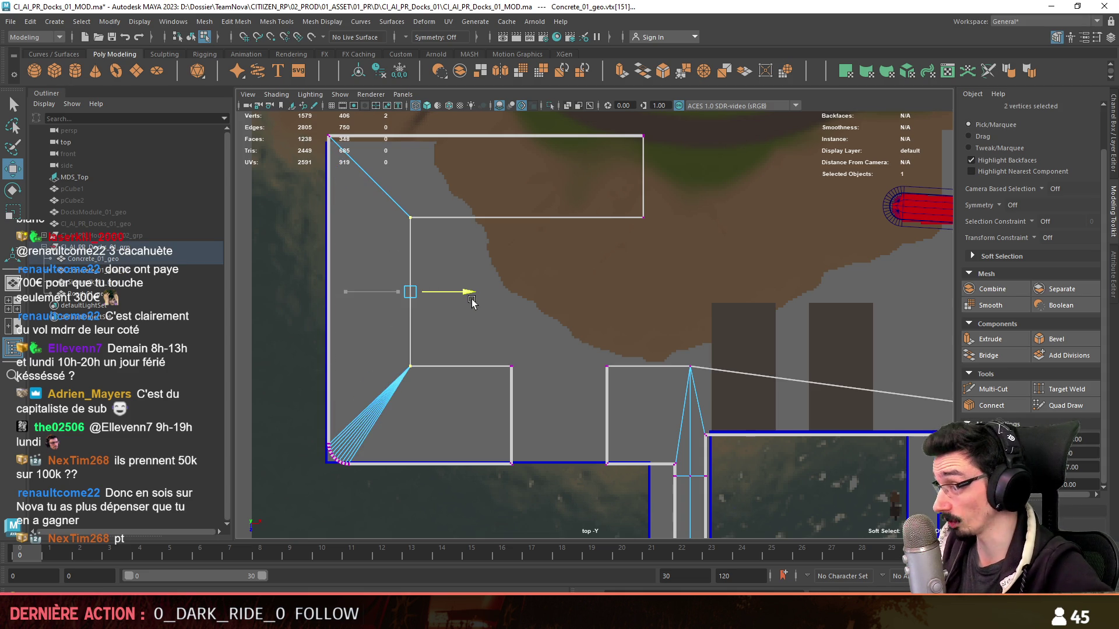
left_click(577, 349)
scroll(590, 358, "down", 2)
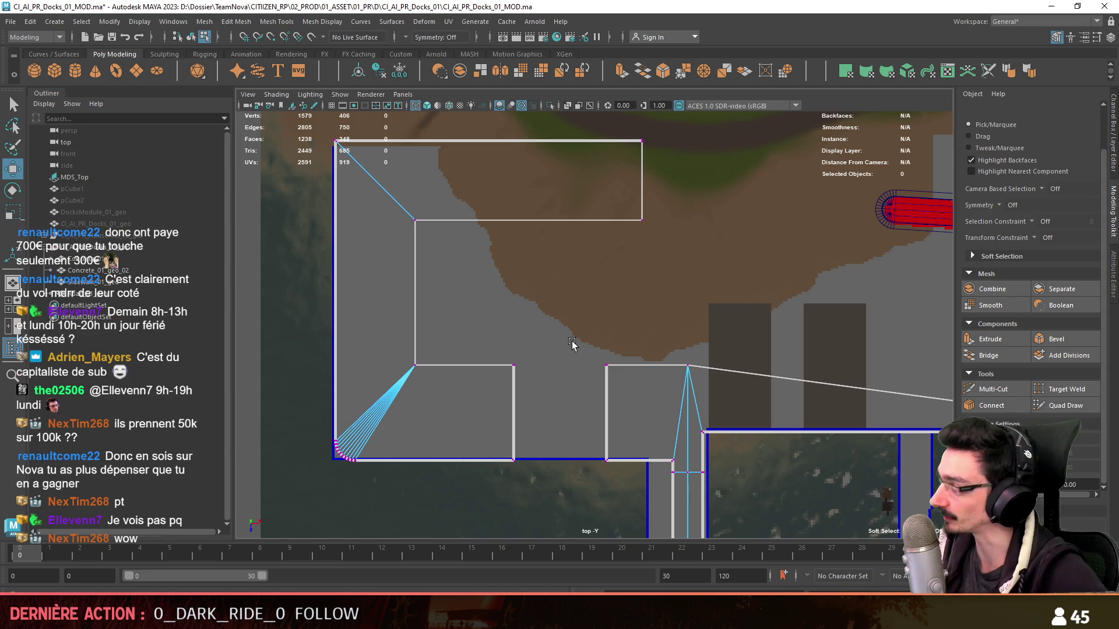
scroll(572, 341, "up", 2)
scroll(560, 314, "up", 2)
scroll(492, 308, "up", 1)
scroll(495, 308, "up", 2)
scroll(564, 283, "up", 1)
- Select the dock mesh, enter vertex mode, and maximize the top view over it
key("F8")
mouse_move(673, 256)
left_mouse_down("alt")
mouse_move(726, 285)
mouse_move(637, 350)
mouse_move(633, 366)
mouse_move(667, 387)
mouse_move(554, 380)
mouse_move(632, 306)
mouse_move(765, 339)
mouse_move(712, 280)
mouse_move(745, 283)
mouse_move(699, 327)
mouse_move(774, 388)
mouse_move(741, 350)
left_mouse_up("alt")
left_click(634, 305)
key("F8")
left_click(774, 388)
key("space")
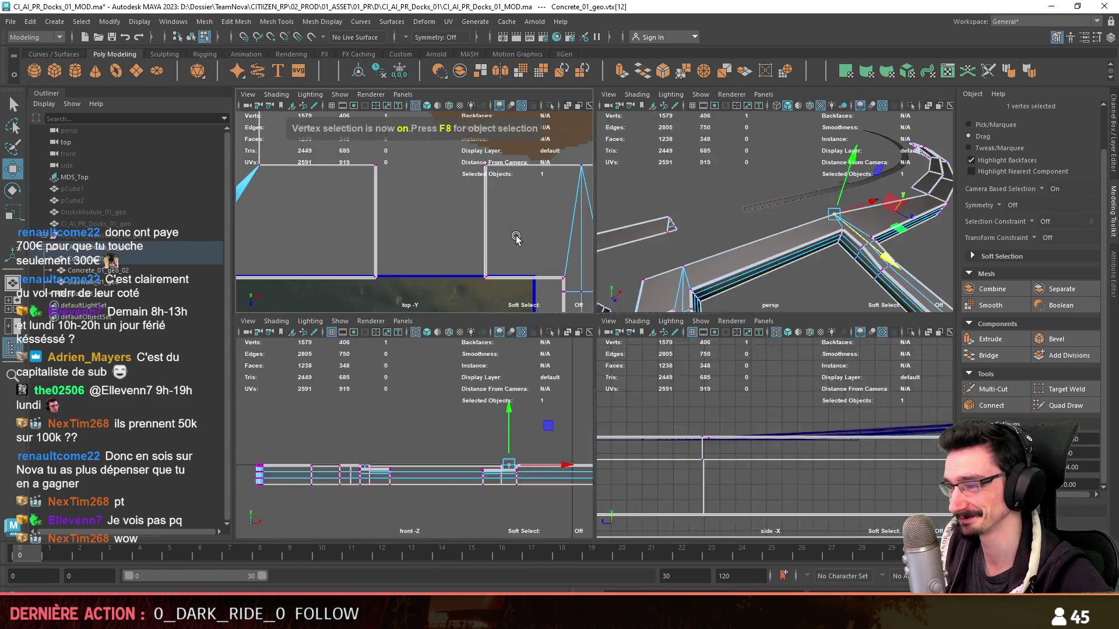
key("space")
scroll(514, 239, "up", 2)
scroll(582, 318, "up", 3)
scroll(722, 310, "up", 2)
- Marquee-select the dock-edge vertices and move them up to the top edge of the ramp cut
mouse_move(722, 310)
left_mouse_down("alt")
mouse_move(590, 327)
mouse_move(346, 332)
mouse_move(524, 317)
left_mouse_up("alt")
mouse_move(525, 318)
right_mouse_down("alt")
mouse_move(687, 324)
mouse_move(524, 312)
mouse_move(660, 326)
right_mouse_up("alt")
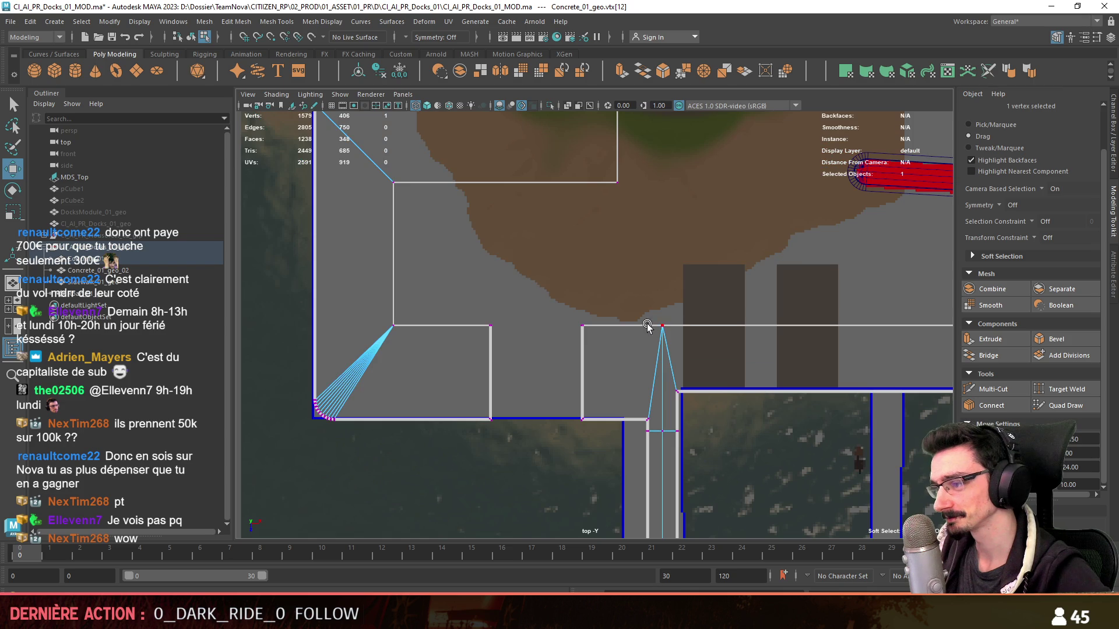
mouse_move(670, 282)
left_mouse_down("alt")
mouse_move(357, 356)
mouse_move(917, 329)
left_mouse_up("alt")
left_click_drag(609, 412, 609, 358)
middle_click_drag(609, 358, 569, 300, "alt")
key("space")
key("F8")
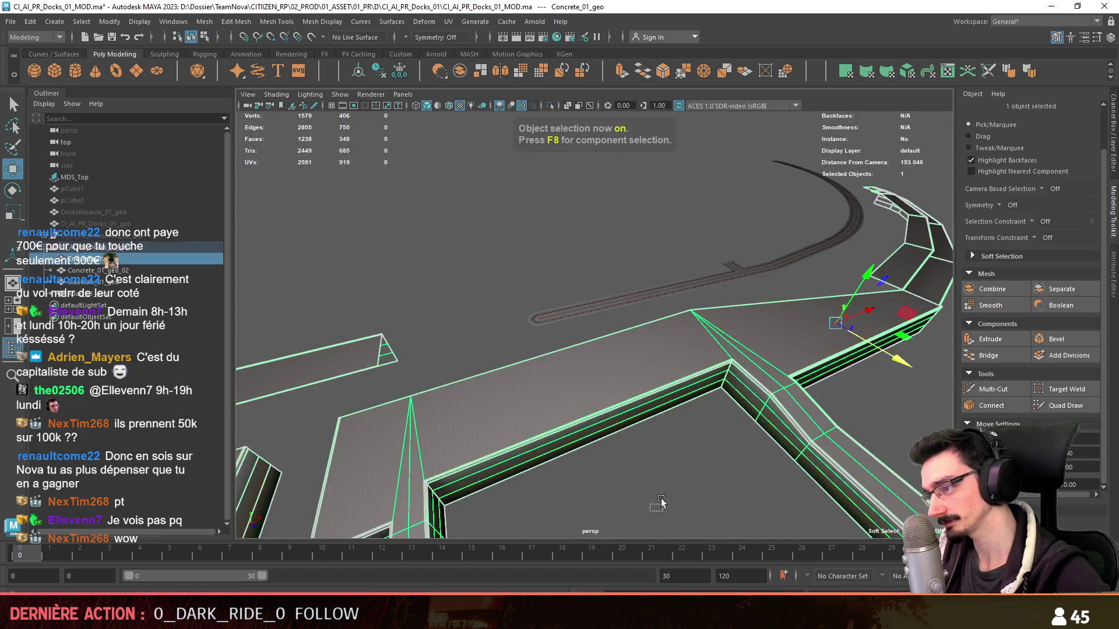
scroll(656, 512, "up", 3)
scroll(725, 335, "up", 3)
scroll(795, 310, "up", 3)
left_click(694, 312)
- In top view, select the ramp-cut vertices and move them down and to the right
key("F8")
key("space")
left_click(474, 218)
left_click_drag(505, 338, 627, 263)
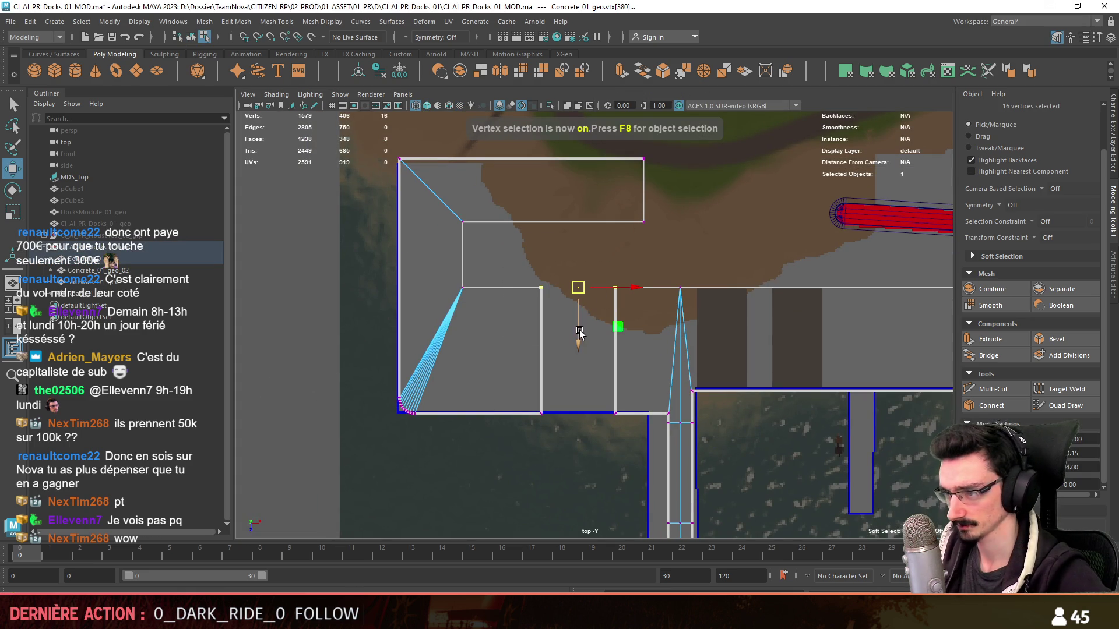
left_click_drag(578, 329, 579, 343)
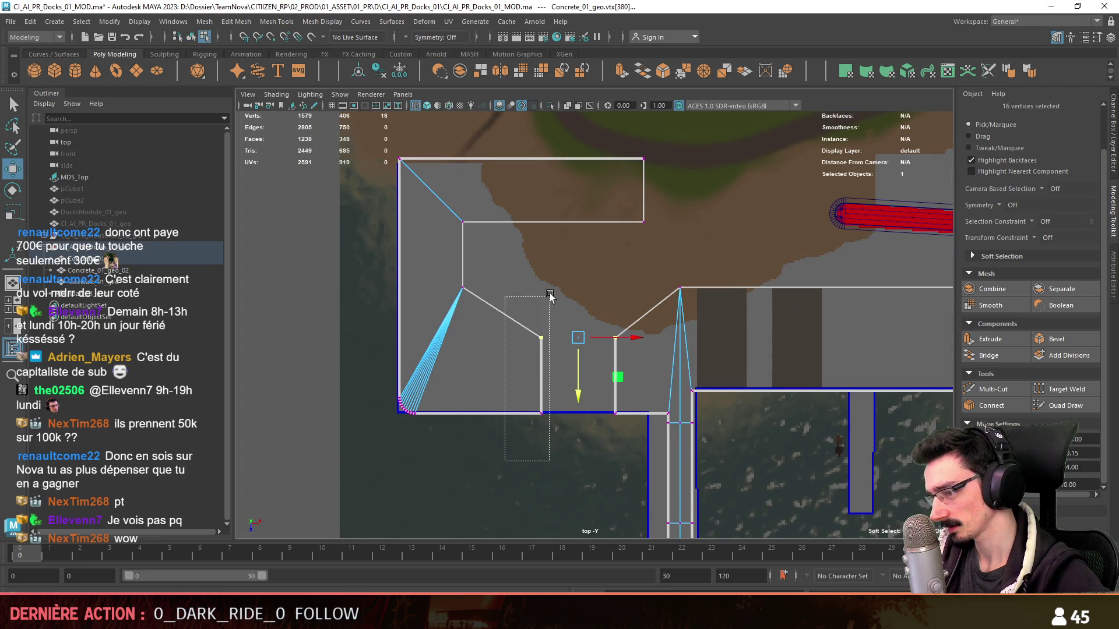
left_click_drag(561, 378, 602, 373)
scroll(637, 390, "up", 3)
scroll(637, 389, "up", 1)
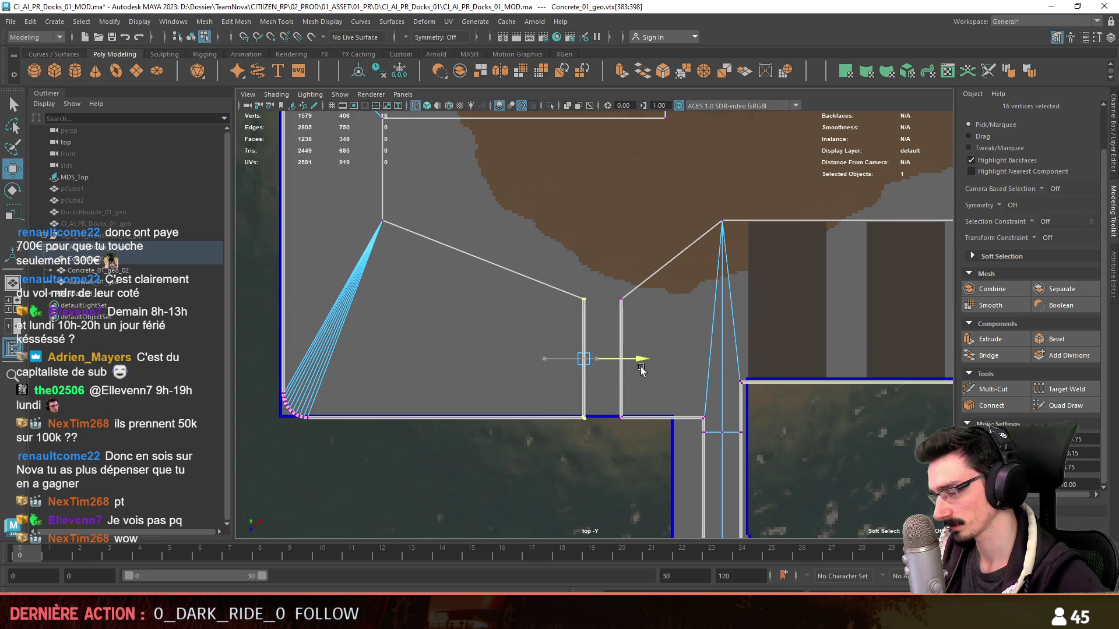
mouse_move(590, 358)
left_mouse_down()
mouse_move(610, 361)
mouse_move(604, 404)
left_mouse_up()
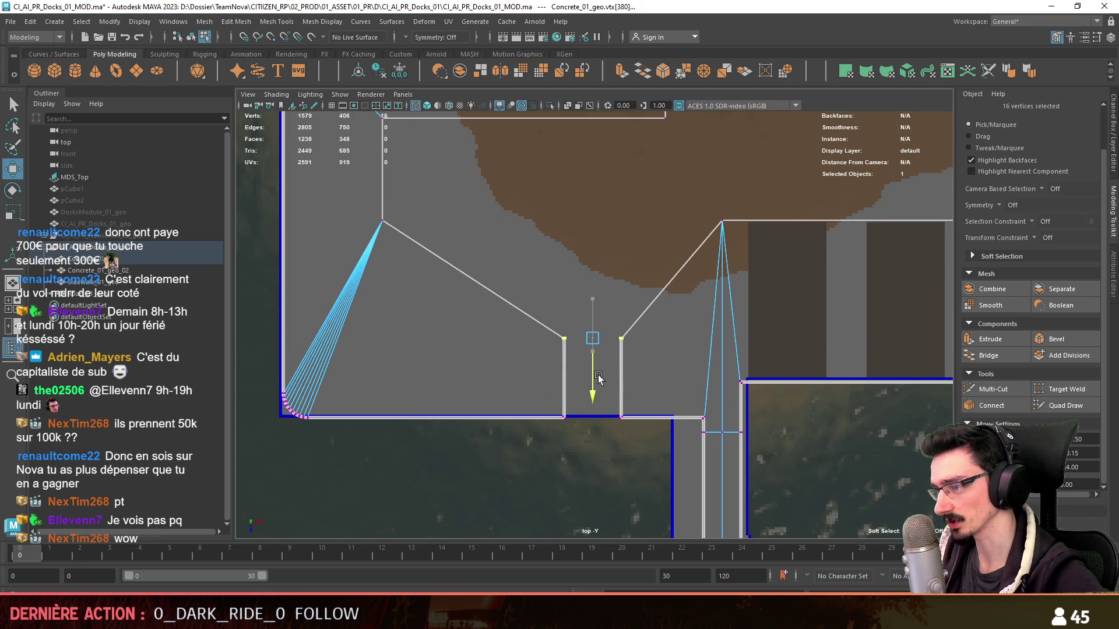
middle_click_drag(605, 403, 606, 415, "alt")
- Lower the two top vertices to close the funnel, then check the angled walls in perspective
left_click_drag(377, 290, 786, 184)
left_click_drag(556, 287, 556, 408)
key("space")
key("space")
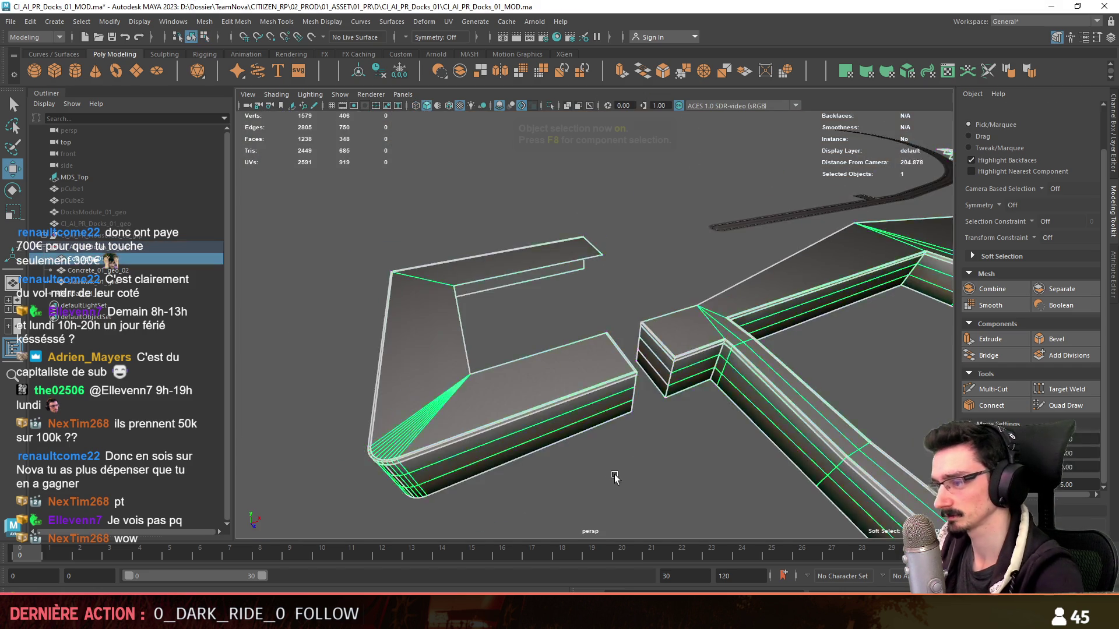
key("F8")
scroll(672, 333, "up", 5)
mouse_move(672, 332)
left_mouse_down("alt")
mouse_move(507, 323)
mouse_move(585, 337)
mouse_move(528, 353)
left_mouse_up("alt")
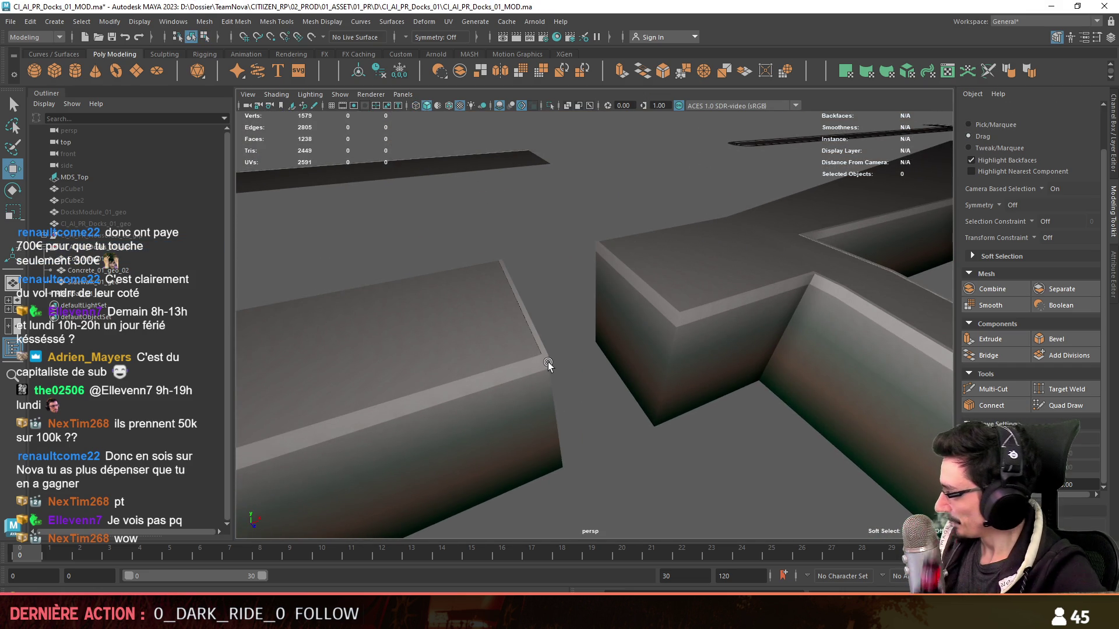
mouse_move(671, 300)
left_mouse_down("alt")
mouse_move(676, 315)
mouse_move(616, 334)
mouse_move(638, 346)
left_mouse_up("alt")
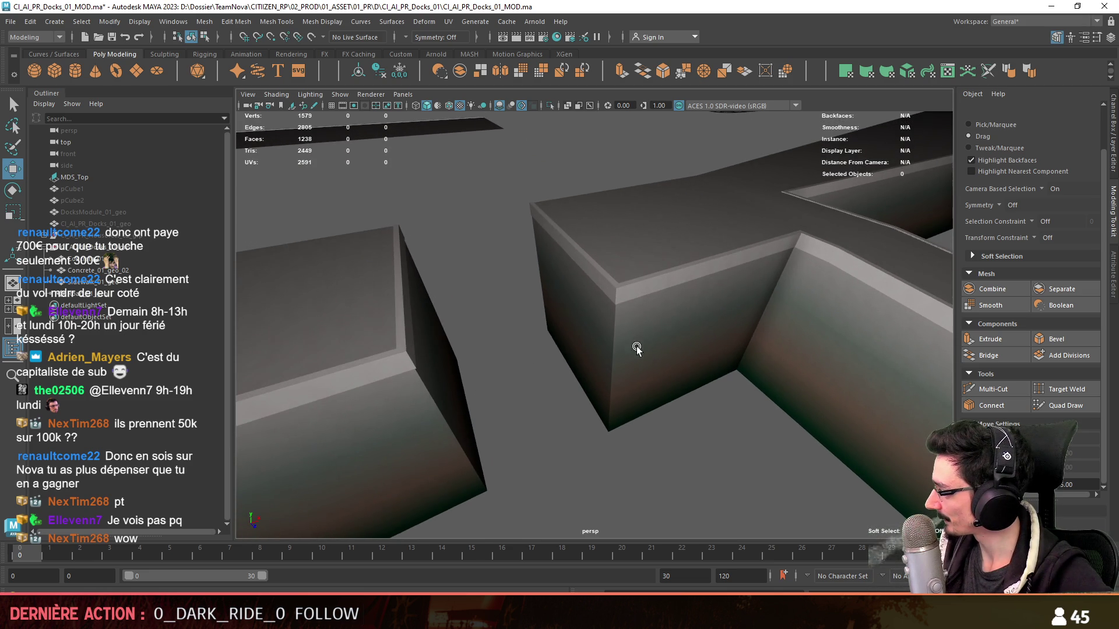
- Select the concrete quay mesh and delete two edges on the front face of the wall end
mouse_move(558, 304)
left_mouse_down("alt")
mouse_move(637, 317)
mouse_move(660, 338)
mouse_move(647, 375)
mouse_move(636, 373)
mouse_move(690, 350)
mouse_move(618, 382)
mouse_move(612, 412)
mouse_move(618, 269)
left_mouse_up("alt")
left_click(714, 362)
key("F11")
left_click(617, 383)
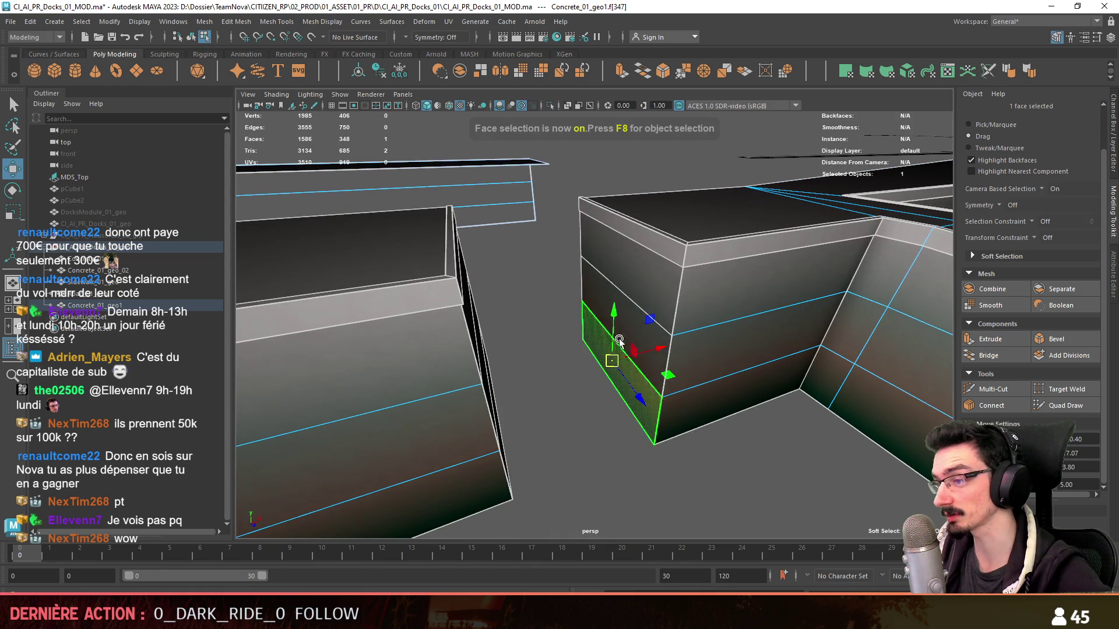
key("F10")
left_click(600, 274)
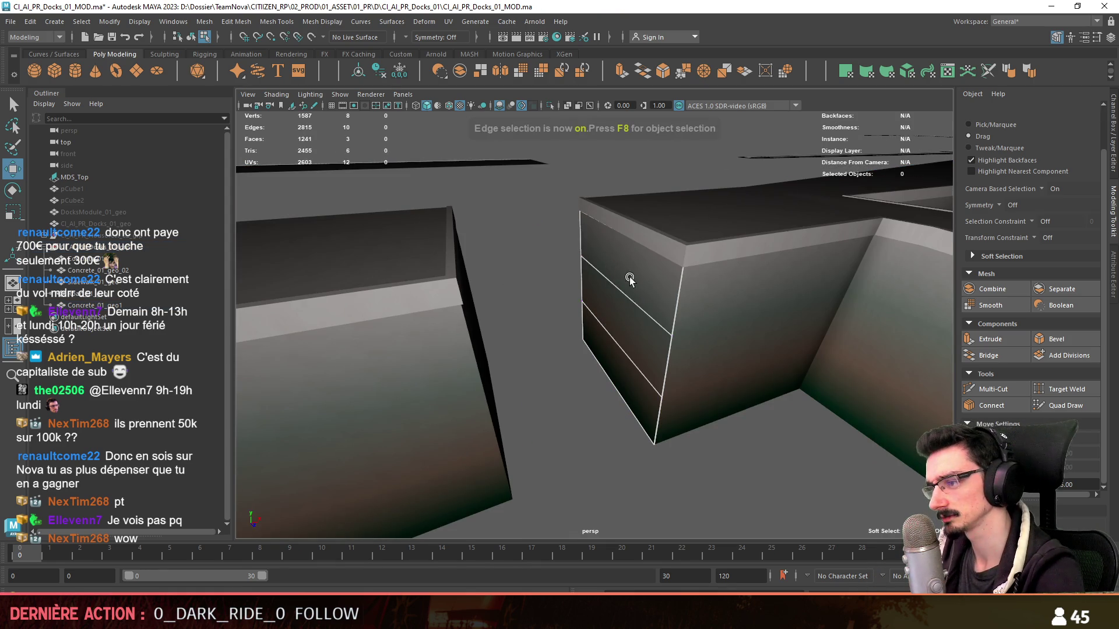
left_click(610, 346, "shift")
key("Delete")
- Select the wall face at the gap and reverse its normal
key("F9")
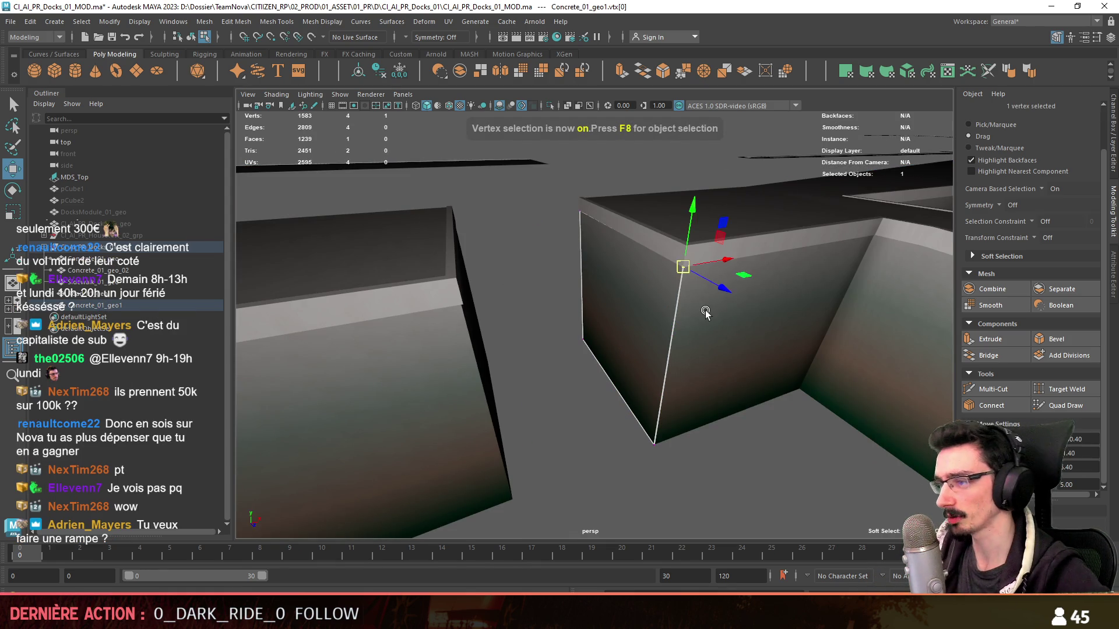
key("F10")
left_click(649, 390)
mouse_move(650, 391)
left_mouse_down("alt")
mouse_move(665, 322)
mouse_move(567, 319)
mouse_move(609, 363)
mouse_move(655, 357)
mouse_move(707, 324)
mouse_move(594, 377)
mouse_move(625, 314)
left_mouse_up("alt")
key("r")
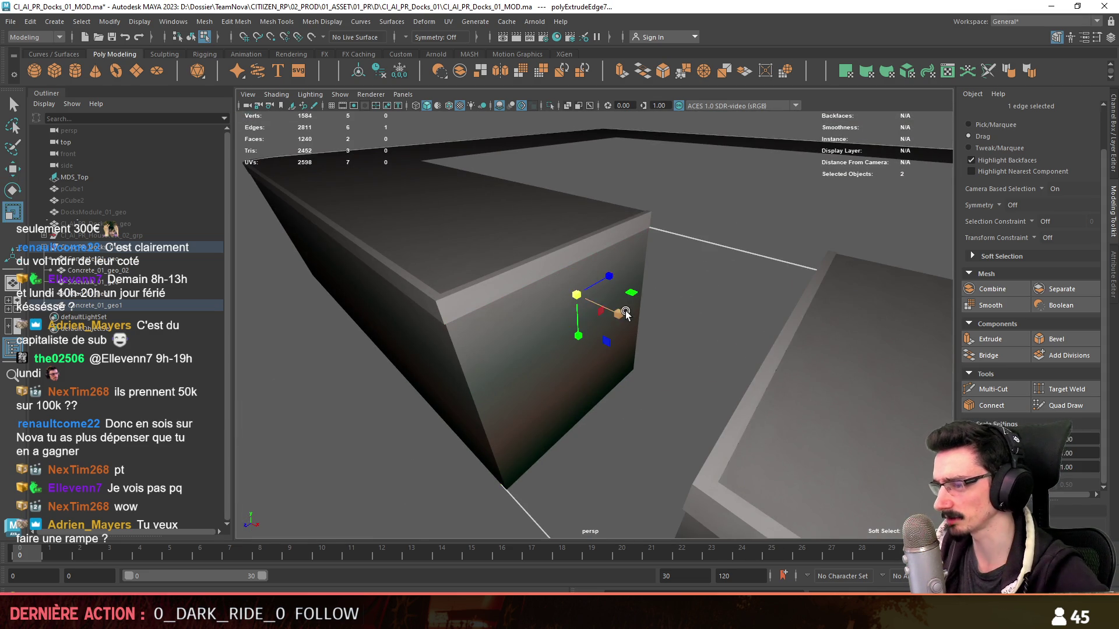
key("w")
mouse_move(755, 226)
left_mouse_down("alt")
mouse_move(681, 372)
mouse_move(613, 394)
mouse_move(802, 318)
mouse_move(661, 334)
mouse_move(591, 357)
mouse_move(358, 43)
left_mouse_up("alt")
key("F11")
left_click(611, 393)
left_click(327, 21)
left_click(346, 87)
- Inspect the edges of the black opening from several angles and bring up the four-view layout
key("F10")
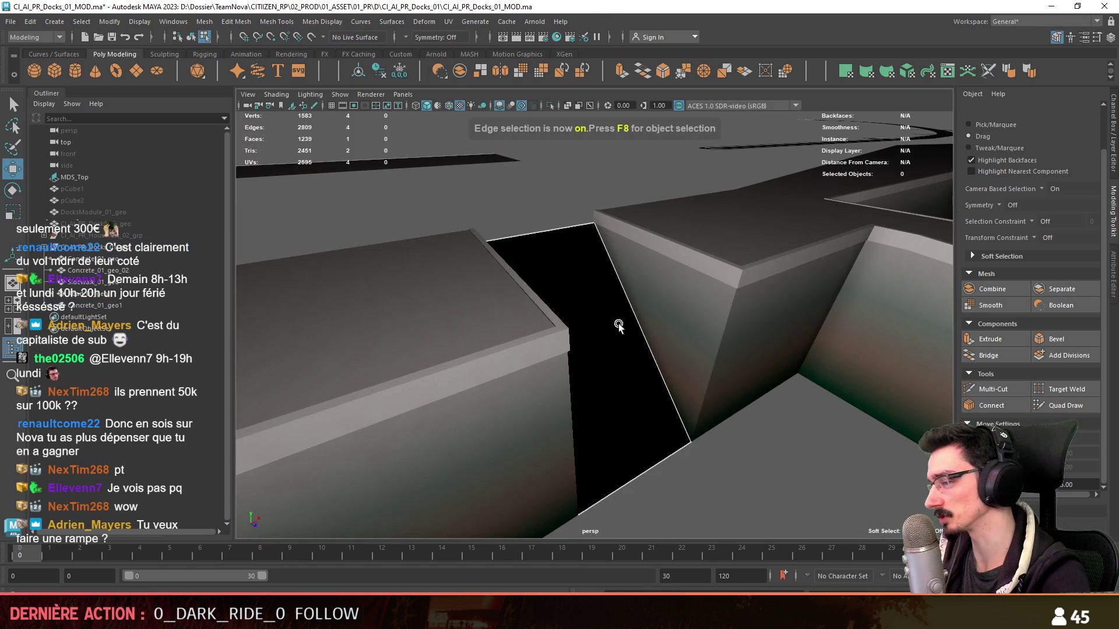
left_click(576, 233)
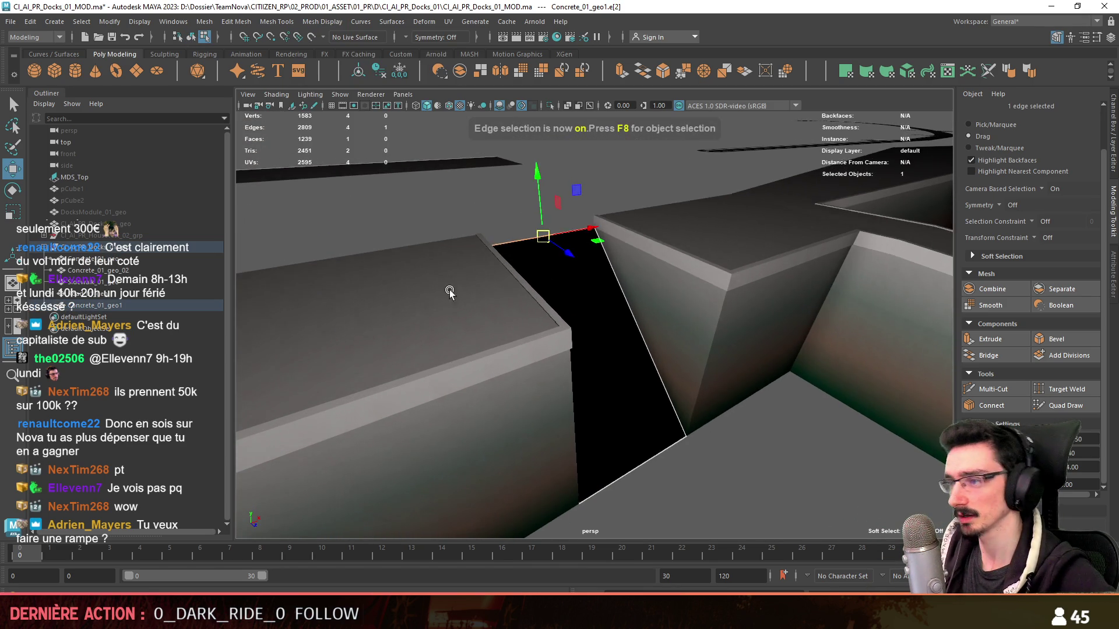
left_click_drag(451, 287, 565, 348, "alt")
left_click(511, 211)
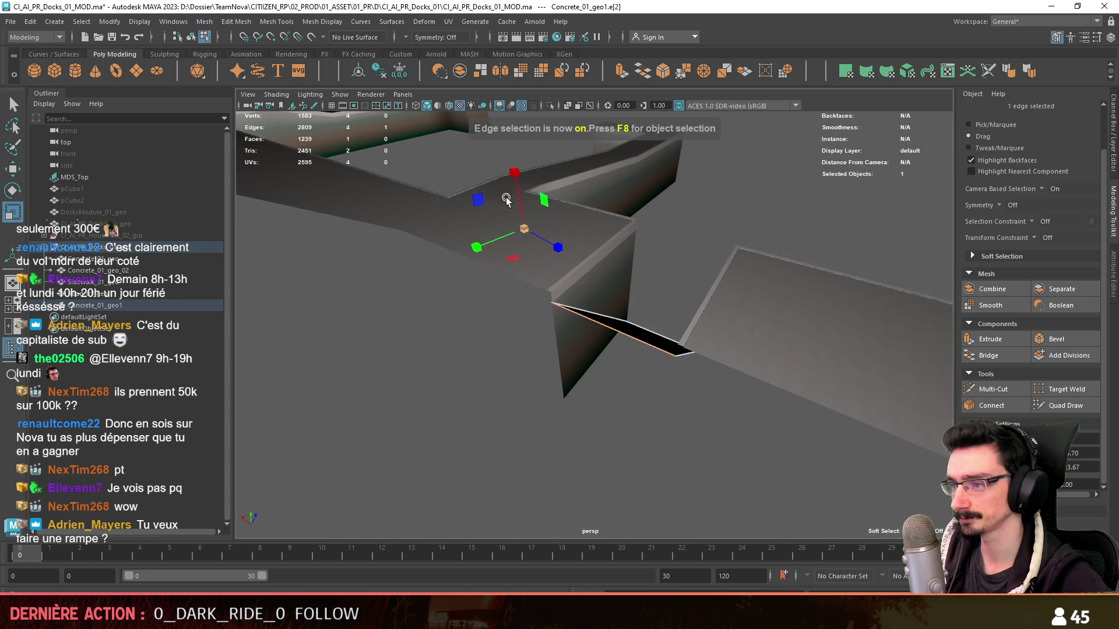
key("w")
left_click(516, 218)
mouse_move(516, 219)
left_mouse_down("alt")
mouse_move(655, 374)
mouse_move(527, 255)
mouse_move(617, 370)
left_mouse_up("alt")
scroll(611, 359, "up", 3)
left_click(643, 337)
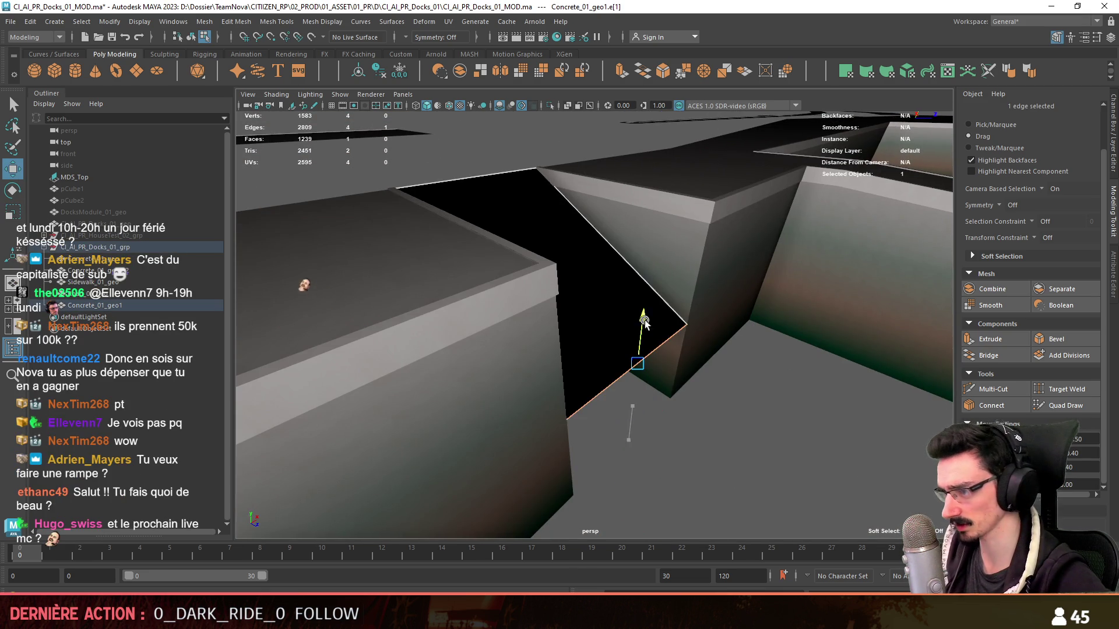
left_click(770, 348)
mouse_move(770, 348)
left_mouse_down("alt")
mouse_move(480, 315)
mouse_move(525, 289)
mouse_move(442, 383)
left_mouse_up("alt")
left_click(477, 334)
key("space")
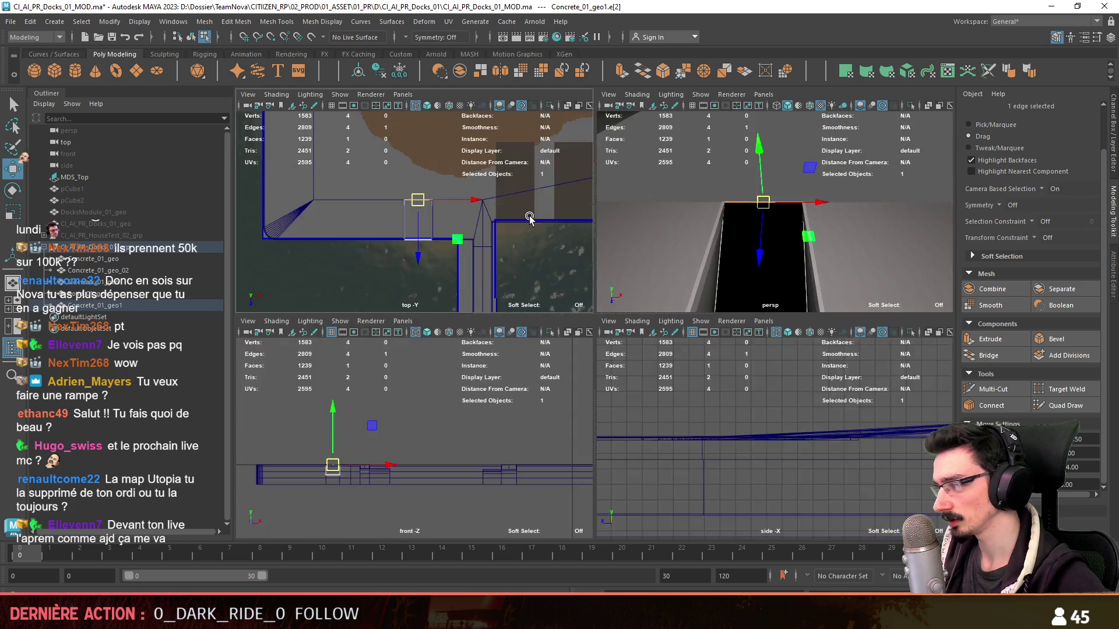
- Check the opening in perspective, then maximize the top view in vertex mode
key("space")
middle_click_drag(534, 461, 573, 323, "alt")
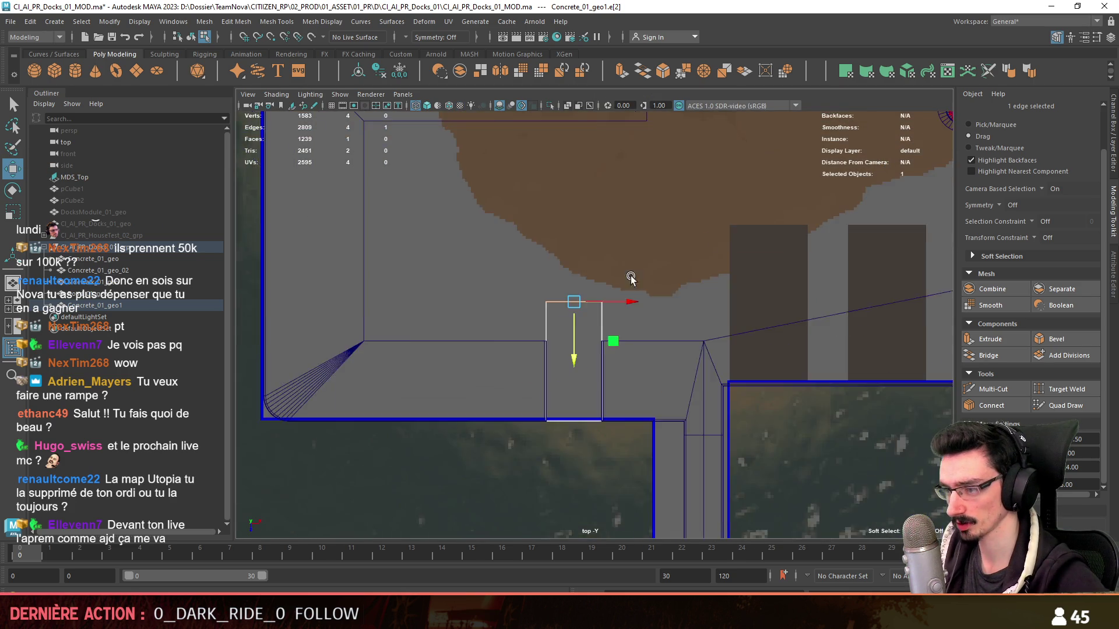
key("space")
key("space")
key("F8")
left_click_drag(574, 221, 647, 265, "alt")
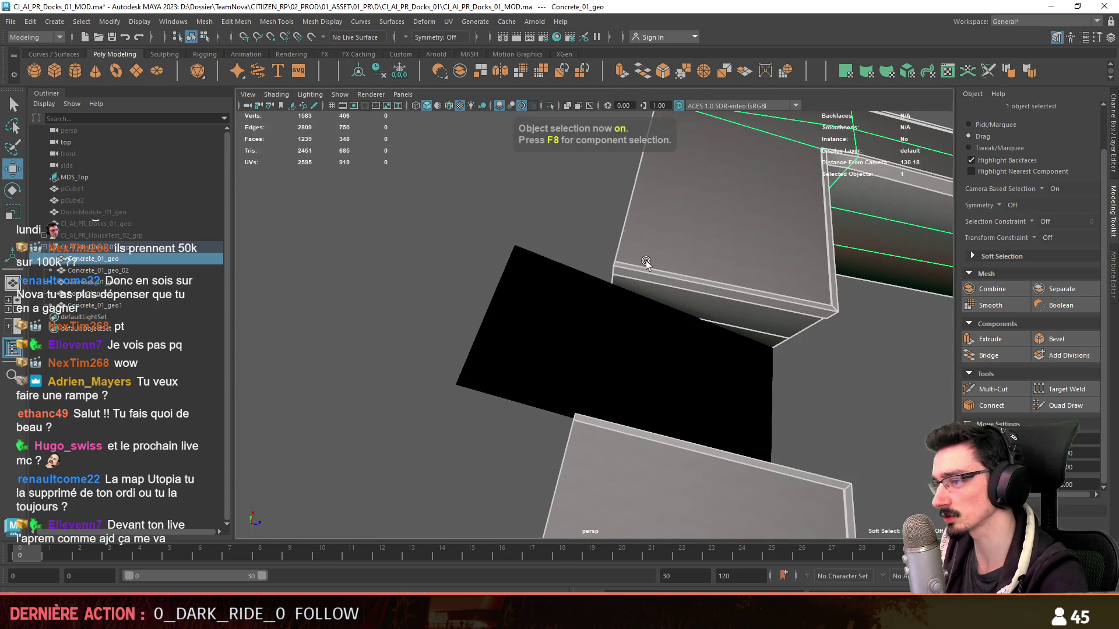
key("space")
key("space")
key("F8")
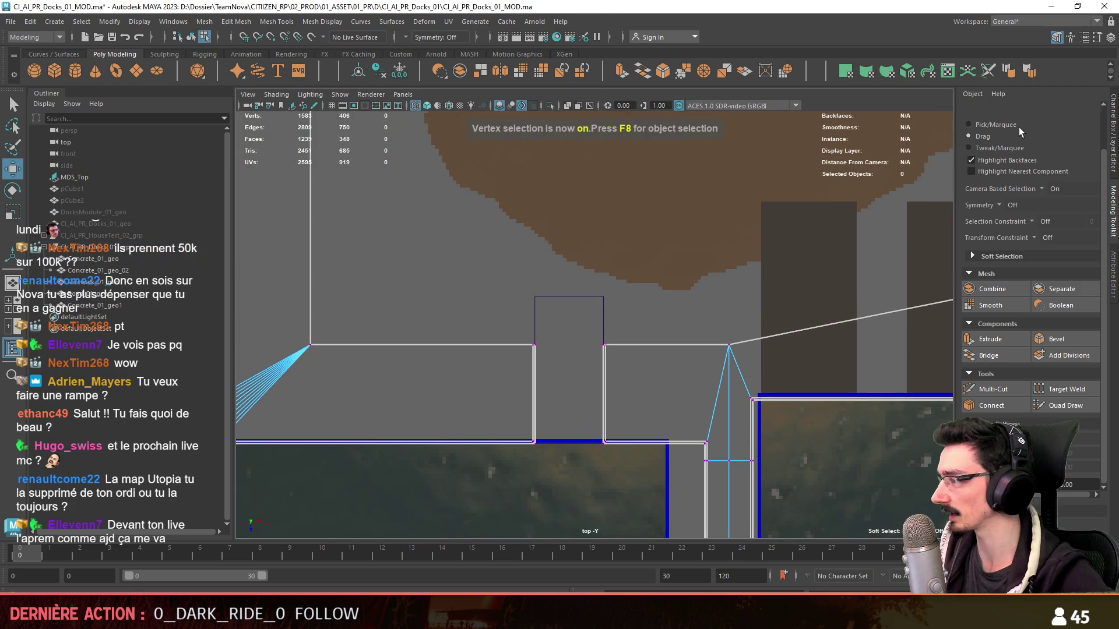
scroll(629, 298, "up", 2)
- Select the vertices along the opening and move them up into line
left_click_drag(635, 297, 456, 388)
scroll(548, 386, "up", 2)
left_click_drag(547, 386, 552, 331)
middle_click_drag(699, 302, 701, 344, "alt")
left_click_drag(768, 433, 772, 380)
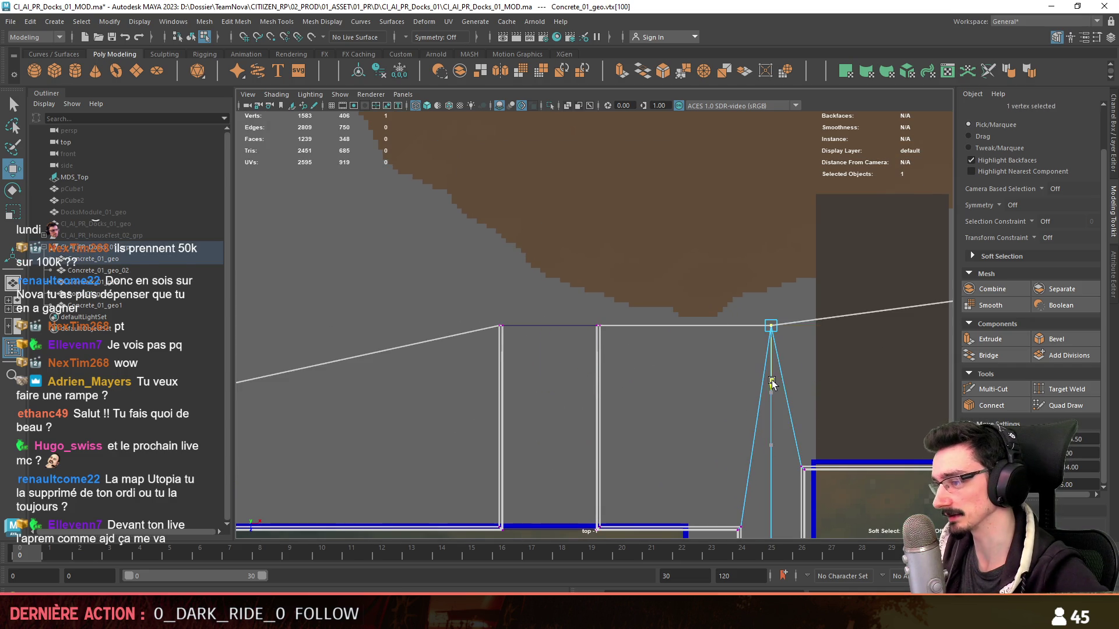
left_click(772, 379)
- Move the fan-apex vertex up to flatten the adjacent edge
middle_click_drag(772, 380, 811, 275, "alt")
left_click(614, 351)
middle_click_drag(624, 382, 528, 435, "alt")
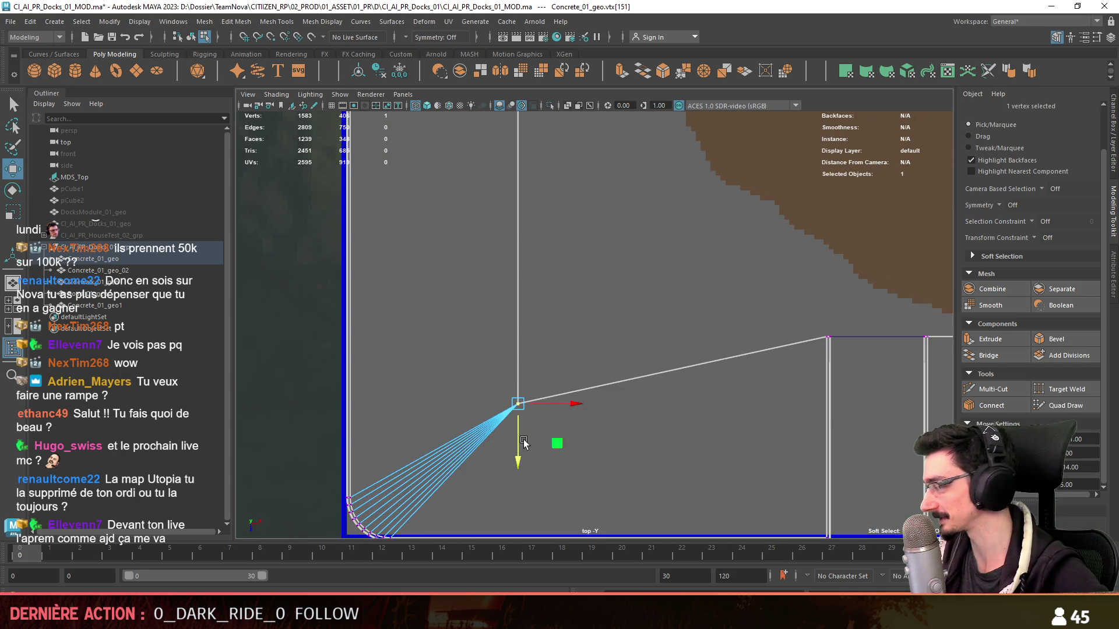
left_click_drag(518, 455, 520, 407)
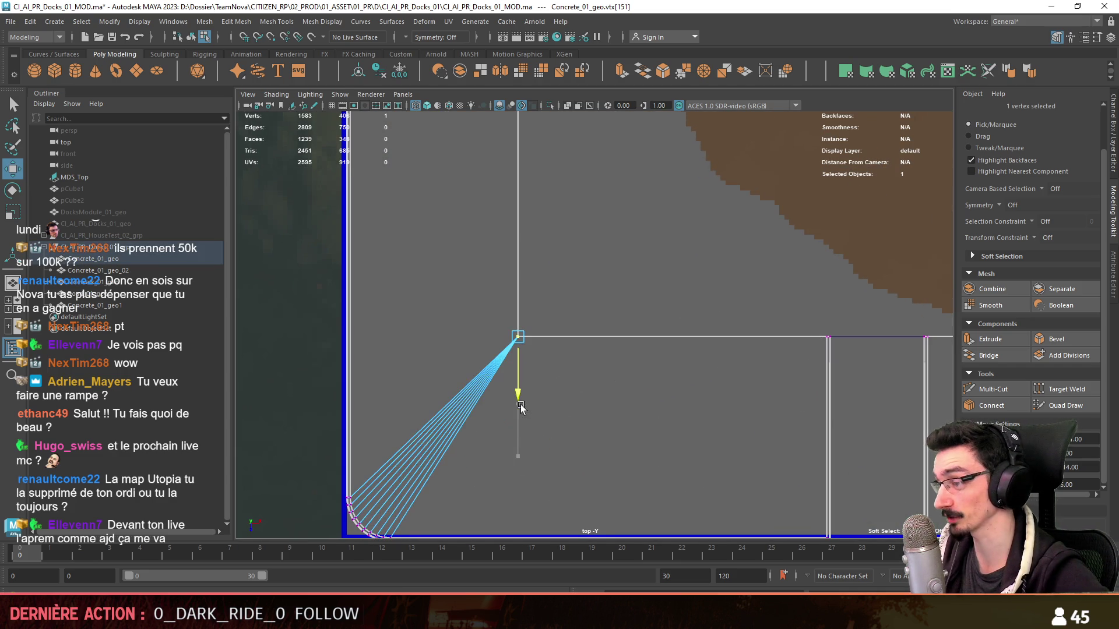
- Shift the two vertical-edge vertices to the right, then review the quay in perspective
middle_click_drag(641, 275, 515, 411, "alt")
left_click_drag(384, 183, 489, 497)
left_click_drag(476, 354, 570, 392)
key("F8")
key("space")
left_click_drag(742, 245, 558, 427, "alt")
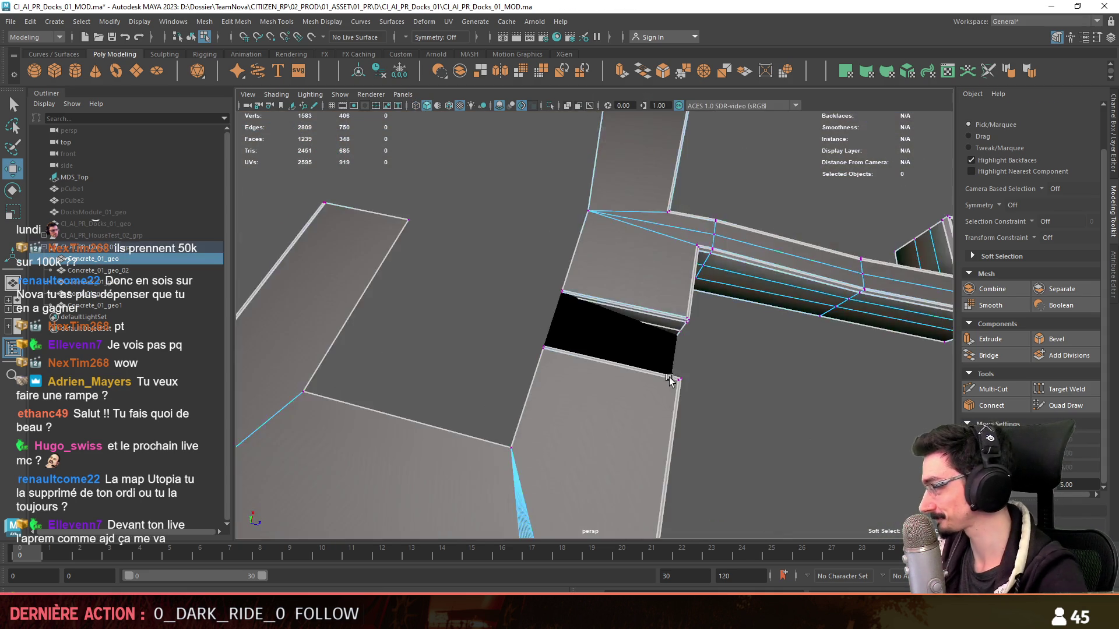
- Reverse the normals of the black Concrete_01_geo1 ramp plane via Mesh Display > Reverse so it shades grey
left_click(569, 332)
key("f")
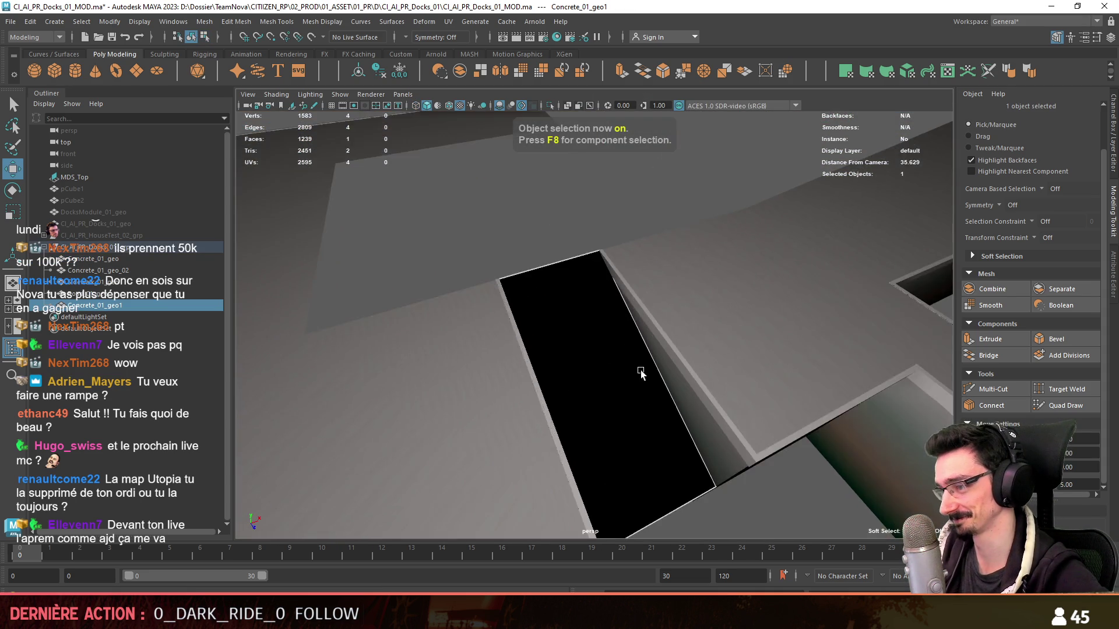
left_click(973, 135)
left_click_drag(630, 271, 658, 340, "alt")
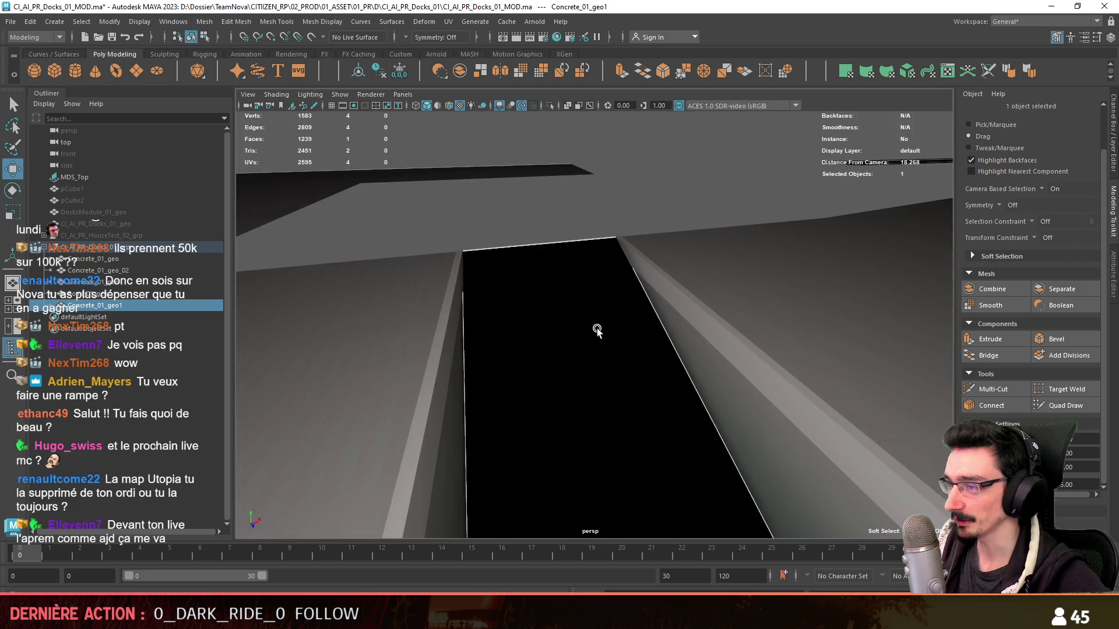
left_click_drag(658, 341, 600, 329, "alt")
left_click(276, 21)
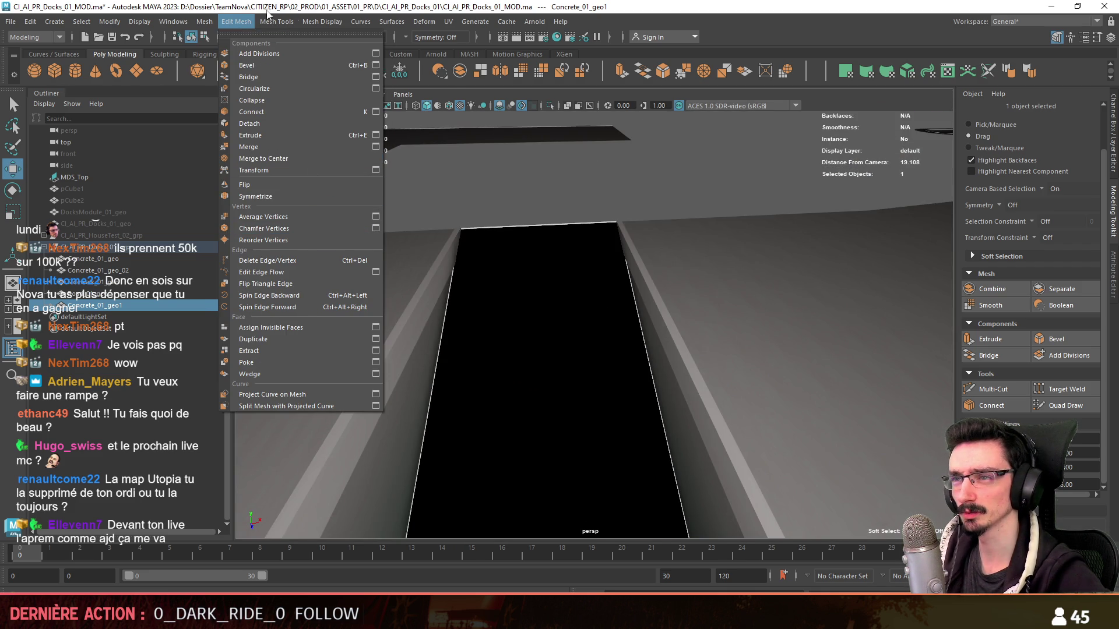
left_click_drag(450, 202, 732, 254, "alt")
key("F9")
left_click(803, 238)
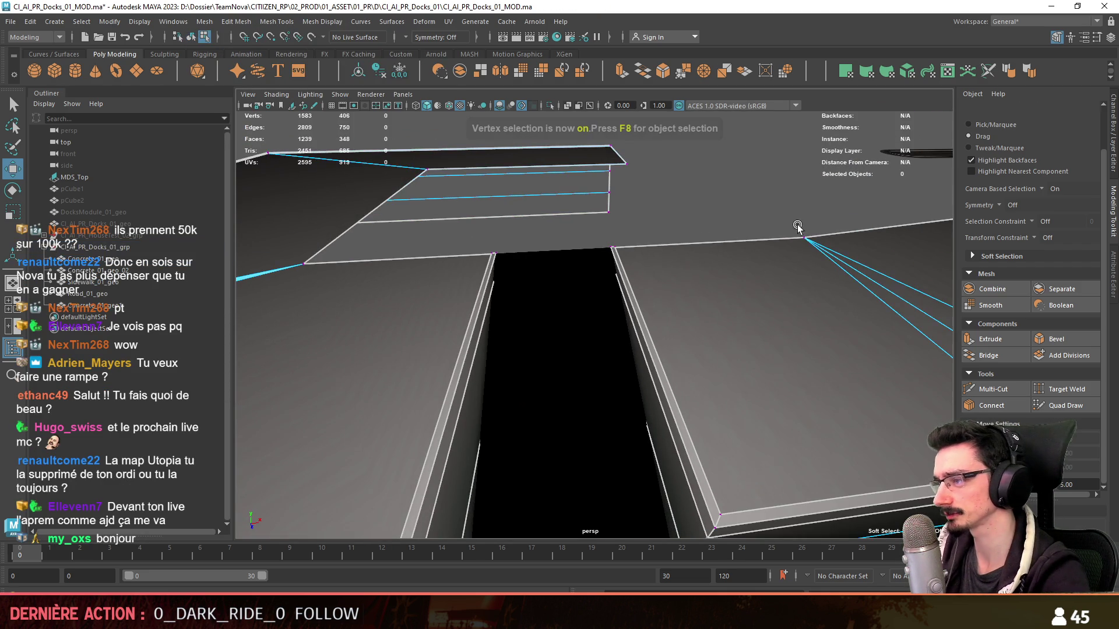
key("F8")
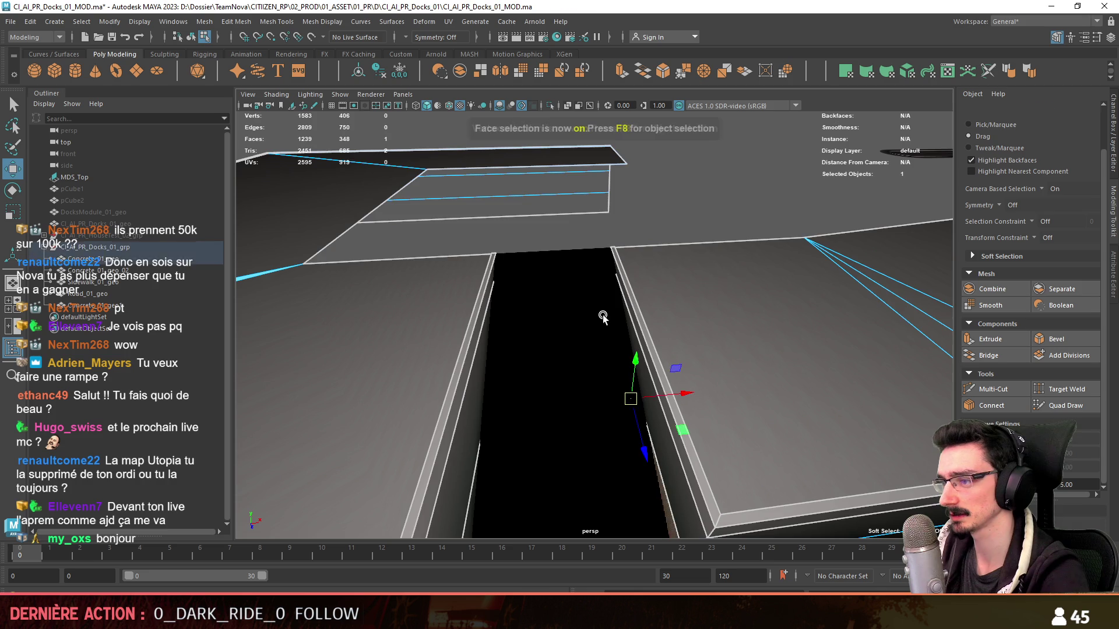
- Check the ramp's faces in face mode from several angles, then return to object selection
key("F11")
left_click(622, 313)
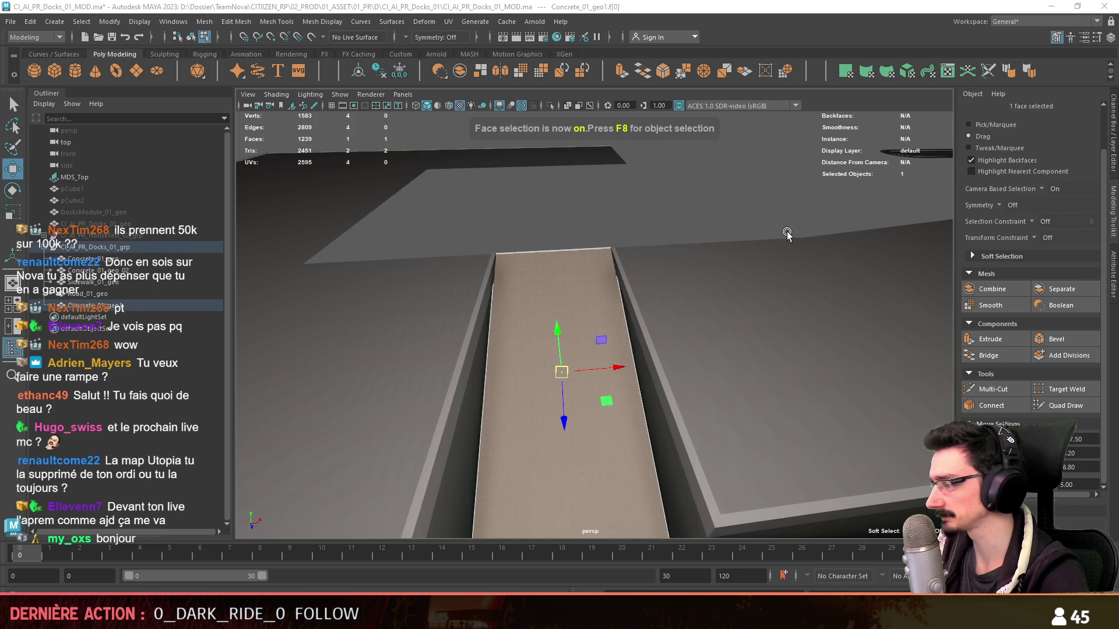
left_click(849, 246)
left_click_drag(848, 246, 649, 299, "alt")
scroll(649, 300, "down", 3)
key("F8")
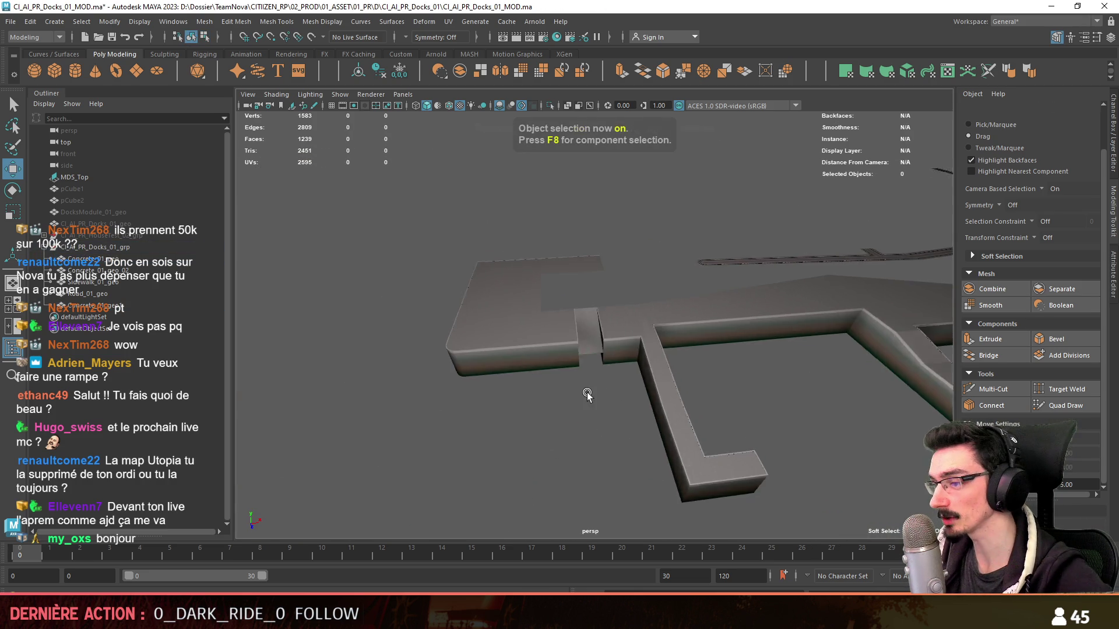
scroll(589, 400, "up", 3)
mouse_move(572, 367)
left_mouse_down("alt")
mouse_move(608, 357)
mouse_move(566, 320)
left_mouse_up("alt")
left_click(565, 320)
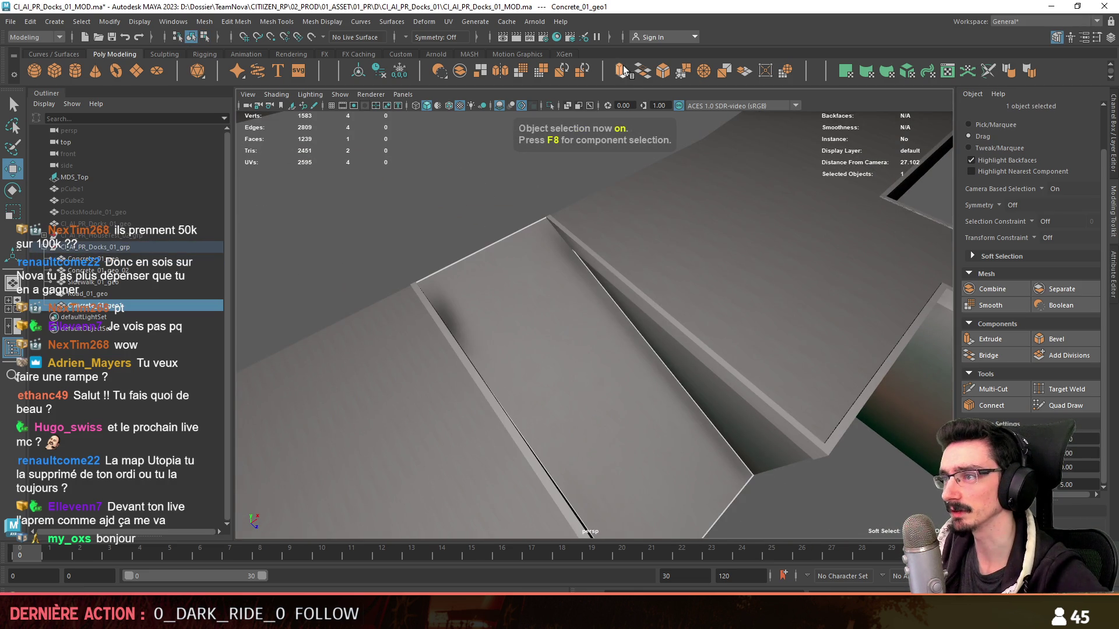
left_click(916, 72)
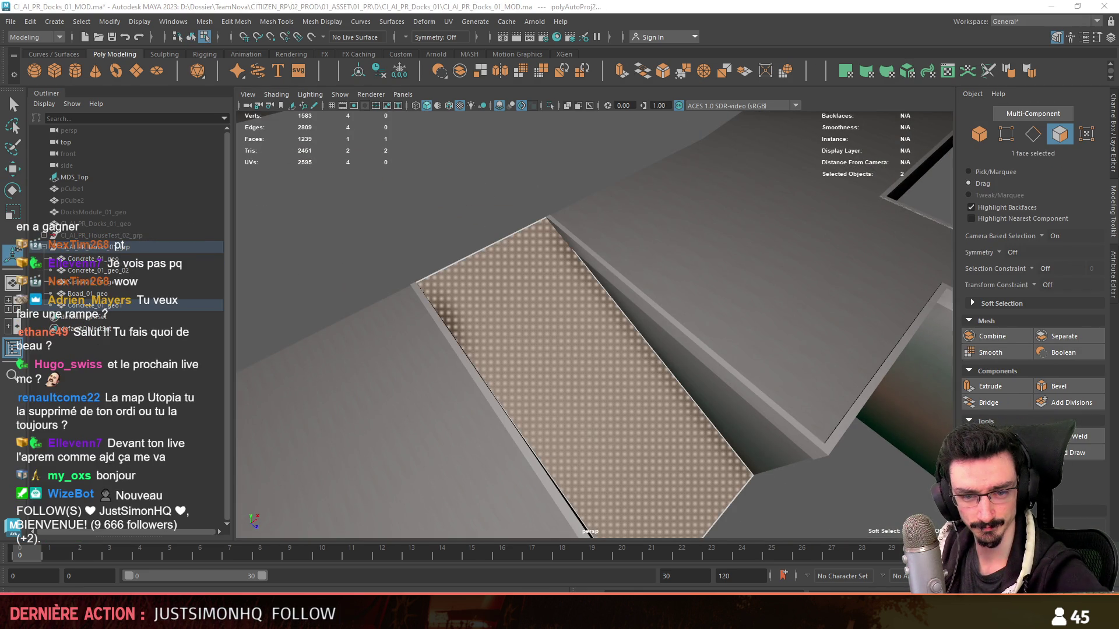
mouse_move(290, 310)
left_mouse_down("alt")
mouse_move(456, 233)
mouse_move(737, 383)
mouse_move(781, 452)
mouse_move(595, 407)
mouse_move(593, 344)
left_mouse_up("alt")
key("F8")
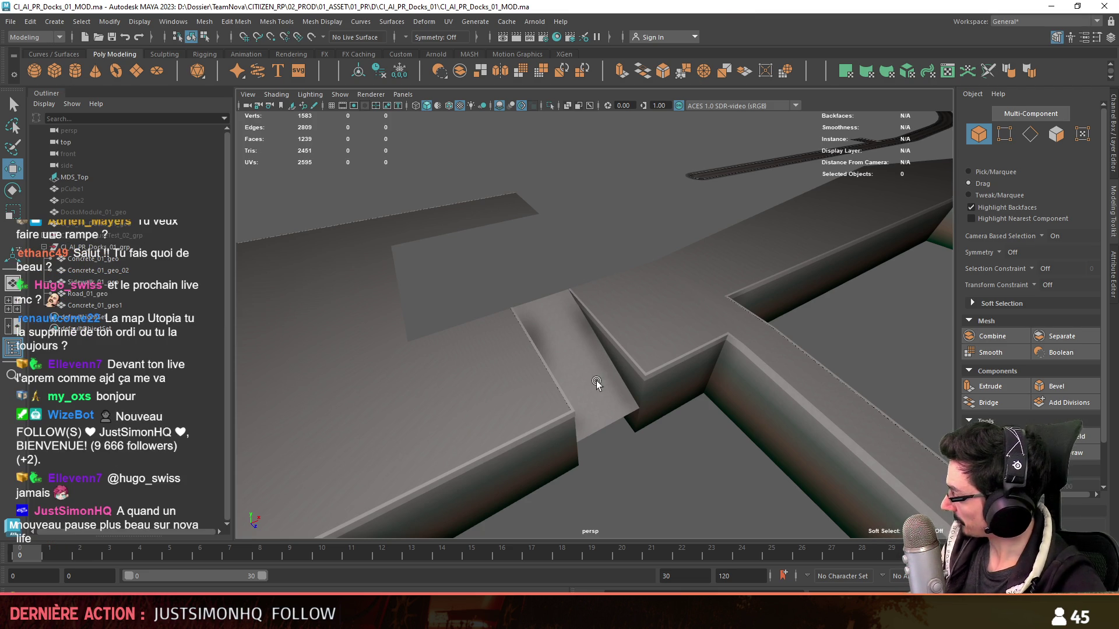
scroll(590, 383, "up", 1)
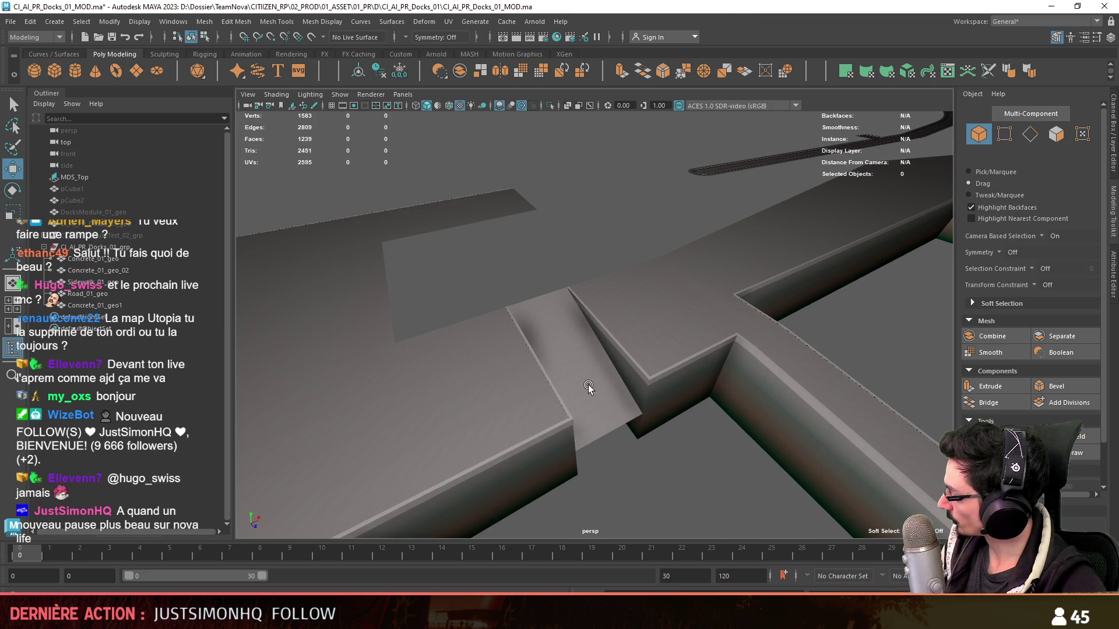
mouse_move(581, 390)
left_mouse_down("alt")
mouse_move(570, 351)
mouse_move(602, 303)
left_mouse_up("alt")
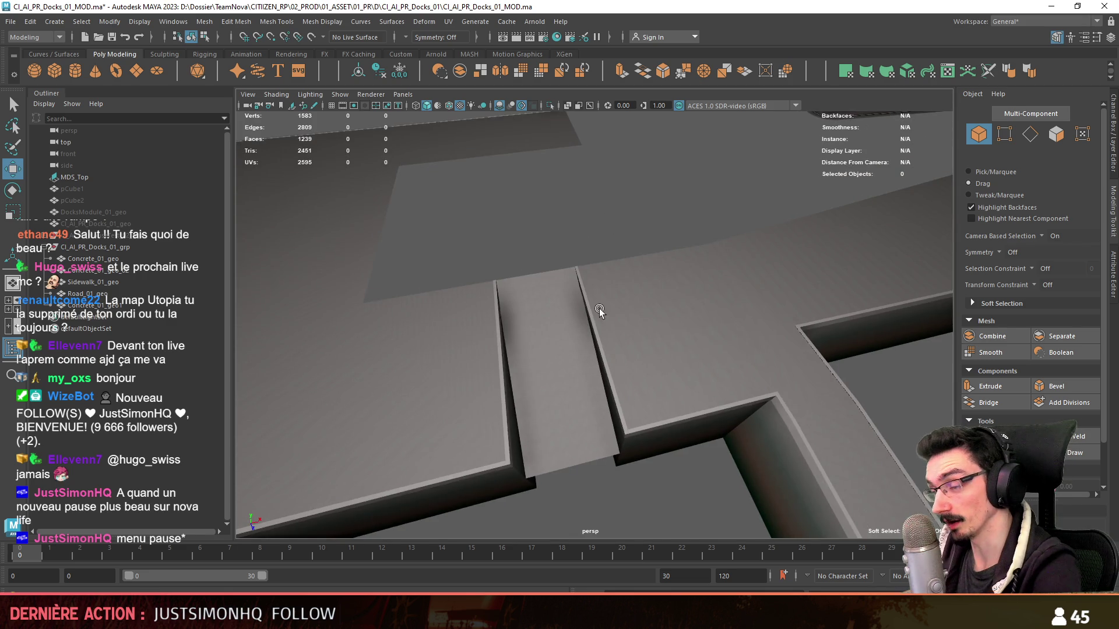
scroll(602, 303, "up", 2)
left_click(551, 297)
mouse_move(492, 333)
left_mouse_down("alt")
mouse_move(694, 350)
mouse_move(742, 247)
left_mouse_up("alt")
key("F10")
mouse_move(647, 304)
left_mouse_down("alt")
mouse_move(324, 318)
mouse_move(617, 241)
mouse_move(695, 322)
mouse_move(587, 347)
mouse_move(475, 338)
mouse_move(616, 368)
left_mouse_up("alt")
key("F8")
mouse_move(595, 366)
left_mouse_down("alt")
mouse_move(519, 338)
mouse_move(594, 309)
mouse_move(681, 305)
mouse_move(734, 329)
left_mouse_up("alt")
mouse_move(573, 348)
left_mouse_down("alt")
mouse_move(658, 343)
mouse_move(615, 350)
mouse_move(662, 371)
mouse_move(543, 404)
mouse_move(489, 399)
mouse_move(676, 395)
mouse_move(520, 379)
mouse_move(558, 384)
mouse_move(677, 349)
mouse_move(612, 332)
left_mouse_up("alt")
left_click(662, 372)
left_click(677, 348, "shift")
left_click(383, 77)
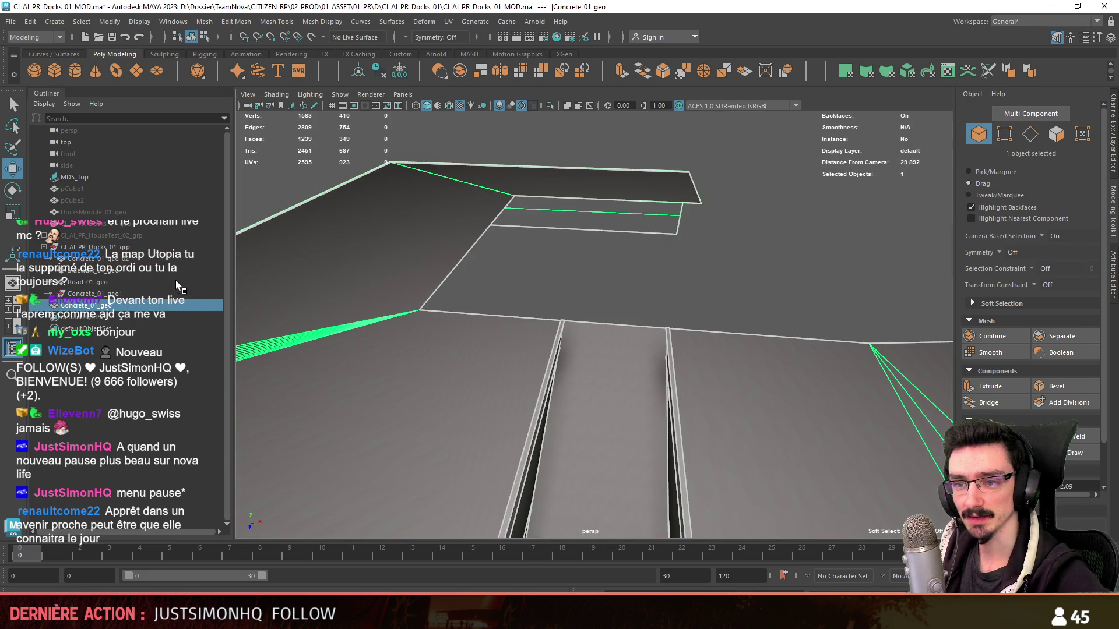
middle_click_drag(145, 304, 88, 247)
key("f")
key("w")
left_click_drag(641, 267, 599, 333, "alt")
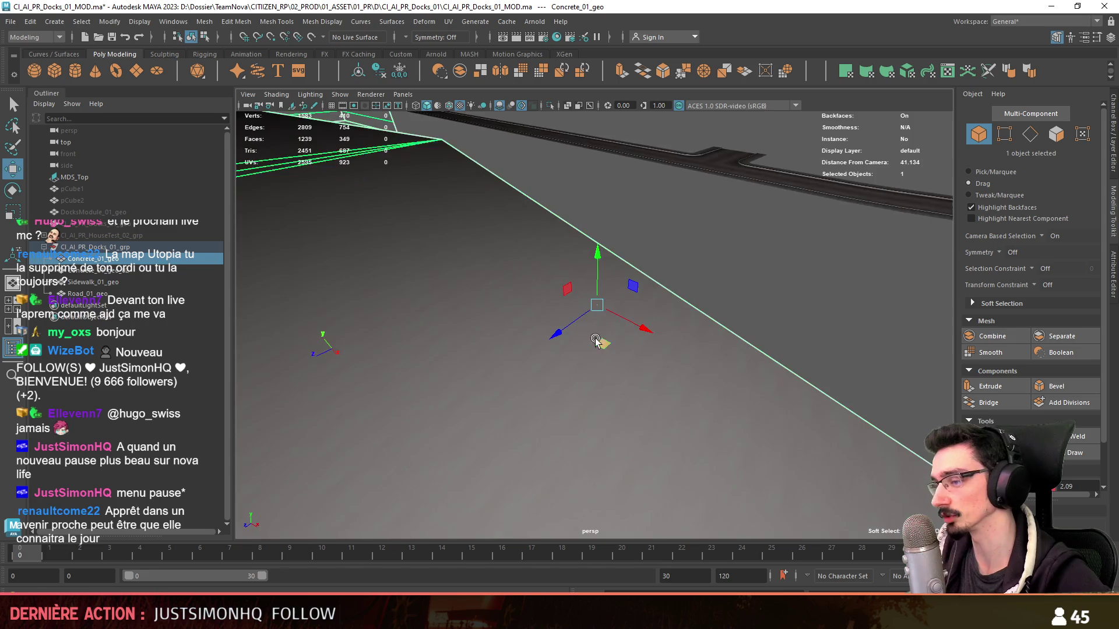
scroll(599, 333, "down", 5)
mouse_move(521, 327)
left_mouse_down("alt")
mouse_move(645, 332)
mouse_move(509, 348)
left_mouse_up("alt")
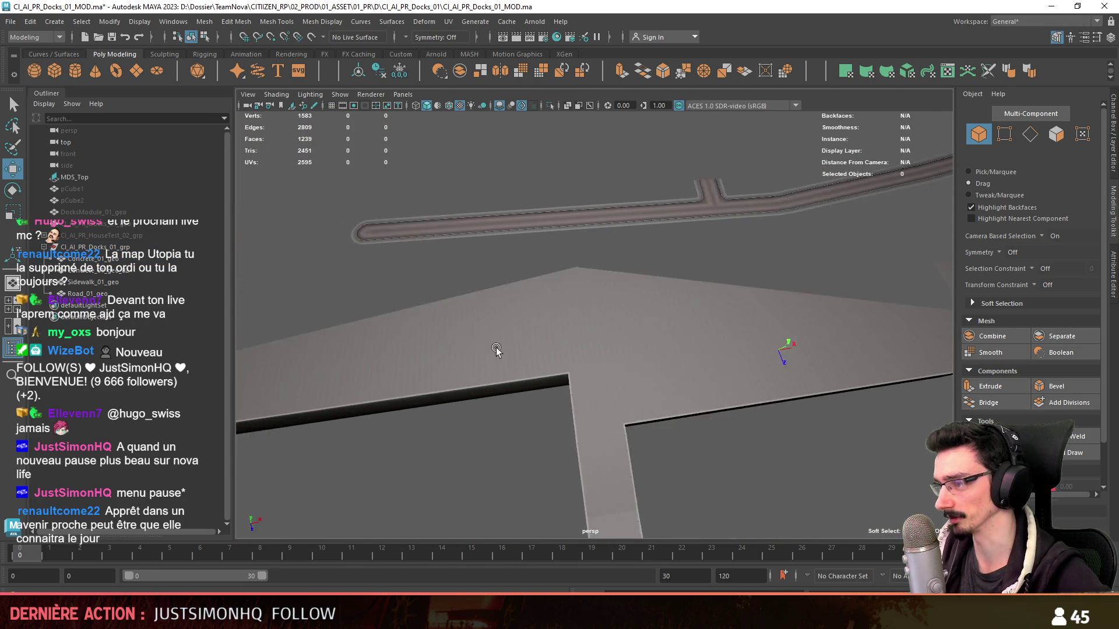
left_click(737, 321)
key("F8")
scroll(1079, 402, "down", 2)
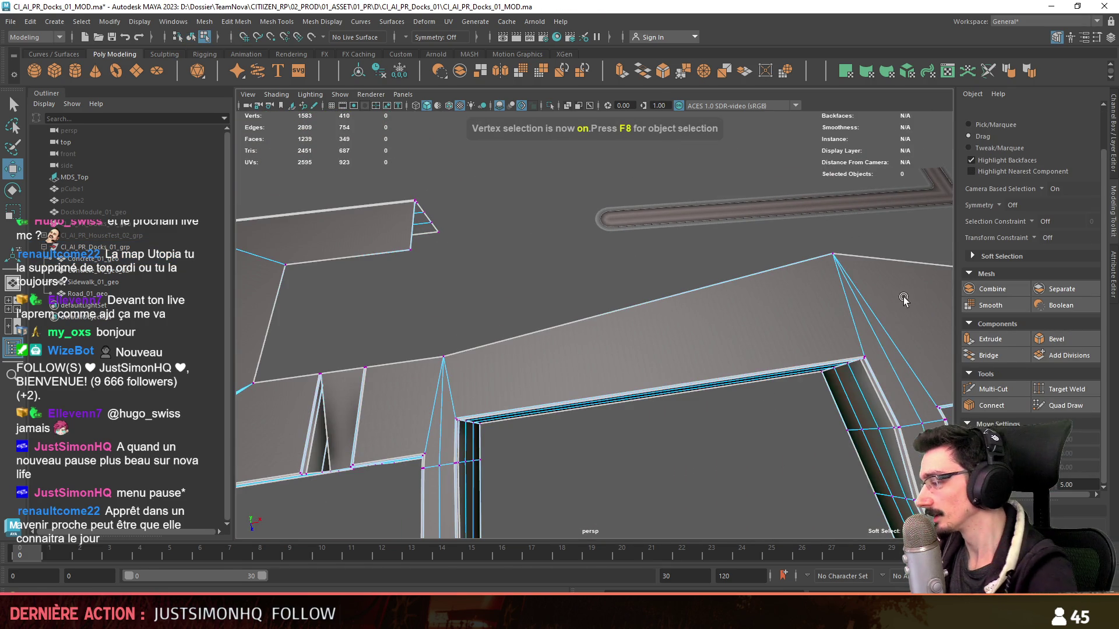
left_click(833, 256)
key("F8")
key("f")
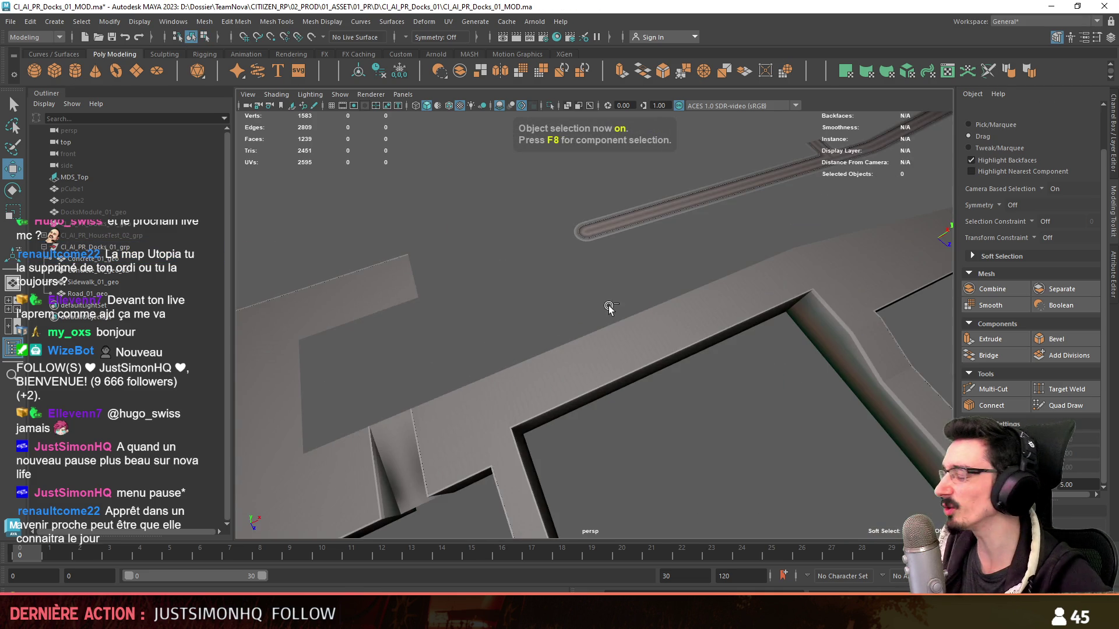
right_click_drag(533, 277, 817, 372, "alt")
left_click_drag(817, 372, 611, 343, "alt")
mouse_move(513, 310)
left_mouse_down("alt")
mouse_move(647, 333)
mouse_move(661, 352)
mouse_move(614, 376)
mouse_move(554, 371)
mouse_move(613, 360)
left_mouse_up("alt")
scroll(613, 370, "up", 3)
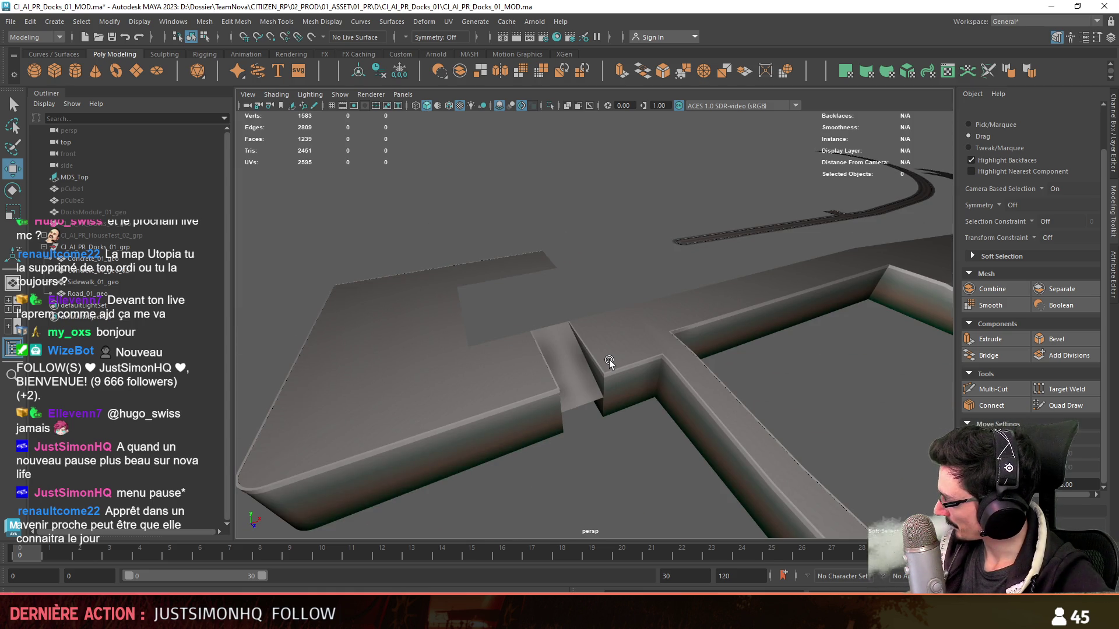
scroll(625, 353, "up", 2)
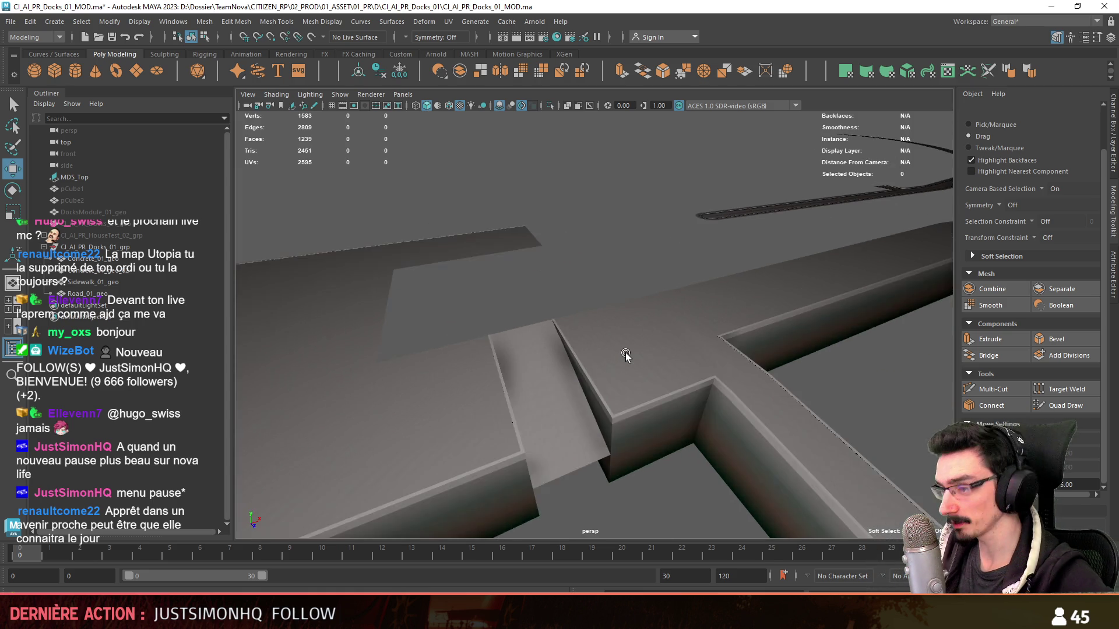
left_click_drag(625, 352, 611, 370, "alt")
left_click(603, 368)
key("F10")
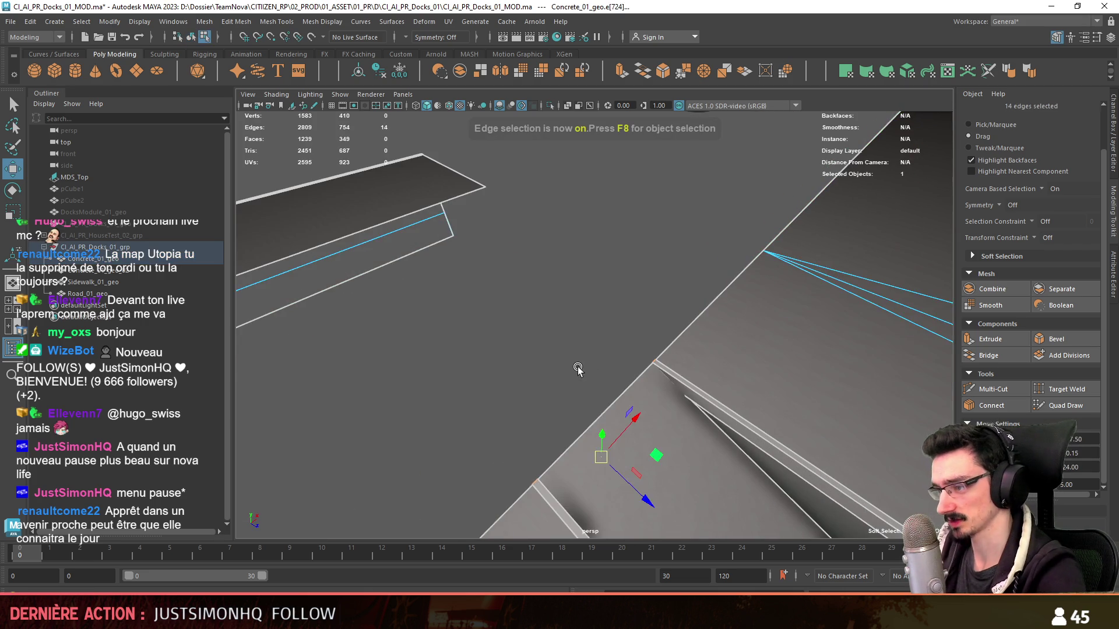
left_click(599, 388)
left_click_drag(599, 389, 550, 414, "alt")
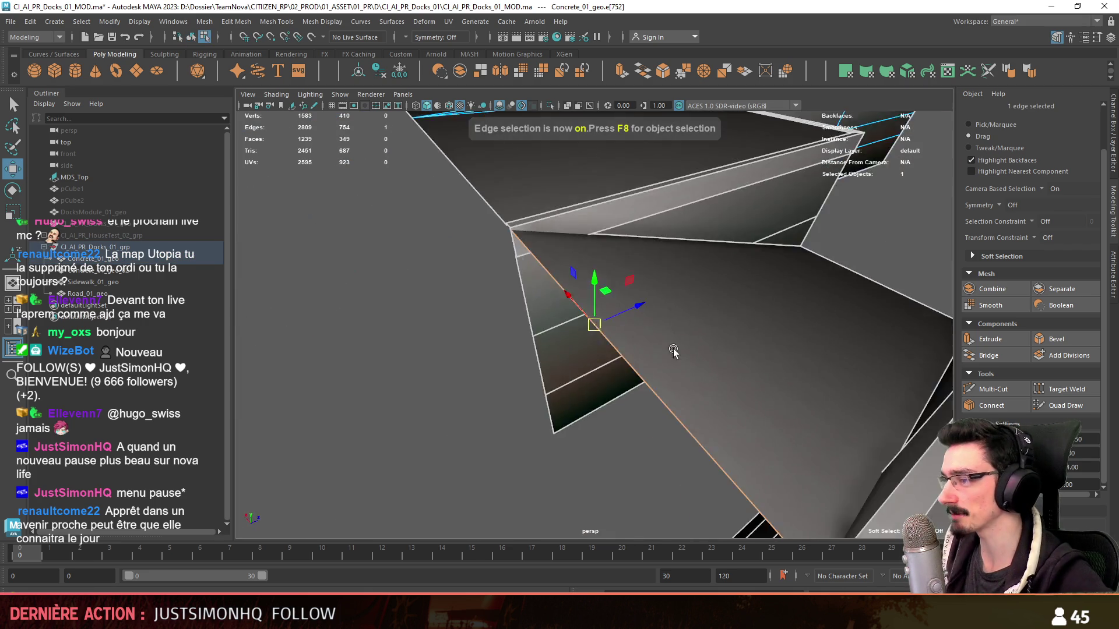
key("F8")
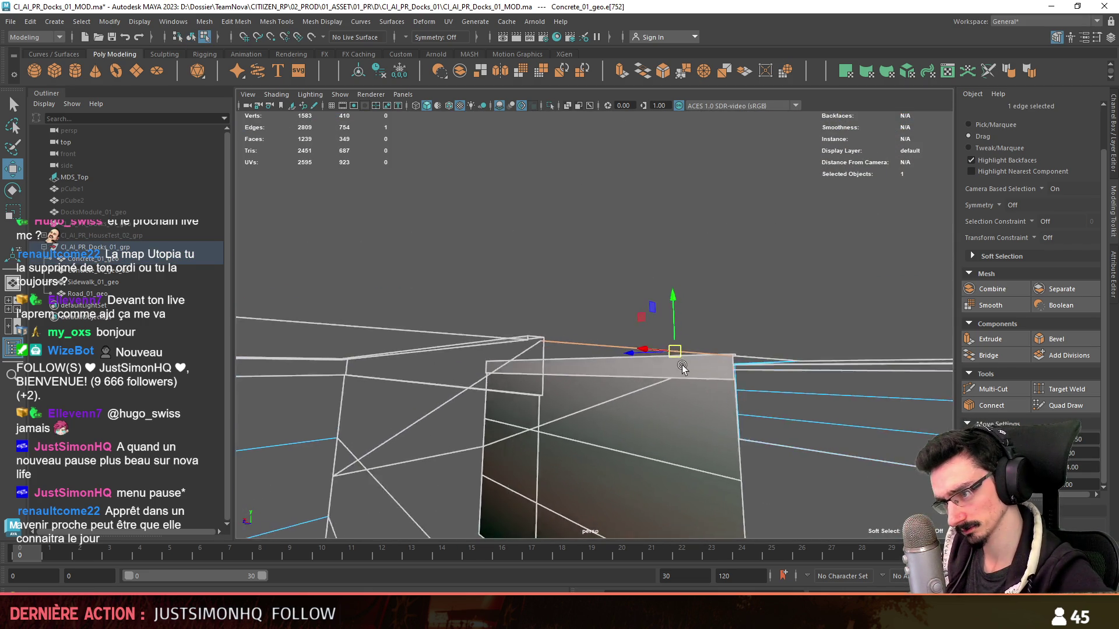
mouse_move(550, 414)
left_mouse_down("alt")
mouse_move(457, 444)
mouse_move(662, 374)
mouse_move(736, 321)
mouse_move(507, 382)
mouse_move(492, 369)
mouse_move(562, 368)
mouse_move(650, 320)
mouse_move(532, 357)
mouse_move(314, 368)
mouse_move(599, 378)
mouse_move(531, 366)
left_mouse_up("alt")
left_click(458, 444)
left_click(642, 406)
scroll(531, 366, "up", 2)
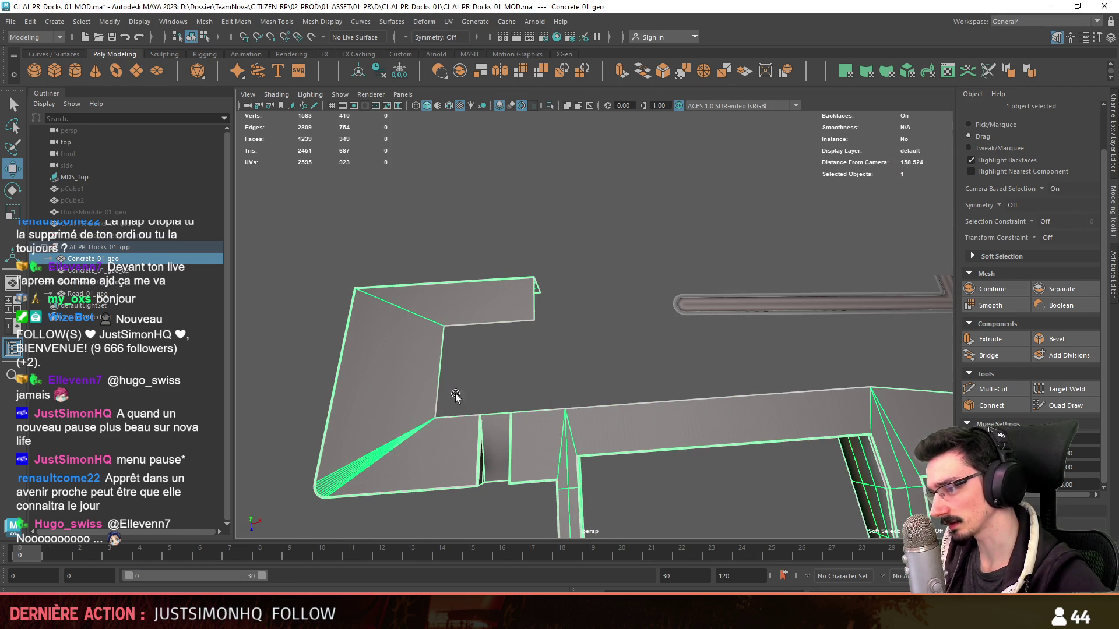
- Target Weld the stray corner vertex of the quay ramp onto its neighbouring vertex
mouse_move(449, 405)
left_mouse_down("alt")
mouse_move(542, 393)
mouse_move(600, 367)
mouse_move(561, 364)
mouse_move(588, 361)
mouse_move(445, 375)
mouse_move(574, 387)
mouse_move(716, 424)
left_mouse_up("alt")
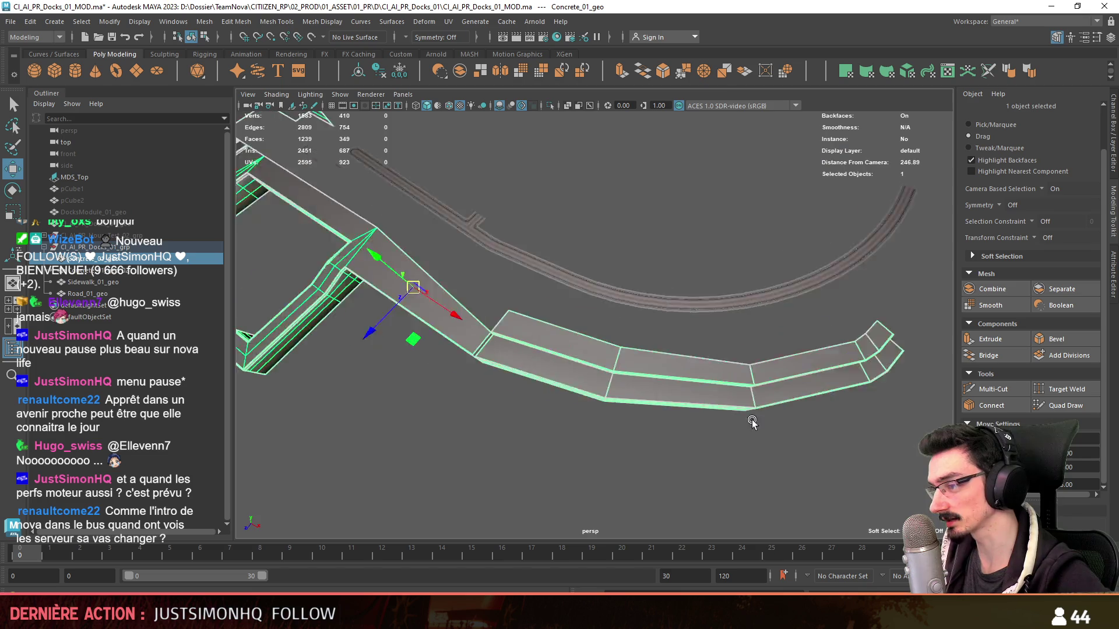
scroll(715, 424, "up", 3)
scroll(691, 398, "up", 2)
key("F10")
key("F9")
mouse_move(668, 369)
left_mouse_down("alt")
mouse_move(662, 411)
mouse_move(632, 305)
mouse_move(536, 466)
mouse_move(537, 388)
mouse_move(513, 390)
mouse_move(569, 320)
mouse_move(519, 317)
mouse_move(560, 320)
mouse_move(754, 456)
left_mouse_up("alt")
left_click(536, 464)
key("f")
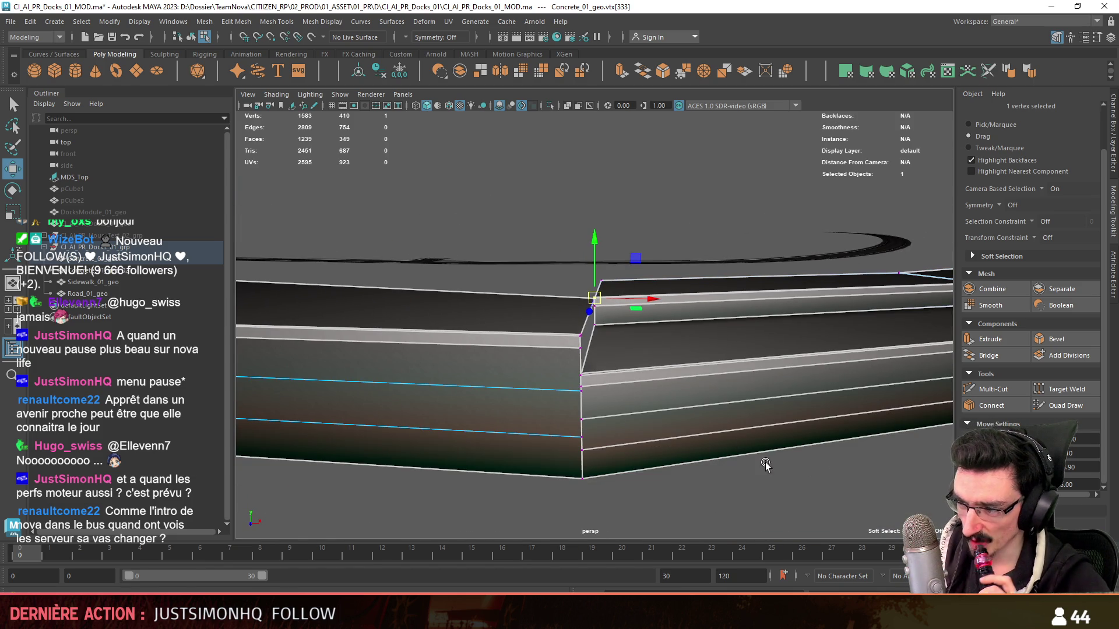
left_click(1056, 389)
mouse_move(604, 410)
left_mouse_down("alt")
mouse_move(586, 435)
mouse_move(587, 405)
mouse_move(705, 377)
mouse_move(583, 435)
mouse_move(571, 348)
mouse_move(675, 356)
mouse_move(454, 357)
mouse_move(611, 385)
mouse_move(568, 324)
mouse_move(682, 449)
mouse_move(722, 411)
left_mouse_up("alt")
key("F8")
key("w")
scroll(571, 349, "up", 5)
- Inspect the corner vertex and the concrete mesh, undoing the unwanted selection changes
key("F8")
left_click(581, 313)
scroll(547, 317, "down", 3)
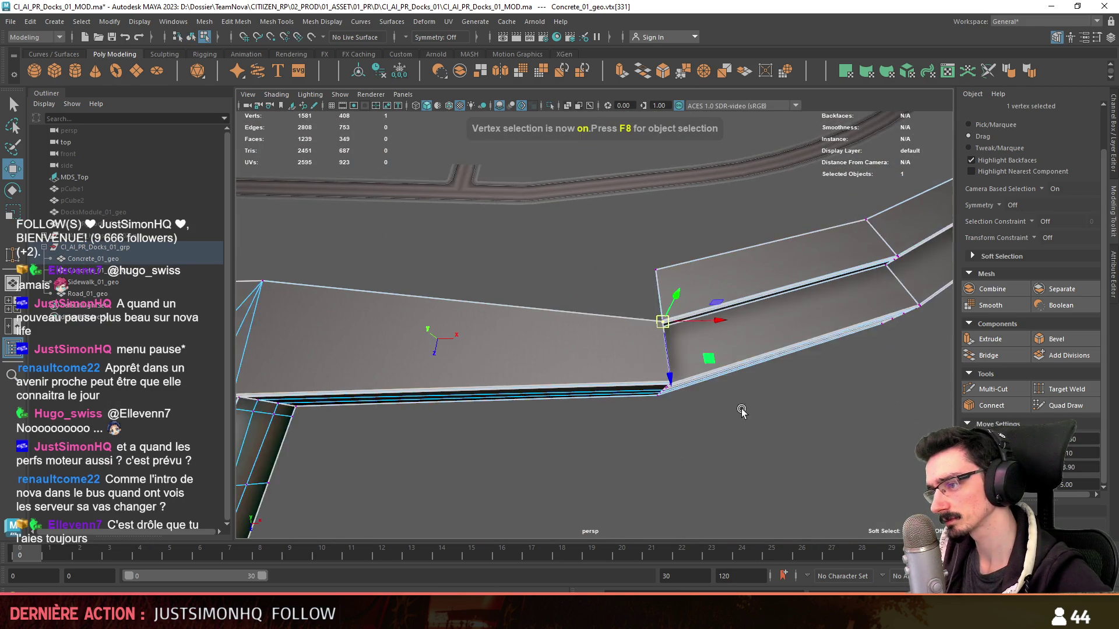
left_click(732, 460)
key("F8")
mouse_move(732, 457)
left_mouse_down("alt")
mouse_move(712, 449)
mouse_move(727, 395)
mouse_move(714, 420)
mouse_move(612, 383)
mouse_move(636, 400)
mouse_move(580, 402)
mouse_move(645, 427)
mouse_move(608, 422)
mouse_move(557, 348)
mouse_move(542, 397)
mouse_move(568, 413)
mouse_move(573, 398)
left_mouse_up("alt")
left_click(541, 396)
key("F10")
key("ctrl+z")
key("ctrl+z")
key("ctrl+z")
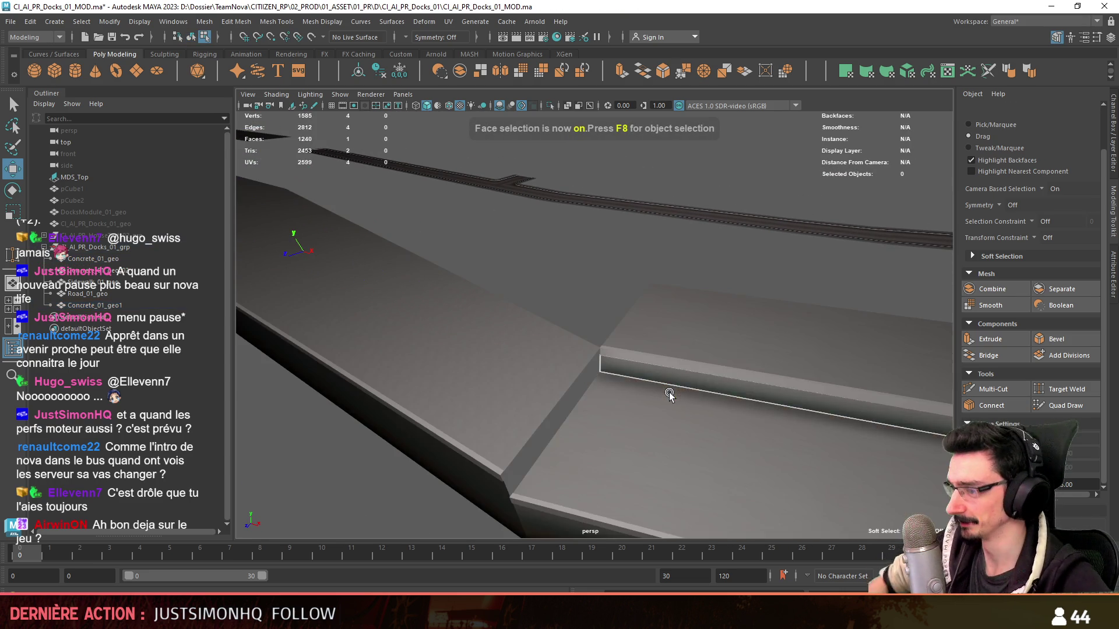
key("ctrl+z")
- Select the front edge of the flat single-face Concrete_01_geo1 piece at the ramp cut
left_click(685, 372)
mouse_move(684, 371)
left_mouse_down("alt")
mouse_move(631, 316)
mouse_move(524, 340)
mouse_move(564, 355)
mouse_move(639, 347)
left_mouse_up("alt")
key("F11")
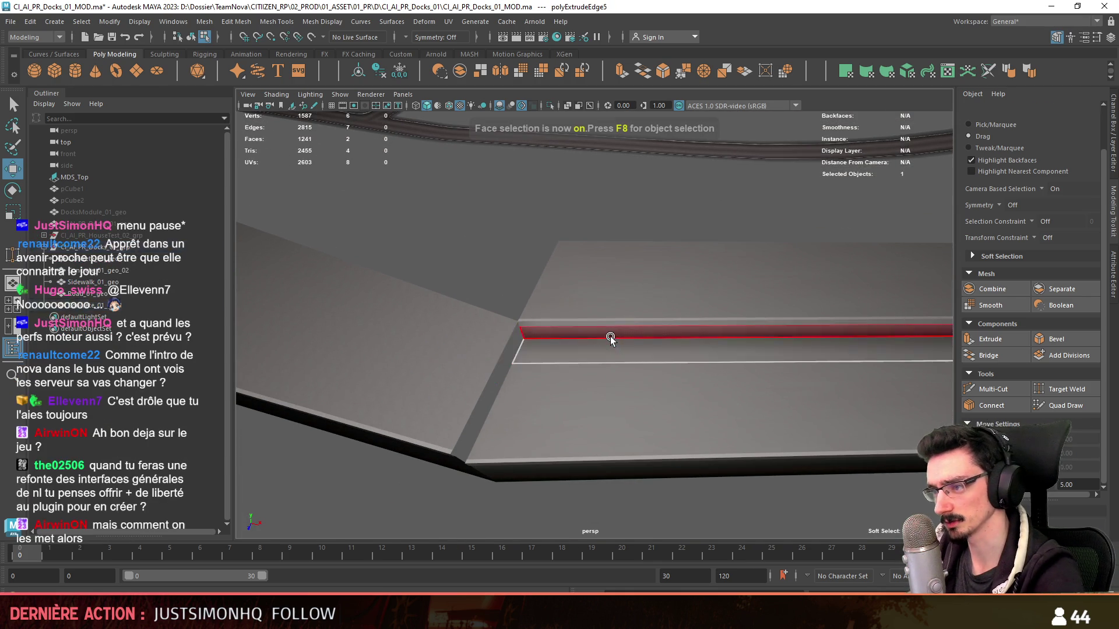
key("F10")
left_click(494, 347)
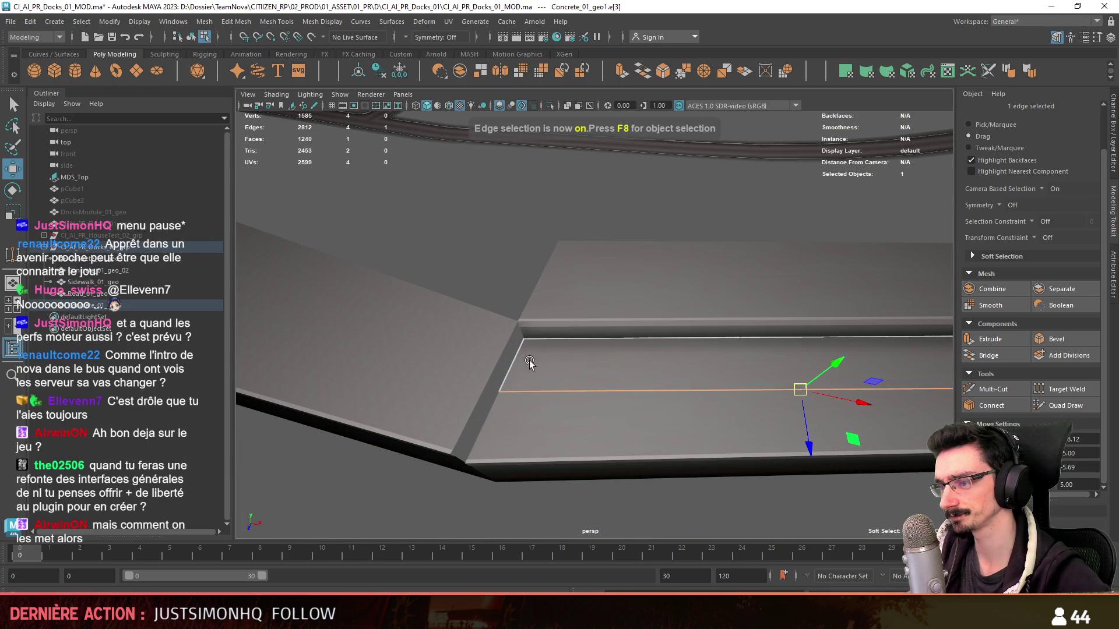
left_click(570, 393)
mouse_move(595, 393)
left_mouse_down("alt")
mouse_move(682, 368)
mouse_move(664, 305)
mouse_move(656, 312)
mouse_move(790, 339)
left_mouse_up("alt")
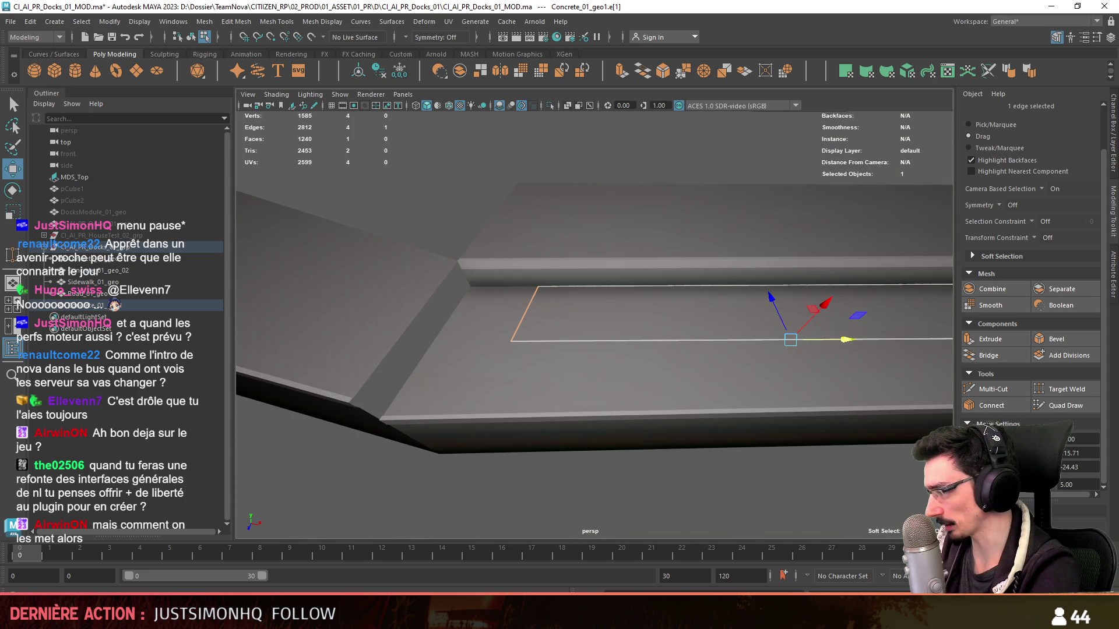
- Shift-extrude the flat piece's edge into the first riser and tread faces of the staircase
left_click_drag(828, 397, 911, 296, "alt")
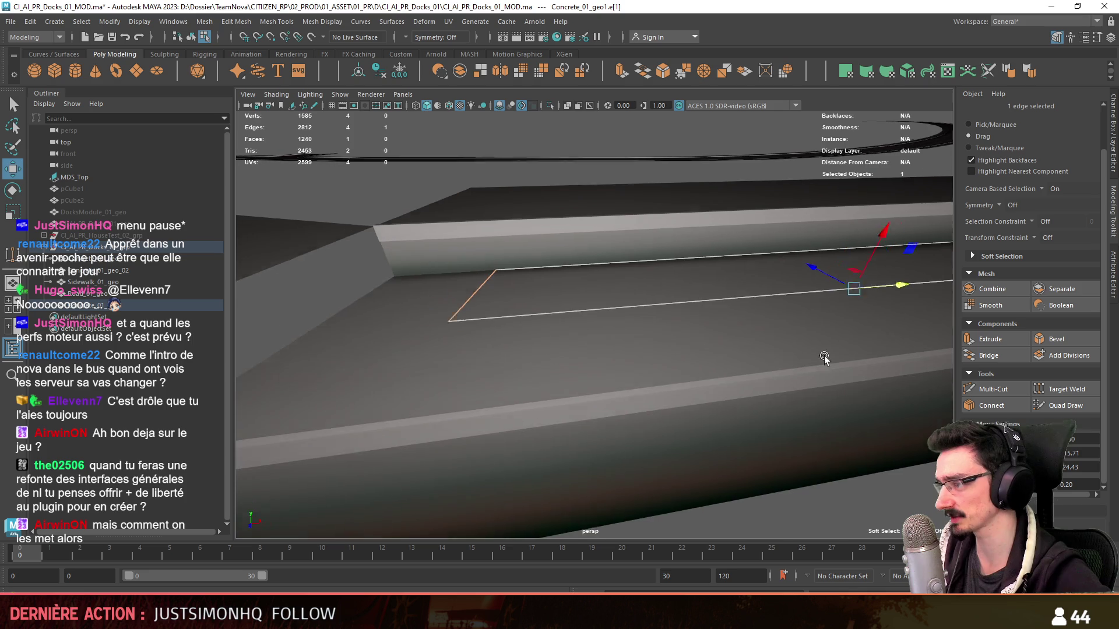
mouse_move(536, 361)
left_mouse_down("alt")
mouse_move(614, 379)
mouse_move(691, 297)
mouse_move(739, 306)
left_mouse_up("alt")
right_click_drag(740, 306, 740, 308, "shift")
left_click_drag(740, 308, 685, 329, "alt")
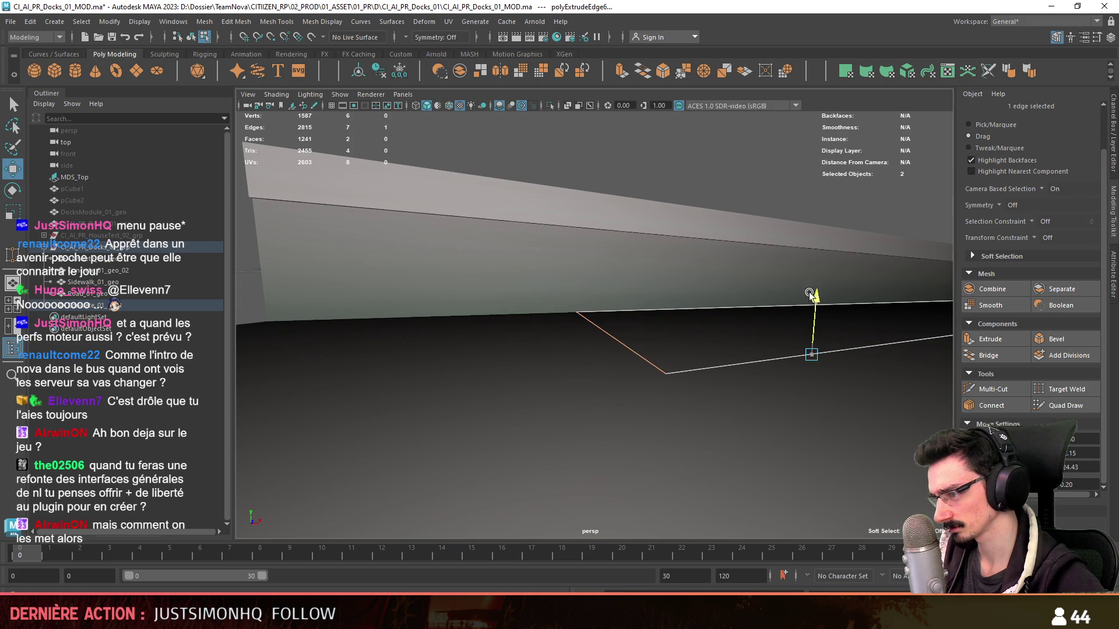
left_click_drag(812, 295, 827, 360, "alt")
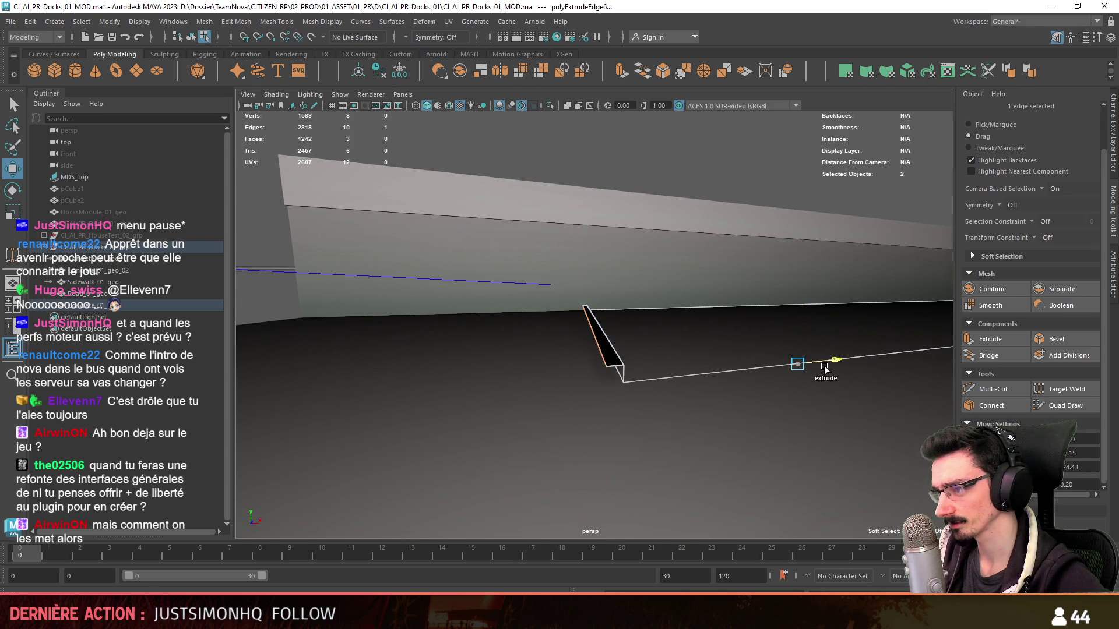
right_click_drag(827, 369, 827, 371, "shift")
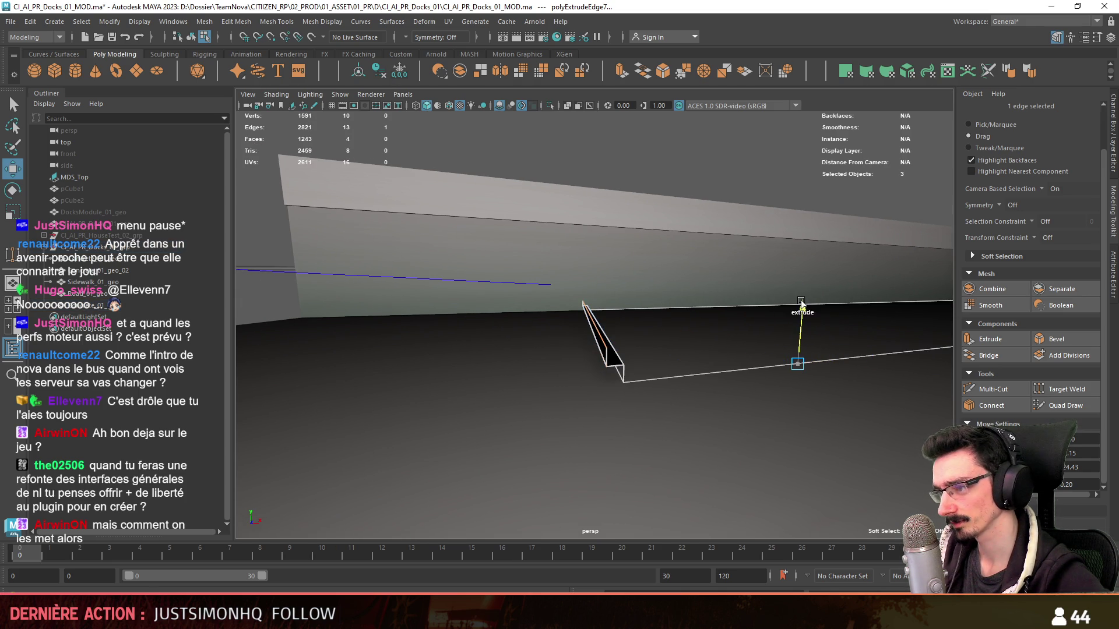
mouse_move(820, 361)
left_mouse_down("alt")
mouse_move(612, 350)
mouse_move(542, 389)
left_mouse_up("alt")
- Reselect the steps' long outer edge and push it further left
key("F11")
left_click(542, 389)
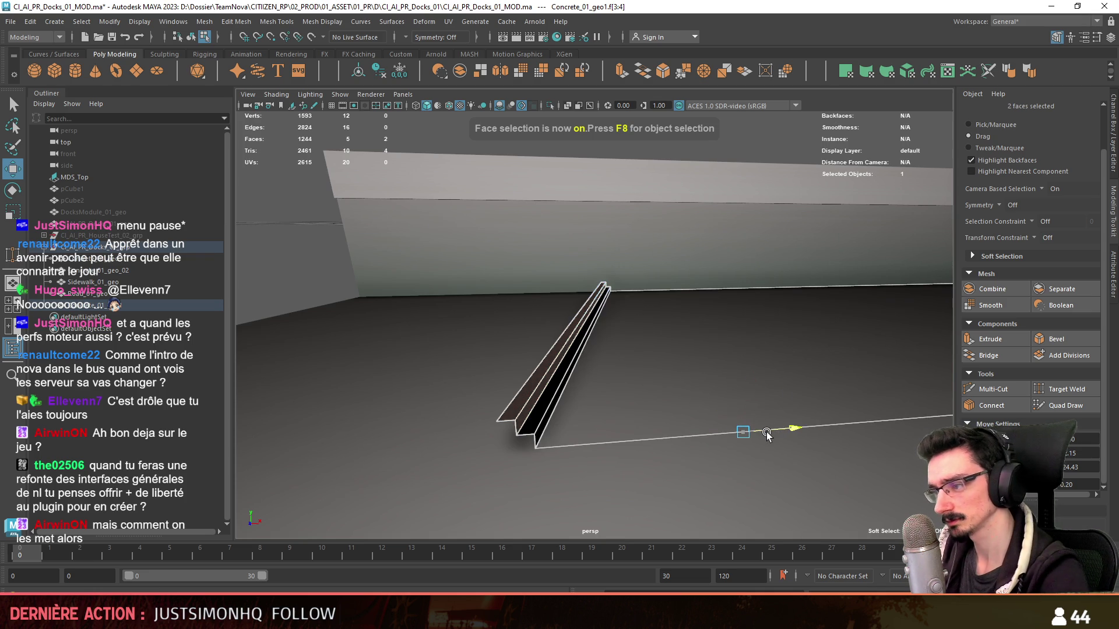
key("F10")
left_click(495, 391)
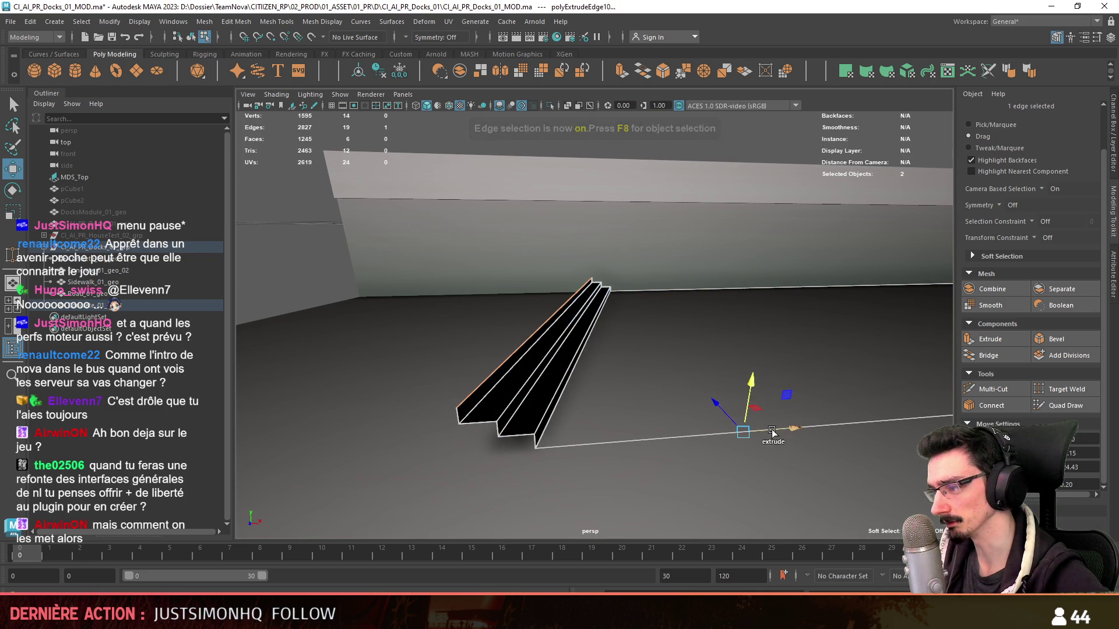
left_click(469, 384)
left_click_drag(774, 432, 707, 440)
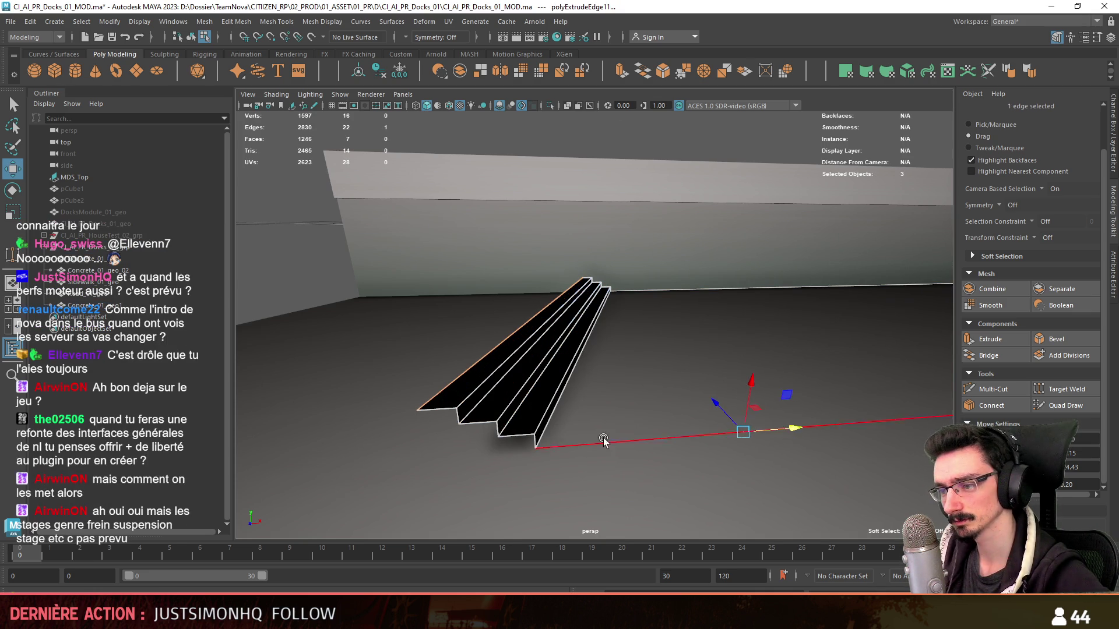
mouse_move(444, 403)
left_mouse_down("alt")
mouse_move(683, 387)
mouse_move(662, 411)
left_mouse_up("alt")
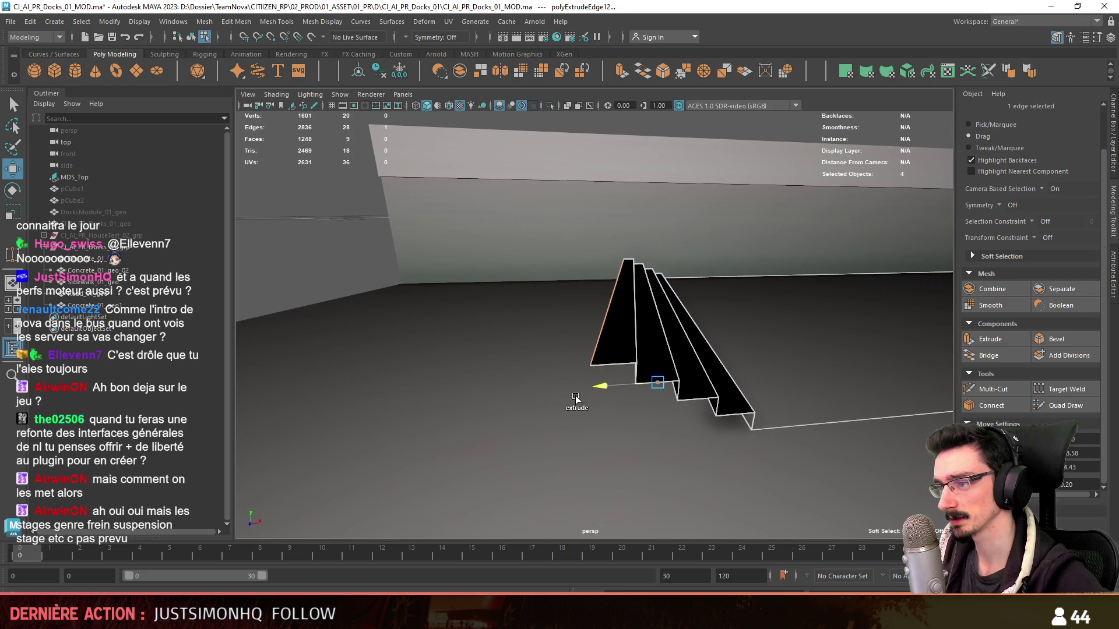
- Extrude several more alternating step faces to continue the zigzag on the left
left_click_drag(625, 385, 581, 390, "shift")
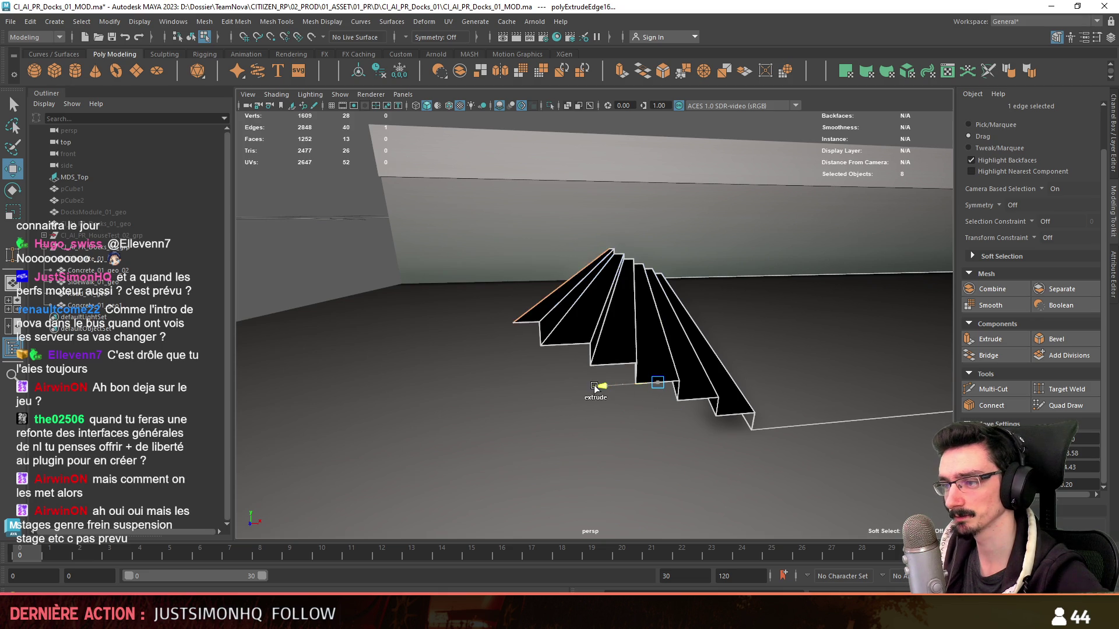
mouse_move(625, 386)
left_mouse_down("shift")
mouse_move(594, 387)
mouse_move(732, 399)
left_mouse_up("shift")
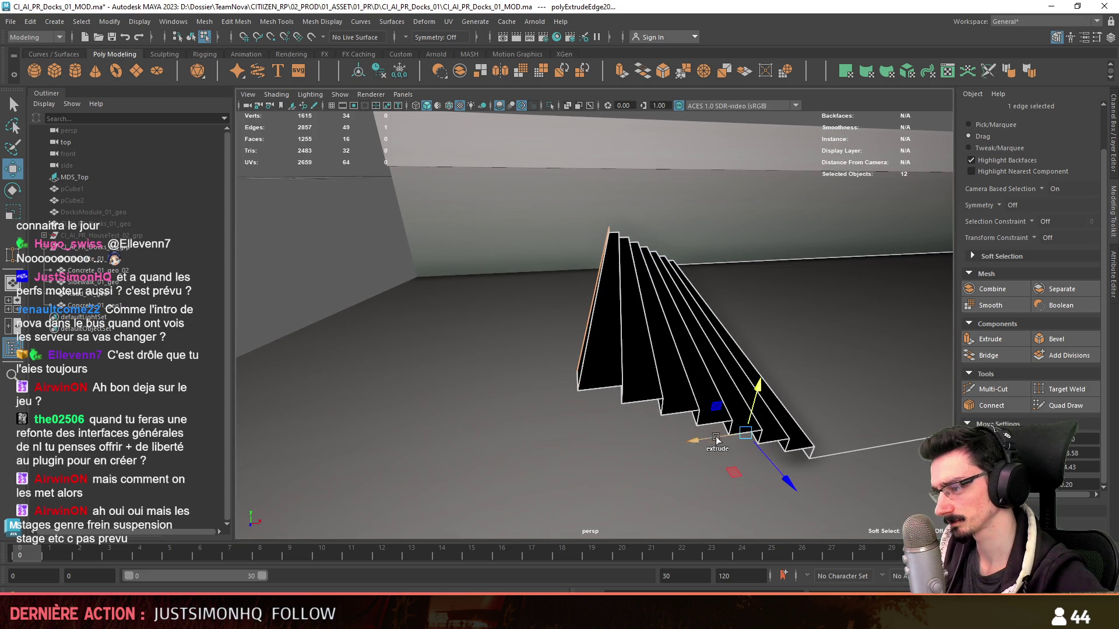
mouse_move(695, 440)
left_mouse_down("shift")
mouse_move(670, 447)
mouse_move(699, 442)
left_mouse_up("shift")
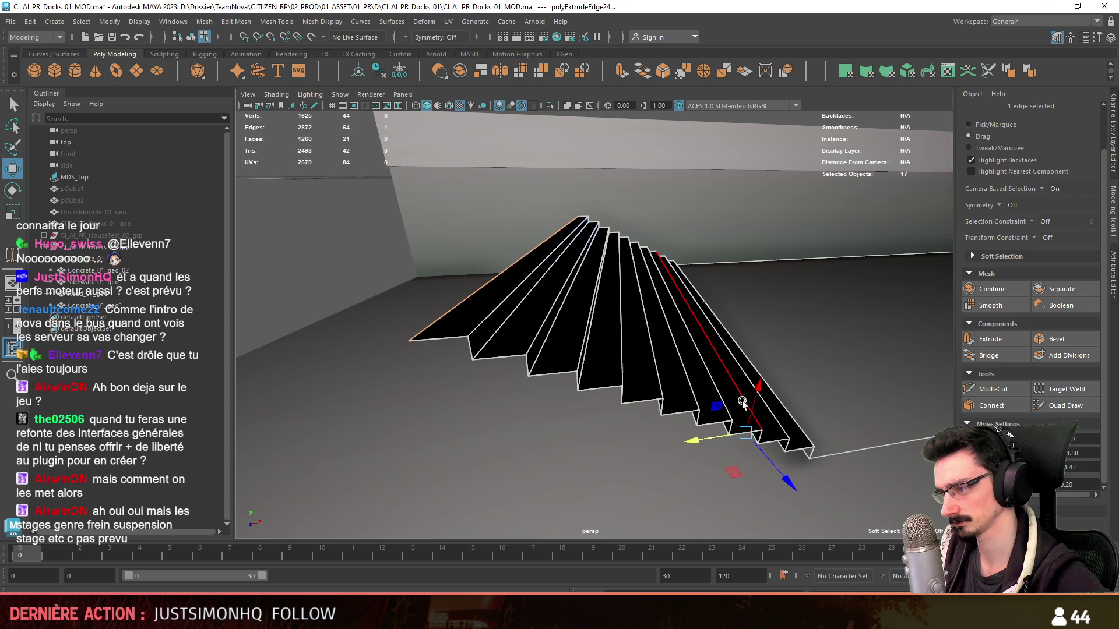
mouse_move(752, 398)
left_mouse_down("shift")
mouse_move(756, 389)
mouse_move(805, 403)
left_mouse_up("shift")
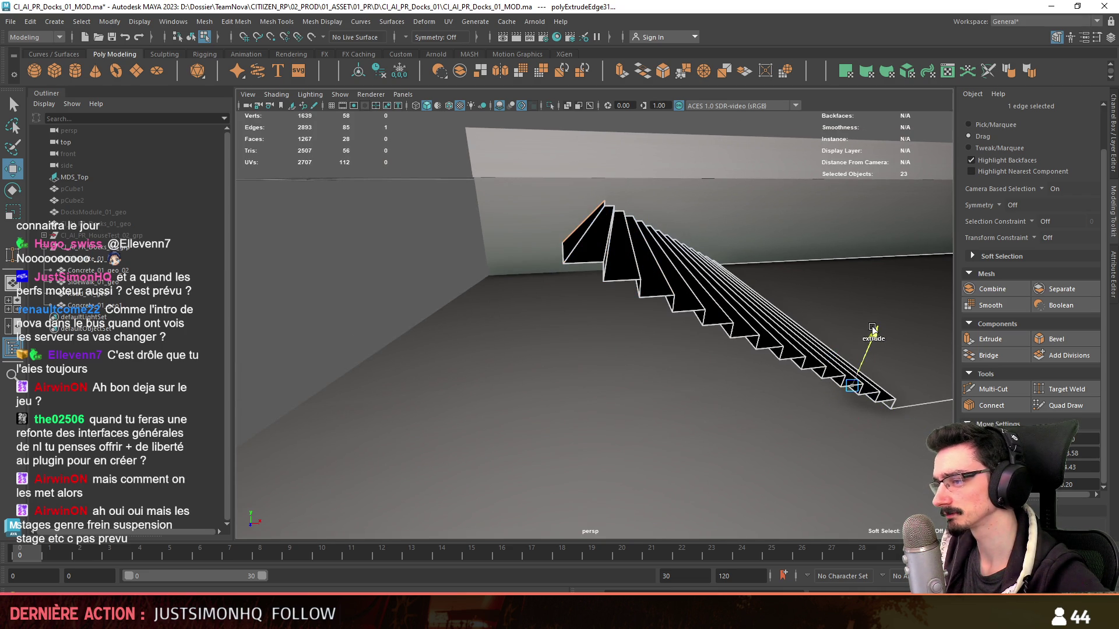
- Add further steps to the staircase with edge extrusions (Ctrl+E)
left_click_drag(791, 394, 778, 396, "shift")
left_click_drag(779, 395, 607, 393, "alt")
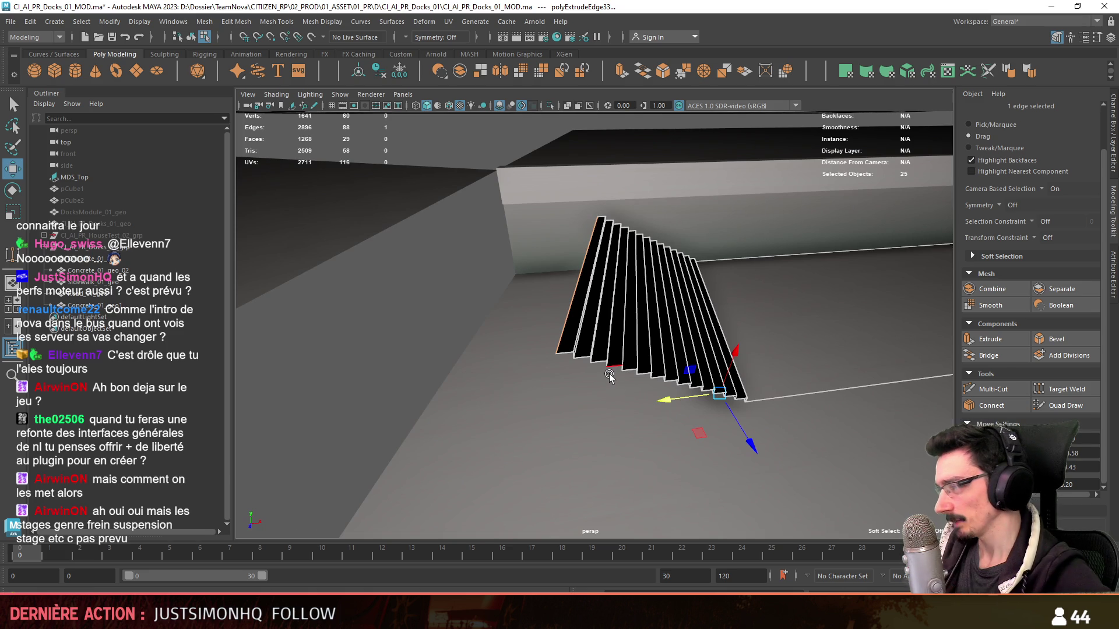
mouse_move(610, 376)
left_mouse_down("alt")
mouse_move(753, 415)
mouse_move(657, 408)
mouse_move(840, 334)
left_mouse_up("alt")
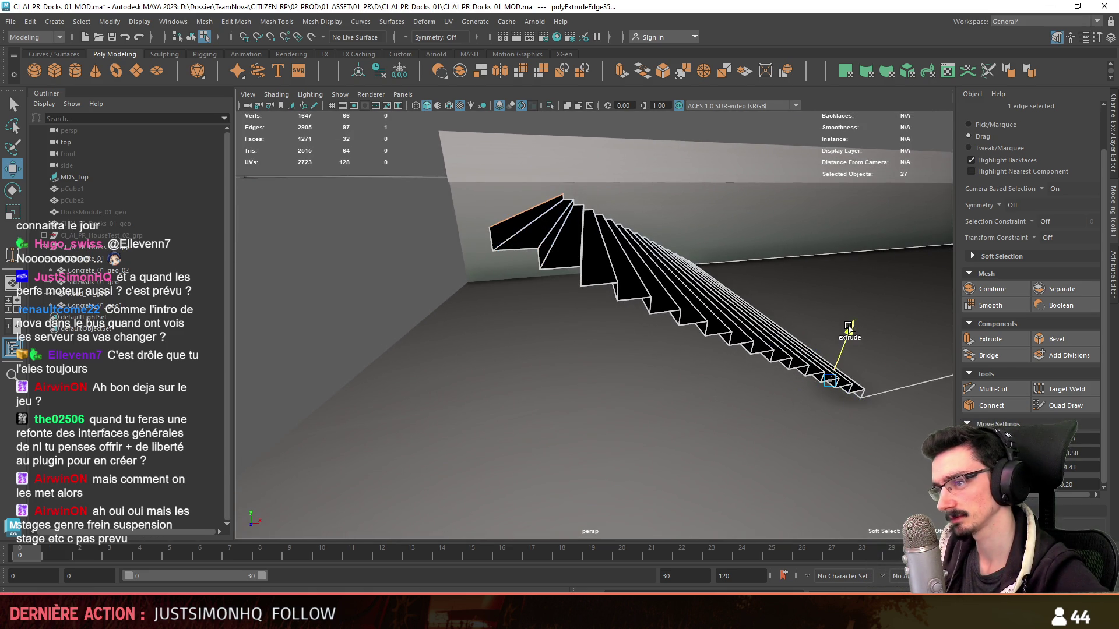
key("ctrl+e")
mouse_move(849, 331)
left_mouse_down("alt")
mouse_move(789, 420)
mouse_move(854, 367)
left_mouse_up("alt")
key("ctrl+e")
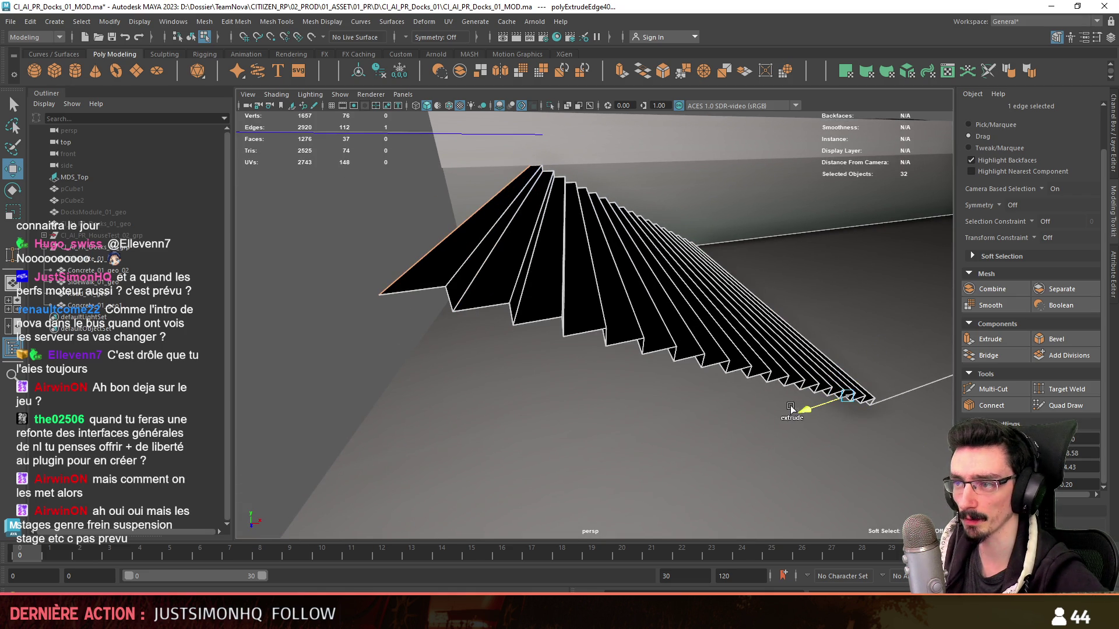
mouse_move(879, 354)
left_mouse_down("alt")
mouse_move(480, 341)
mouse_move(636, 391)
left_mouse_up("alt")
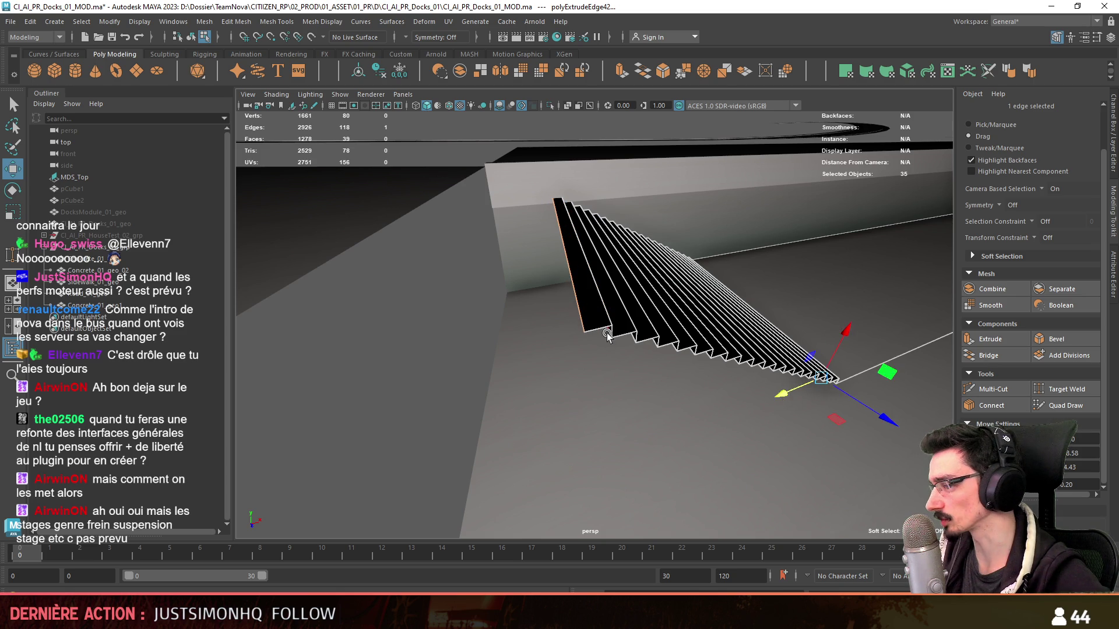
left_click_drag(598, 328, 735, 310, "alt")
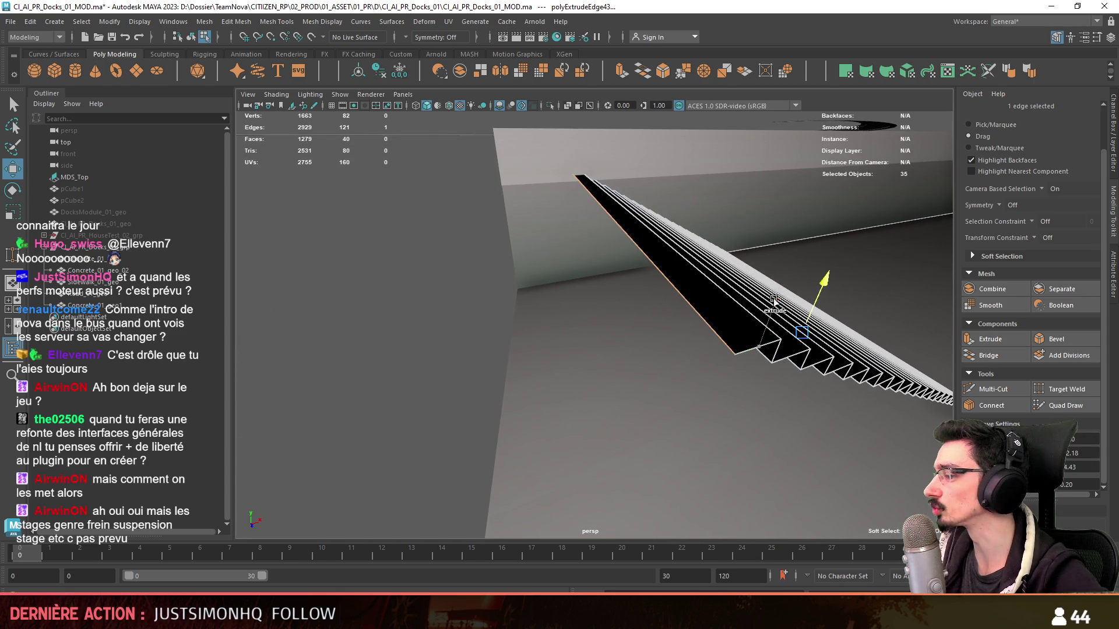
- Extrude a run of additional riser and tread edges down the staircase
right_click_drag(699, 337, 674, 380, "shift")
mouse_move(674, 379)
left_mouse_down("alt")
mouse_move(625, 388)
mouse_move(691, 382)
left_mouse_up("alt")
right_click_drag(693, 375, 690, 385, "shift")
left_click_drag(664, 389, 691, 387, "alt")
right_click_drag(691, 387, 603, 417, "shift")
mouse_move(604, 417)
left_mouse_down("alt")
mouse_move(575, 412)
mouse_move(594, 397)
left_mouse_up("alt")
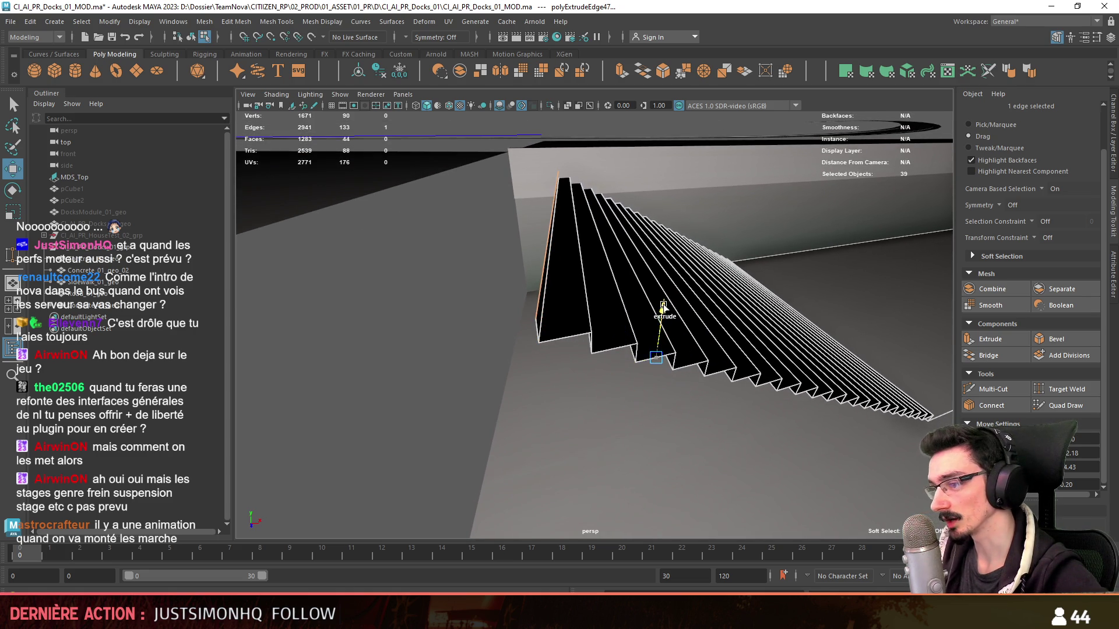
right_click_drag(617, 372, 577, 378, "shift")
left_click_drag(577, 378, 720, 312, "alt")
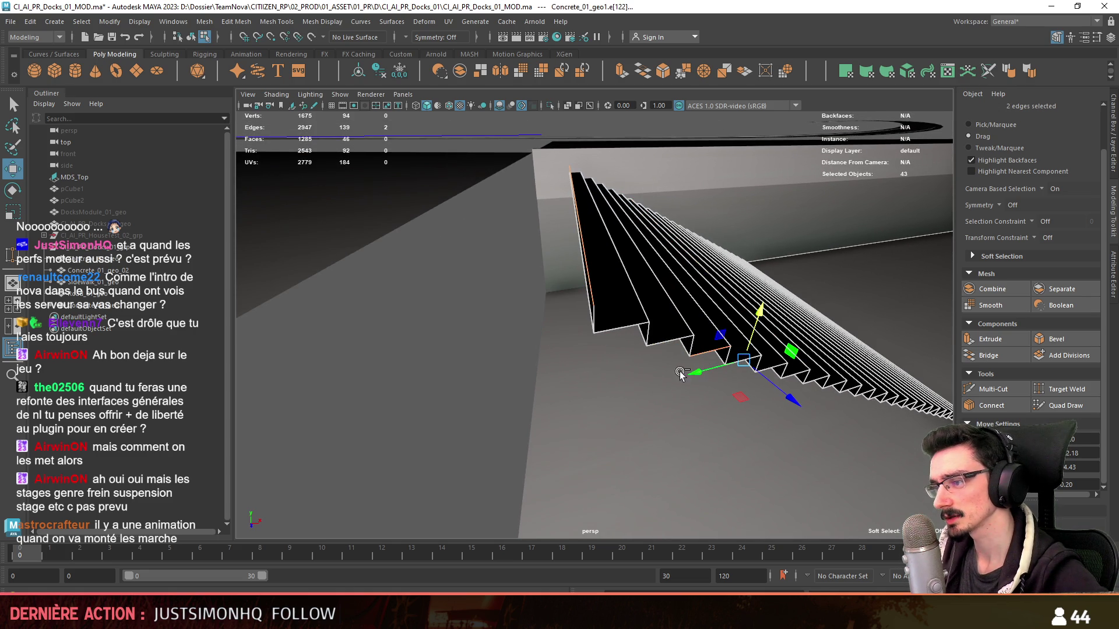
- Extrude and pull out two final step edges, then return to object selection
key("ctrl+e")
mouse_move(716, 367)
left_mouse_down()
mouse_move(665, 387)
mouse_move(749, 320)
mouse_move(679, 363)
mouse_move(480, 411)
mouse_move(744, 465)
mouse_move(680, 270)
left_mouse_up()
key("ctrl+e")
key("ctrl+e")
key("ctrl+e")
key("ctrl+e")
key("F11")
key("F8")
mouse_move(807, 457)
left_mouse_down("alt")
mouse_move(642, 403)
mouse_move(664, 346)
mouse_move(600, 374)
mouse_move(582, 370)
left_mouse_up("alt")
left_click(600, 375)
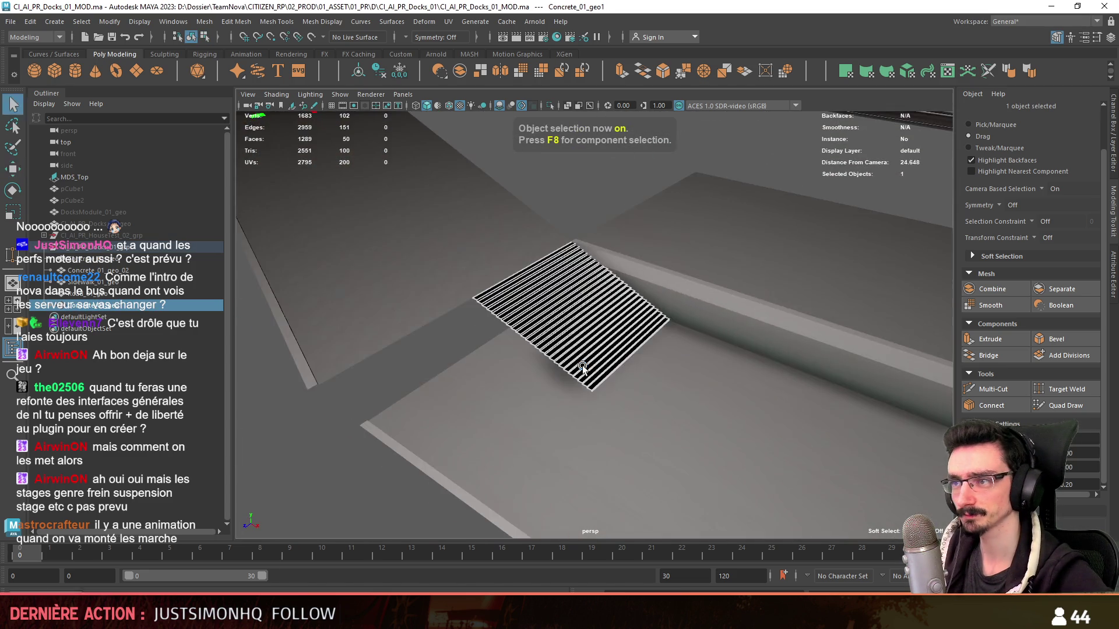
scroll(534, 314, "up", 3)
left_click(448, 21)
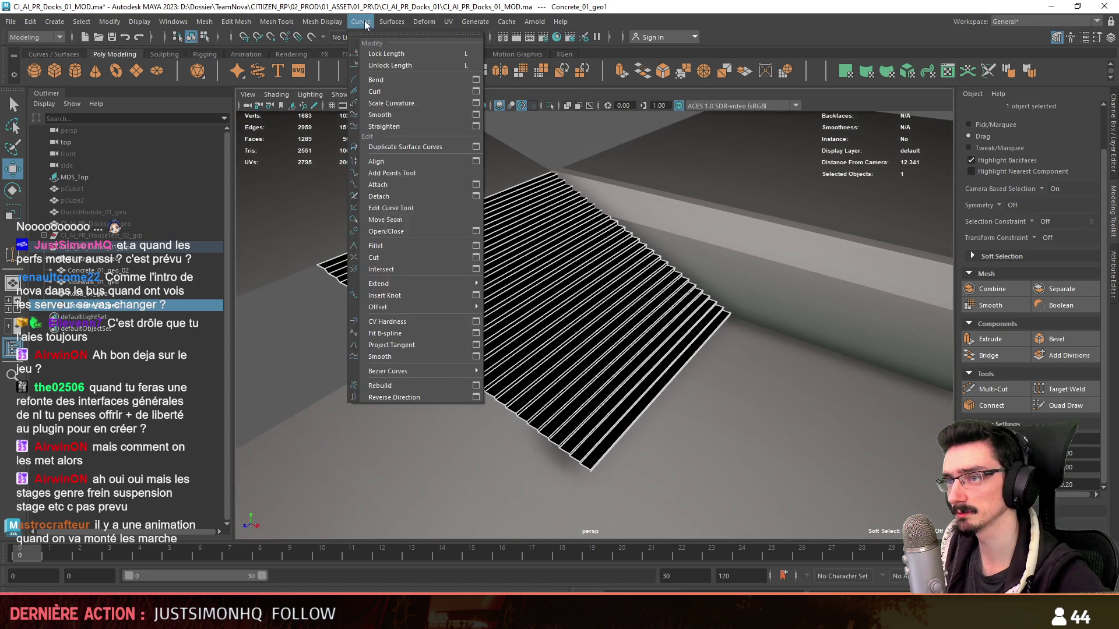
left_click(676, 221)
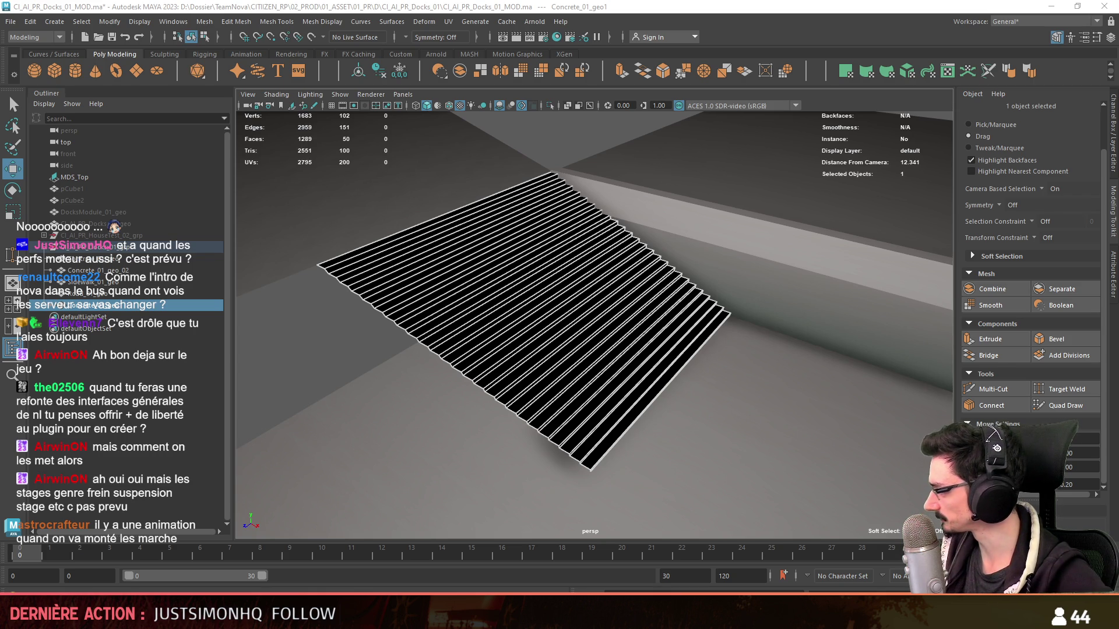
scroll(634, 325, "down", 5)
left_click(553, 219)
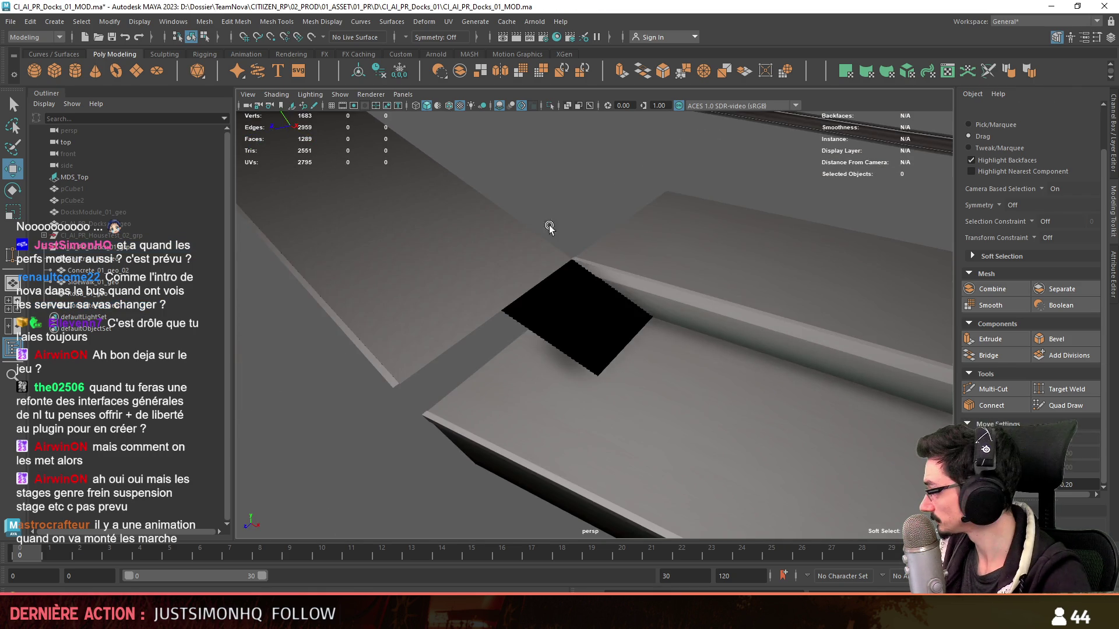
scroll(465, 241, "up", 1)
key("F8")
scroll(556, 248, "down", 1)
left_click(556, 250)
key("F9")
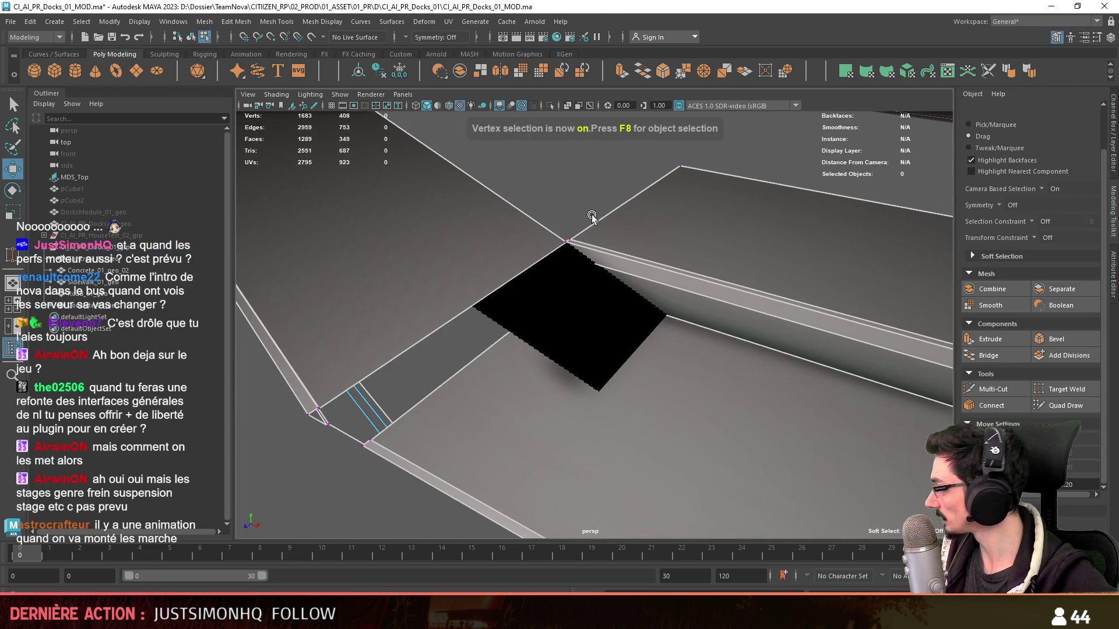
scroll(589, 298, "up", 2)
scroll(589, 298, "up", 1)
left_click_drag(580, 271, 630, 230, "alt")
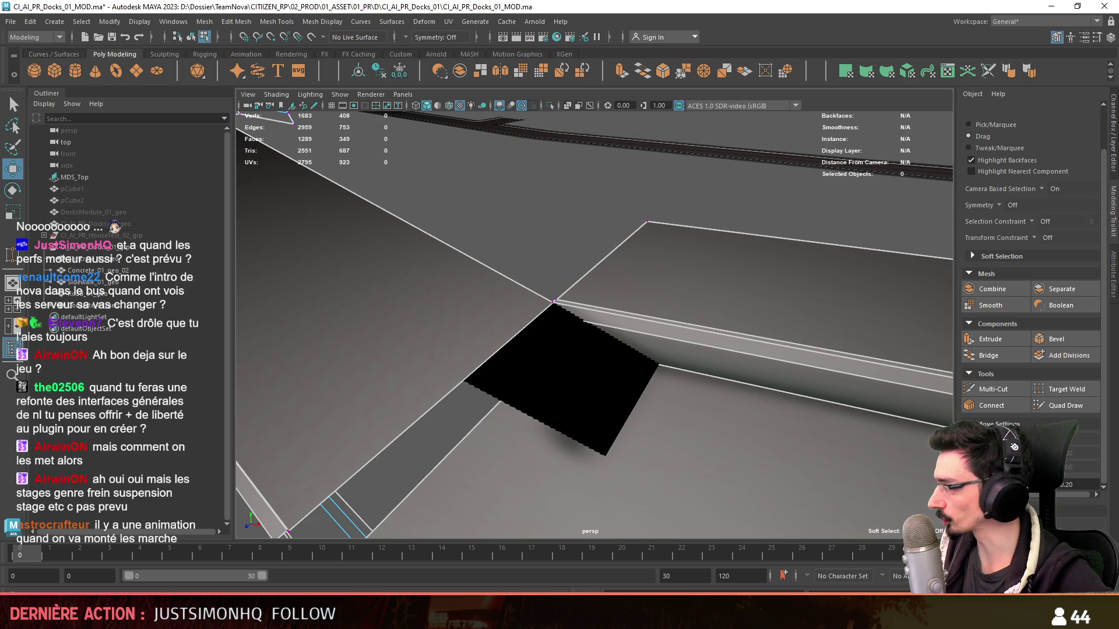
left_click(645, 222)
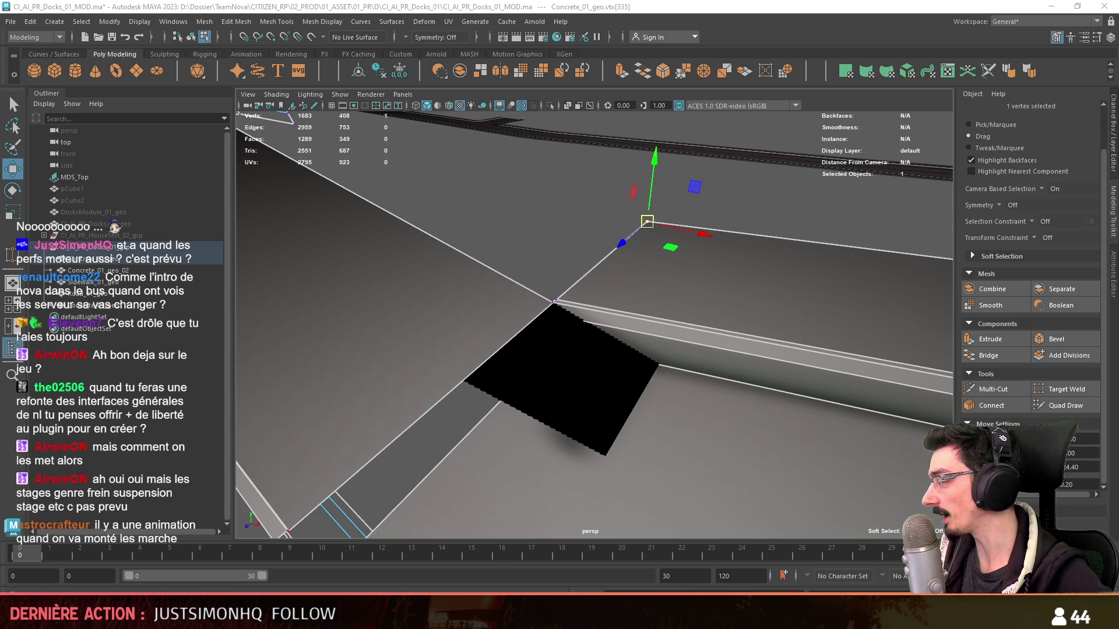
key("F8")
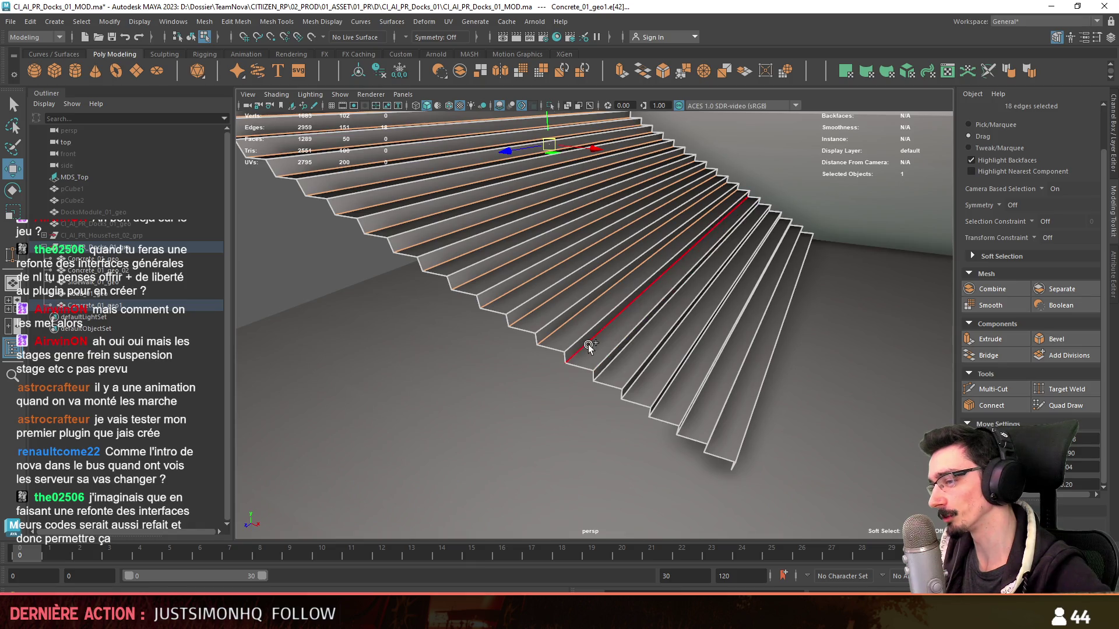
left_click_drag(640, 379, 583, 346, "alt")
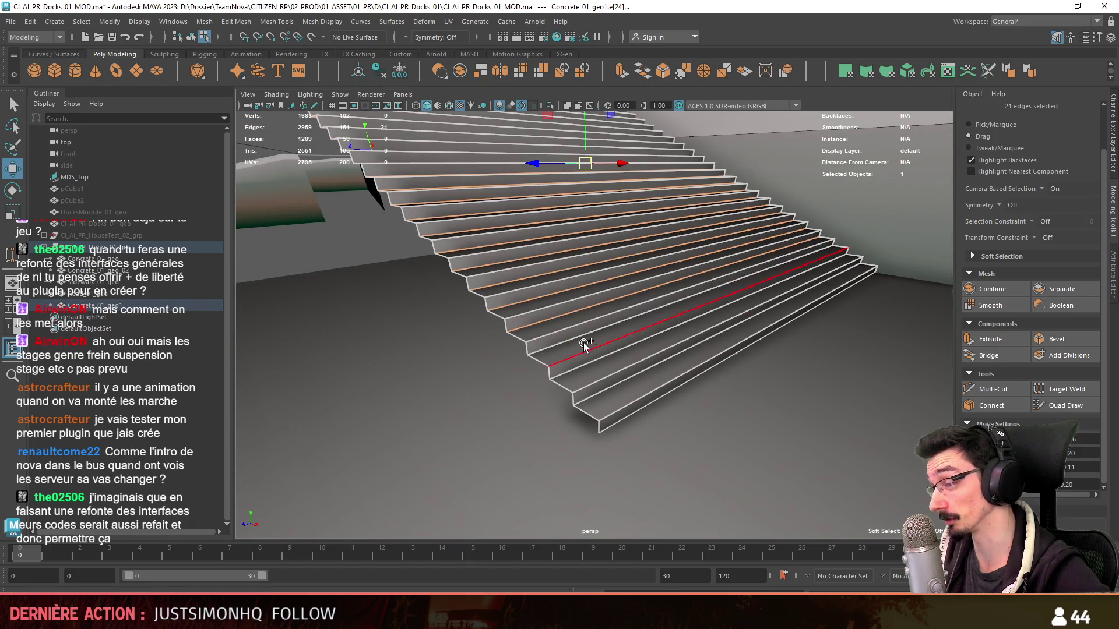
left_click(592, 350, "shift")
left_click(624, 383, "shift")
left_click(645, 401, "shift")
left_click_drag(645, 400, 603, 376, "alt")
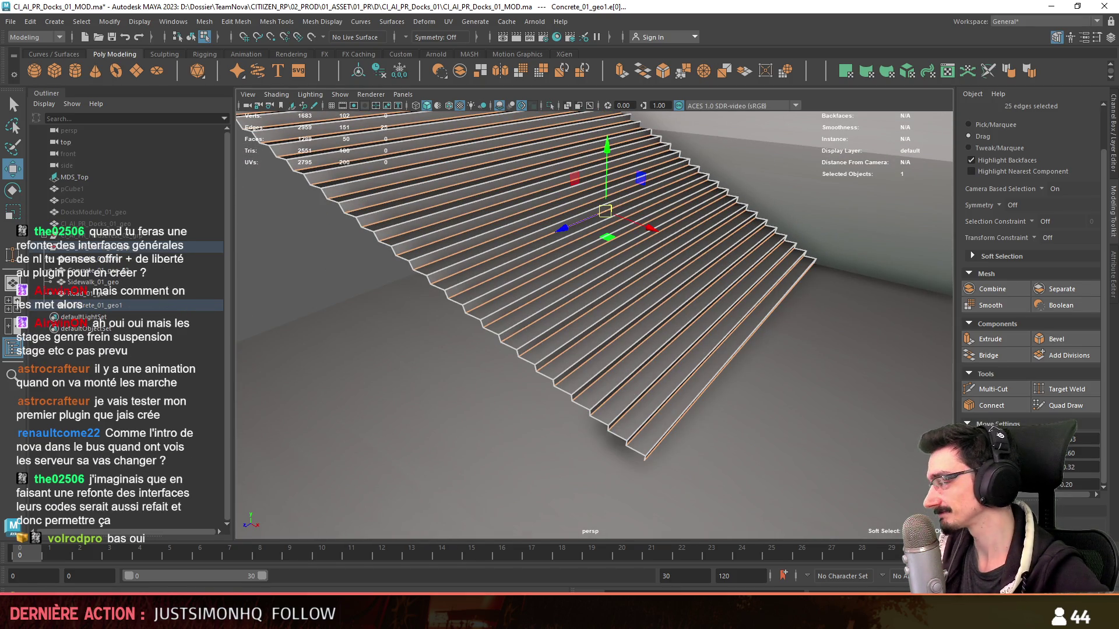
scroll(629, 374, "down", 5)
scroll(629, 374, "up", 5)
scroll(629, 375, "up", 3)
scroll(629, 374, "down", 2)
left_click_drag(612, 377, 694, 344, "alt")
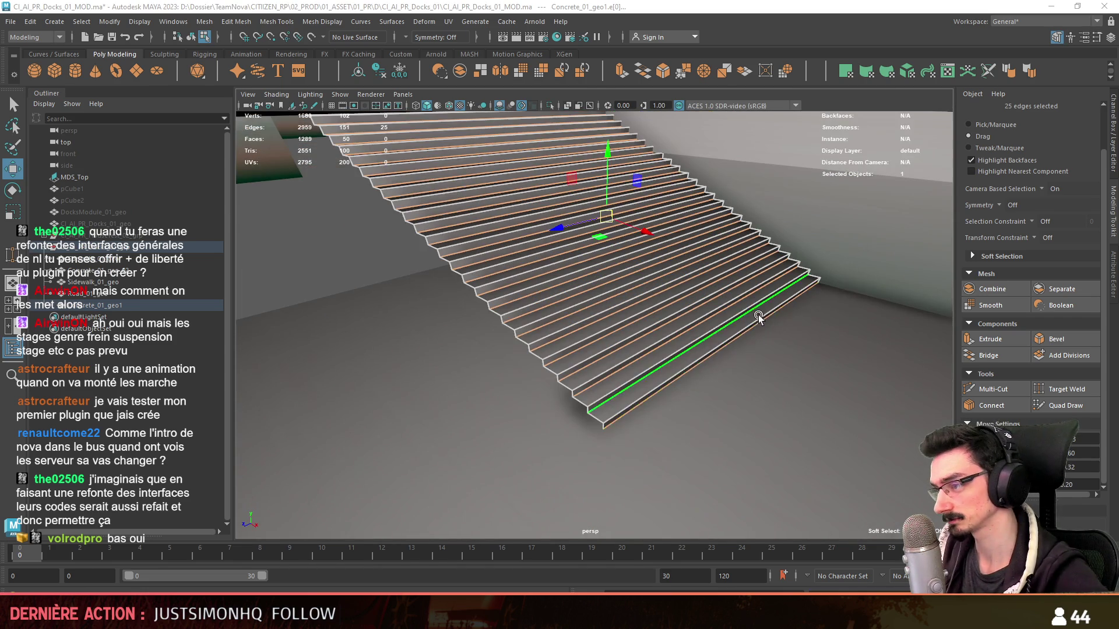
key("F9")
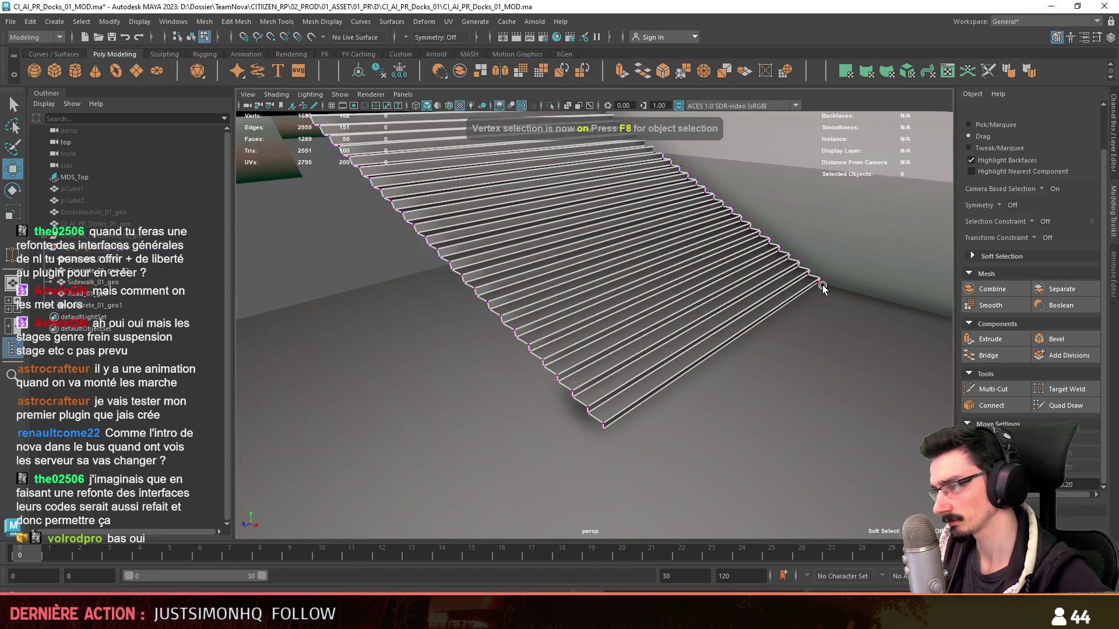
left_click(821, 285)
left_click(603, 428, "shift")
mouse_move(813, 278)
left_mouse_down("alt")
mouse_move(628, 380)
mouse_move(577, 335)
mouse_move(708, 359)
left_mouse_up("alt")
left_click(749, 328, "shift")
left_click(727, 308, "shift")
left_click(741, 292, "shift")
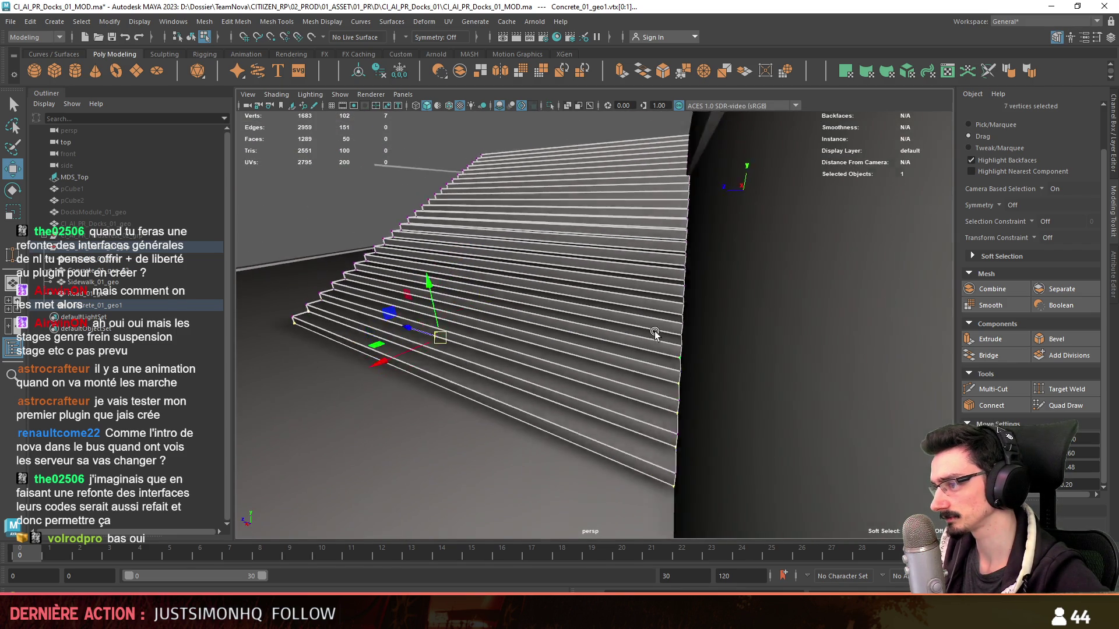
left_click_drag(664, 320, 557, 372, "alt")
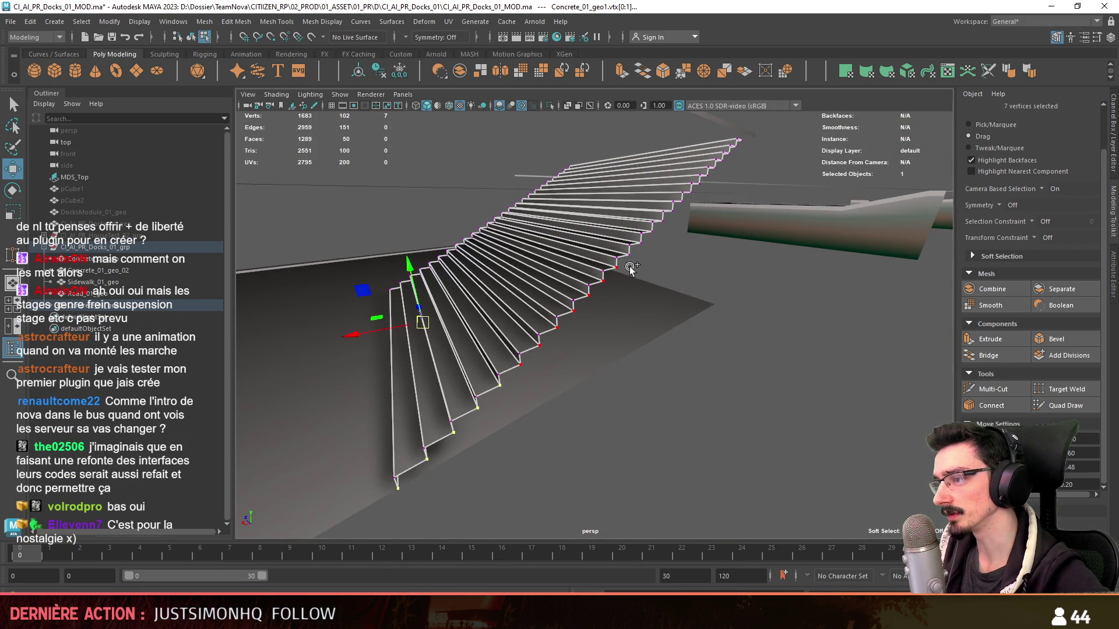
mouse_move(647, 230)
left_mouse_down("shift")
mouse_move(730, 356)
mouse_move(606, 317)
left_mouse_up("shift")
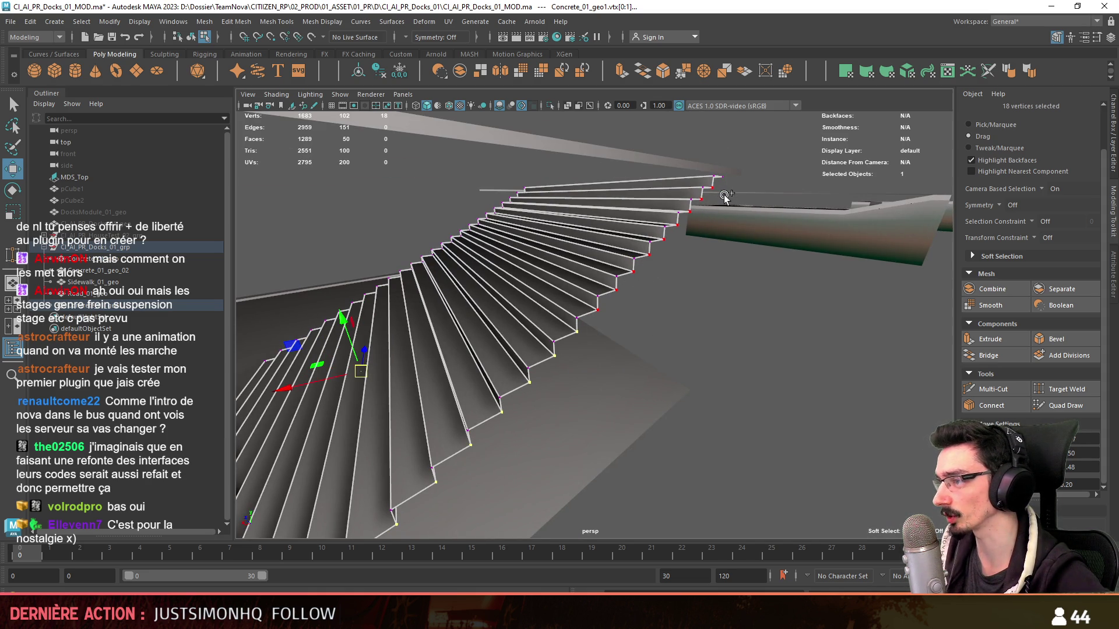
left_click_drag(729, 178, 403, 324, "alt")
mouse_move(324, 114)
left_mouse_down("shift")
mouse_move(813, 276)
mouse_move(542, 418)
mouse_move(408, 367)
mouse_move(569, 379)
mouse_move(614, 276)
mouse_move(559, 310)
left_mouse_up("shift")
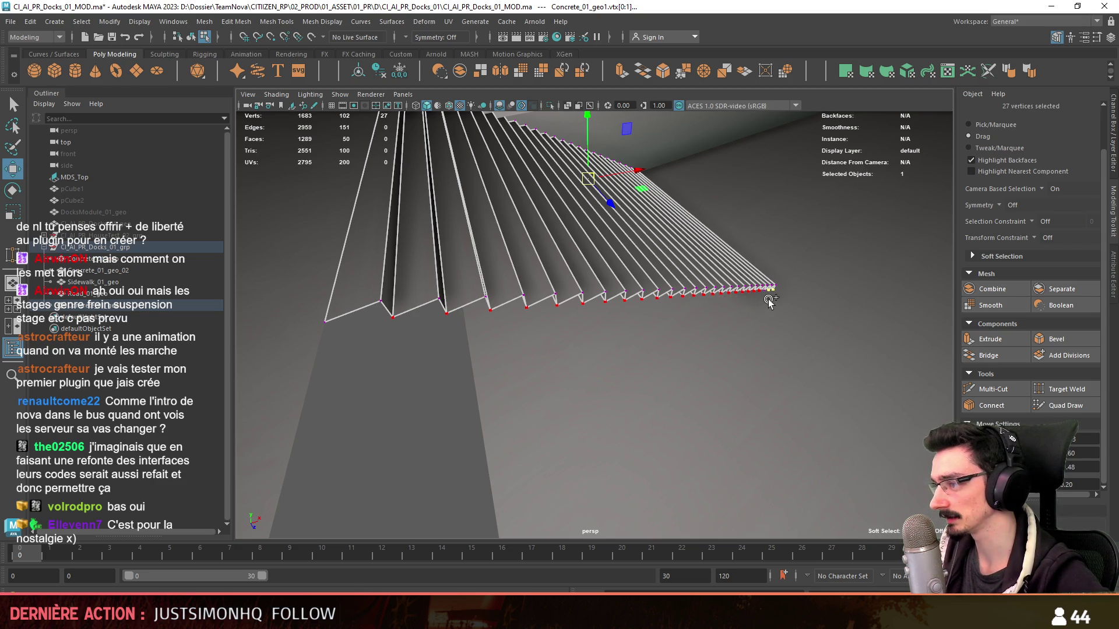
key("F8")
mouse_move(765, 299)
left_mouse_down("alt")
mouse_move(483, 334)
mouse_move(550, 307)
mouse_move(580, 333)
mouse_move(532, 338)
mouse_move(619, 348)
left_mouse_up("alt")
left_click(483, 334)
scroll(620, 347, "up", 3)
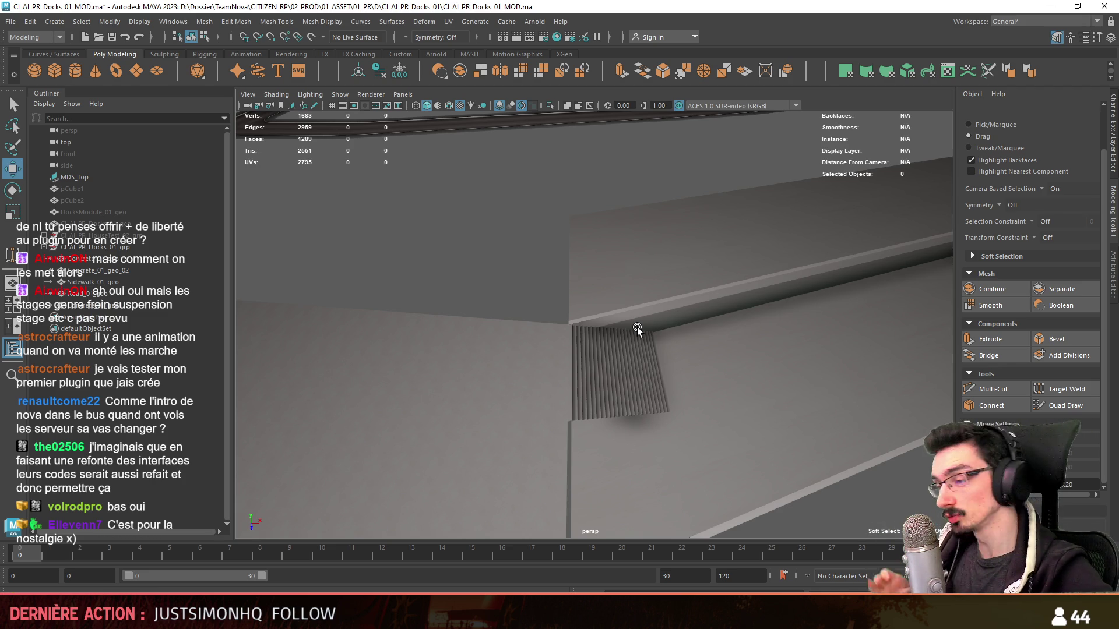
mouse_move(637, 327)
left_mouse_down("alt")
mouse_move(536, 321)
mouse_move(543, 358)
mouse_move(632, 317)
mouse_move(542, 210)
mouse_move(620, 317)
mouse_move(616, 366)
mouse_move(701, 363)
mouse_move(667, 396)
mouse_move(576, 381)
mouse_move(577, 413)
mouse_move(532, 324)
mouse_move(664, 374)
mouse_move(803, 300)
mouse_move(720, 370)
mouse_move(662, 358)
left_mouse_up("alt")
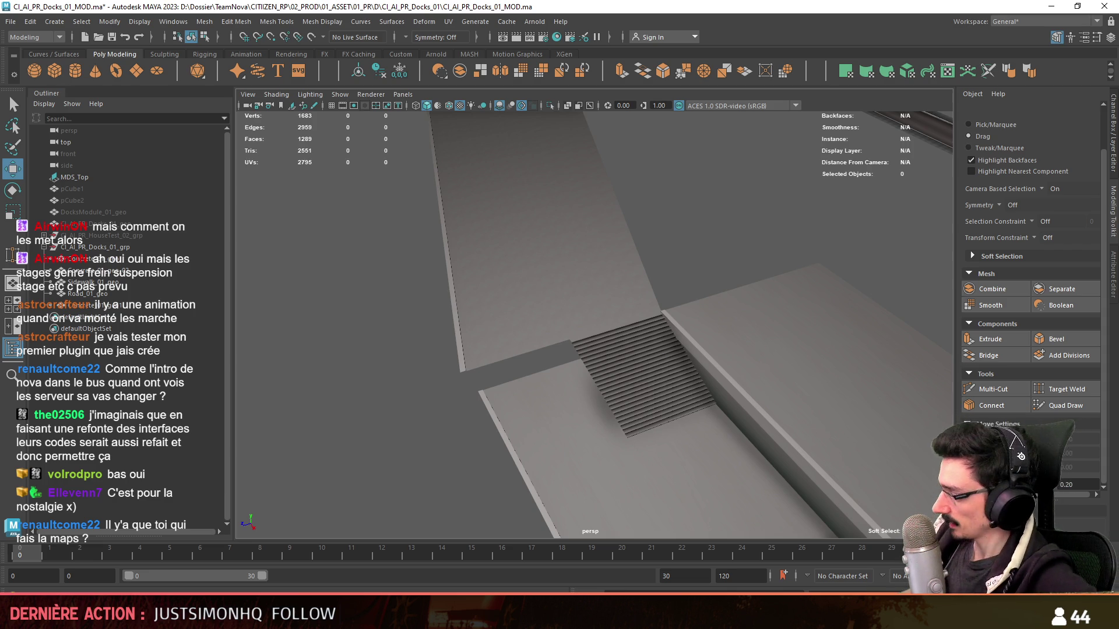
mouse_move(691, 262)
left_mouse_down("alt")
mouse_move(662, 312)
mouse_move(609, 307)
mouse_move(618, 294)
mouse_move(579, 255)
mouse_move(612, 353)
mouse_move(612, 333)
left_mouse_up("alt")
left_click(612, 332)
key("f")
key("F10")
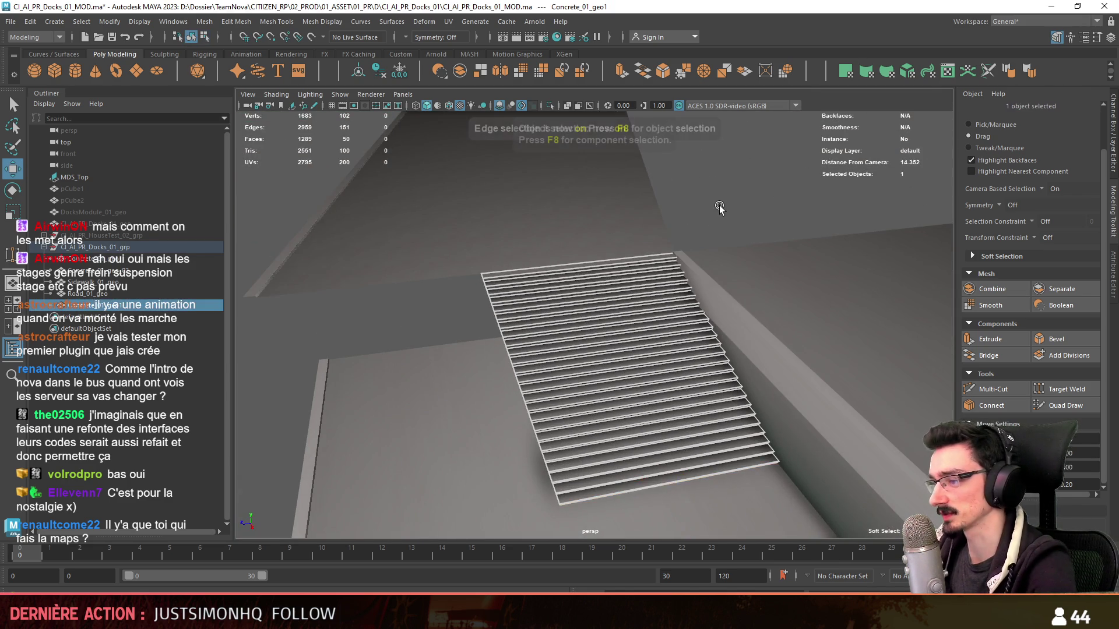
right_click_drag(718, 206, 569, 300, "alt")
mouse_move(569, 300)
left_mouse_down("alt")
mouse_move(690, 295)
mouse_move(569, 305)
mouse_move(551, 353)
left_mouse_up("alt")
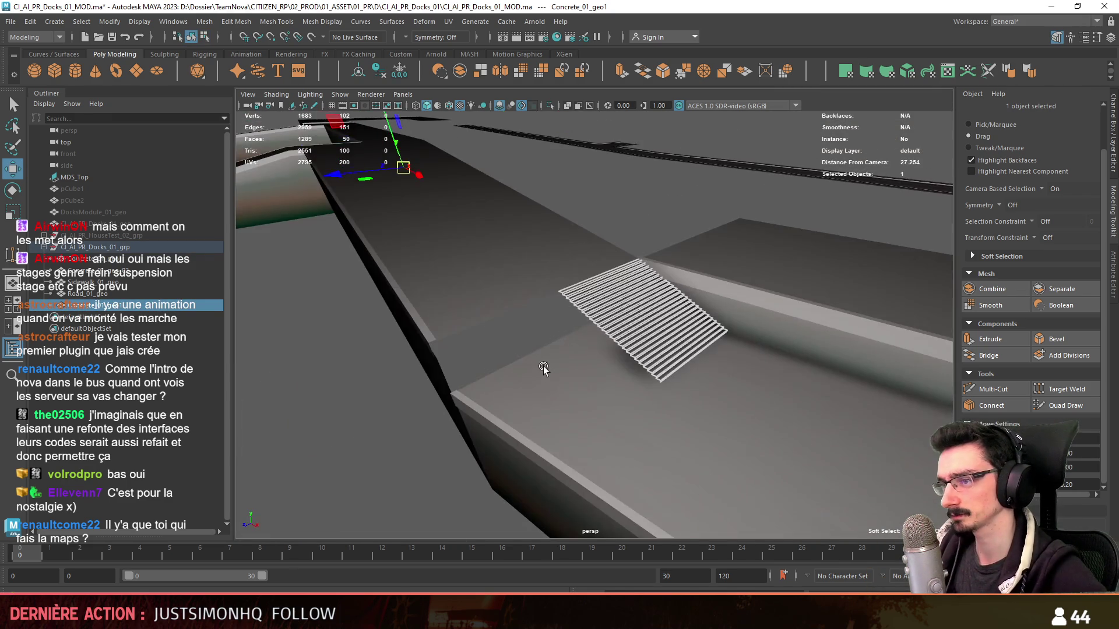
mouse_move(512, 260)
left_mouse_down("alt")
mouse_move(608, 300)
mouse_move(632, 350)
mouse_move(749, 333)
mouse_move(730, 352)
mouse_move(470, 274)
mouse_move(599, 338)
left_mouse_up("alt")
left_click(542, 306)
scroll(599, 337, "down", 3)
left_click_drag(486, 449, 469, 420, "alt")
left_click(472, 420)
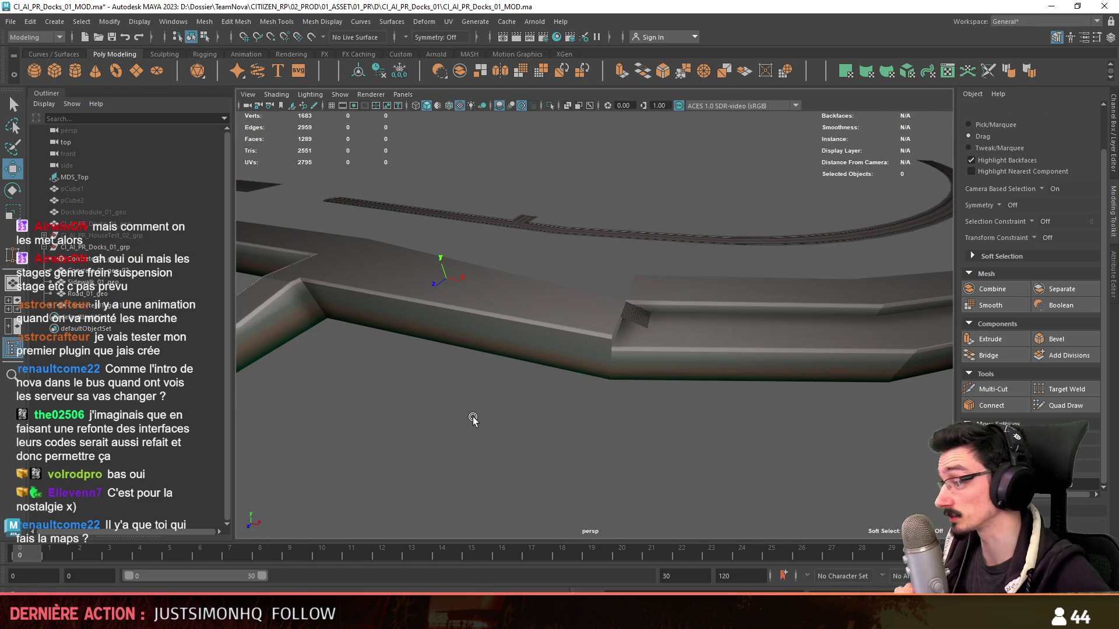
scroll(474, 420, "up", 3)
left_click_drag(499, 417, 706, 340, "alt")
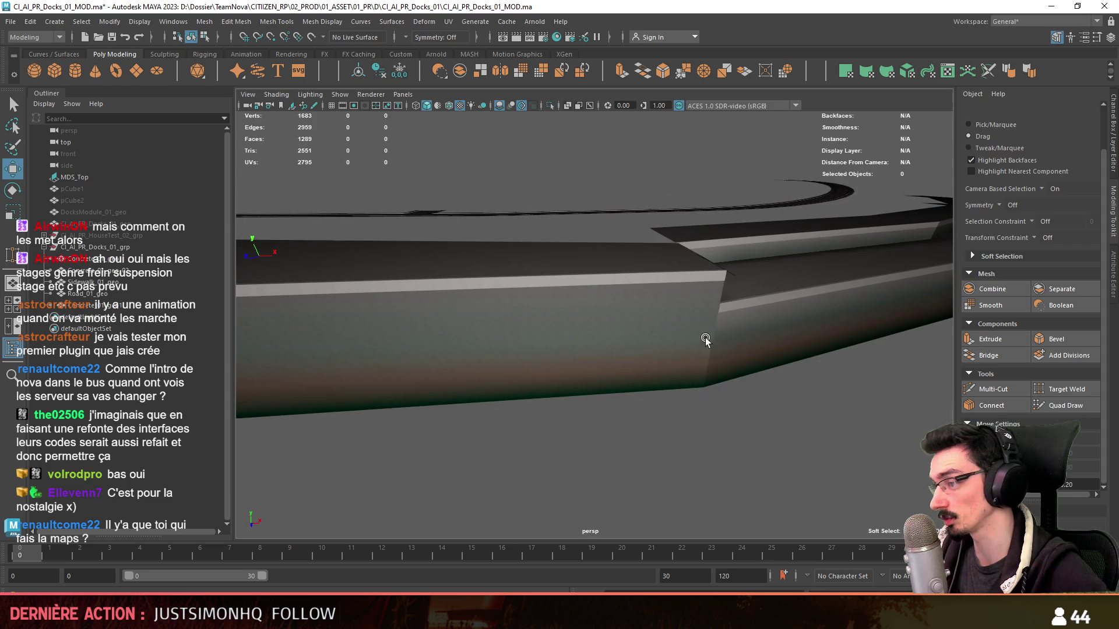
mouse_move(694, 429)
left_mouse_down("alt")
mouse_move(696, 323)
mouse_move(795, 271)
left_mouse_up("alt")
right_click_drag(794, 270, 594, 288, "alt")
mouse_move(615, 262)
left_mouse_down("alt")
mouse_move(792, 304)
mouse_move(492, 279)
mouse_move(670, 314)
left_mouse_up("alt")
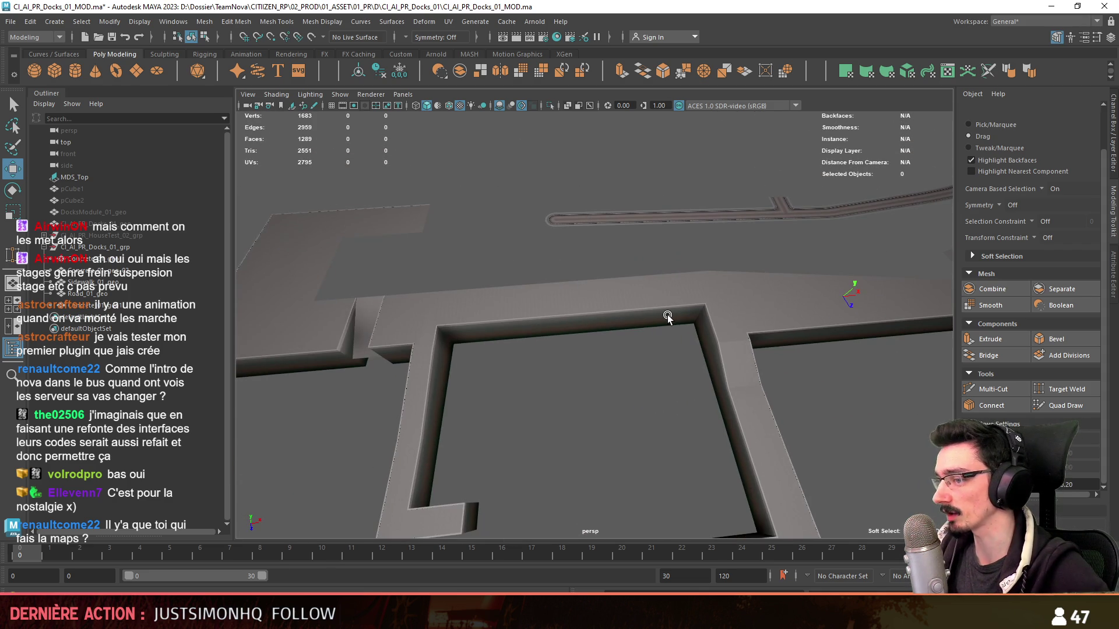
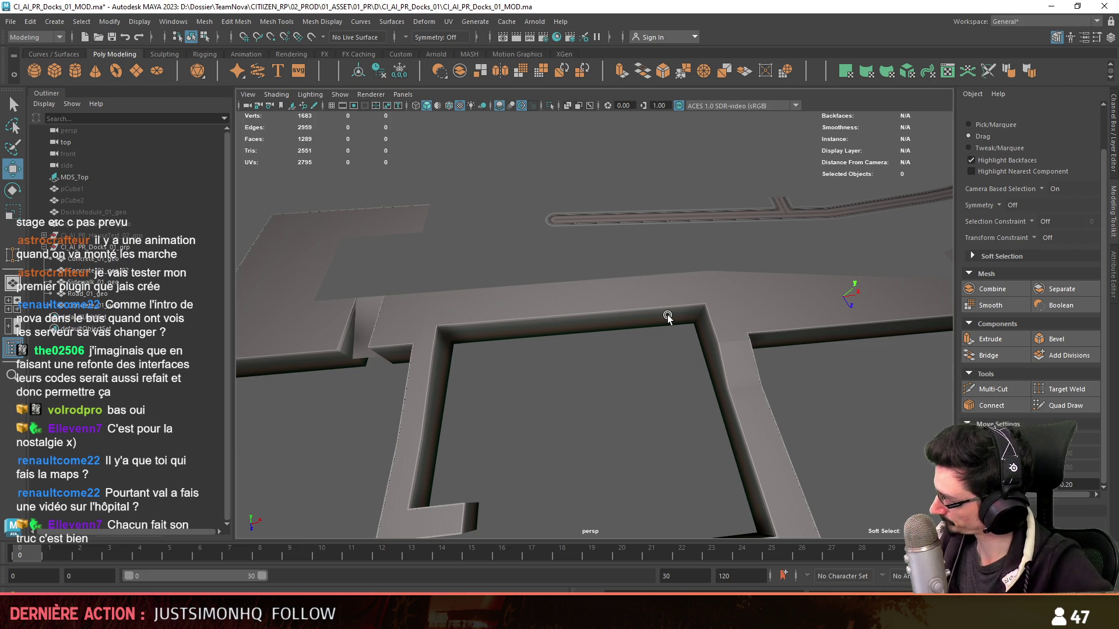
- Inspect the Concrete_01_geo dock wall meshes from low and pulled-back angles
mouse_move(667, 312)
left_mouse_down("alt")
mouse_move(837, 337)
mouse_move(722, 305)
mouse_move(633, 310)
mouse_move(688, 287)
mouse_move(537, 303)
mouse_move(706, 319)
mouse_move(612, 350)
mouse_move(583, 320)
mouse_move(525, 306)
left_mouse_up("alt")
left_click(131, 260)
mouse_move(680, 309)
left_mouse_down("alt")
mouse_move(648, 307)
mouse_move(691, 298)
mouse_move(632, 320)
mouse_move(513, 234)
left_mouse_up("alt")
left_click(633, 321, "shift")
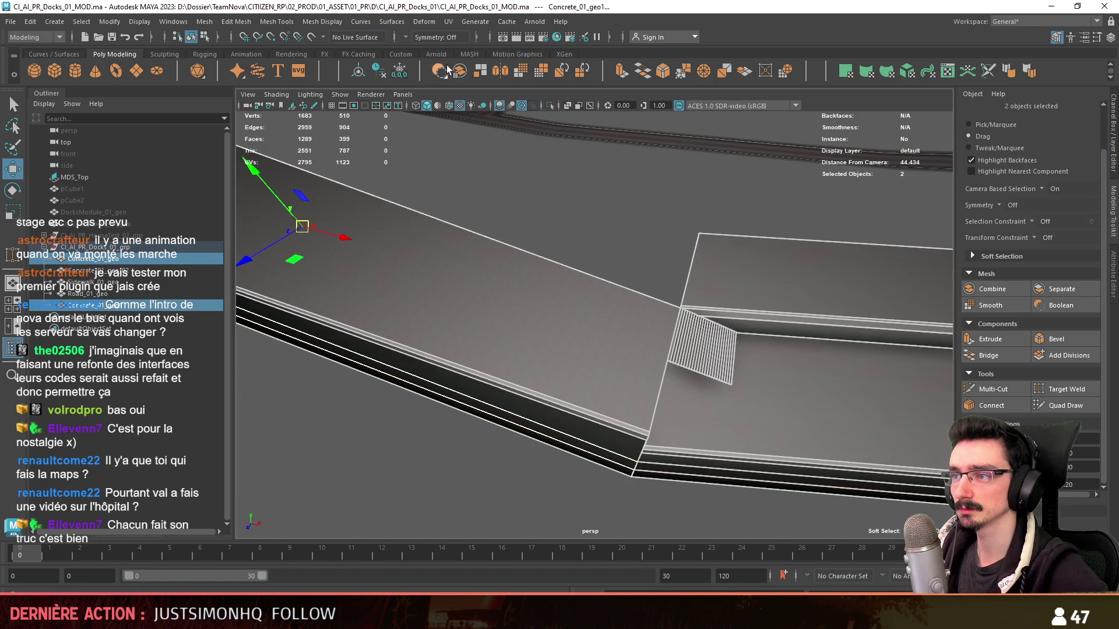
left_click(69, 306)
left_click(87, 294)
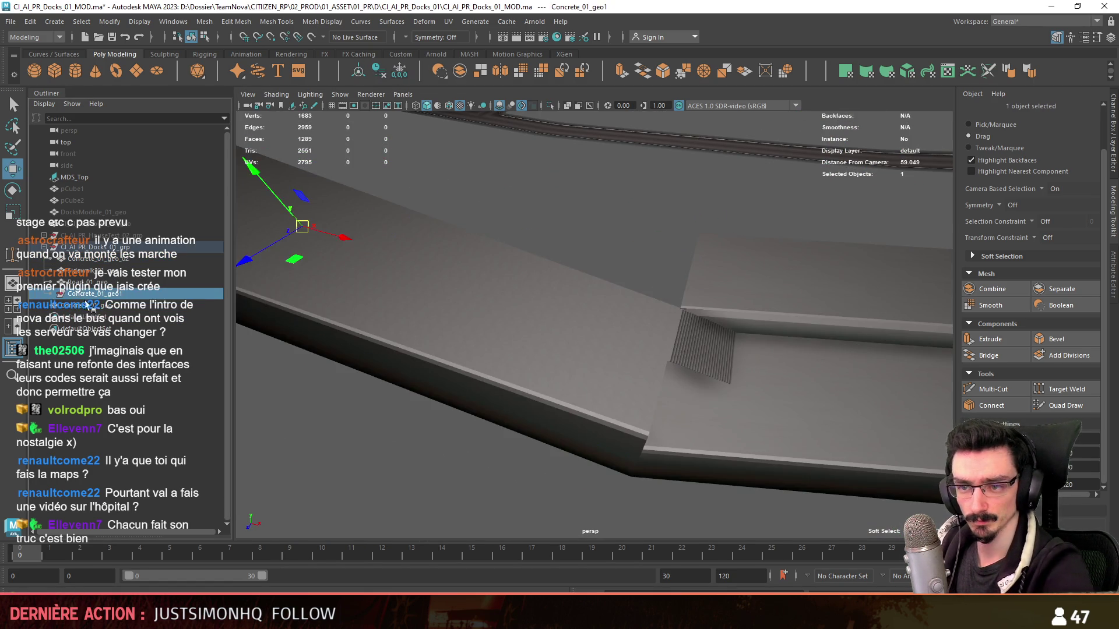
left_click(98, 260)
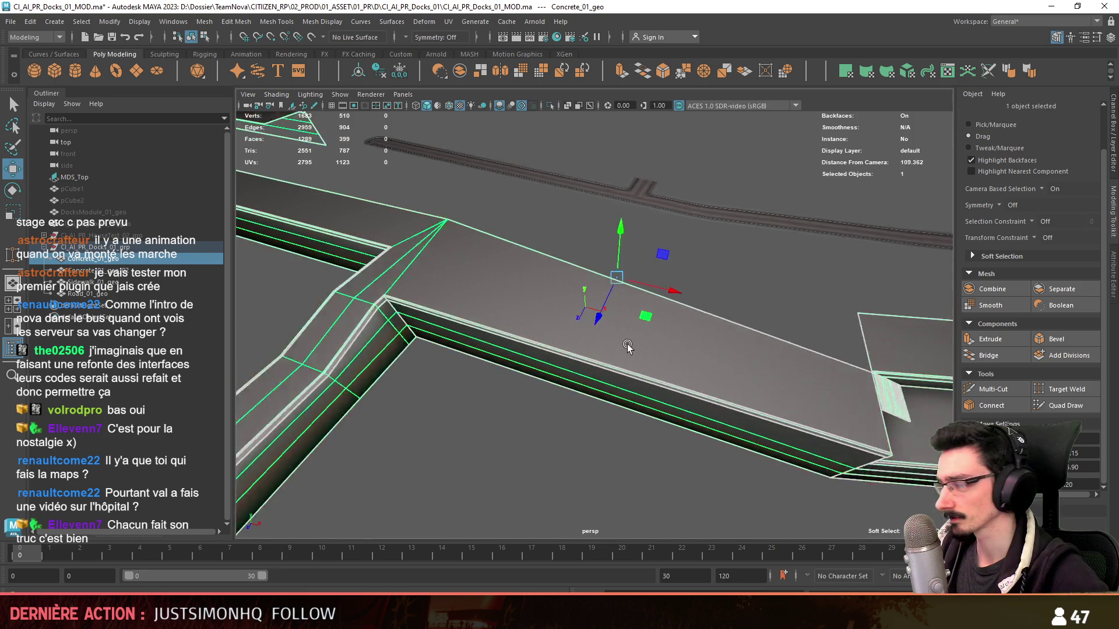
left_click_drag(490, 262, 630, 290, "alt")
right_click_drag(629, 290, 641, 324, "alt")
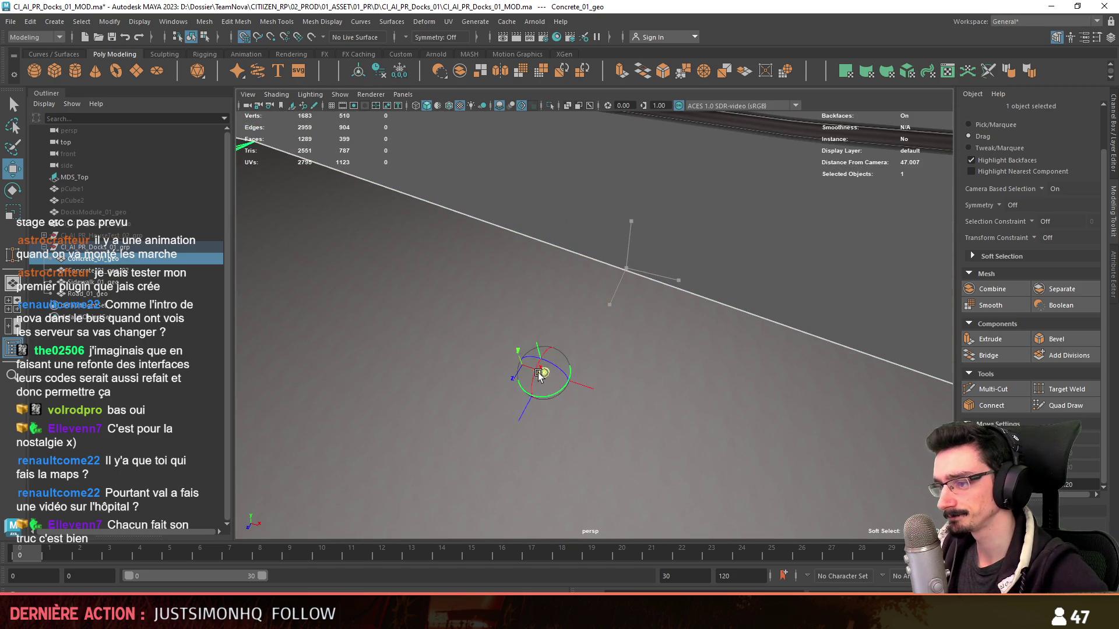
key("f")
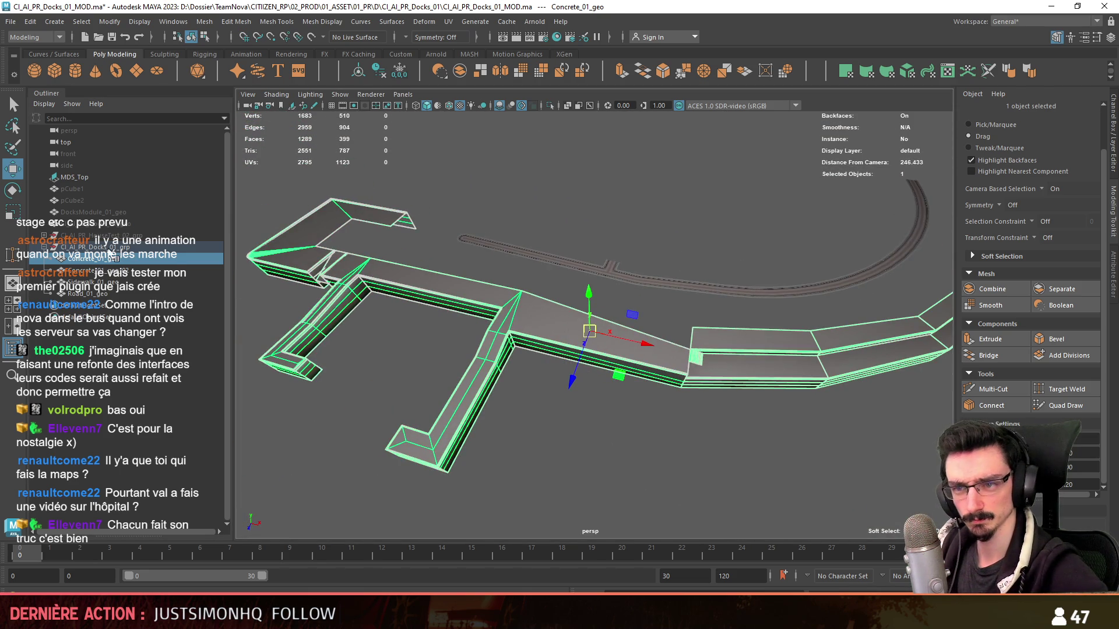
- Select the parent CI_AI_PR_Docks_01_grp group and export it as FBX via Export Selection
key("Up")
key("f")
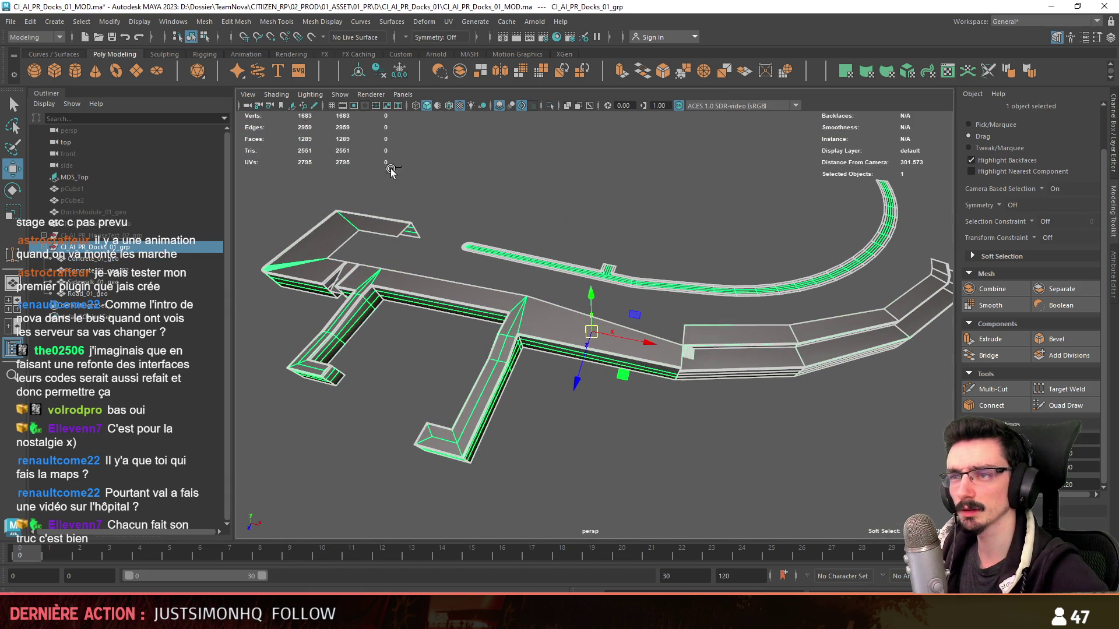
left_click(11, 21)
key("Escape")
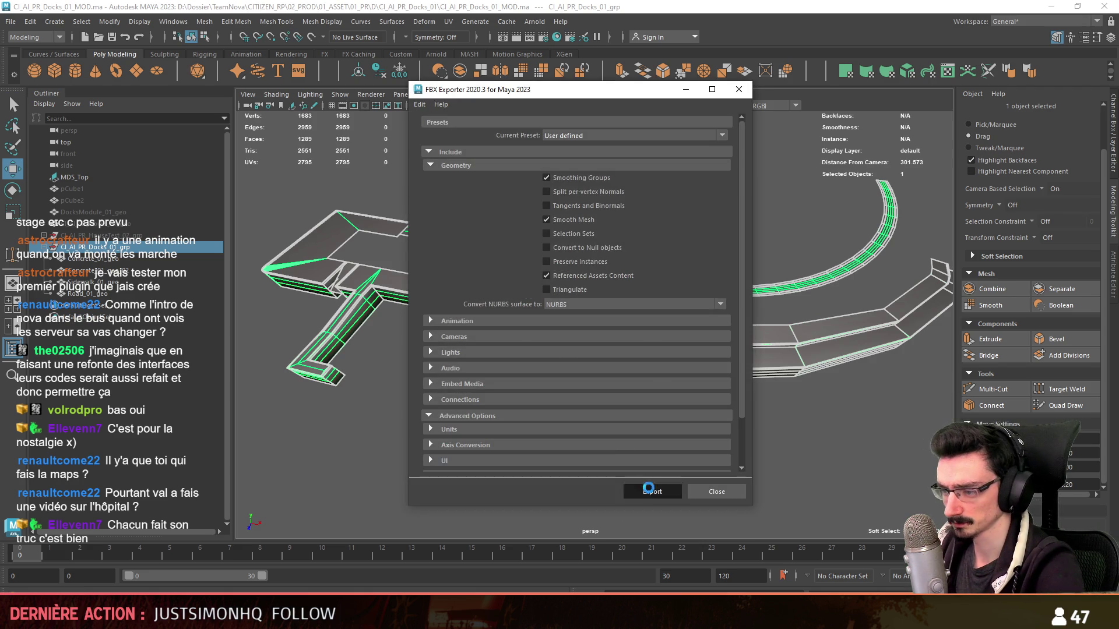
left_click(650, 492)
key("alt+Tab")
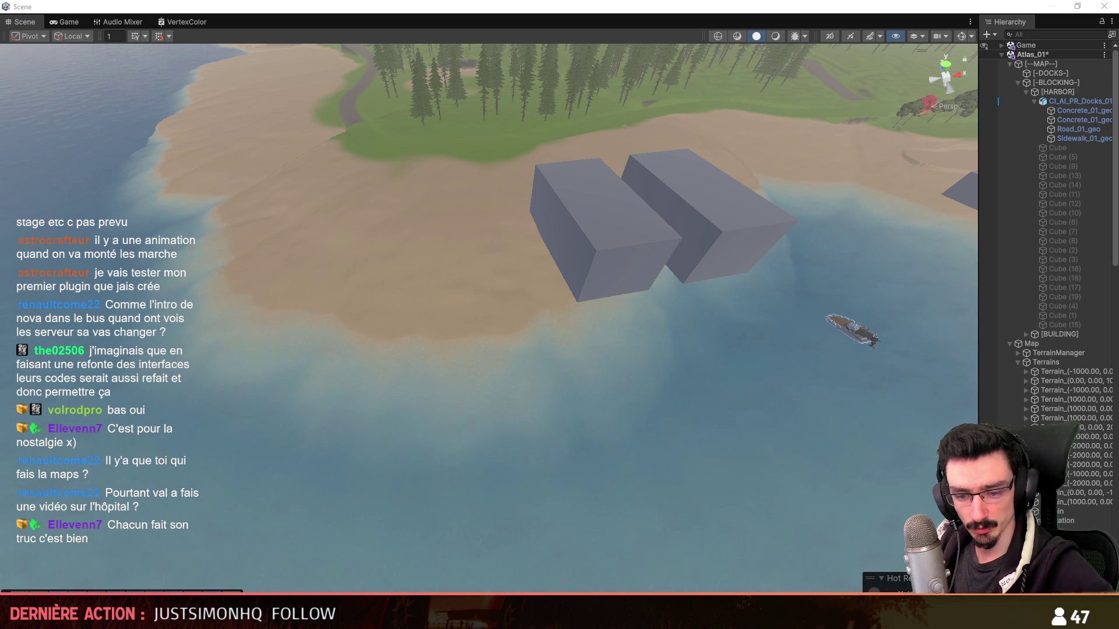
scroll(778, 300, "up", 2)
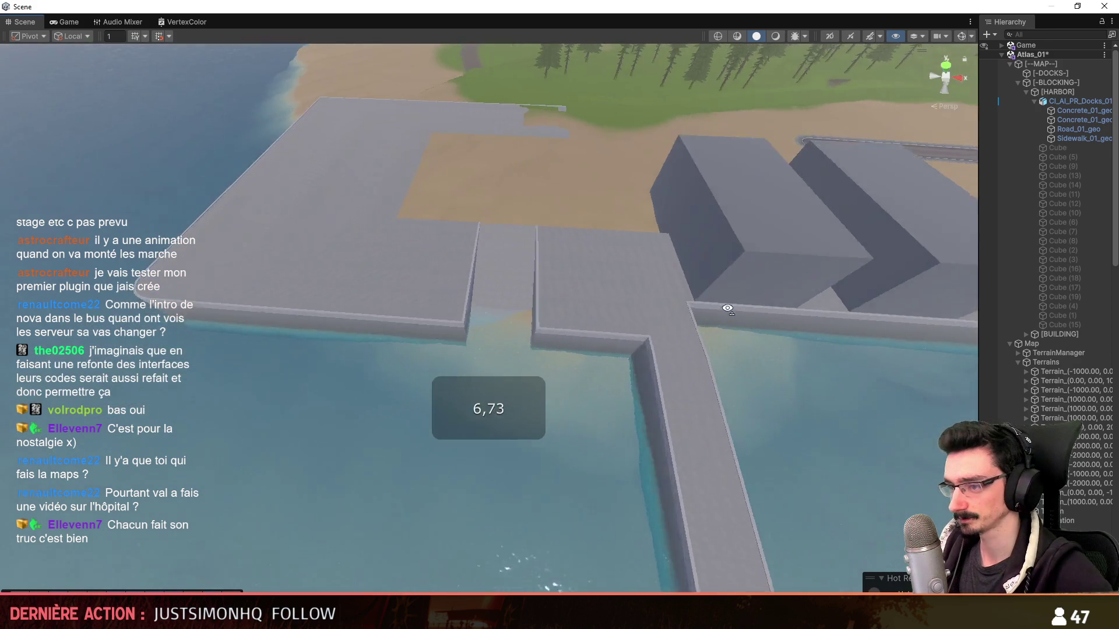
scroll(778, 300, "up", 2)
- Fly toward the docks and enable lit rendering plus scene effects in the Scene toolbar
mouse_move(778, 300)
right_mouse_down()
mouse_move(534, 402)
mouse_move(699, 389)
mouse_move(609, 355)
mouse_move(679, 327)
mouse_move(650, 317)
mouse_move(650, 328)
mouse_move(786, 340)
mouse_move(775, 373)
mouse_move(511, 350)
right_mouse_up()
scroll(665, 412, "down", 2)
scroll(534, 395, "down", 2)
scroll(610, 355, "down", 1)
scroll(649, 317, "down", 2)
scroll(650, 327, "down", 3)
scroll(785, 339, "up", 1)
scroll(775, 373, "up", 2)
scroll(511, 350, "up", 1)
scroll(590, 352, "up", 1)
scroll(591, 353, "up", 1)
mouse_move(591, 352)
right_mouse_down()
mouse_move(683, 312)
mouse_move(740, 330)
mouse_move(427, 350)
mouse_move(739, 302)
mouse_move(659, 347)
mouse_move(364, 172)
mouse_move(420, 250)
mouse_move(461, 221)
mouse_move(412, 213)
mouse_move(292, 232)
right_mouse_up()
scroll(644, 327, "up", 2)
scroll(682, 311, "up", 3)
scroll(427, 349, "up", 1)
scroll(740, 302, "up", 1)
scroll(460, 221, "up", 1)
scroll(414, 213, "up", 1)
scroll(387, 225, "down", 1)
scroll(292, 232, "down", 2)
left_click(774, 36)
scroll(806, 71, "down", 1)
right_click_drag(806, 72, 581, 270)
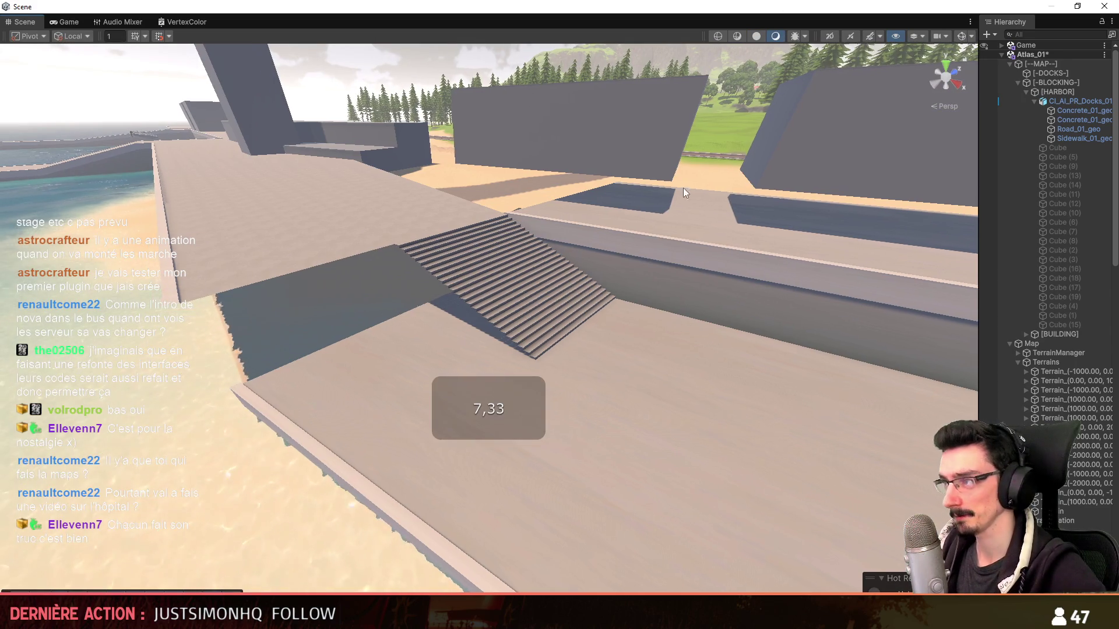
left_click(873, 37)
scroll(537, 369, "down", 3)
- Fly over the stairs and along the dock, then select a dock building block
mouse_move(593, 382)
right_mouse_down()
mouse_move(537, 370)
mouse_move(562, 370)
mouse_move(603, 423)
mouse_move(600, 437)
mouse_move(690, 392)
mouse_move(683, 302)
right_mouse_up()
scroll(562, 370, "up", 1)
scroll(599, 437, "up", 2)
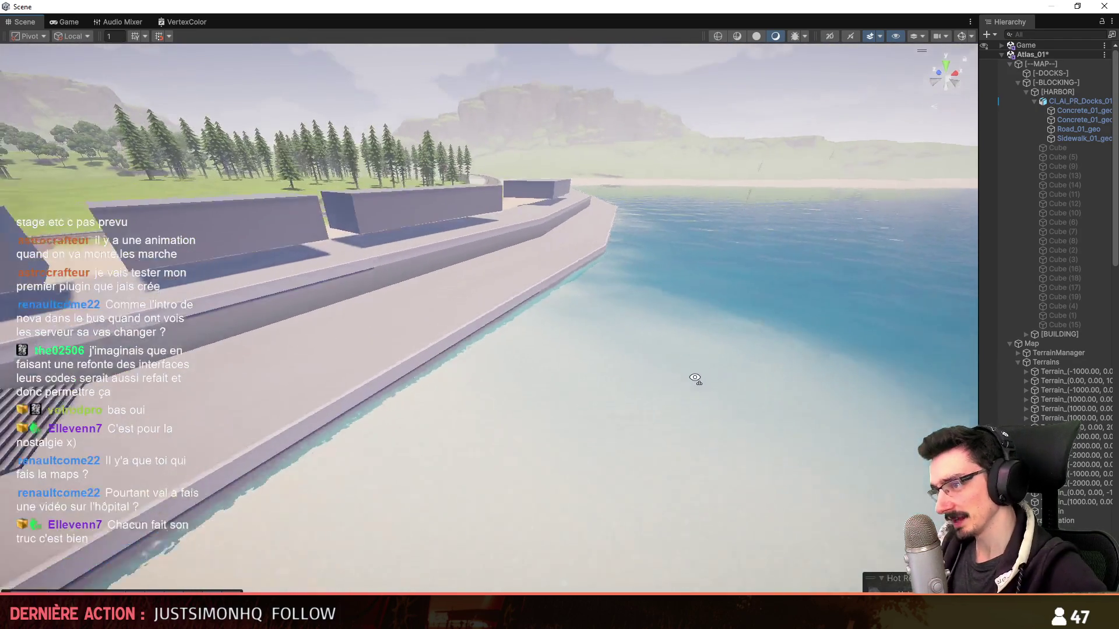
mouse_move(665, 405)
right_mouse_down()
mouse_move(694, 379)
mouse_move(483, 410)
mouse_move(545, 407)
mouse_move(613, 255)
right_mouse_up()
scroll(487, 408, "down", 5)
scroll(545, 408, "up", 1)
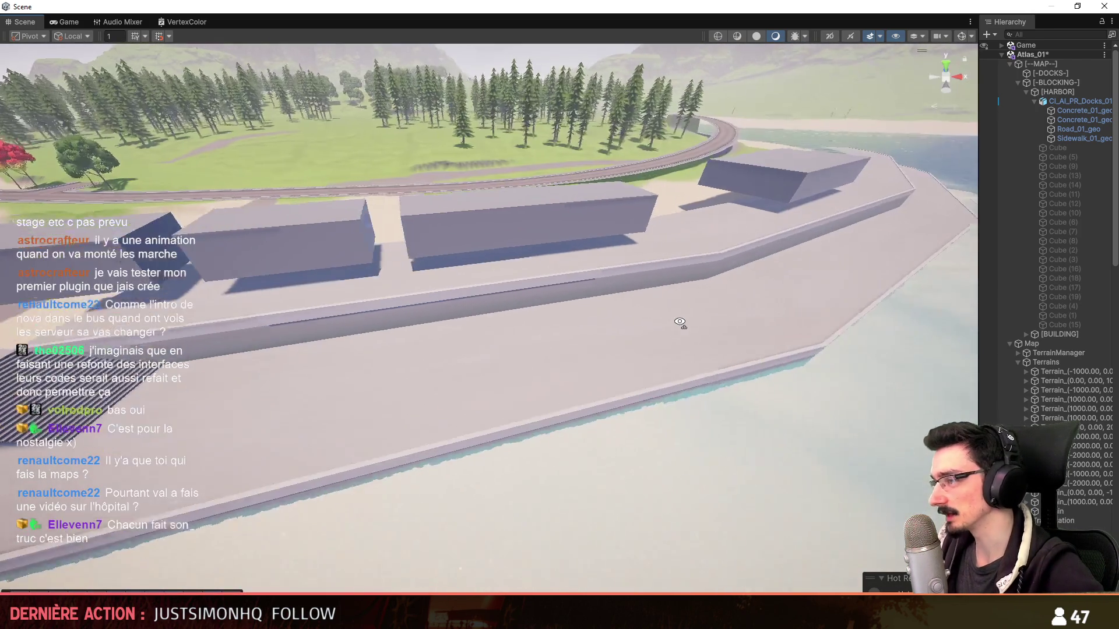
scroll(569, 325, "up", 1)
mouse_move(722, 308)
right_mouse_down()
mouse_move(569, 325)
mouse_move(710, 290)
mouse_move(520, 380)
mouse_move(570, 402)
mouse_move(517, 294)
mouse_move(614, 219)
right_mouse_up()
left_click(710, 290)
key("f")
scroll(520, 379, "up", 1)
mouse_move(589, 381)
right_mouse_down()
mouse_move(520, 423)
mouse_move(554, 238)
right_mouse_up()
scroll(487, 407, "up", 1)
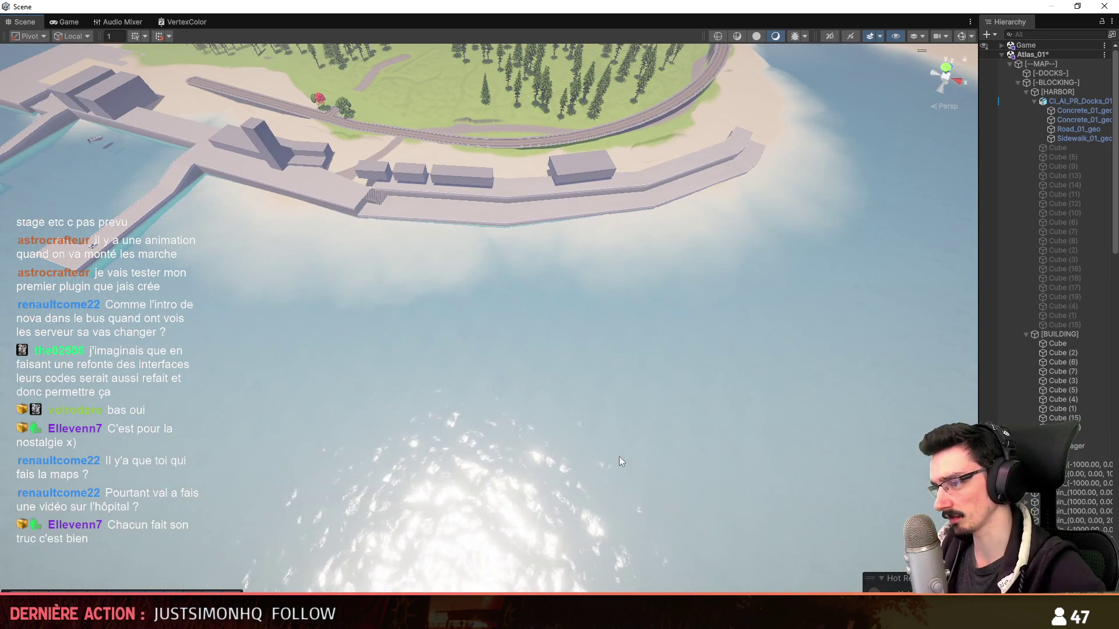
mouse_move(380, 369)
right_mouse_down()
mouse_move(400, 325)
mouse_move(460, 299)
mouse_move(339, 331)
mouse_move(487, 323)
mouse_move(525, 447)
mouse_move(637, 454)
mouse_move(599, 288)
mouse_move(441, 359)
mouse_move(566, 358)
mouse_move(529, 326)
right_mouse_up()
scroll(461, 299, "up", 1)
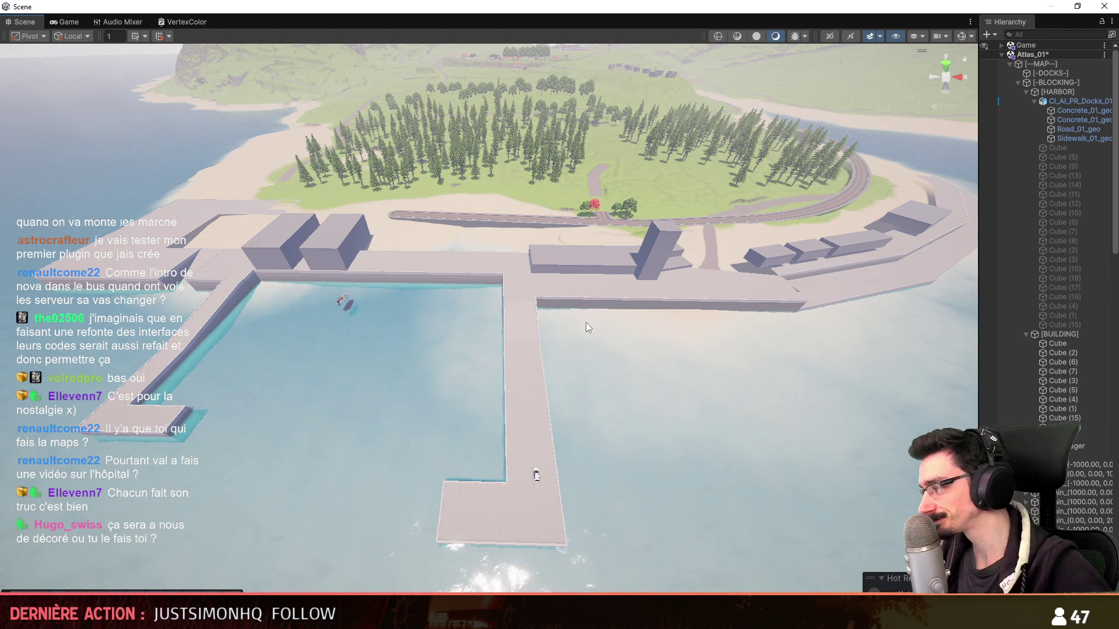
right_click_drag(580, 343, 566, 345)
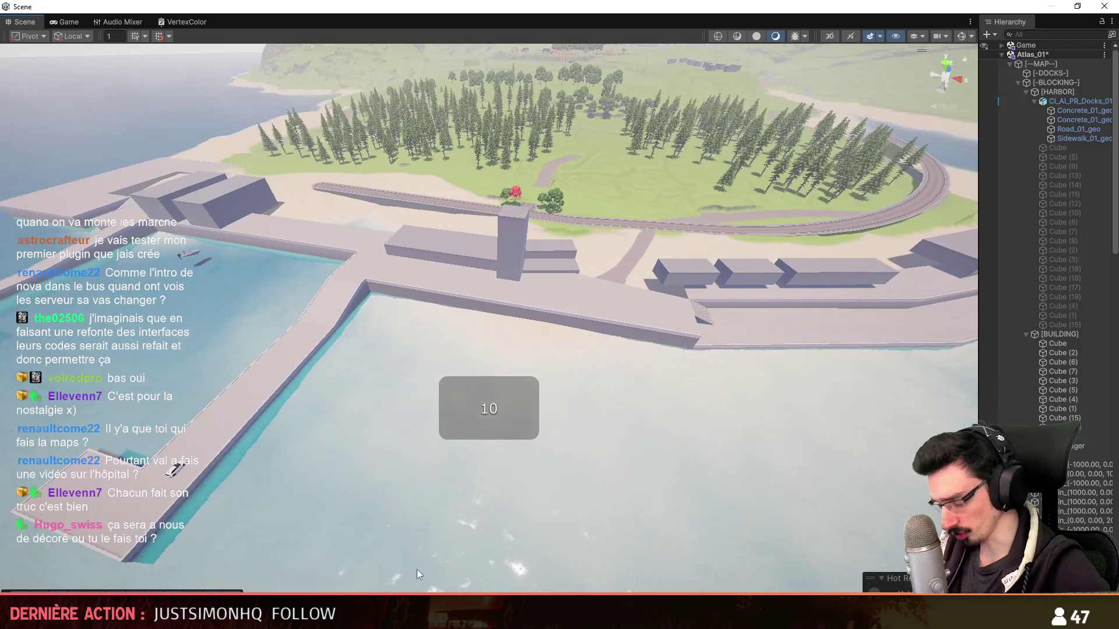
key("alt+Tab")
- Select the docks mesh and briefly view its vertices from a lower angle
left_click(579, 378)
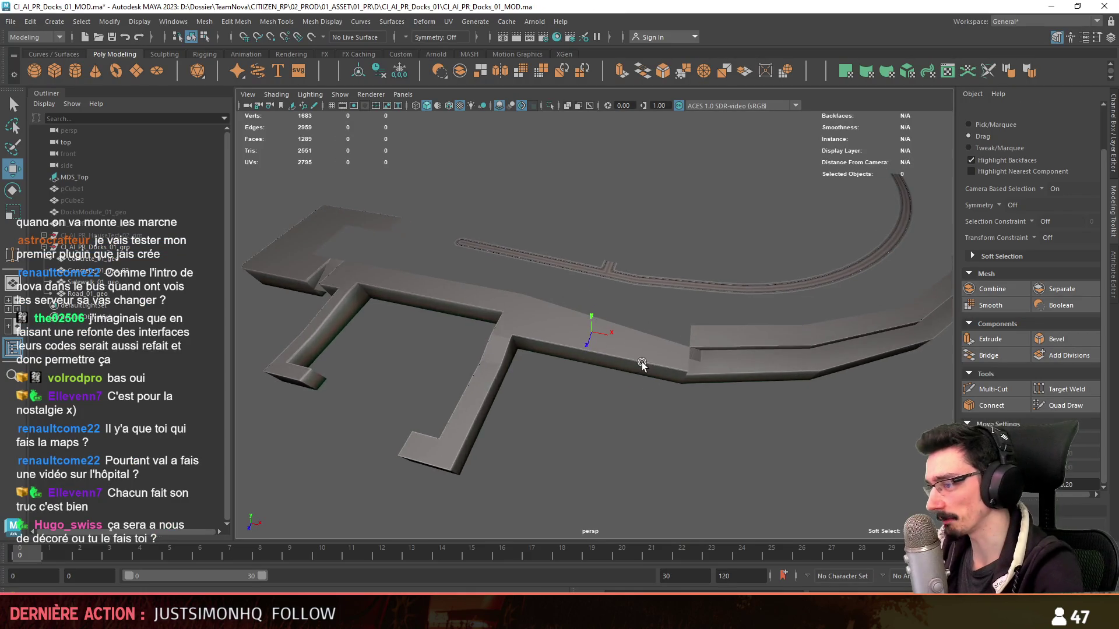
scroll(687, 388, "up", 3)
key("F8")
mouse_move(647, 464)
left_mouse_down("alt")
mouse_move(562, 421)
mouse_move(489, 357)
mouse_move(762, 312)
mouse_move(724, 332)
left_mouse_up("alt")
key("F8")
- Select the road mesh and inspect its vertices where it meets the wall
left_click(724, 332)
mouse_move(674, 368)
left_mouse_down("alt")
mouse_move(690, 475)
mouse_move(711, 463)
left_mouse_up("alt")
key("F8")
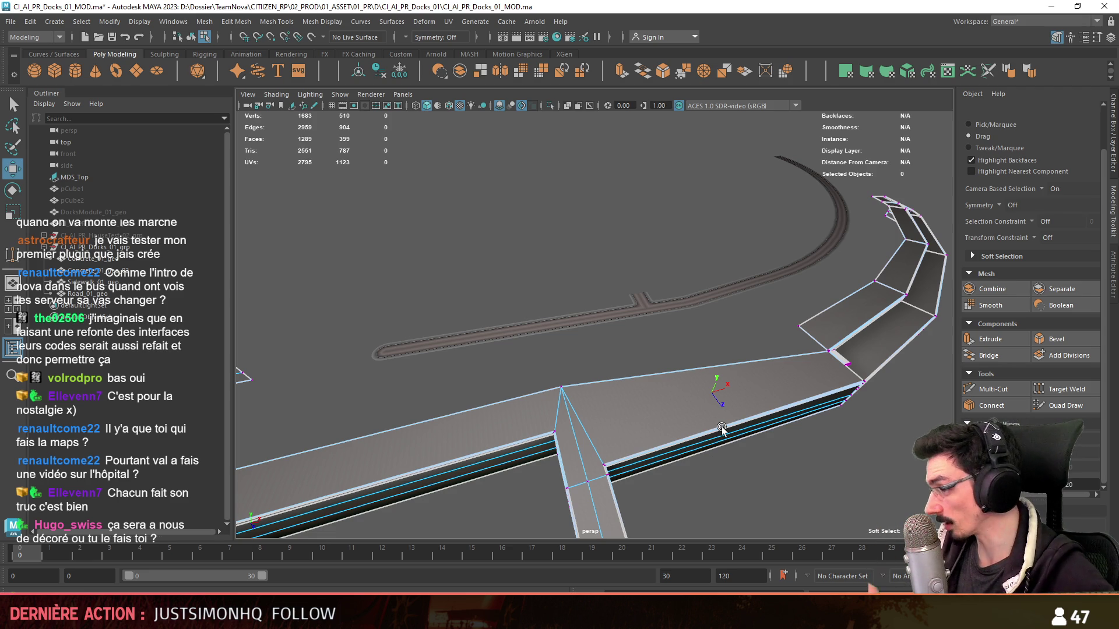
mouse_move(684, 366)
left_mouse_down("alt")
mouse_move(584, 339)
mouse_move(695, 319)
mouse_move(617, 338)
mouse_move(650, 301)
mouse_move(674, 399)
left_mouse_up("alt")
- Zoom onto the road corner vertices with the Move tool and study the dock edge
key("F9")
mouse_move(669, 446)
left_mouse_down("alt")
mouse_move(656, 388)
mouse_move(867, 429)
left_mouse_up("alt")
mouse_move(417, 398)
left_mouse_down("alt")
mouse_move(637, 349)
mouse_move(895, 396)
left_mouse_up("alt")
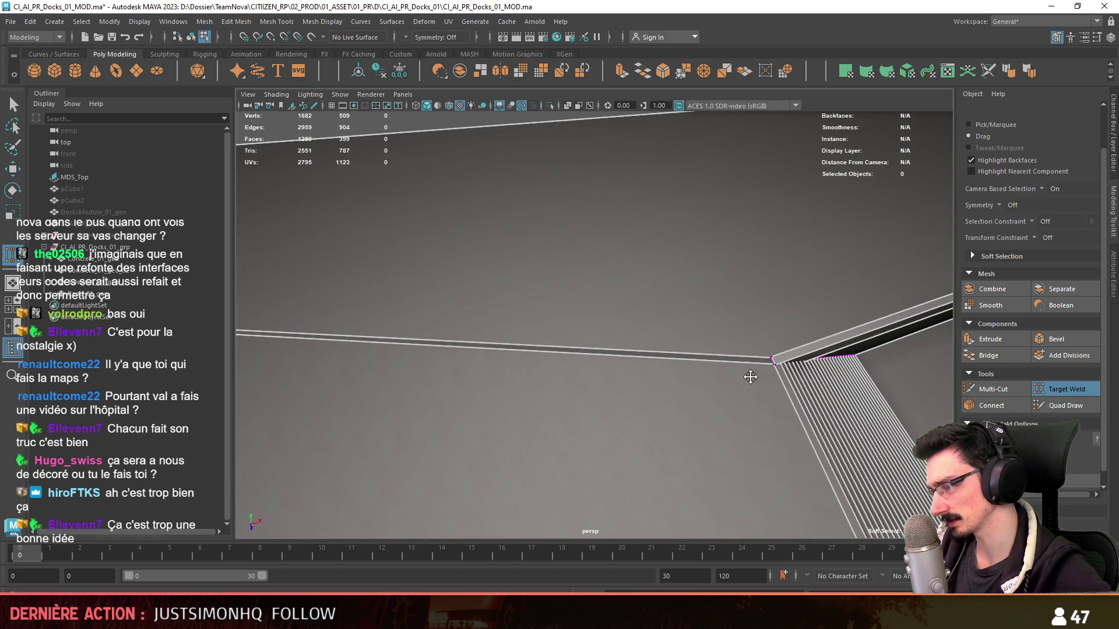
left_click_drag(572, 337, 616, 385)
key("w")
key("f")
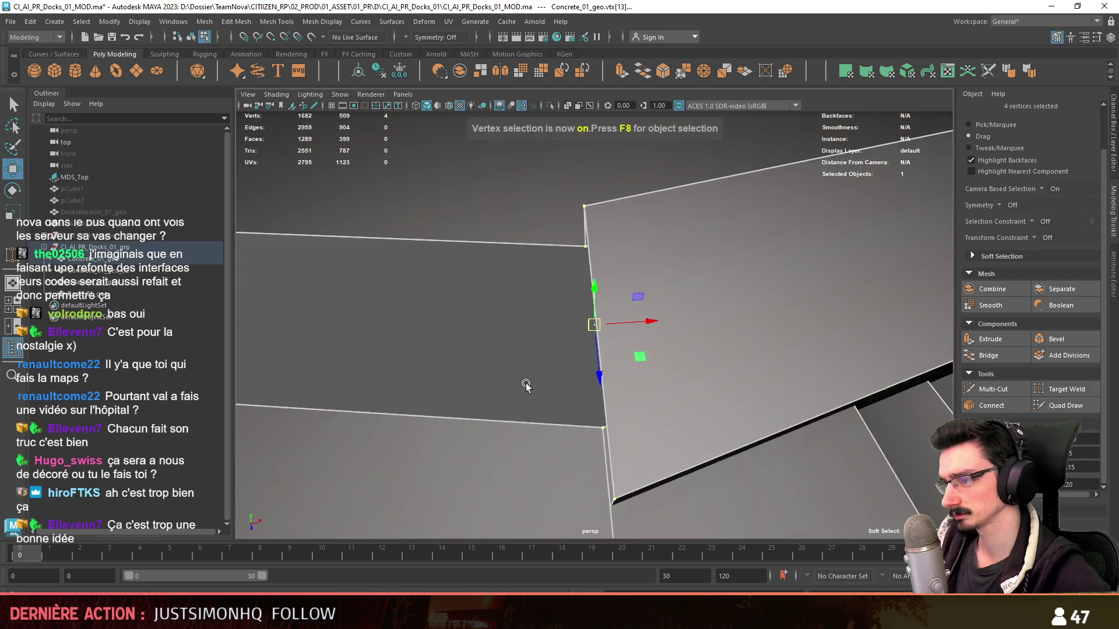
left_click_drag(523, 382, 632, 384, "alt")
left_click(666, 338)
left_click_drag(667, 338, 874, 377, "alt")
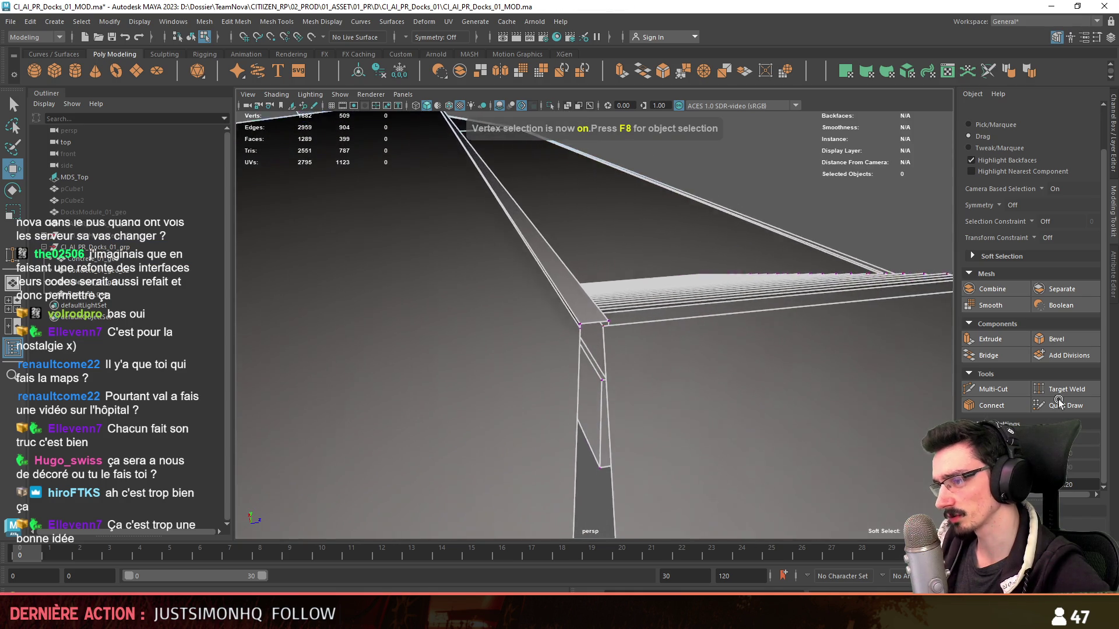
left_click_drag(717, 376, 593, 351, "alt")
- Target Weld the stray road-corner vertex onto its neighbour, then return to object mode
left_click(600, 339)
mouse_move(627, 347)
left_mouse_down("alt")
mouse_move(617, 348)
mouse_move(654, 345)
left_mouse_up("alt")
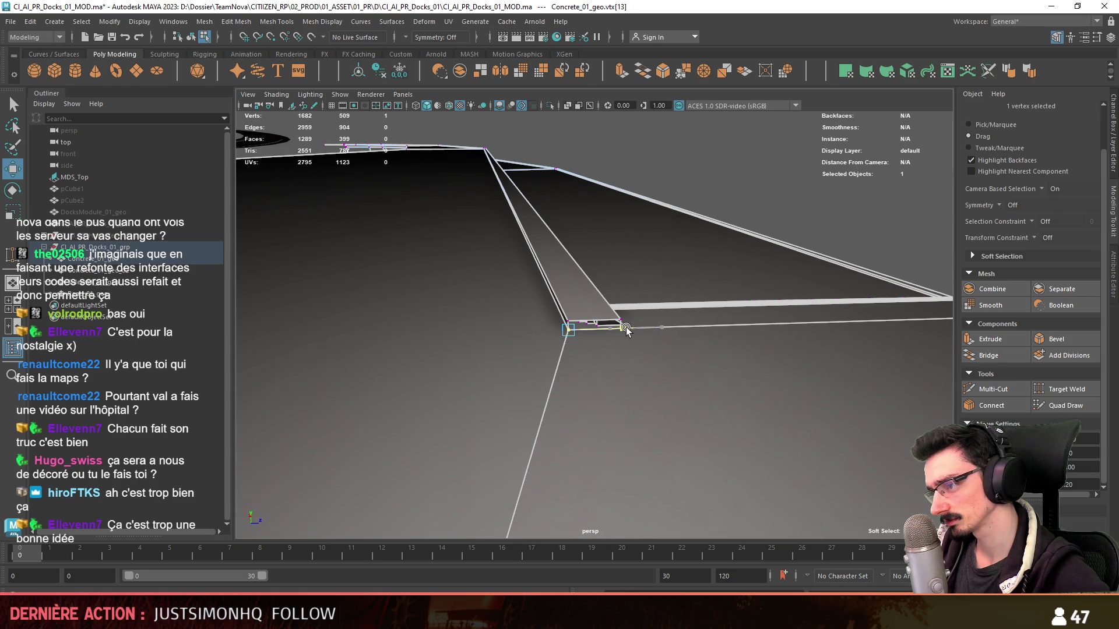
left_click(856, 199)
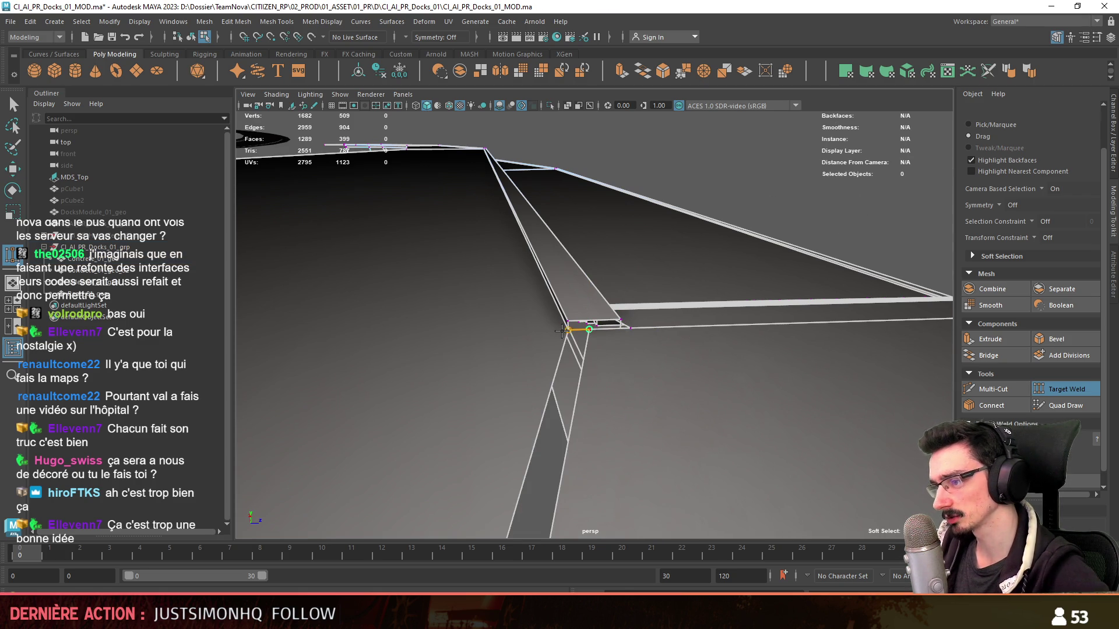
left_click_drag(588, 329, 564, 329)
left_click(638, 335)
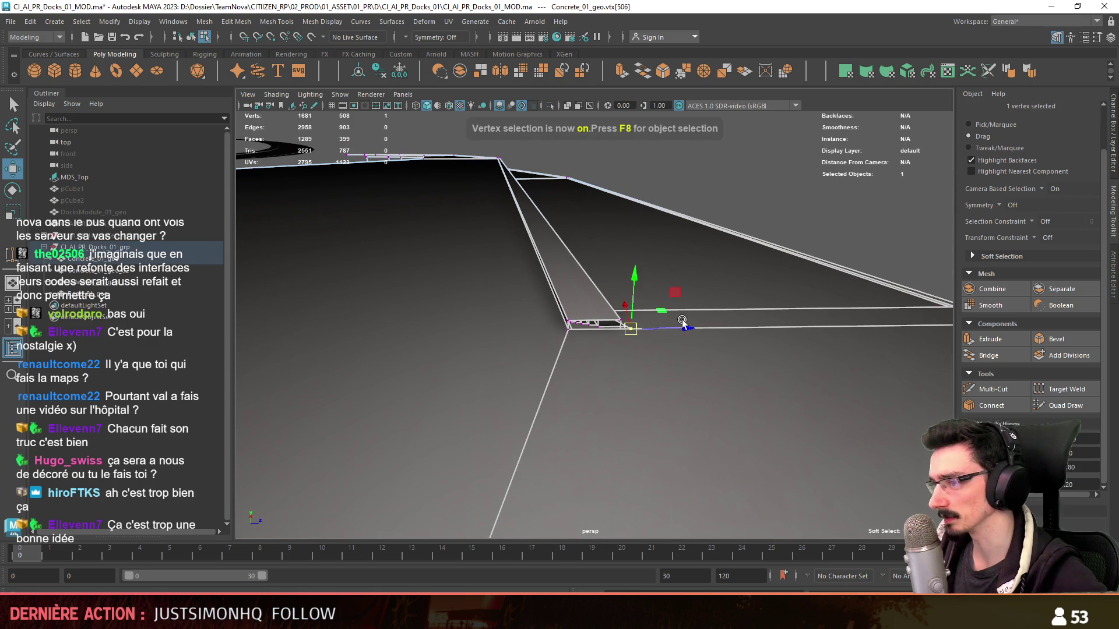
mouse_move(662, 324)
left_mouse_down("alt")
mouse_move(810, 342)
mouse_move(512, 370)
mouse_move(634, 387)
mouse_move(597, 408)
left_mouse_up("alt")
key("F8")
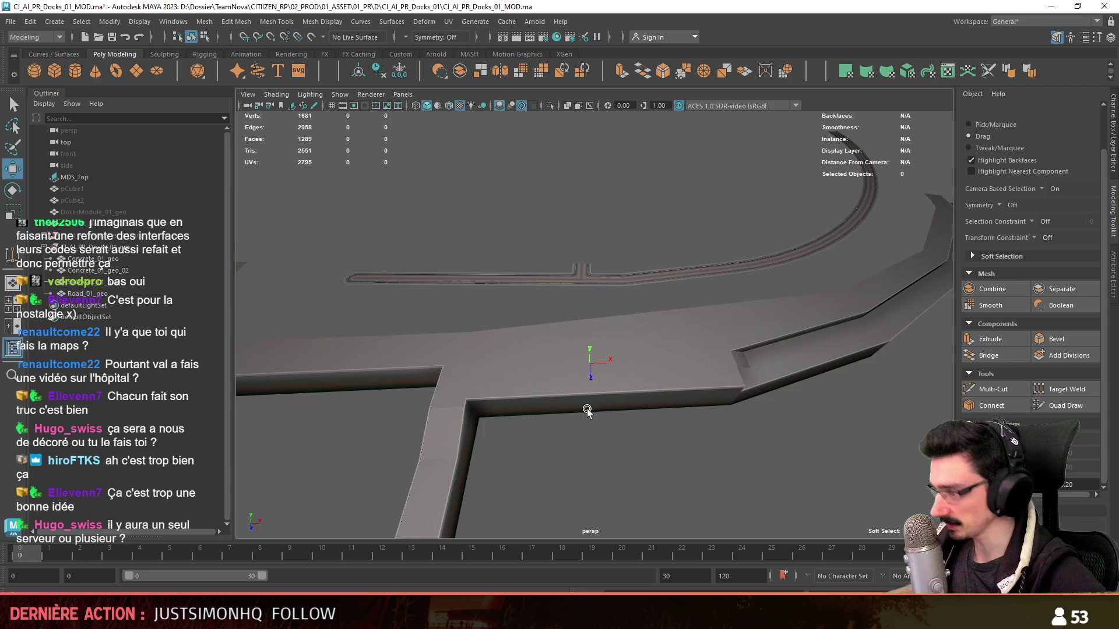
- Orbit the Concrete_01_geo road mesh, then switch to Unity and fly along the coast
left_click(586, 411)
mouse_move(586, 411)
left_mouse_down("alt")
mouse_move(777, 342)
mouse_move(732, 362)
left_mouse_up("alt")
scroll(731, 363, "up", 3)
scroll(542, 430, "down", 3)
mouse_move(542, 429)
left_mouse_down("alt")
mouse_move(644, 321)
mouse_move(673, 332)
left_mouse_up("alt")
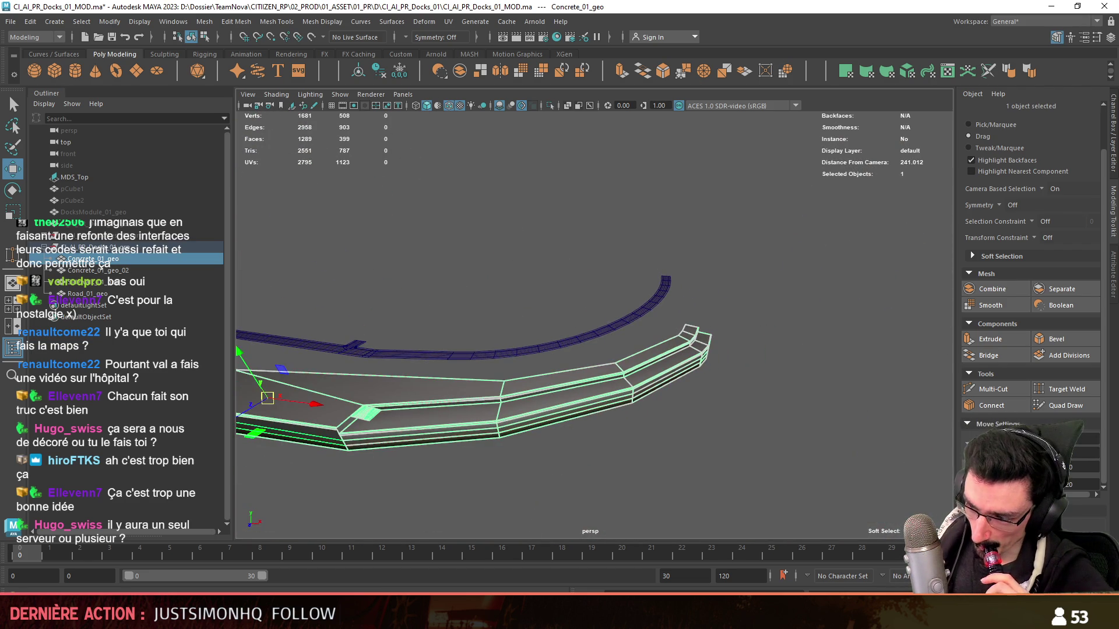
key("alt+Tab")
mouse_move(627, 362)
right_mouse_down()
mouse_move(646, 345)
mouse_move(490, 311)
mouse_move(545, 317)
mouse_move(475, 350)
mouse_move(423, 253)
right_mouse_up()
scroll(645, 344, "up", 1)
mouse_move(476, 301)
right_mouse_down()
mouse_move(481, 333)
mouse_move(411, 341)
mouse_move(387, 332)
right_mouse_up()
scroll(387, 333, "down", 1)
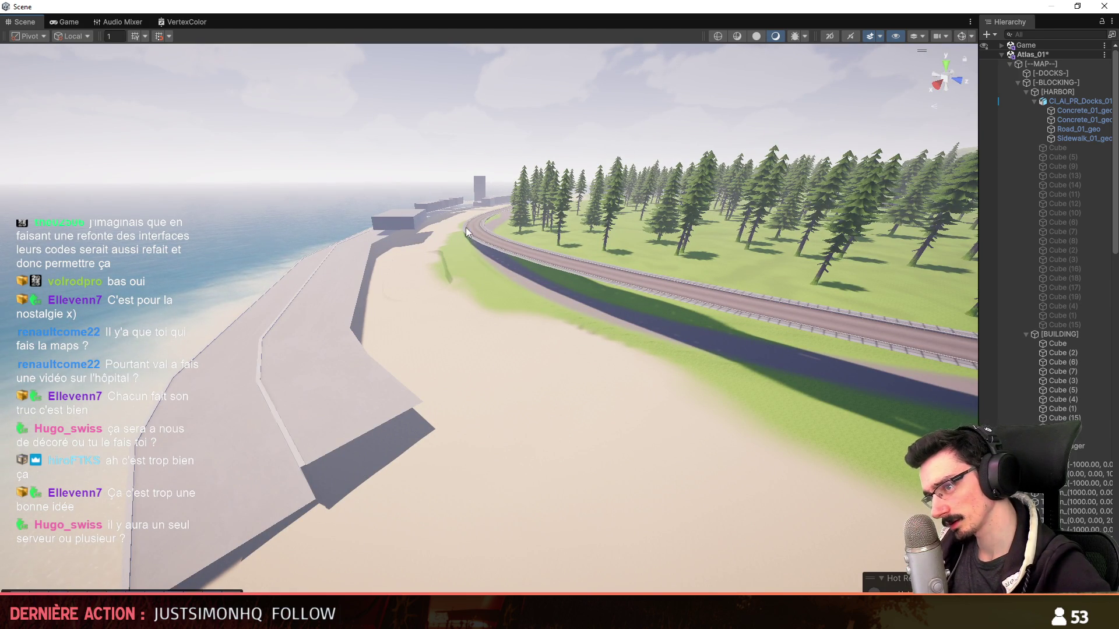
- Fly around the platform and along the docks to a harbor overview, then return to Maya
mouse_move(402, 327)
right_mouse_down()
mouse_move(432, 388)
mouse_move(614, 425)
right_mouse_up()
scroll(615, 425, "up", 1)
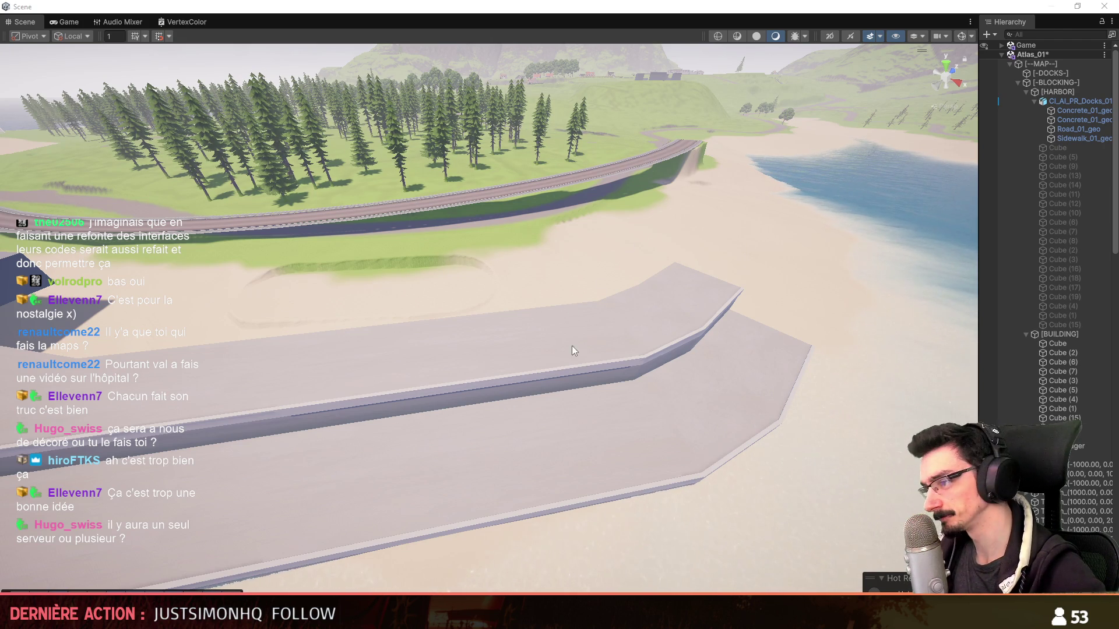
right_click_drag(628, 439, 472, 388)
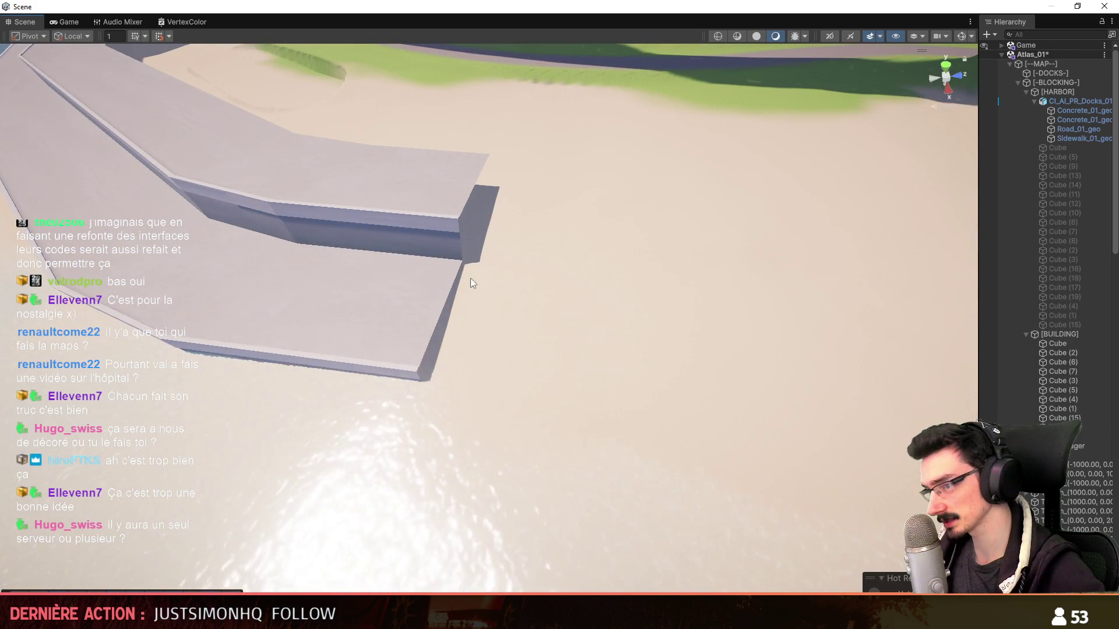
middle_click_drag(477, 293, 585, 345)
scroll(193, 260, "down", 5)
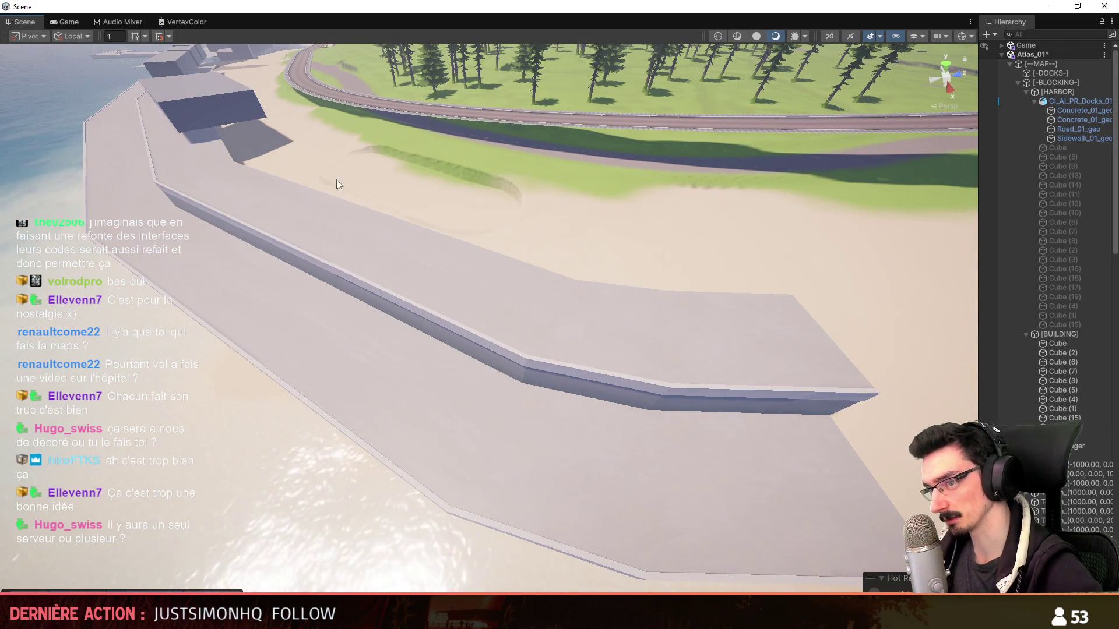
right_click_drag(379, 331, 489, 298)
scroll(463, 305, "down", 2)
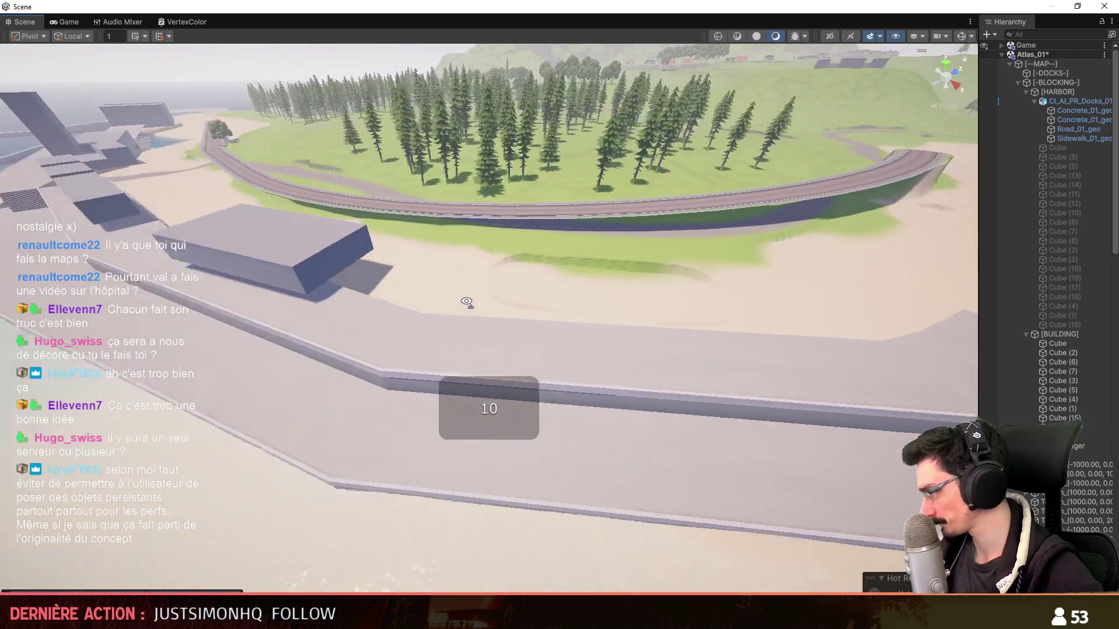
right_click_drag(496, 298, 582, 294)
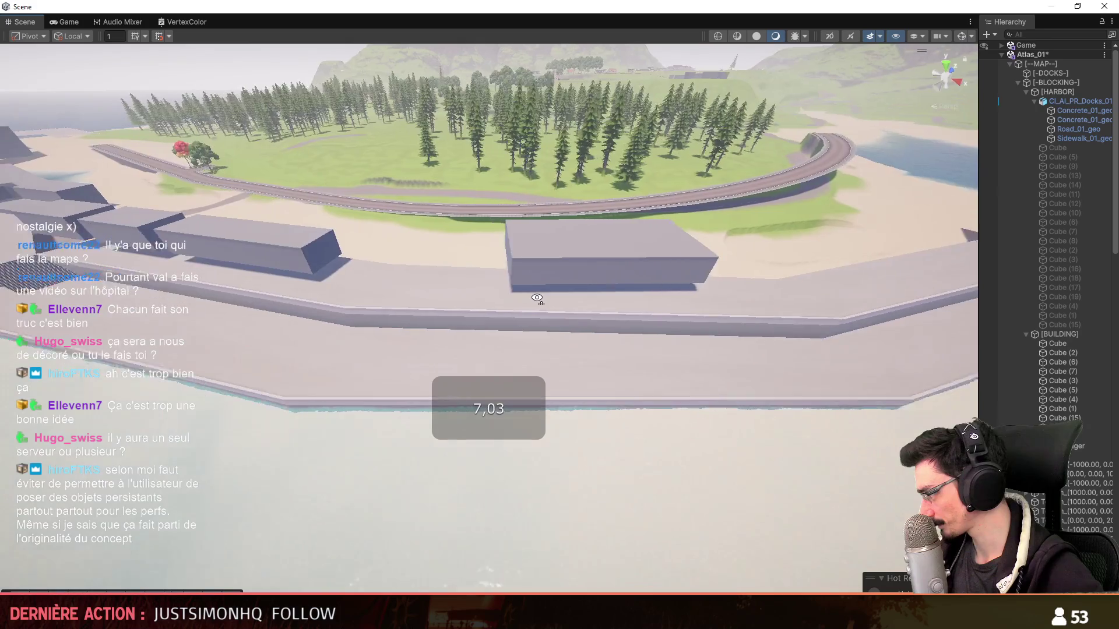
scroll(582, 295, "down", 3)
scroll(581, 294, "down", 1)
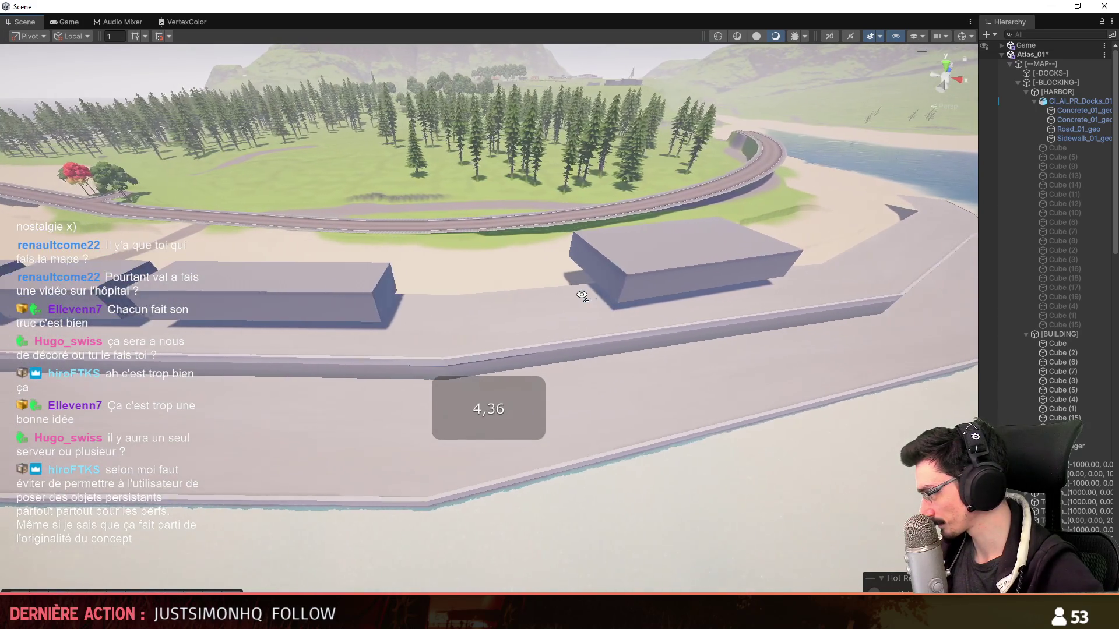
scroll(582, 296, "down", 1)
mouse_move(581, 294)
right_mouse_down()
mouse_move(598, 338)
mouse_move(561, 356)
mouse_move(501, 308)
mouse_move(536, 334)
right_mouse_up()
scroll(581, 302, "up", 4)
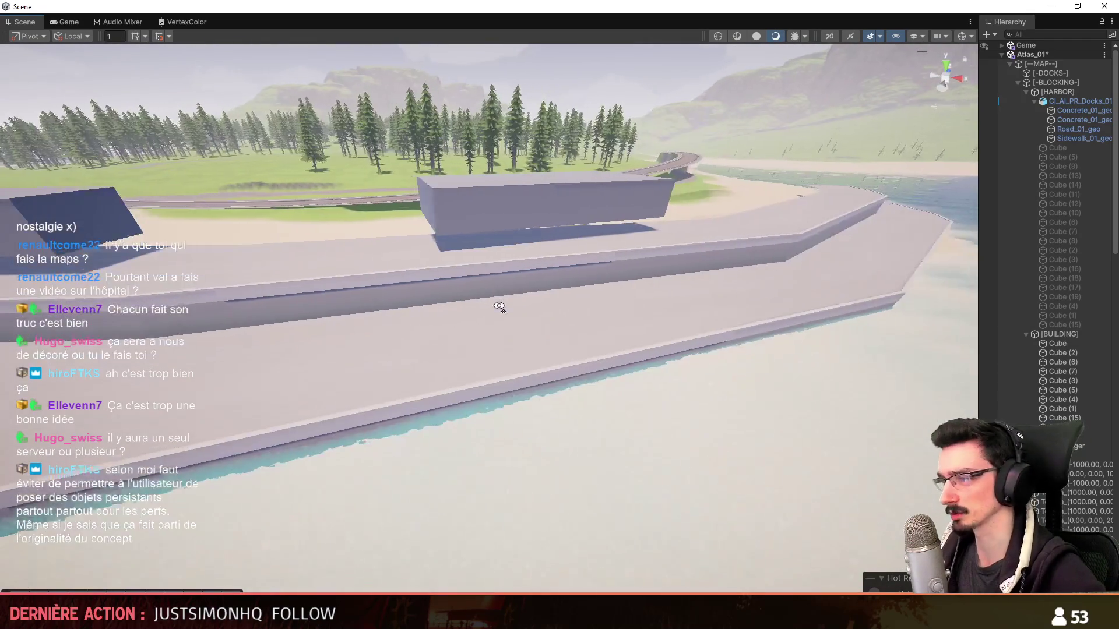
scroll(537, 334, "up", 2)
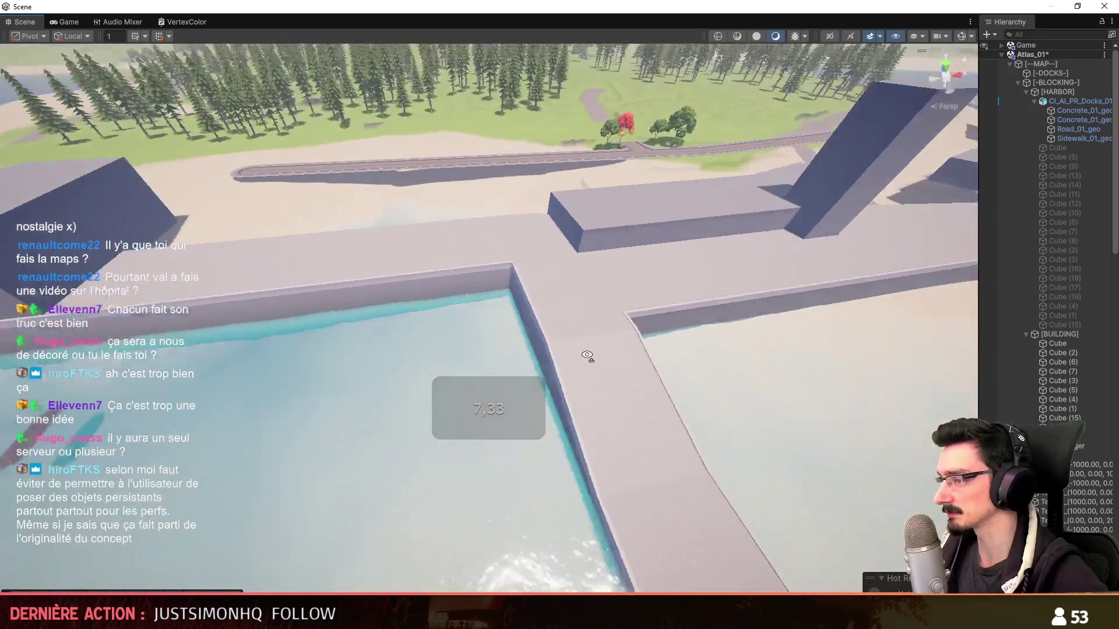
scroll(568, 341, "up", 1)
mouse_move(537, 334)
right_mouse_down()
mouse_move(690, 359)
mouse_move(515, 335)
mouse_move(529, 358)
right_mouse_up()
scroll(528, 352, "up", 1)
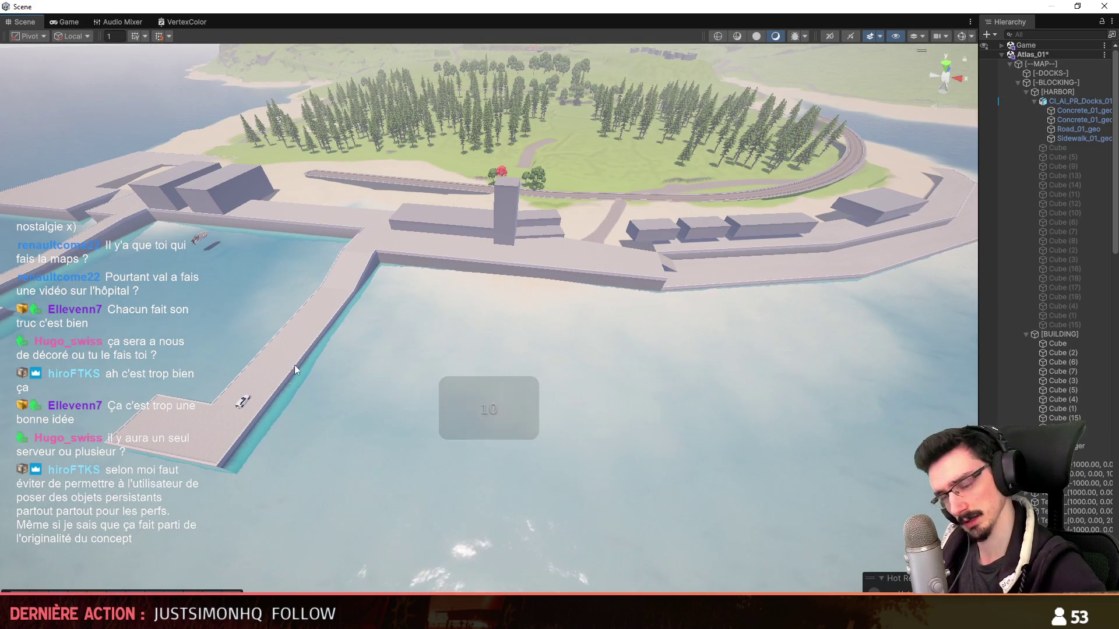
key("alt+Tab")
- Enter vertex mode in the top view and pick the concrete corner vertex beside the road
left_click_drag(486, 536, 613, 359, "alt")
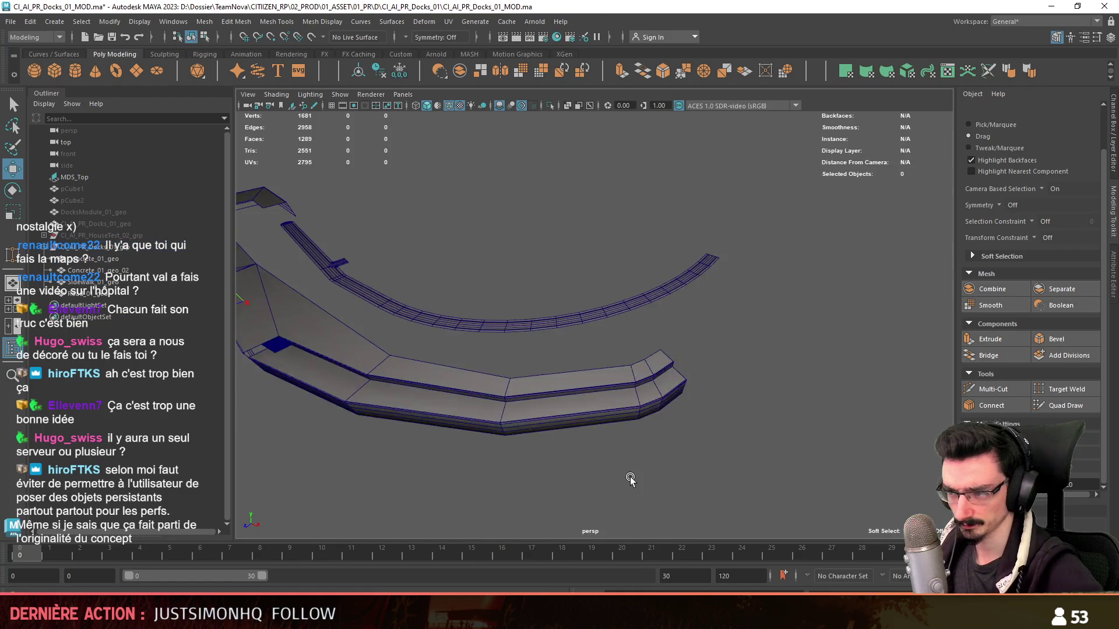
key("F8")
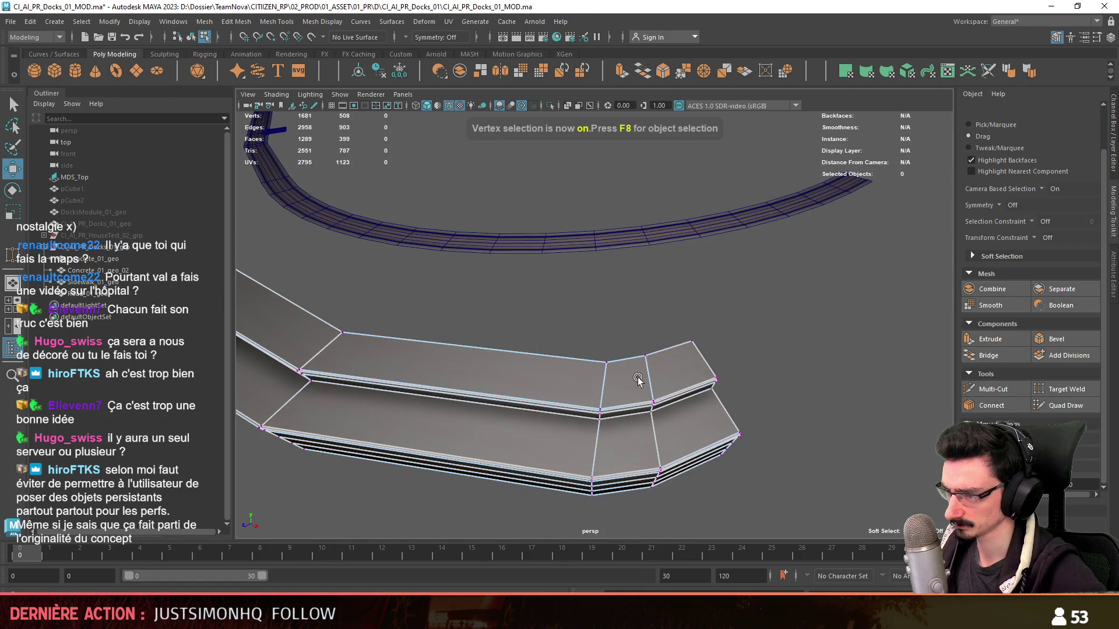
left_click_drag(624, 386, 734, 347, "alt")
key("space")
key("space")
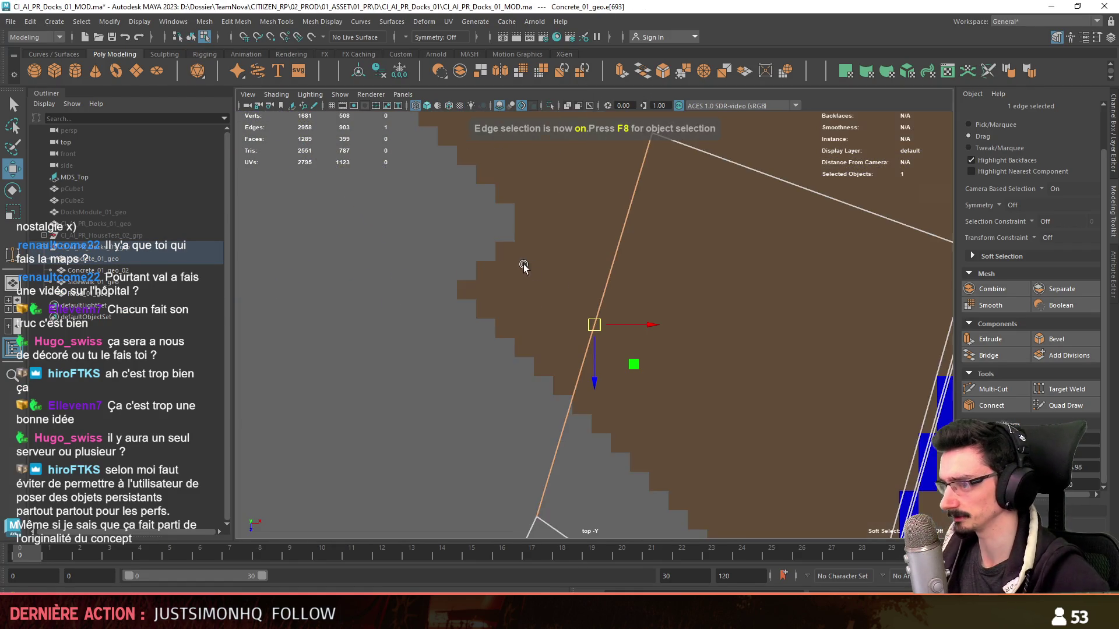
scroll(581, 303, "down", 2)
scroll(567, 341, "down", 2)
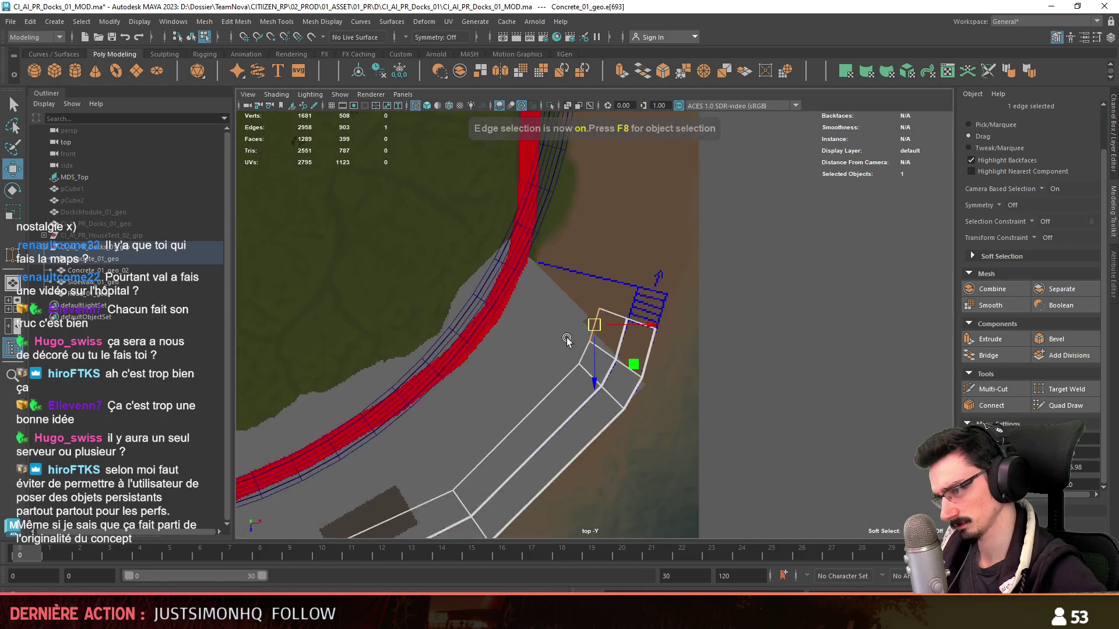
middle_click_drag(567, 339, 681, 332, "alt")
scroll(699, 266, "up", 2)
mouse_move(700, 267)
middle_mouse_down("alt")
mouse_move(637, 304)
mouse_move(651, 282)
middle_mouse_up("alt")
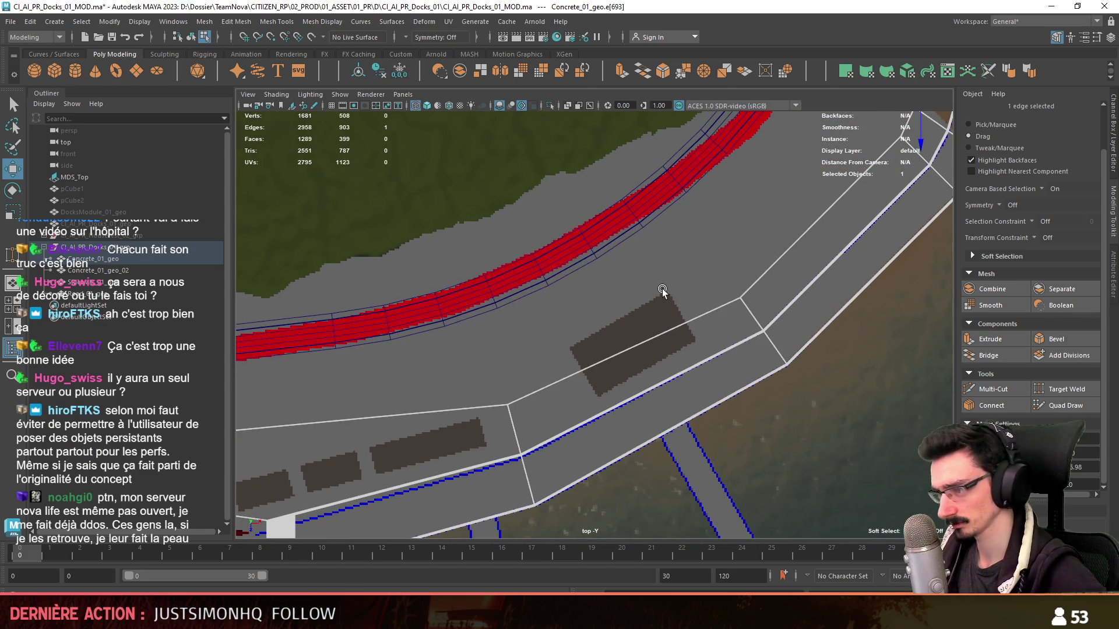
scroll(640, 306, "down", 2)
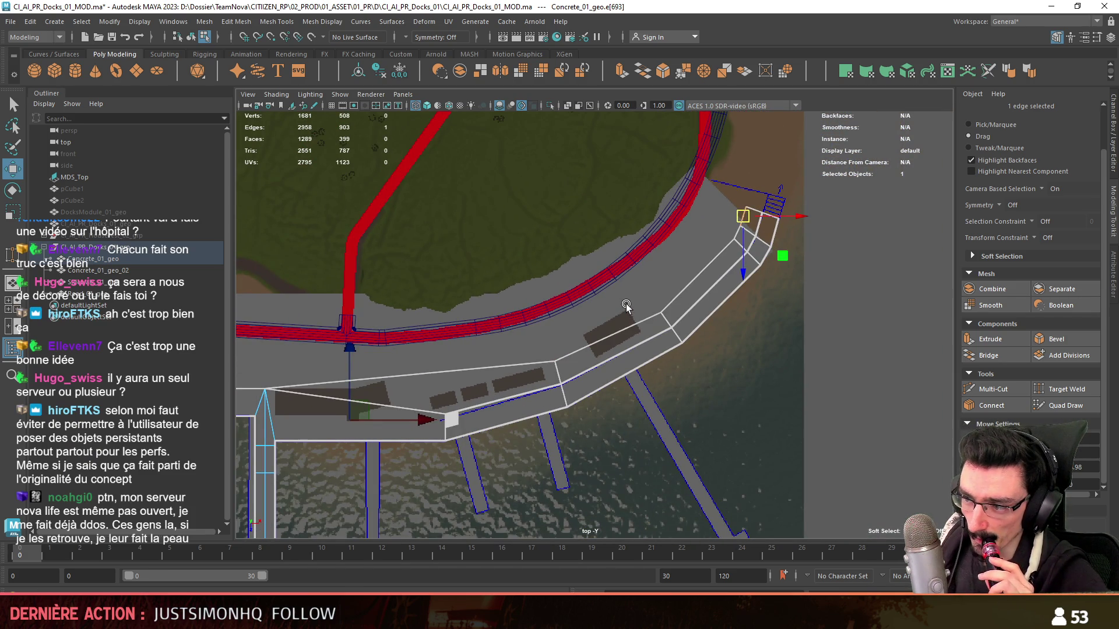
key("F9")
scroll(560, 367, "up", 1)
left_click(548, 370)
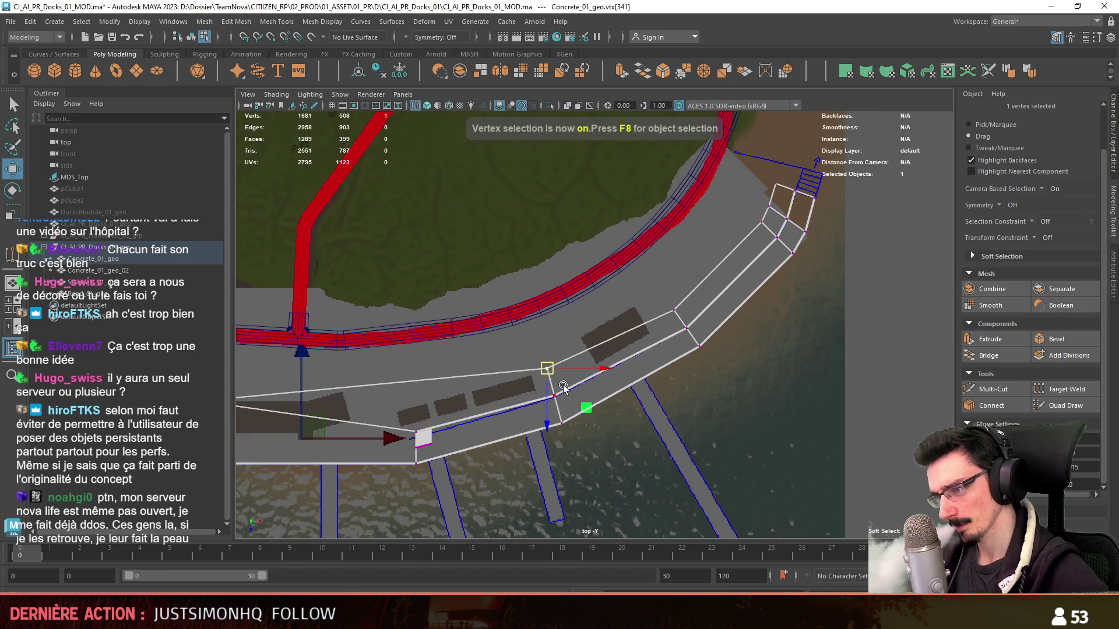
scroll(553, 385, "up", 3)
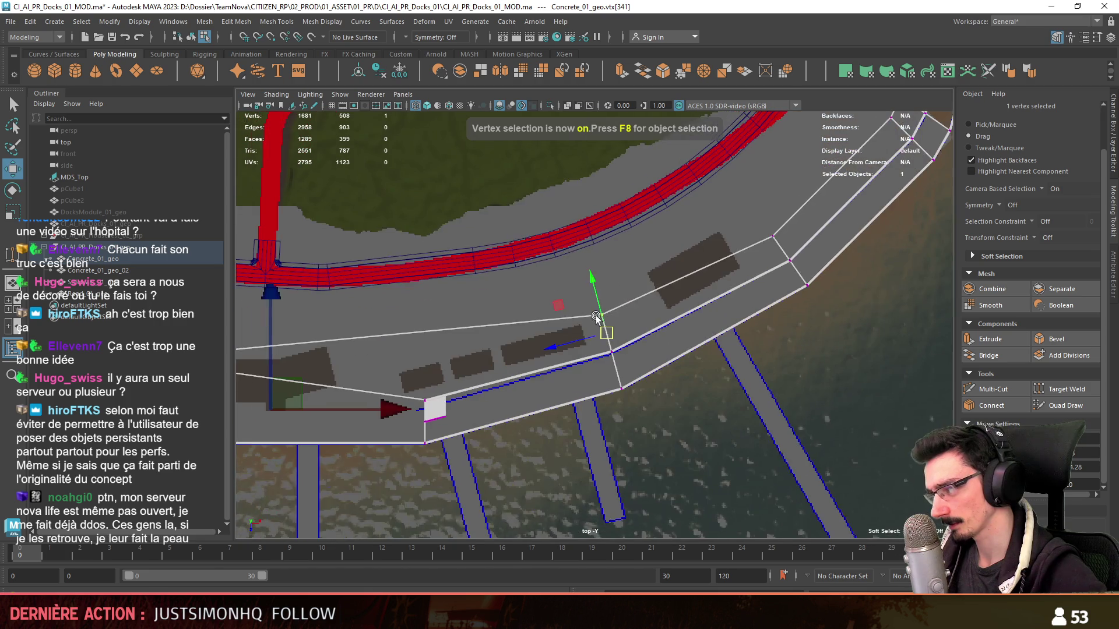
scroll(667, 317, "up", 1)
- Move the concrete vertices near the stairs onto the stairs outline, then switch to edge mode
middle_click_drag(669, 340, 680, 366, "alt")
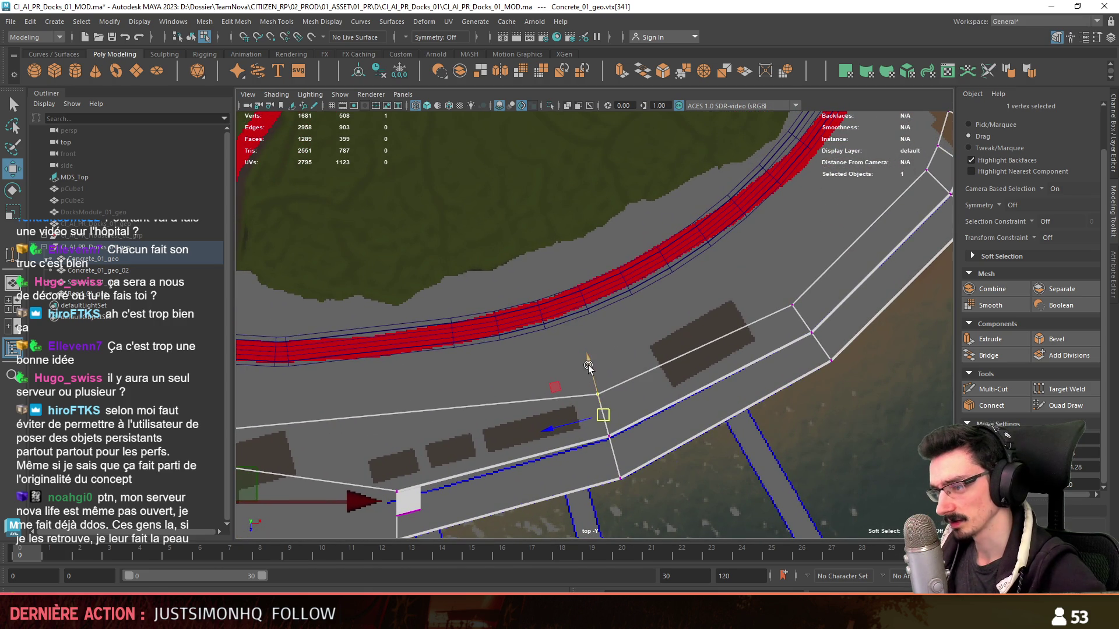
middle_click_drag(575, 304, 669, 437, "alt")
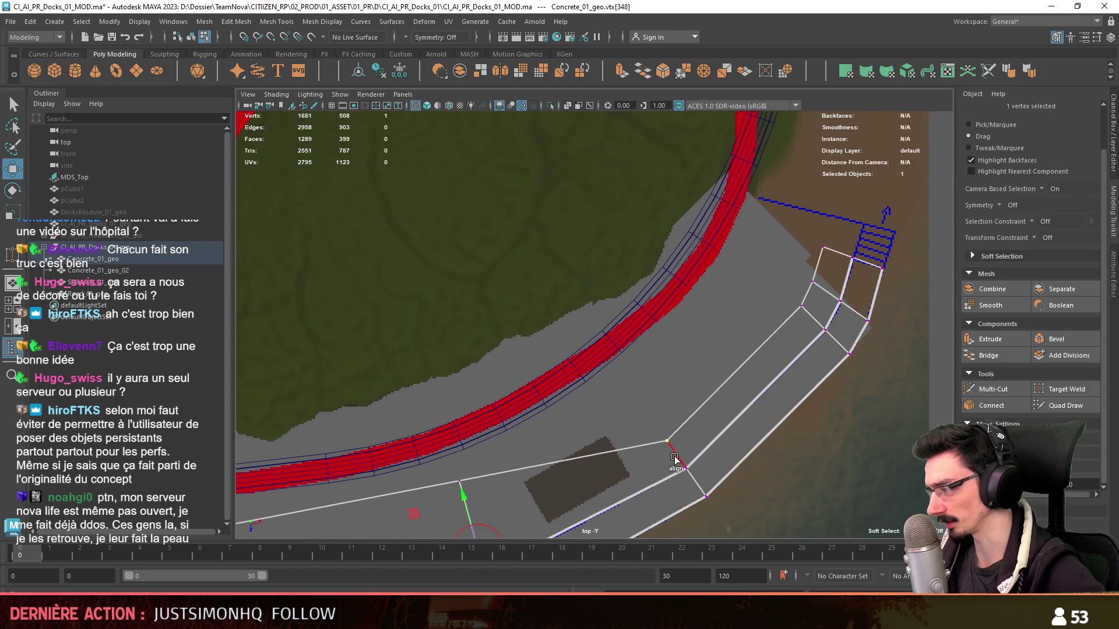
middle_click_drag(590, 356, 611, 385, "alt")
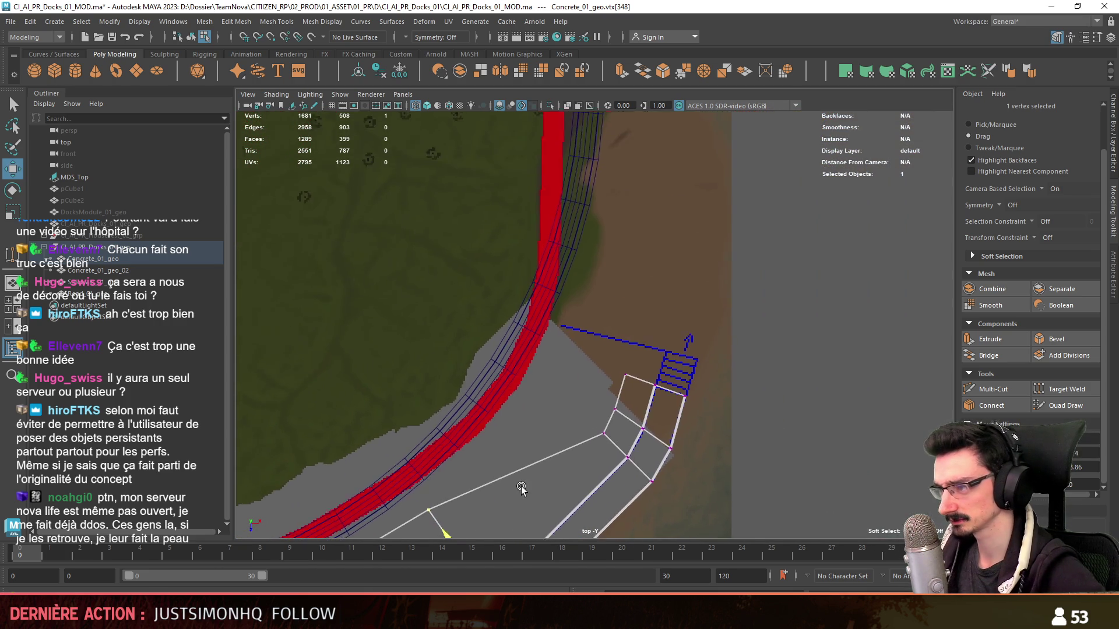
left_click(621, 396, "shift")
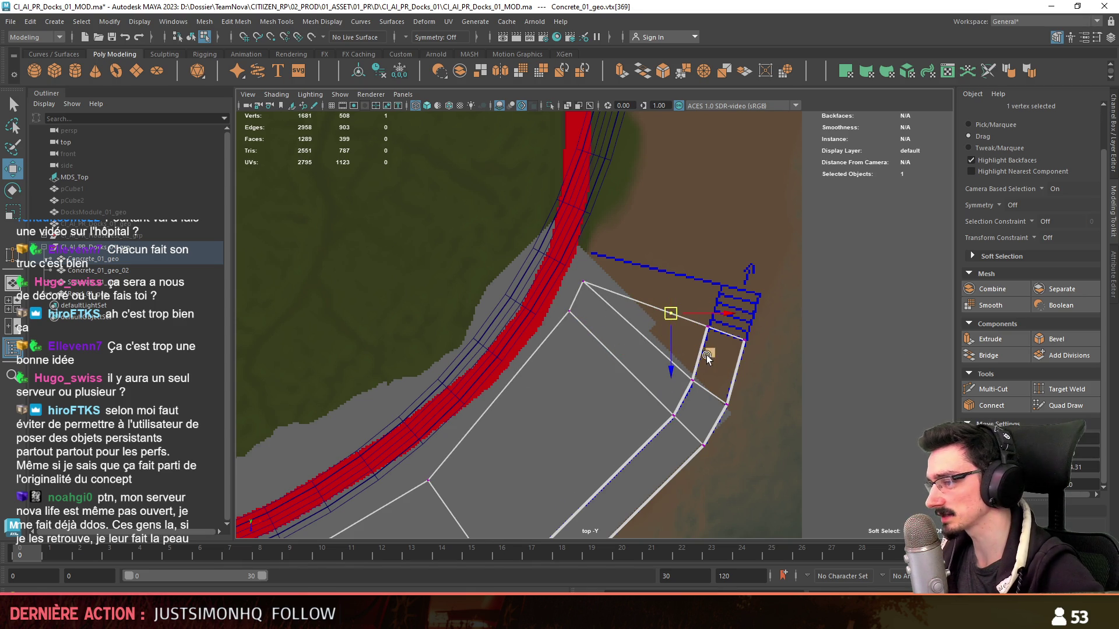
scroll(629, 293, "up", 1)
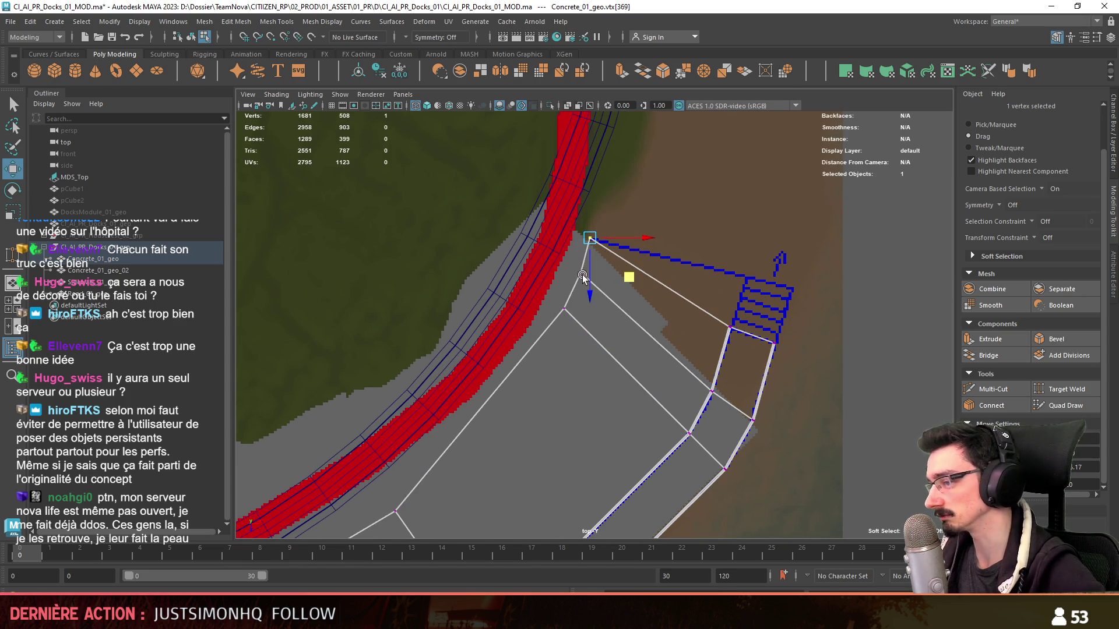
left_click_drag(607, 336, 580, 361)
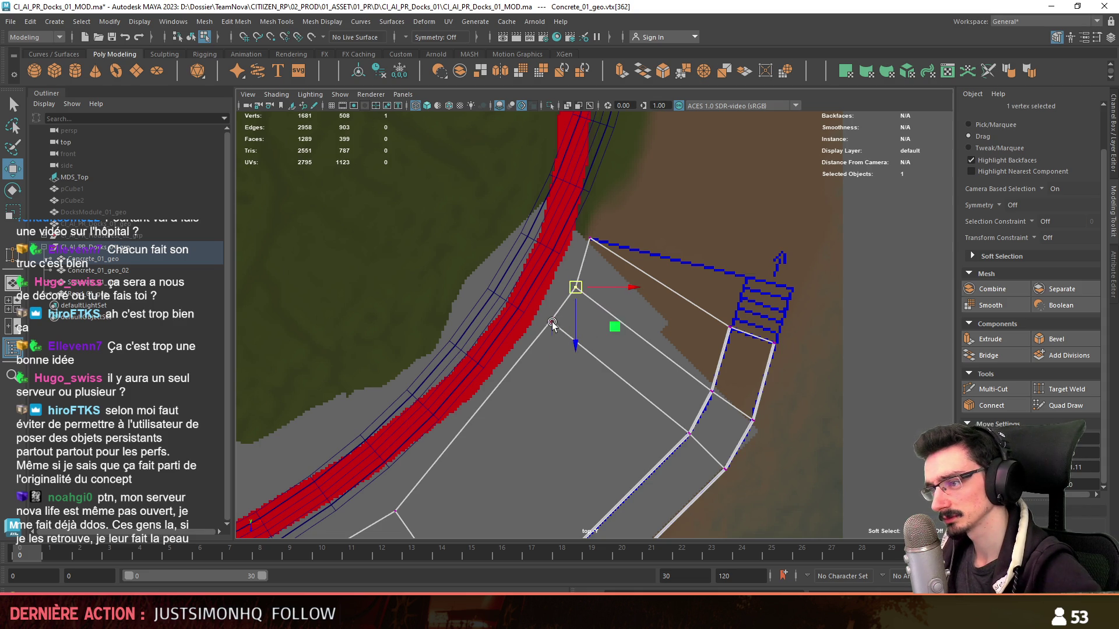
left_click(573, 288)
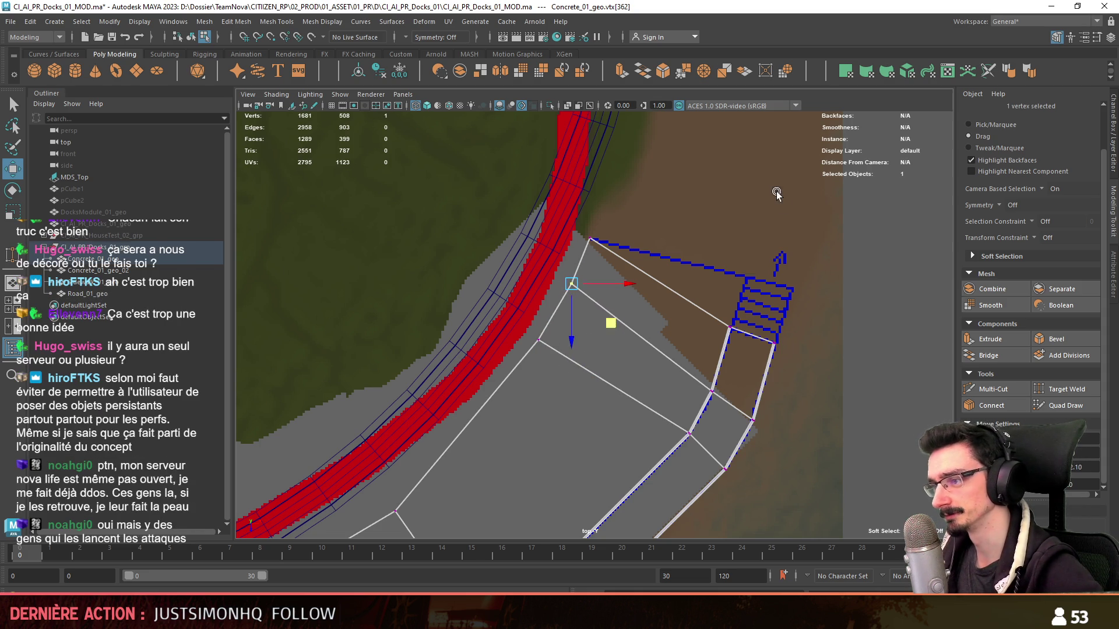
scroll(774, 194, "down", 3)
key("F10")
left_click(437, 320)
scroll(662, 378, "up", 2)
mouse_move(662, 378)
left_mouse_down("alt")
mouse_move(735, 232)
mouse_move(775, 329)
mouse_move(758, 250)
mouse_move(647, 312)
mouse_move(690, 323)
mouse_move(630, 325)
mouse_move(647, 371)
left_mouse_up("alt")
- Extrude the block's top edge loop into new faces extending toward the stairs
double_click(597, 285)
mouse_move(599, 291)
left_mouse_down("alt")
mouse_move(690, 355)
mouse_move(667, 327)
mouse_move(748, 356)
mouse_move(611, 278)
mouse_move(571, 274)
mouse_move(604, 364)
mouse_move(663, 404)
left_mouse_up("alt")
key("space")
key("space")
left_click_drag(629, 367, 562, 315, "alt")
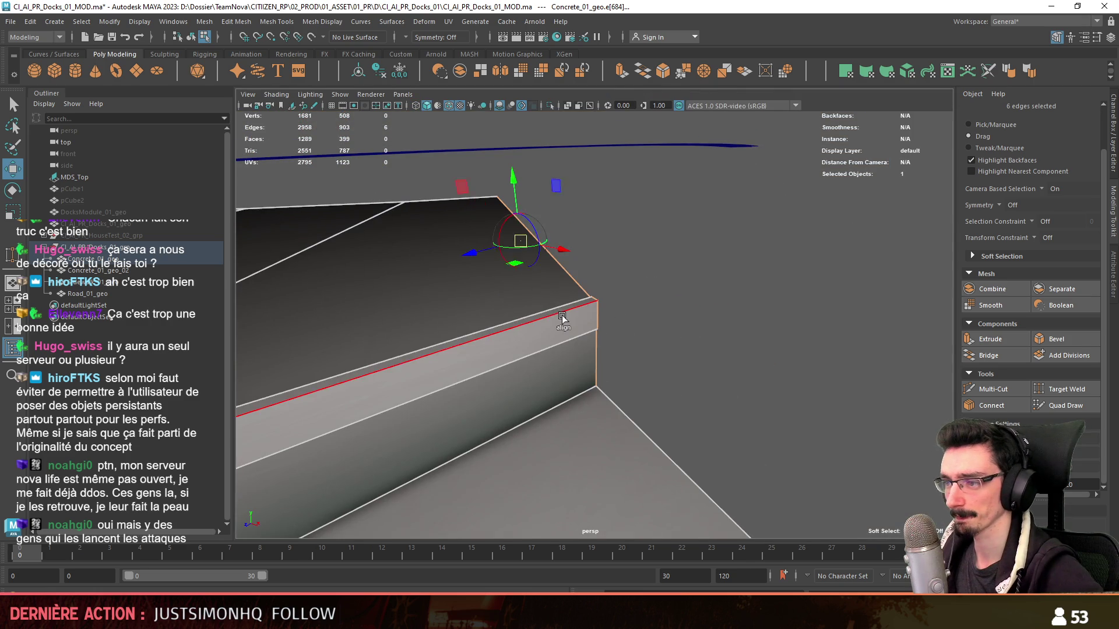
key("ctrl+e")
left_click_drag(633, 315, 532, 387, "alt")
key("space")
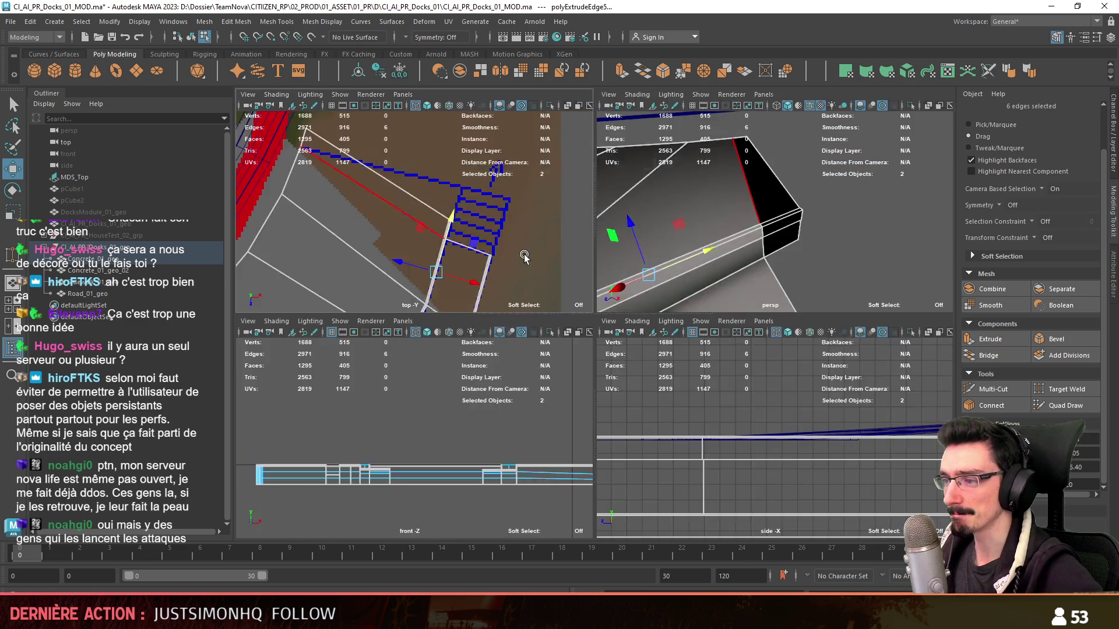
key("space")
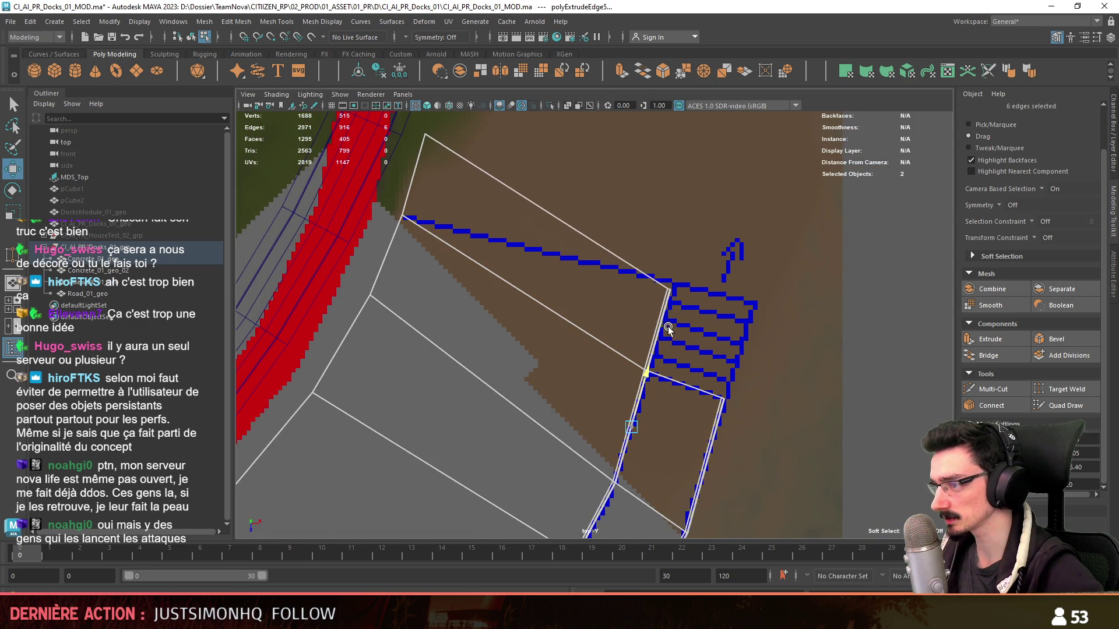
- Select the stair-corner vertices in the top view, then the diagonal border edges
left_click_drag(673, 298, 440, 218, "alt")
key("F9")
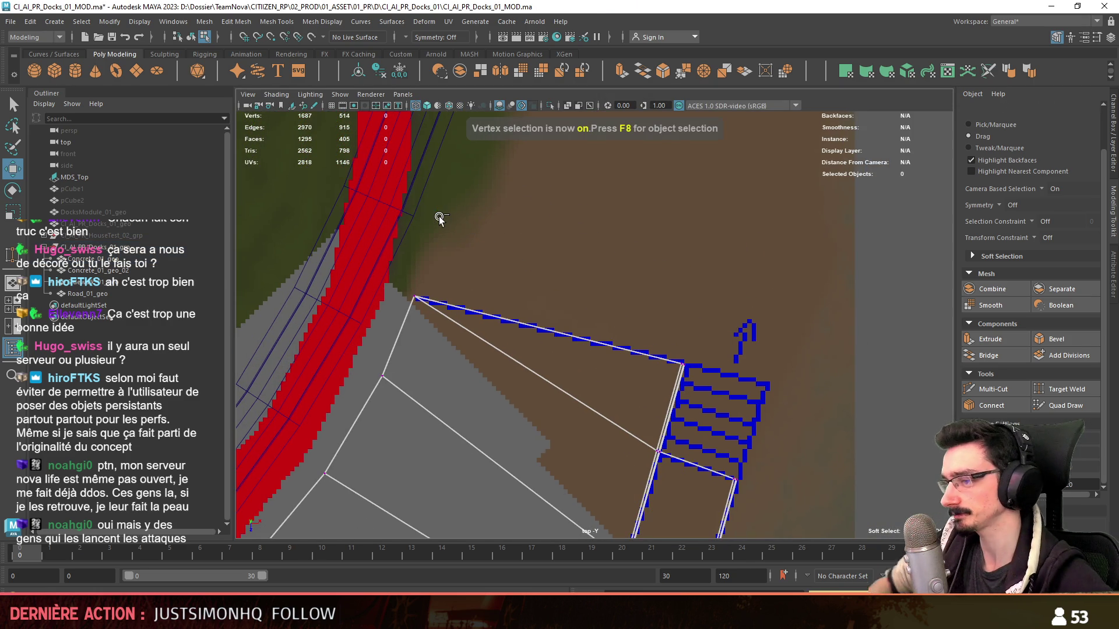
left_click(683, 365)
key("space")
key("space")
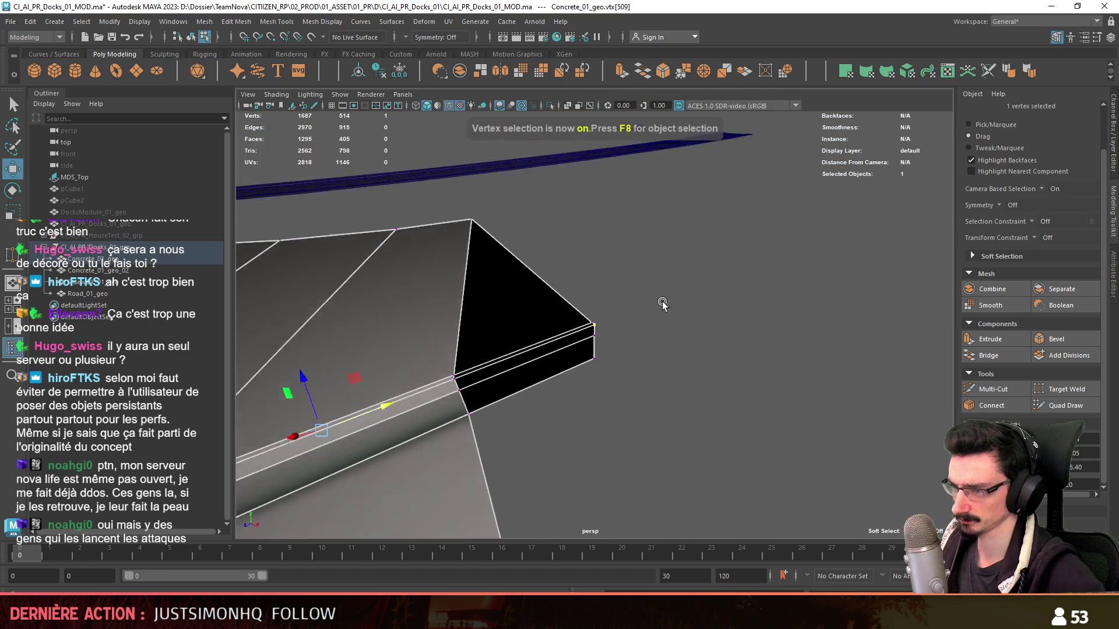
key("f")
key("space")
key("space")
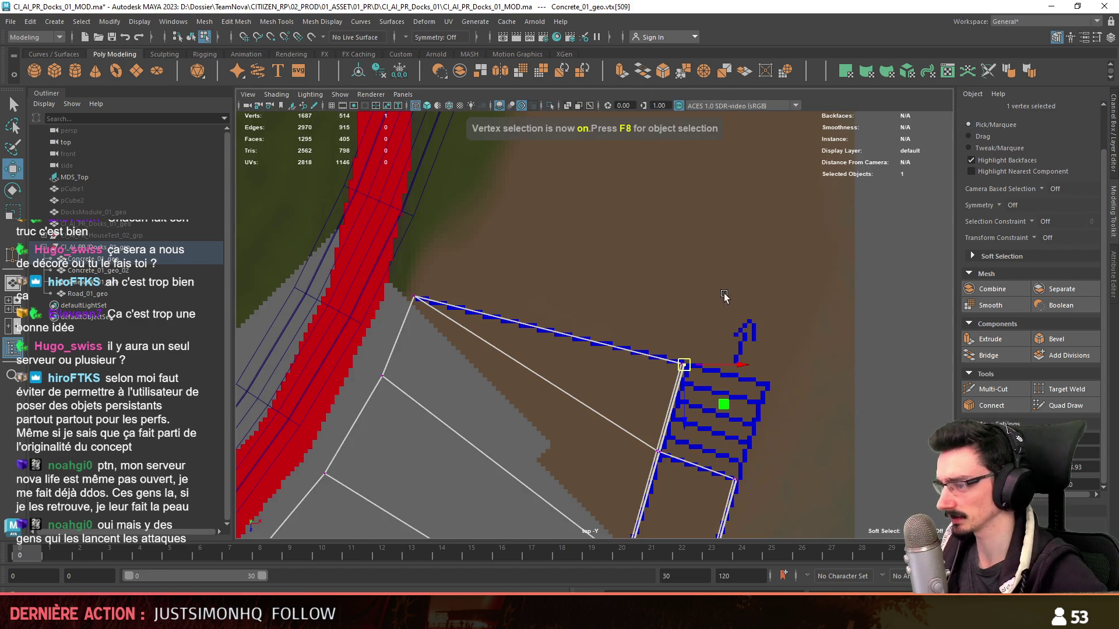
key("space")
left_click_drag(516, 358, 681, 301)
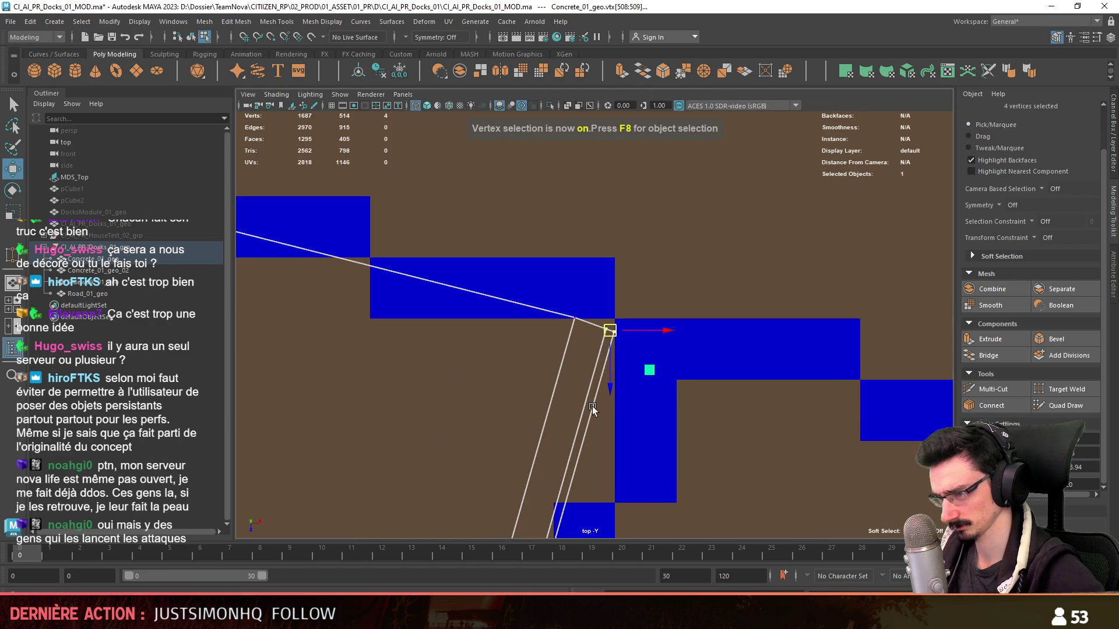
middle_click_drag(605, 522, 610, 308, "alt")
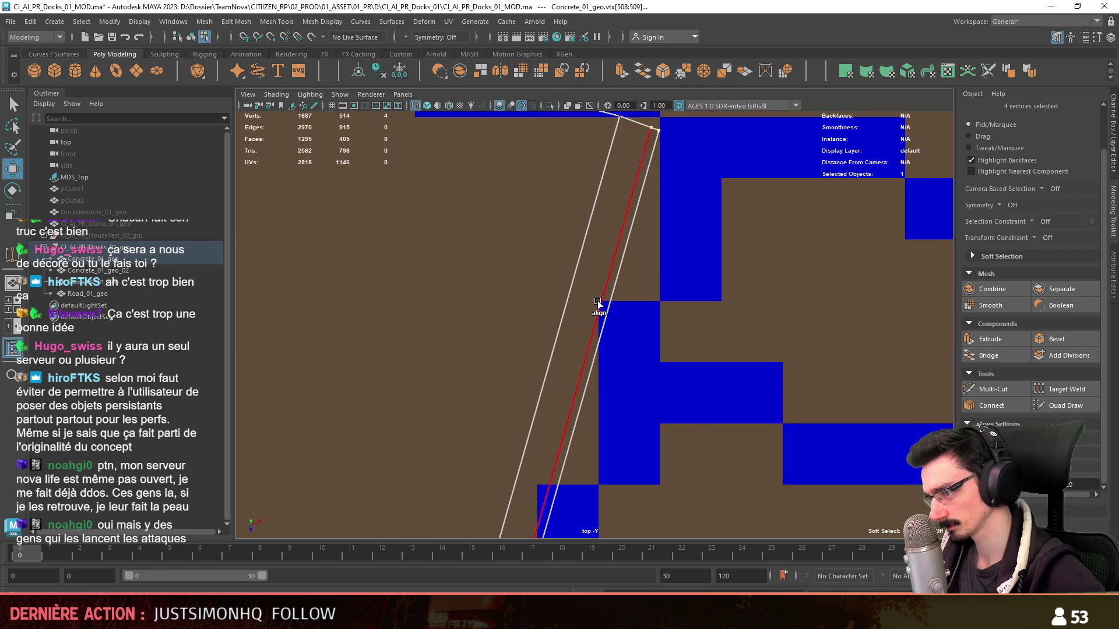
scroll(597, 303, "down", 5)
scroll(642, 229, "up", 4)
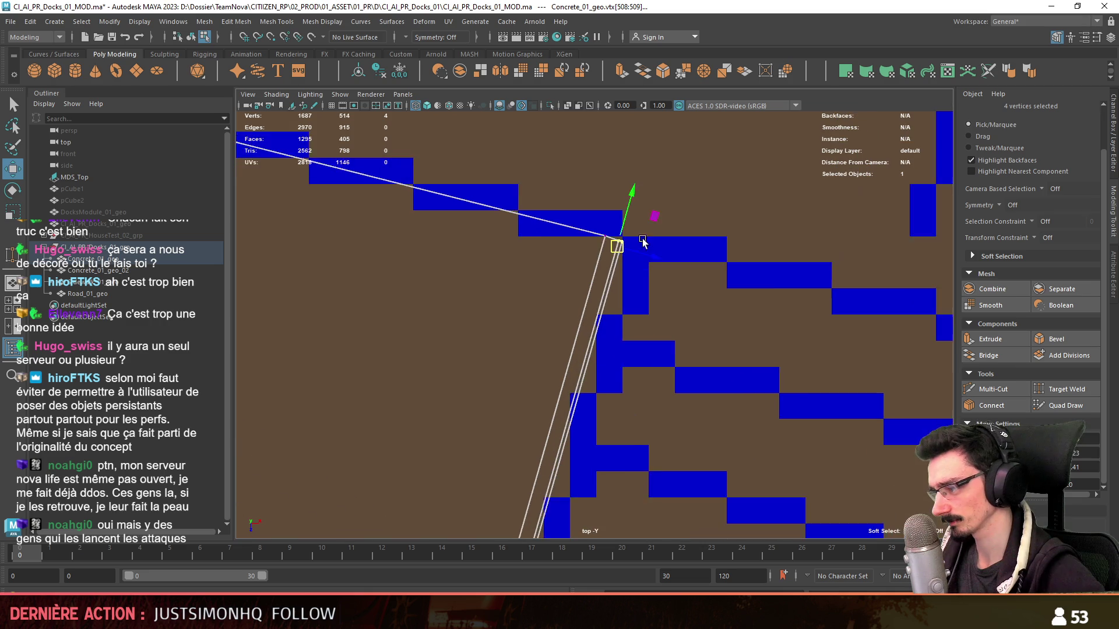
scroll(636, 332, "up", 2)
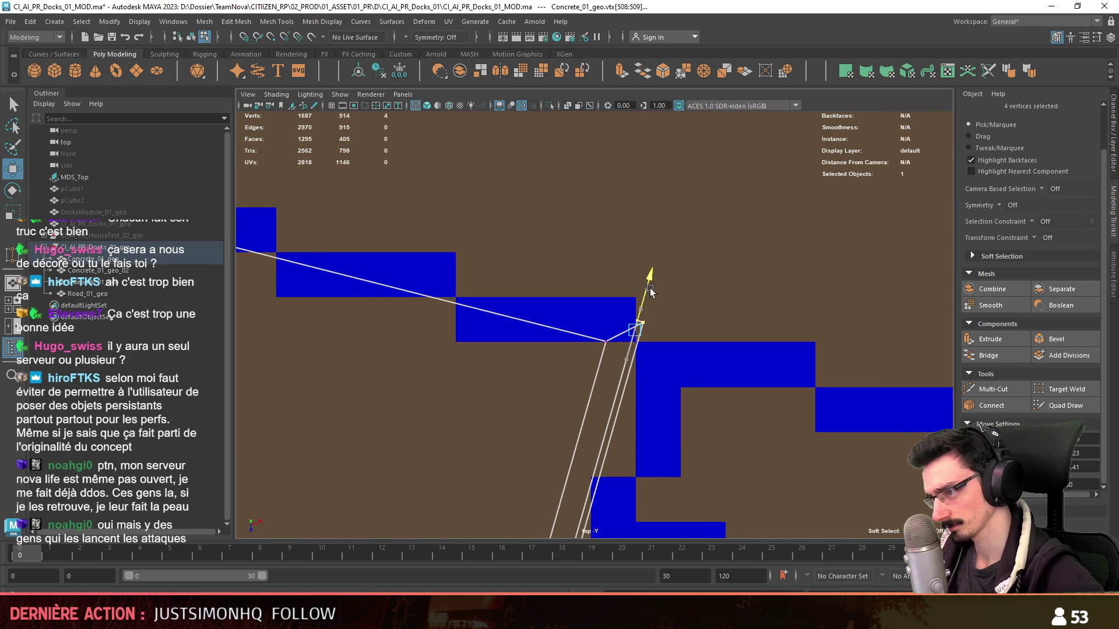
scroll(651, 291, "up", 1)
scroll(658, 298, "up", 1)
key("F9")
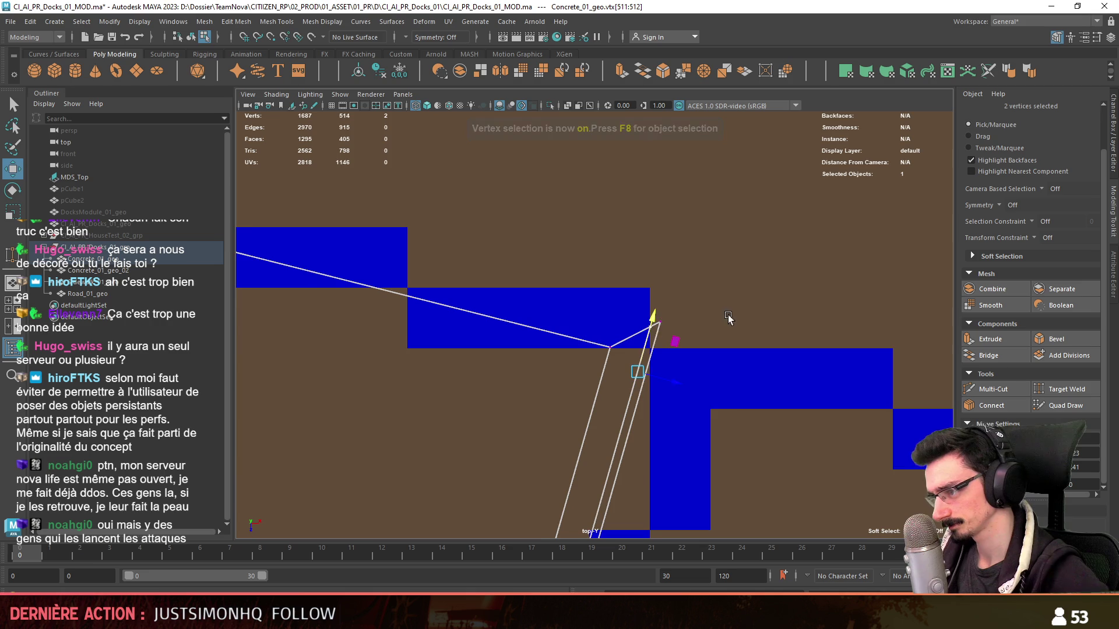
scroll(717, 319, "up", 1)
left_click(630, 407)
scroll(630, 407, "down", 3)
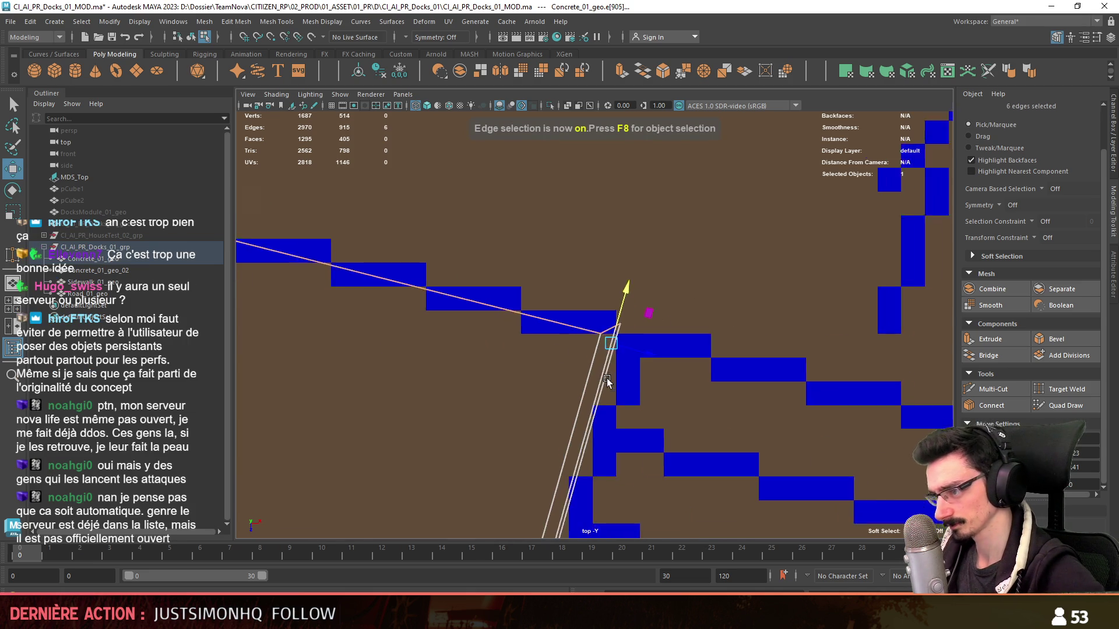
scroll(612, 420, "down", 3)
scroll(595, 428, "down", 2)
scroll(657, 451, "up", 1)
scroll(657, 451, "up", 2)
scroll(691, 420, "up", 2)
scroll(717, 385, "up", 2)
- Align the manipulator to the diagonal edge and extrude it outward into a new strip
left_click(779, 376)
key("f")
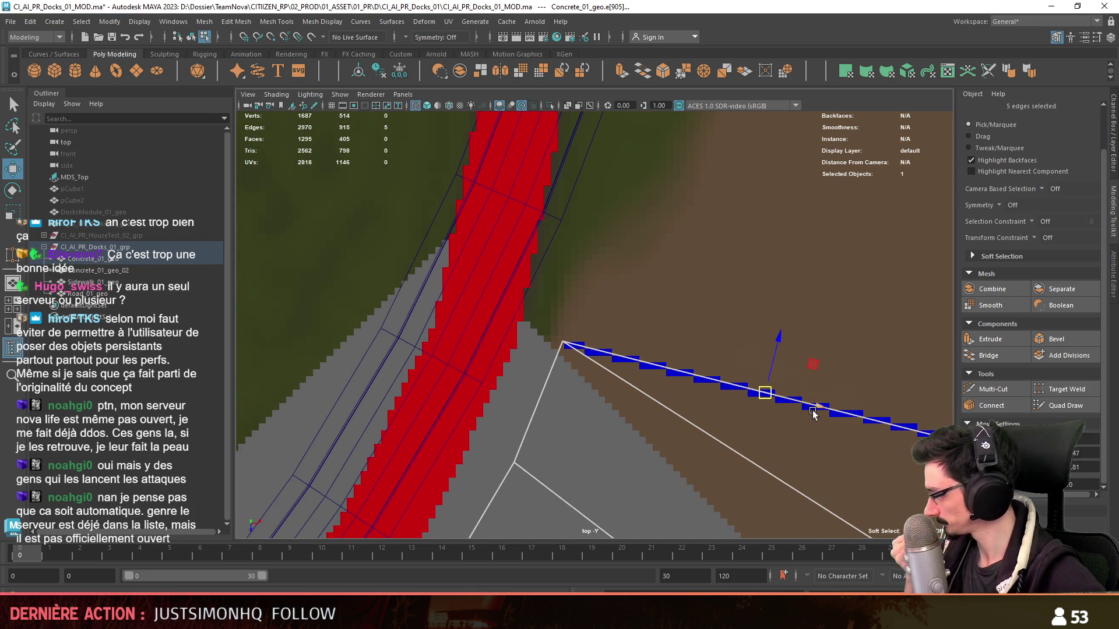
middle_click_drag(738, 373, 757, 423, "alt")
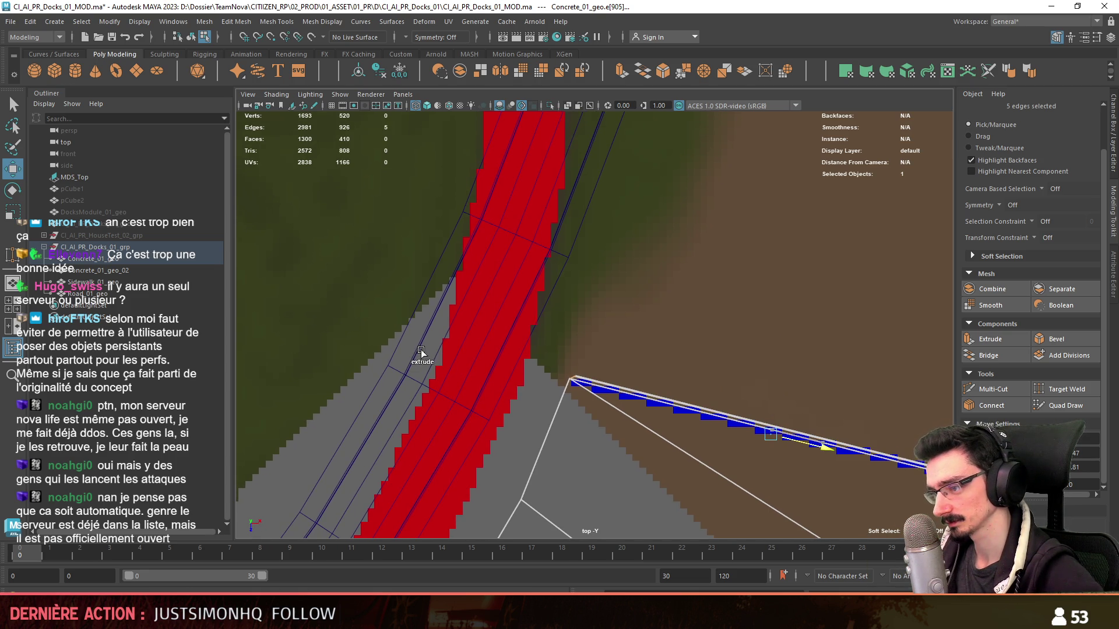
right_click_drag(420, 352, 421, 359, "shift")
middle_click_drag(595, 333, 637, 285, "alt")
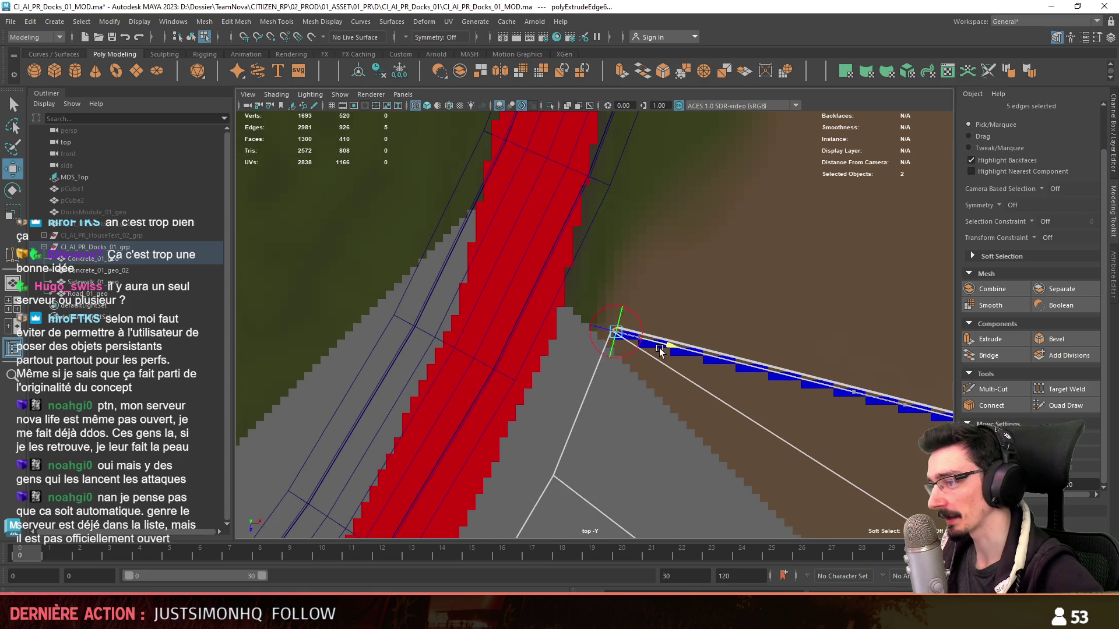
key("space")
key("space")
scroll(623, 347, "up", 3)
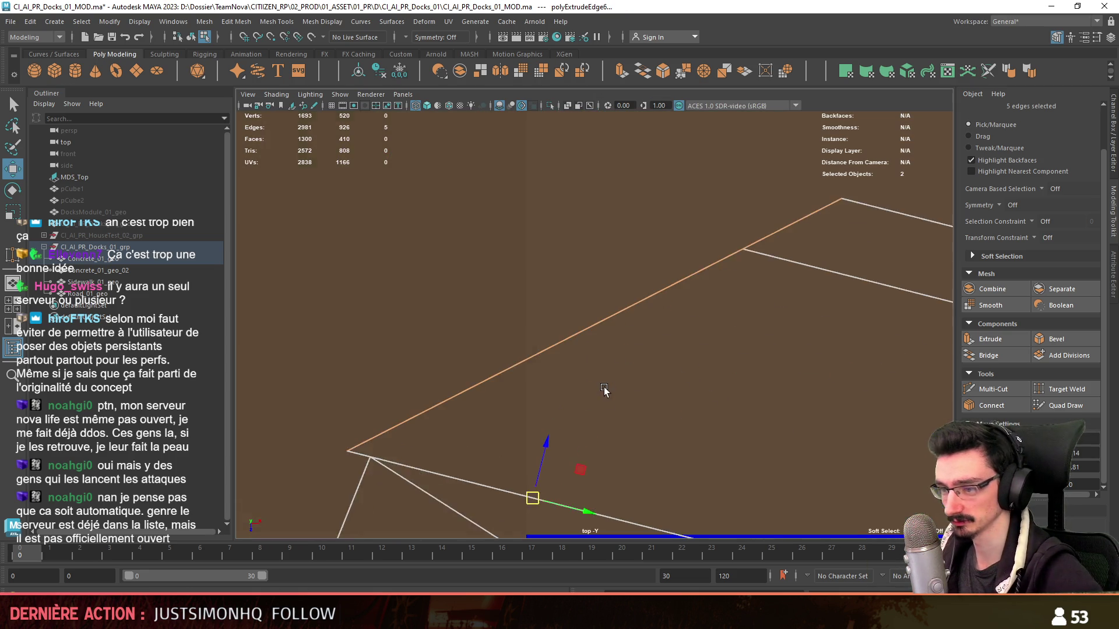
scroll(648, 315, "up", 3)
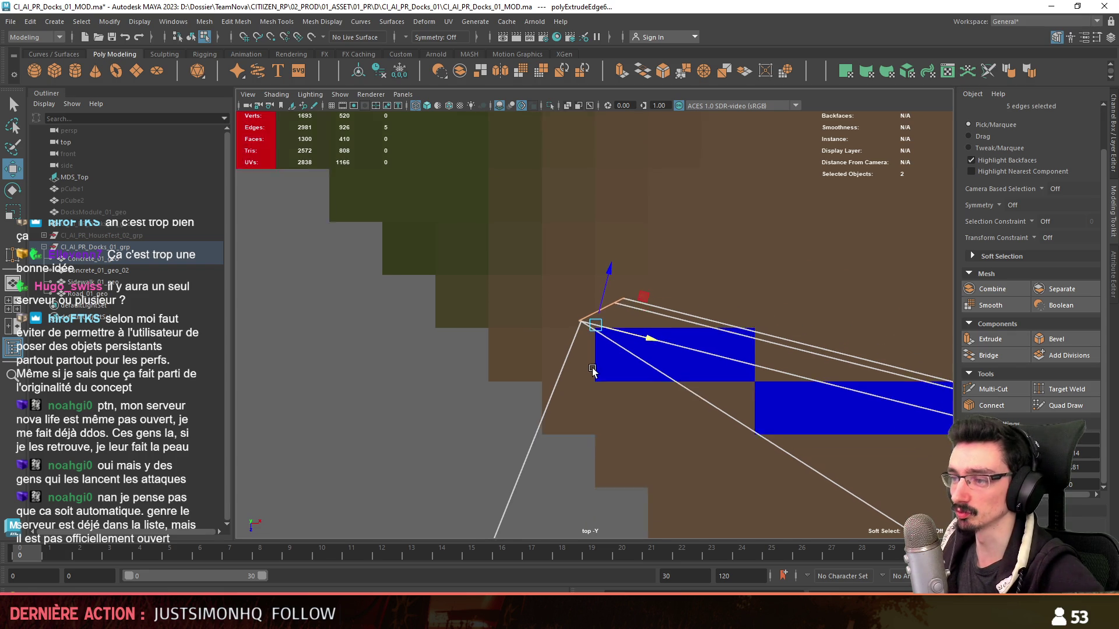
- With point snapping on, move the strip's end vertices onto the wedge corner
key("d")
key("space")
key("space")
mouse_move(728, 238)
left_mouse_down("alt")
mouse_move(544, 352)
mouse_move(657, 306)
mouse_move(600, 300)
mouse_move(690, 300)
mouse_move(654, 333)
mouse_move(585, 299)
mouse_move(603, 354)
left_mouse_up("alt")
left_click(603, 354)
key("ctrl+z")
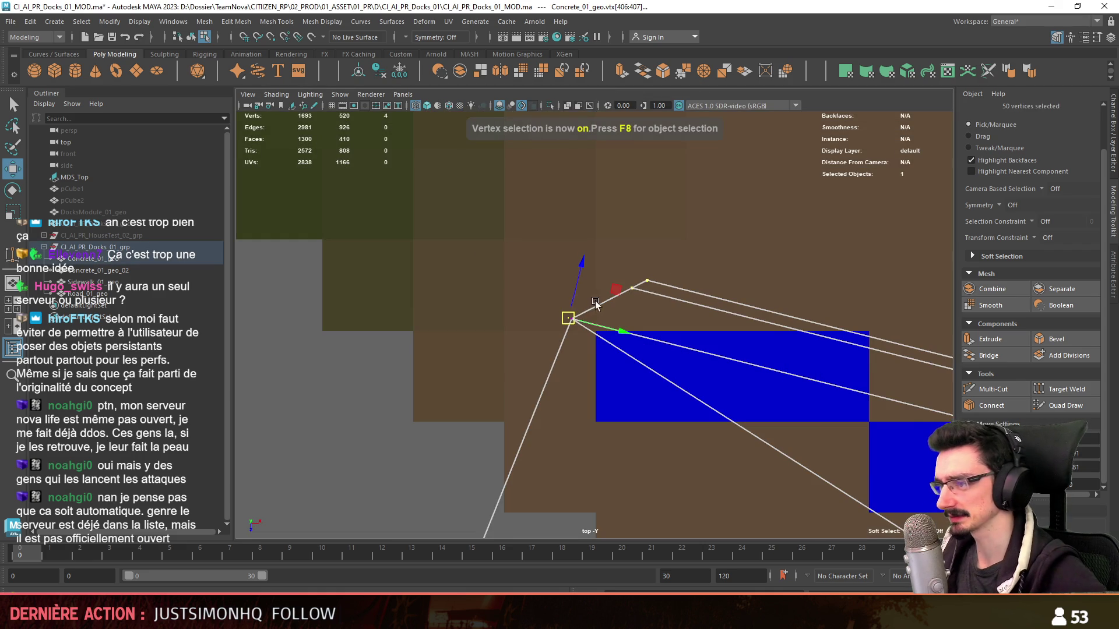
middle_click_drag(617, 333, 573, 316)
left_click_drag(594, 279, 549, 257)
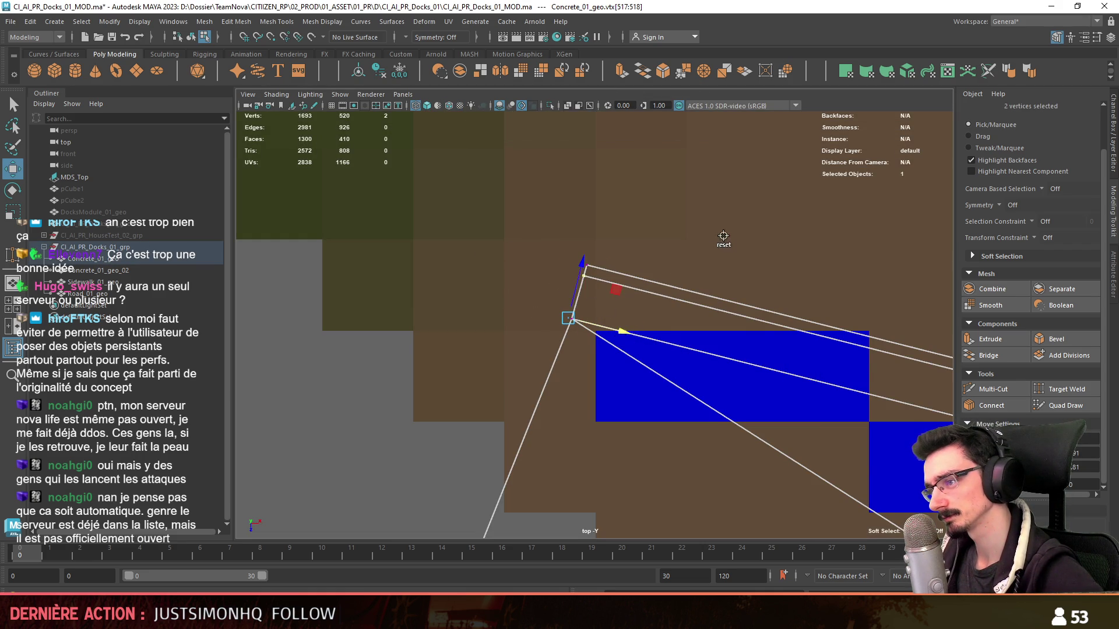
key("space")
key("space")
key("F11")
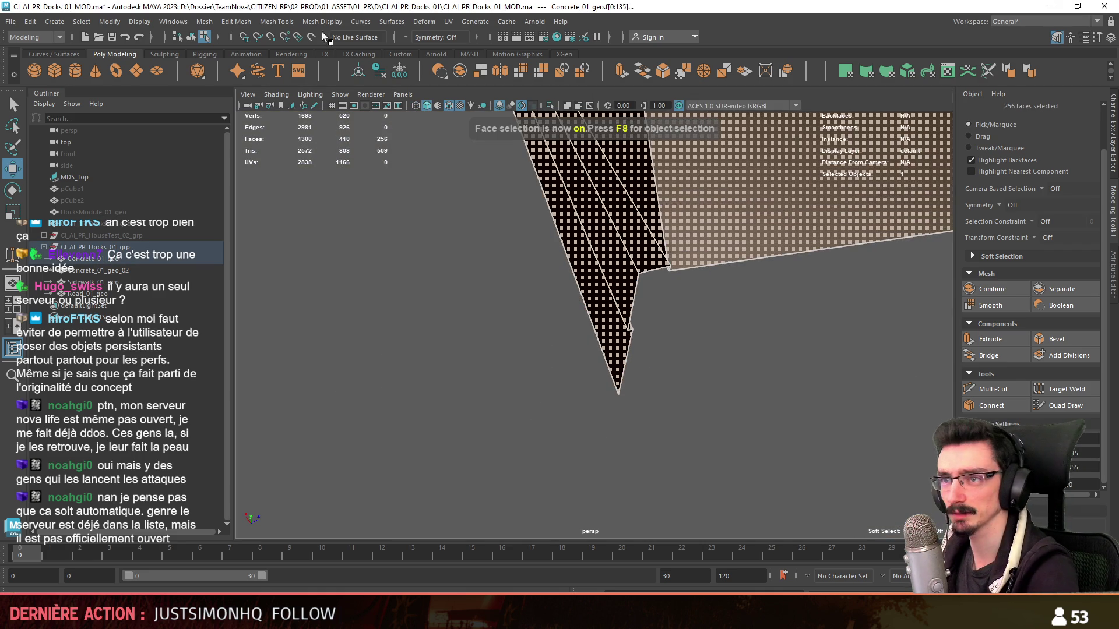
- Run Edit Mesh > Merge to weld overlapping vertices and check the corner vertex
left_click(235, 21)
left_click(282, 147)
key("F9")
left_click_drag(715, 397, 635, 393, "alt")
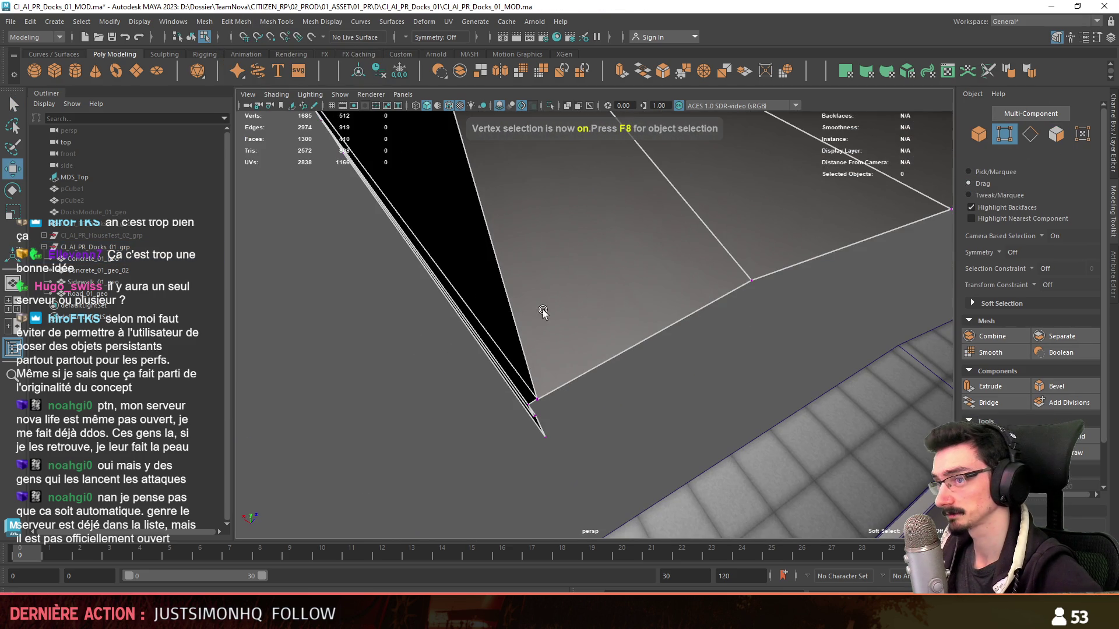
left_click(322, 22)
left_click(712, 283)
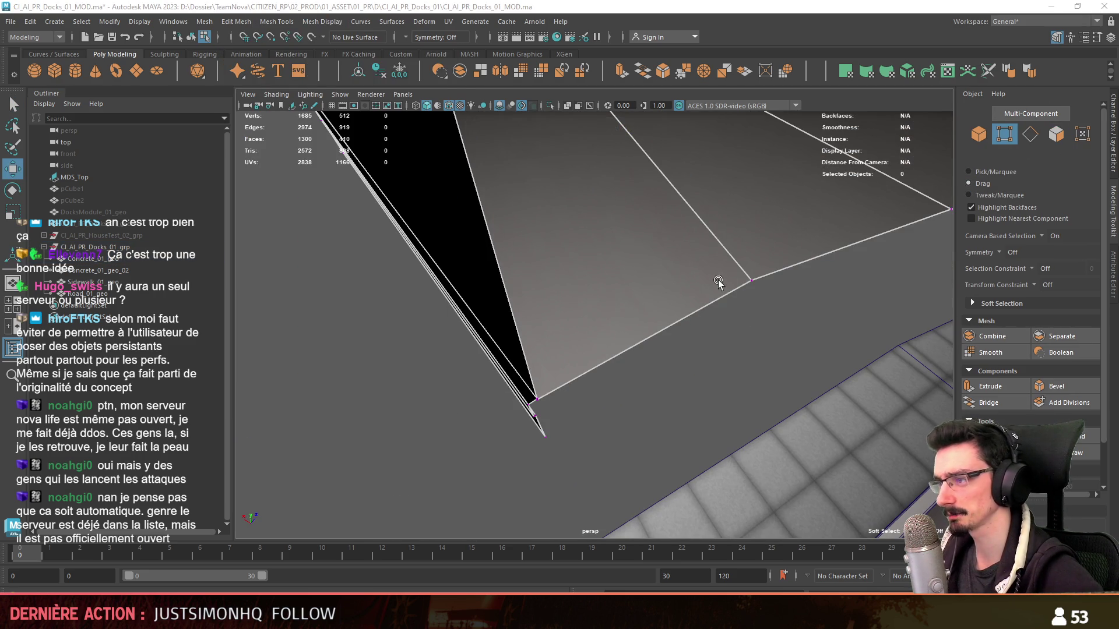
left_click(751, 280)
mouse_move(819, 414)
left_mouse_down("alt")
mouse_move(477, 324)
mouse_move(521, 394)
mouse_move(437, 357)
left_mouse_up("alt")
- Select a top face and grow the selection while inspecting the block and curb
key("F11")
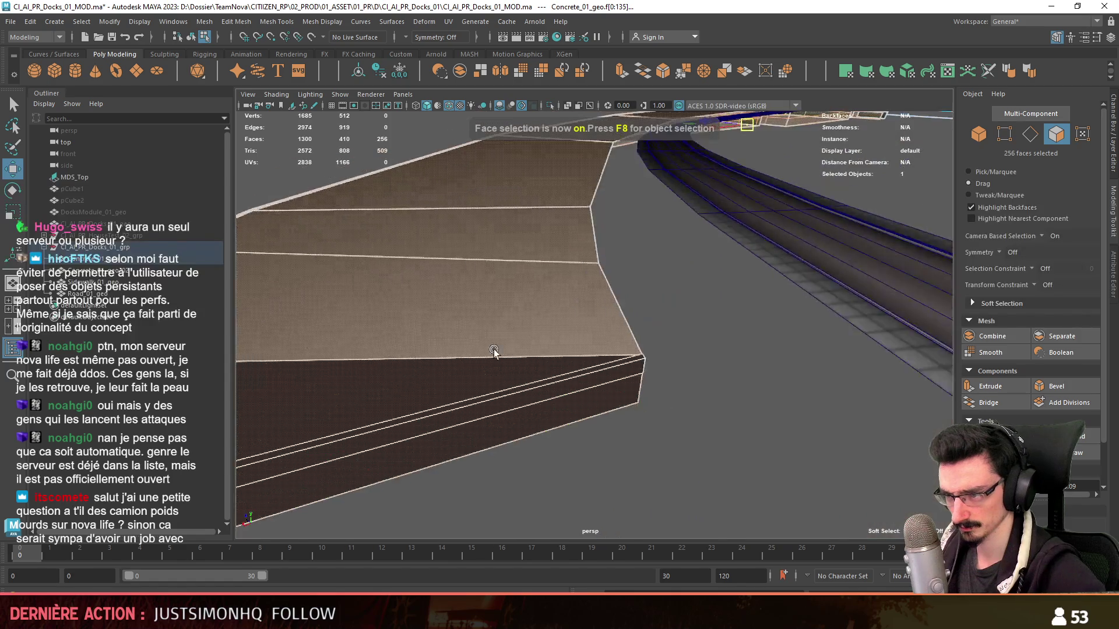
left_click(624, 368)
mouse_move(624, 368)
left_mouse_down("alt")
mouse_move(706, 292)
mouse_move(814, 350)
left_mouse_up("alt")
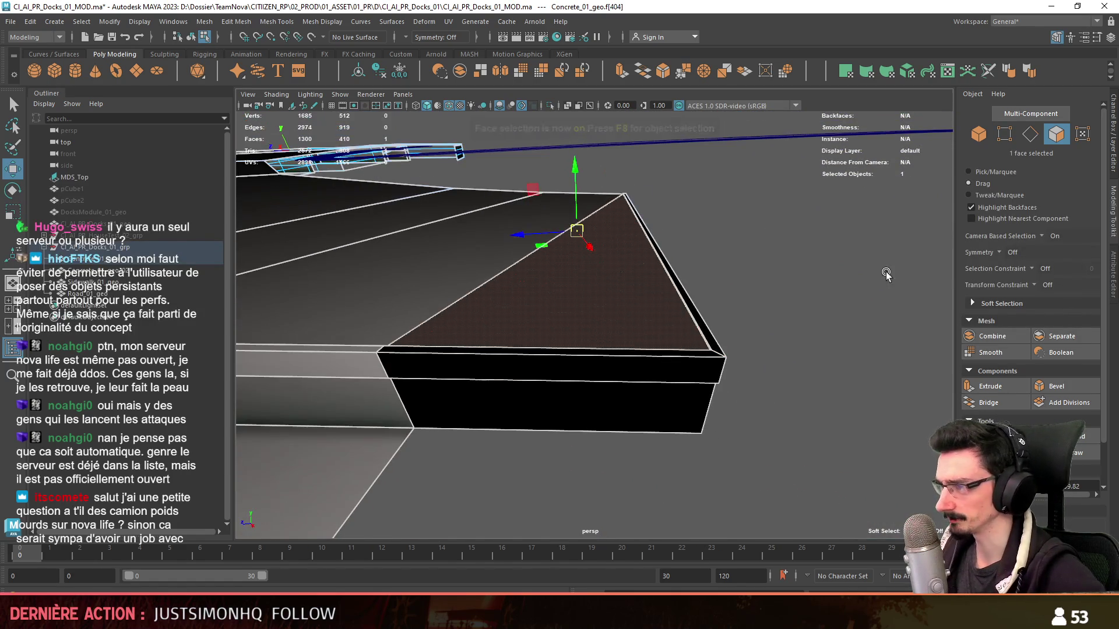
key("shift+period")
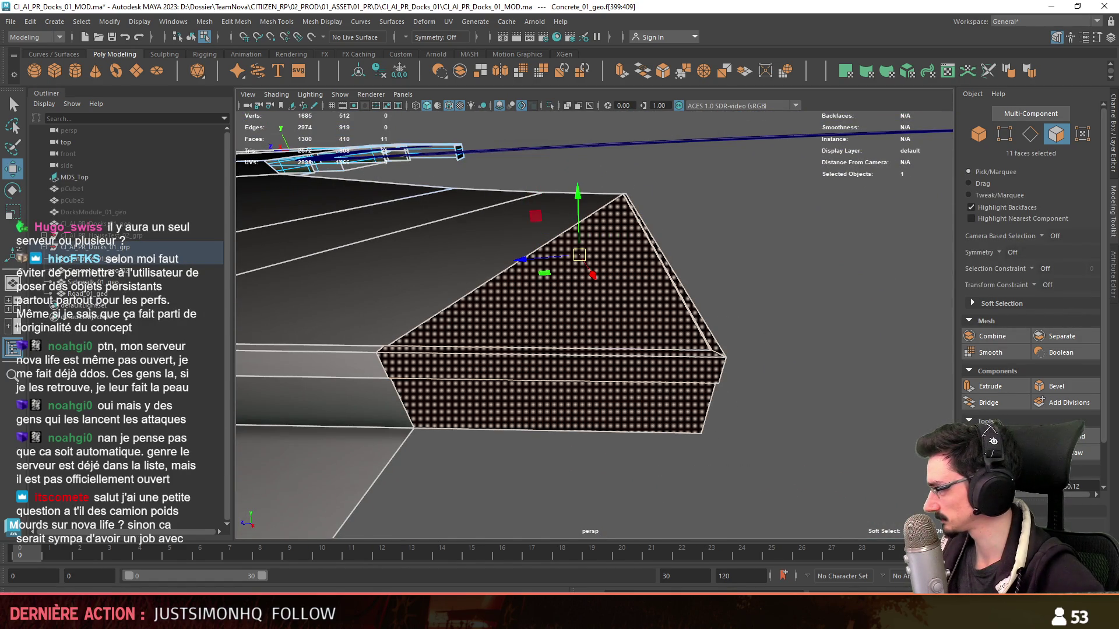
mouse_move(813, 350)
left_mouse_down("alt")
mouse_move(743, 333)
mouse_move(706, 304)
mouse_move(575, 305)
left_mouse_up("alt")
key("F9")
key("F11")
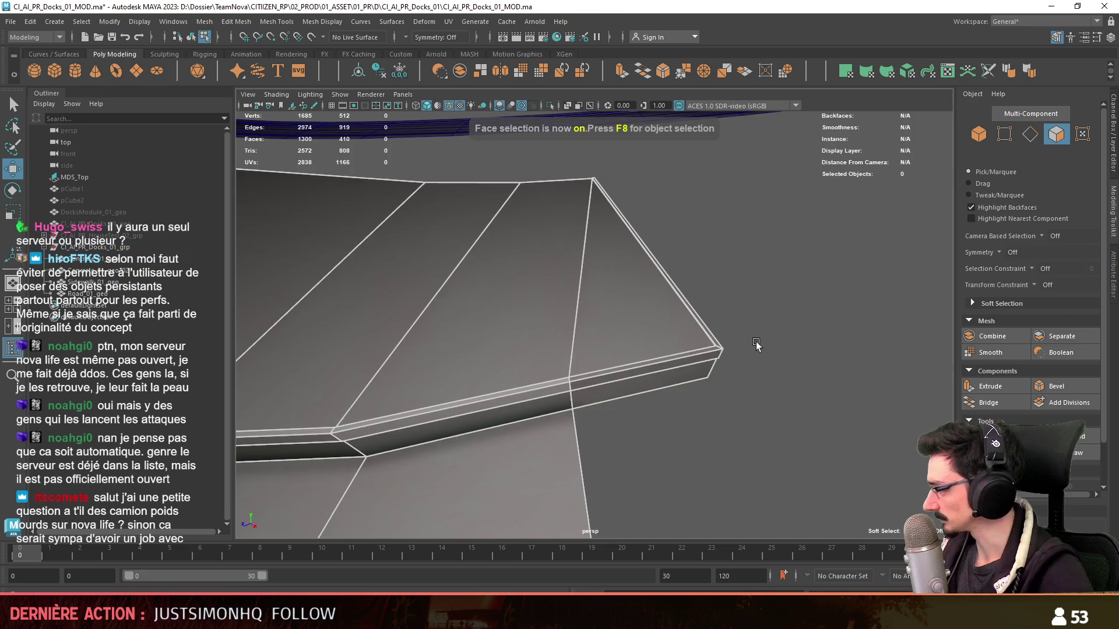
scroll(758, 344, "up", 2)
left_click_drag(541, 494, 764, 450, "alt")
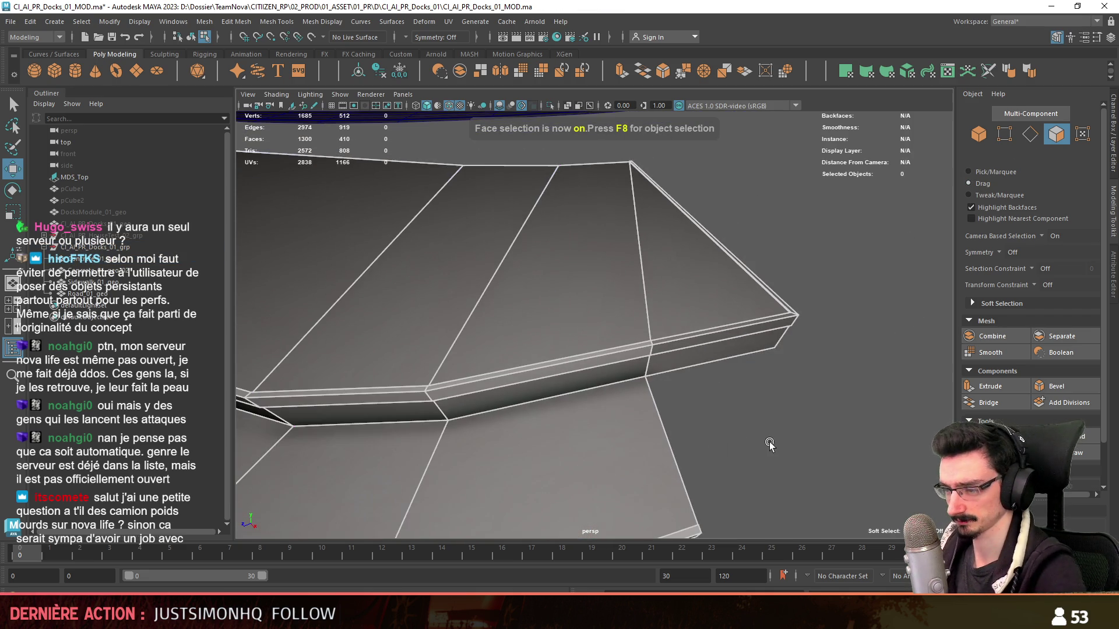
- Loop-select the faces along the curb strip toward the wall corner
left_click(424, 394)
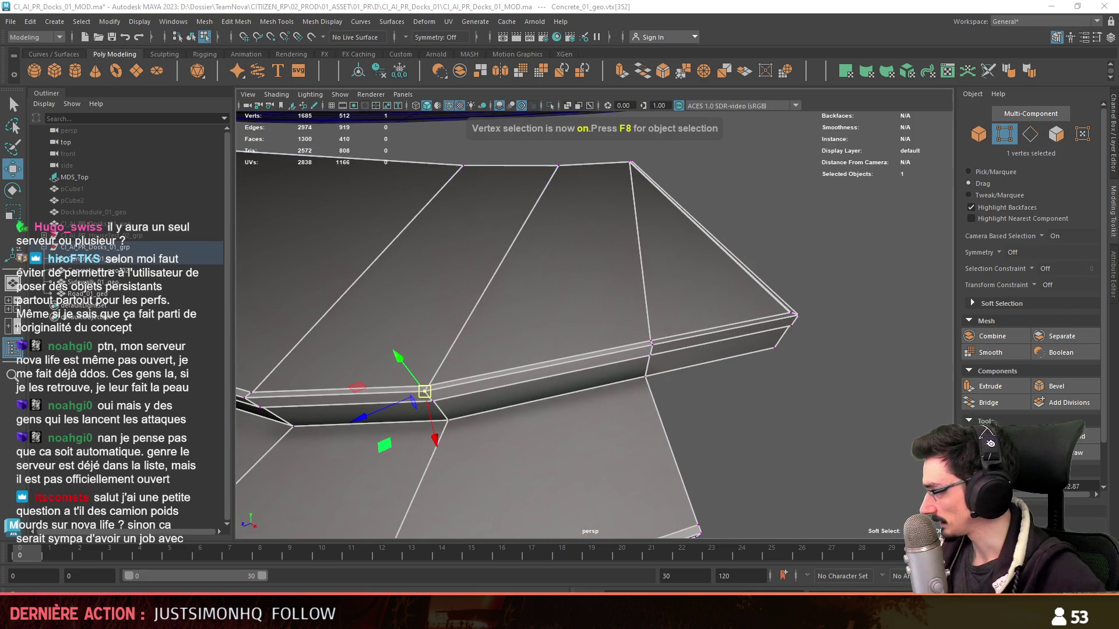
mouse_move(424, 393)
left_mouse_down("alt")
mouse_move(638, 313)
mouse_move(308, 370)
left_mouse_up("alt")
key("F11")
left_click(638, 312)
scroll(639, 311, "up", 2)
mouse_move(445, 363)
left_mouse_down("alt")
mouse_move(755, 348)
mouse_move(516, 327)
mouse_move(998, 431)
left_mouse_up("alt")
double_click(513, 323, "shift")
double_click(686, 381, "shift")
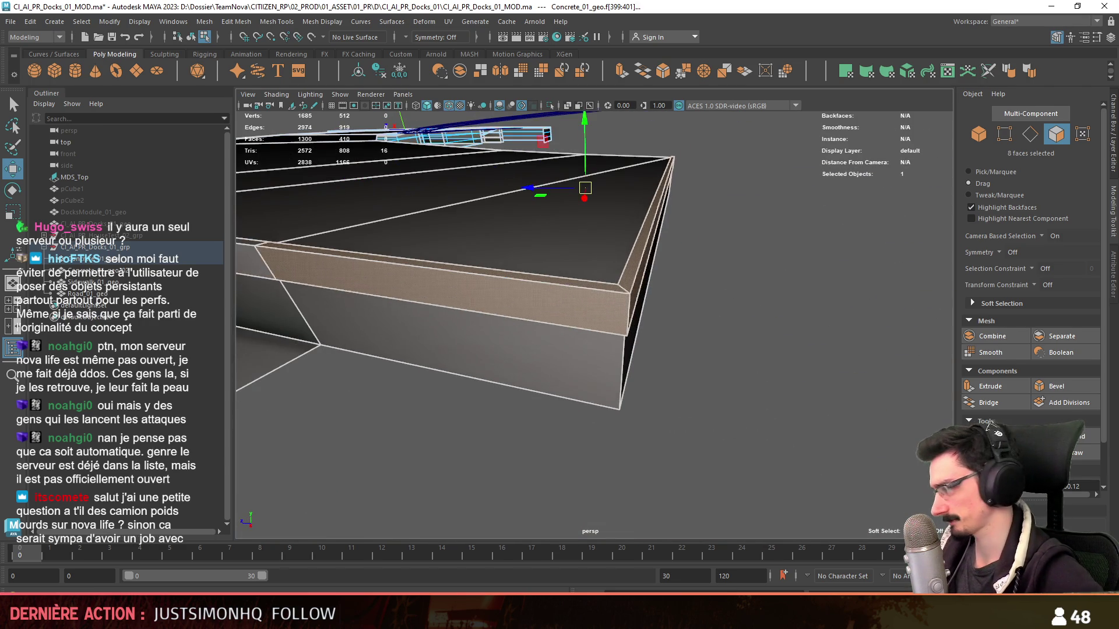
key("F9")
mouse_move(524, 350)
left_mouse_down("alt")
mouse_move(260, 335)
mouse_move(603, 426)
left_mouse_up("alt")
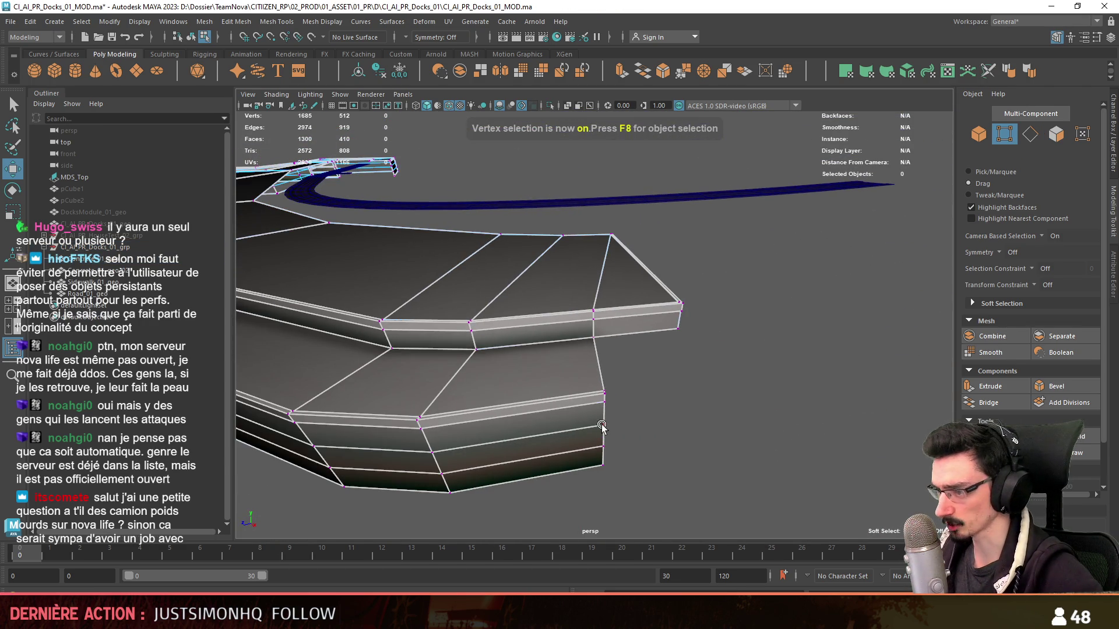
- Probe the block's corner vertices and top face, then clear the selection in object mode
left_click(604, 425)
left_click(678, 332)
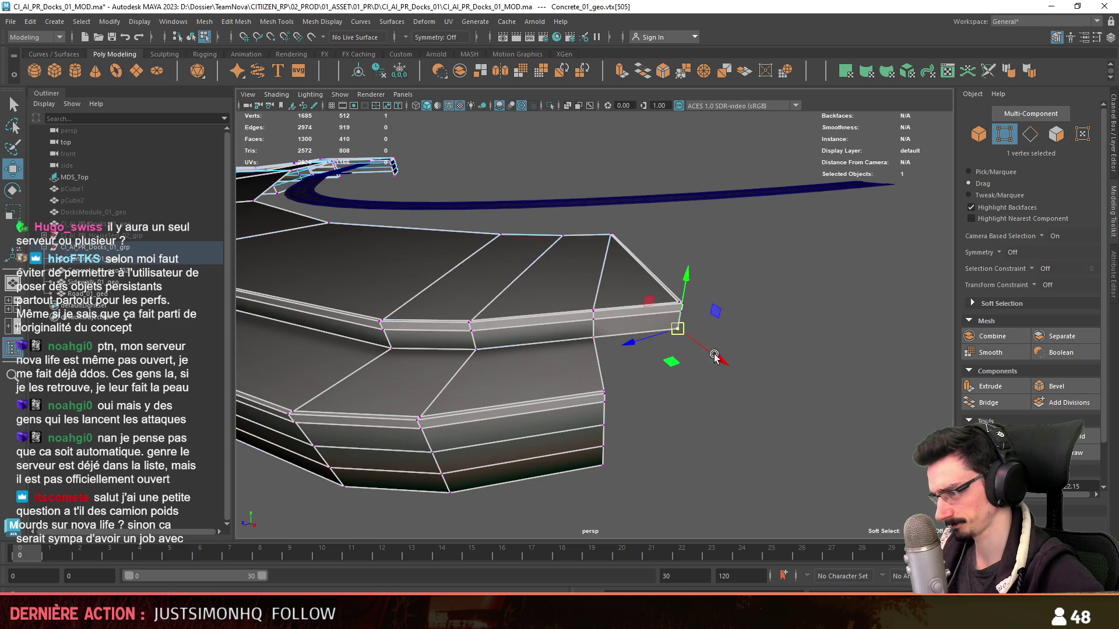
left_click(902, 386)
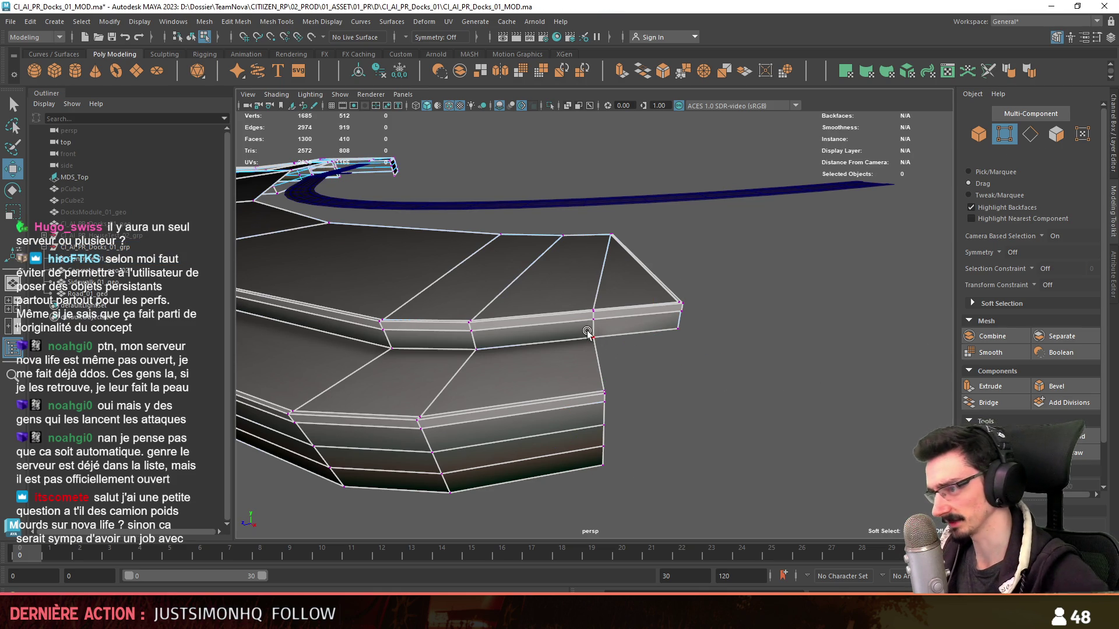
left_click(657, 264)
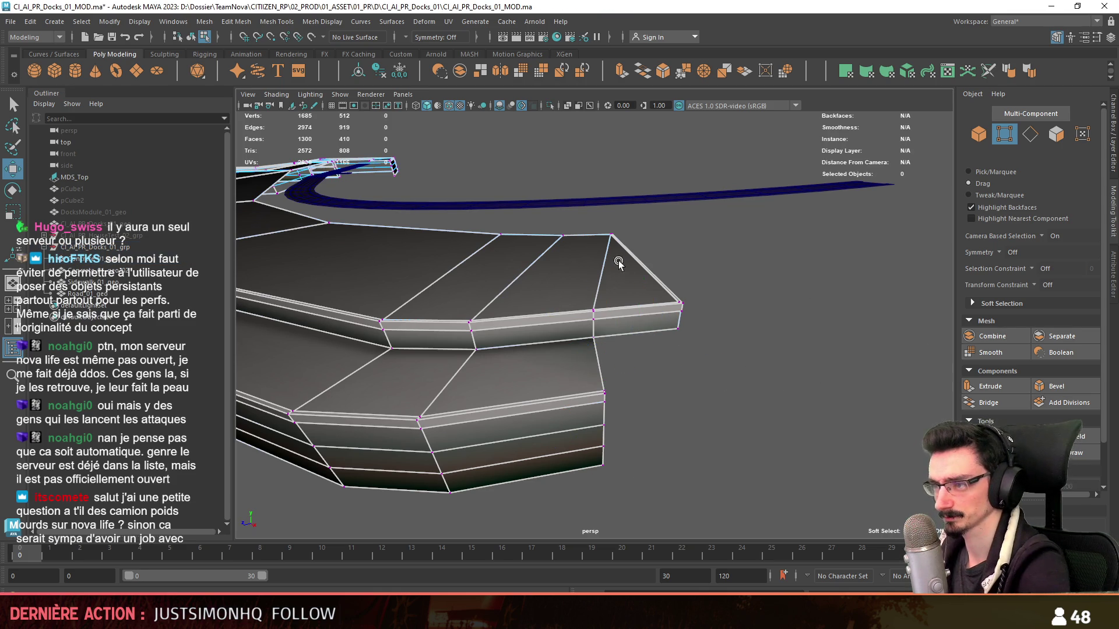
key("F11")
left_click(525, 376)
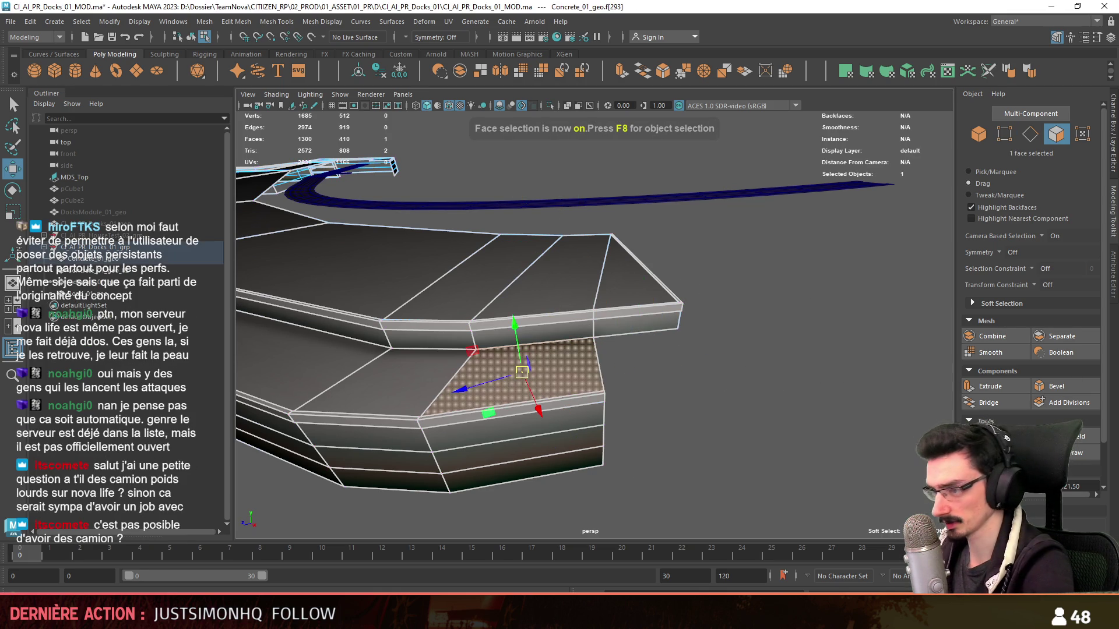
key("F8")
mouse_move(559, 289)
left_mouse_down("alt")
mouse_move(732, 417)
mouse_move(622, 253)
left_mouse_up("alt")
- Extrude the curb's top edge downward into a new side wall with Ctrl+E
key("F10")
left_click(719, 383)
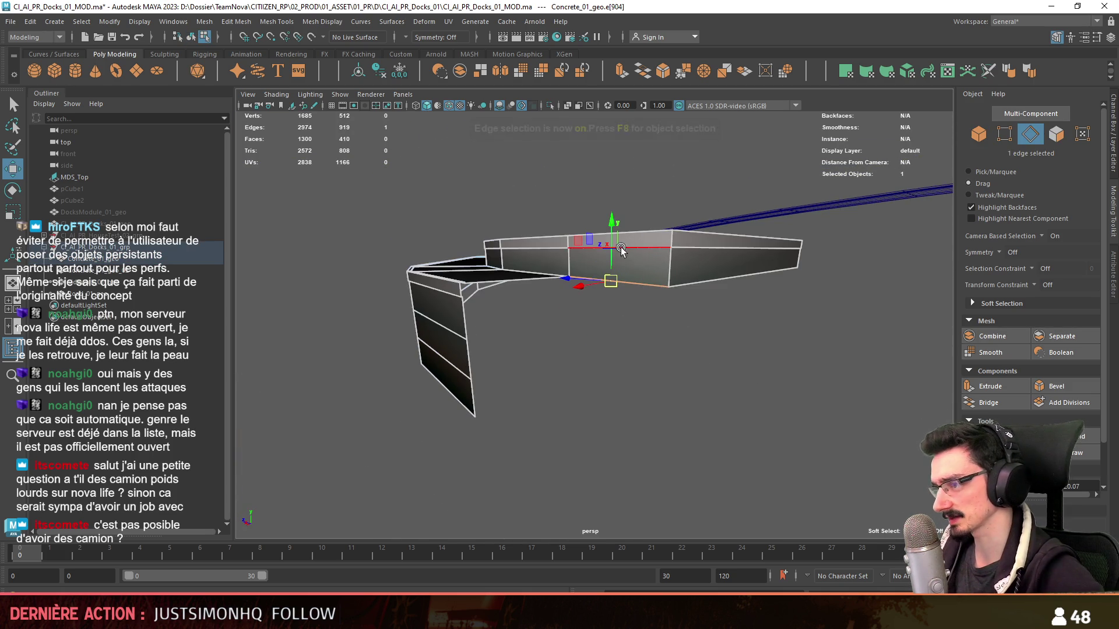
right_click_drag(612, 223, 612, 222, "shift")
mouse_move(612, 227)
left_mouse_down()
mouse_move(603, 384)
mouse_move(725, 379)
left_mouse_up()
key("F9")
left_click(759, 429)
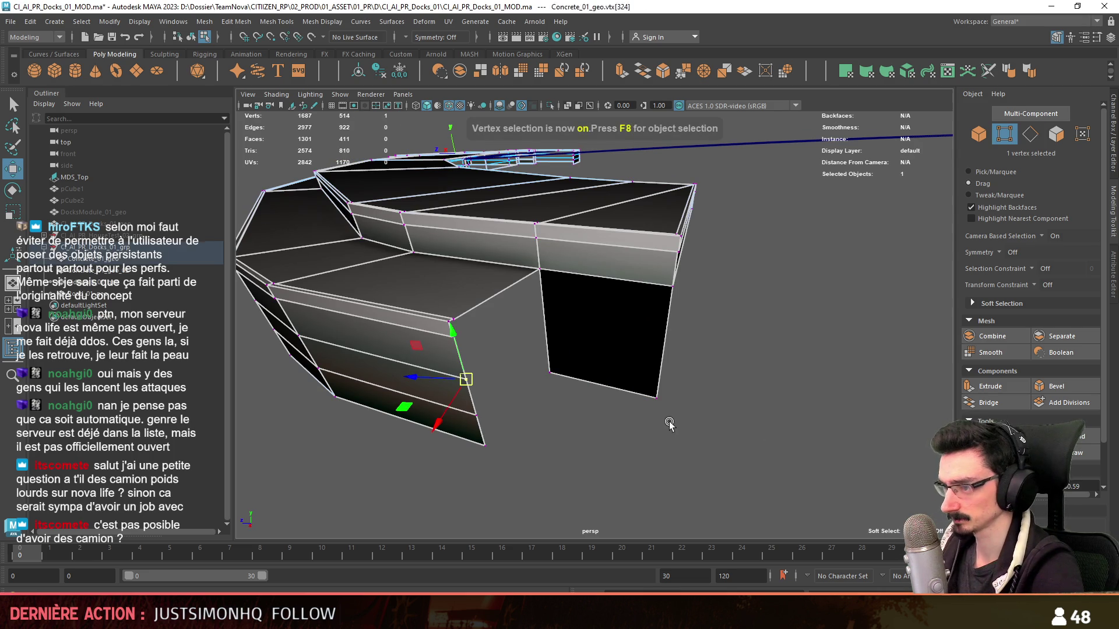
key("F11")
left_click(791, 411)
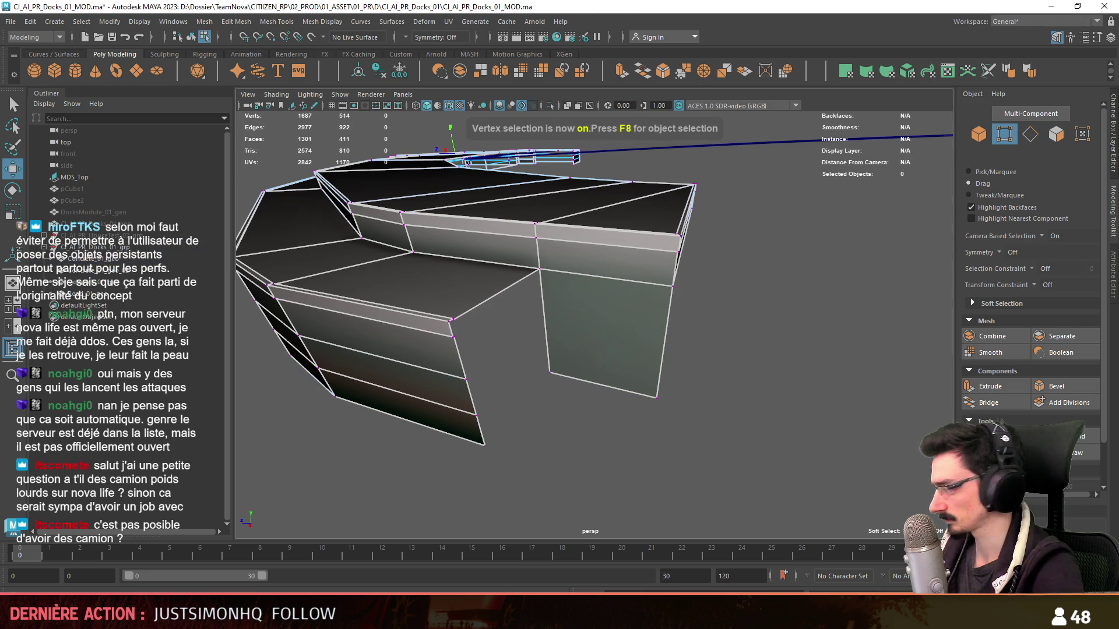
- Check the new front and right wall faces from below, ending in object mode
left_click_drag(742, 353, 655, 273, "alt")
key("F10")
mouse_move(637, 339)
left_mouse_down("alt")
mouse_move(648, 250)
mouse_move(574, 310)
left_mouse_up("alt")
key("F9")
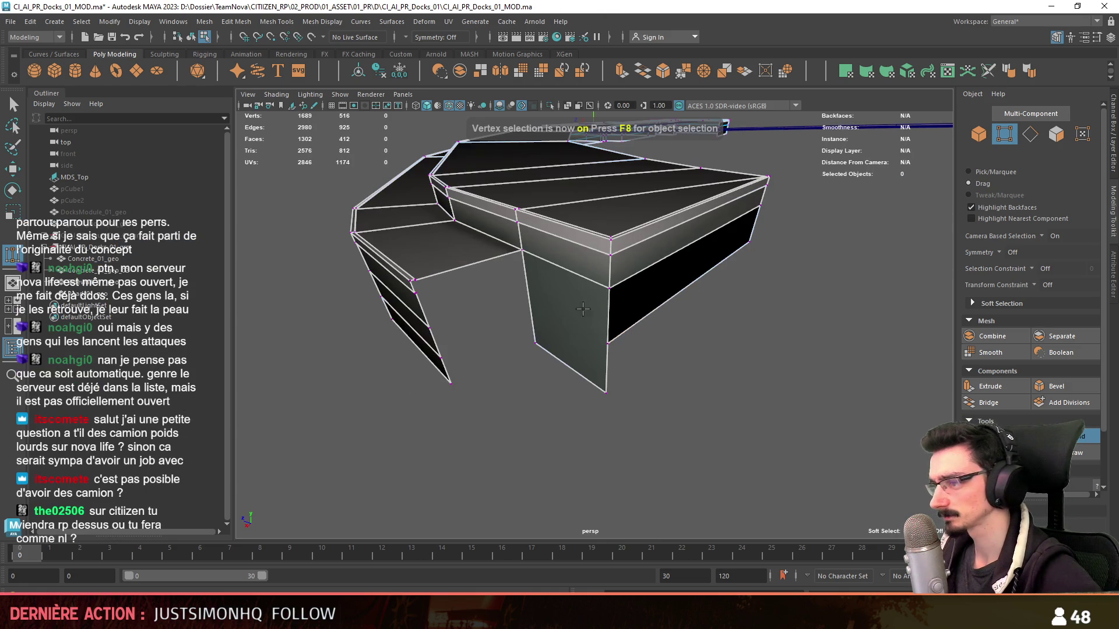
left_click_drag(627, 417, 683, 389, "alt")
key("w")
key("F11")
left_click(579, 359)
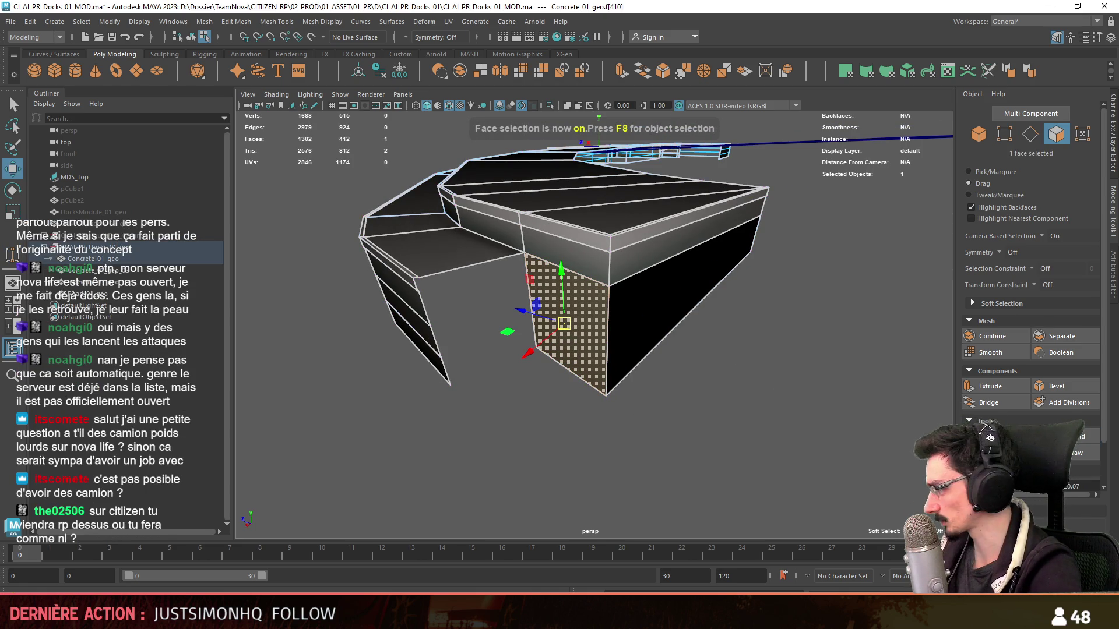
left_click(691, 323)
key("F8")
mouse_move(691, 324)
left_mouse_down("alt")
mouse_move(644, 320)
mouse_move(765, 377)
left_mouse_up("alt")
scroll(633, 300, "up", 3)
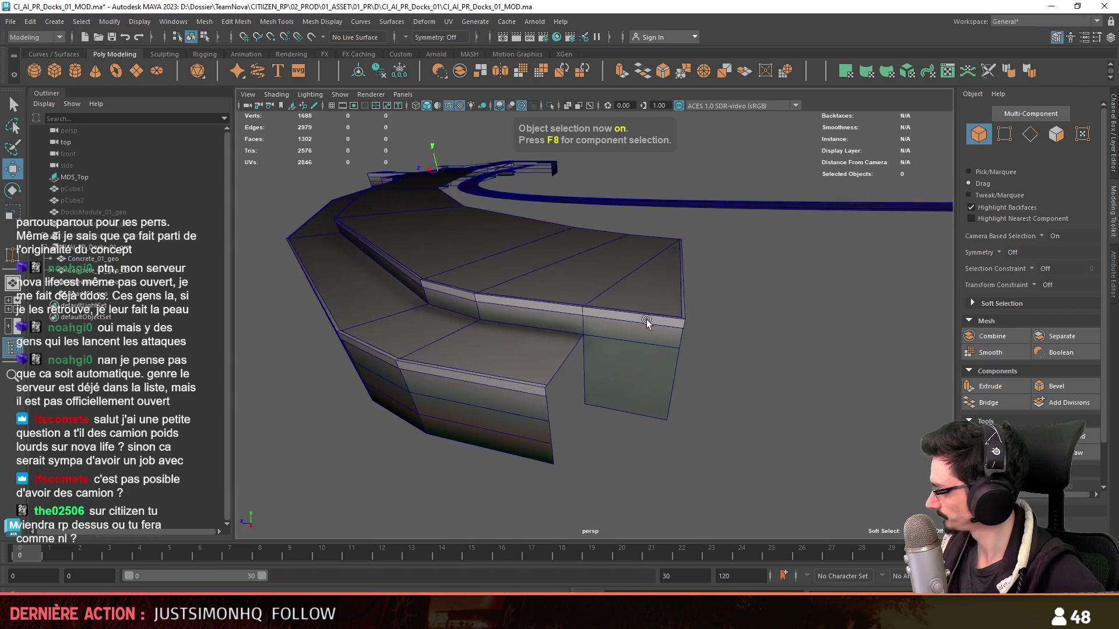
- Apply an Edit Mesh command to every face of the dock mesh
key("F11")
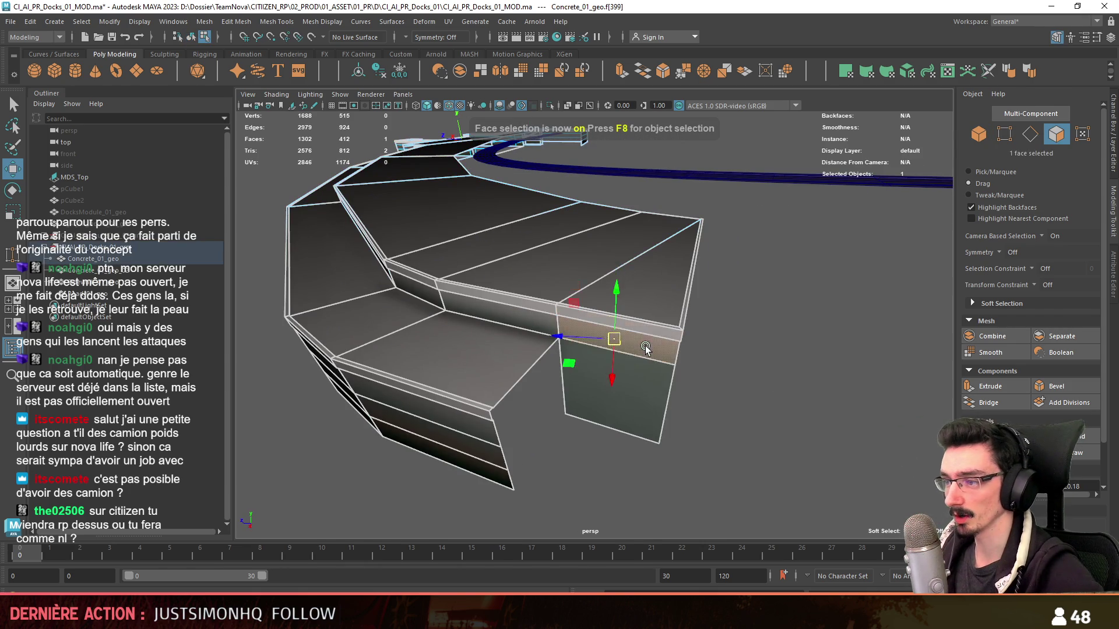
key("ctrl+shift+a")
left_click(237, 22)
left_click(262, 149)
mouse_move(715, 306)
left_mouse_down("alt")
mouse_move(778, 339)
mouse_move(716, 336)
mouse_move(805, 332)
mouse_move(874, 284)
mouse_move(783, 344)
mouse_move(906, 290)
mouse_move(856, 267)
left_mouse_up("alt")
key("F8")
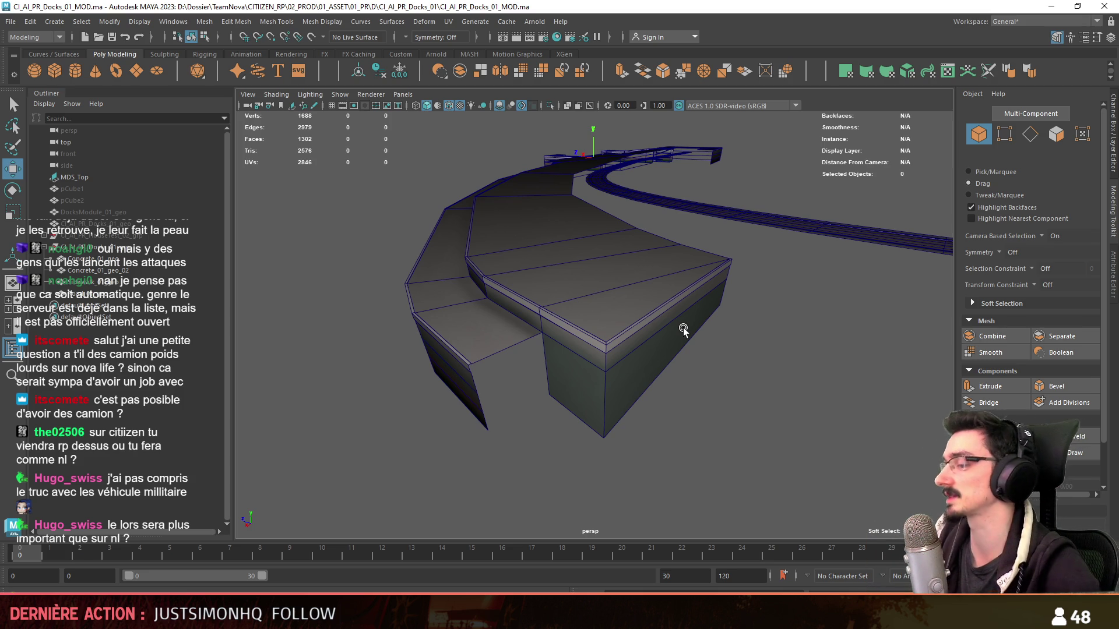
- Inspect the dock's upper corner vertex and zoom in on the gap in edge mode
left_click(682, 330)
mouse_move(683, 328)
left_mouse_down("alt")
mouse_move(778, 414)
mouse_move(884, 414)
left_mouse_up("alt")
key("F9")
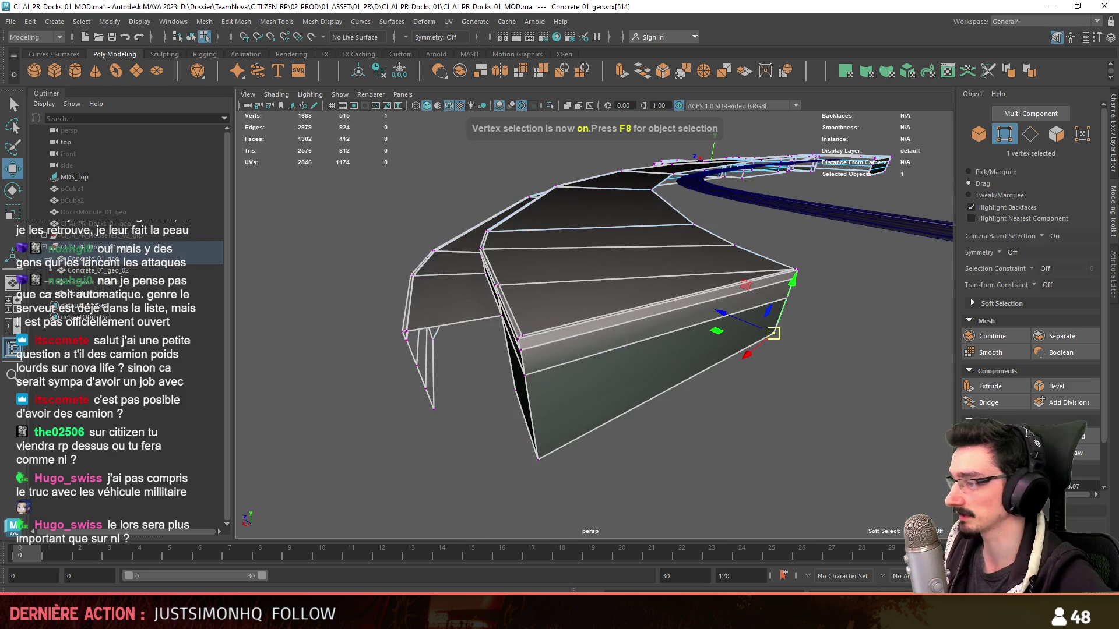
left_click(788, 295)
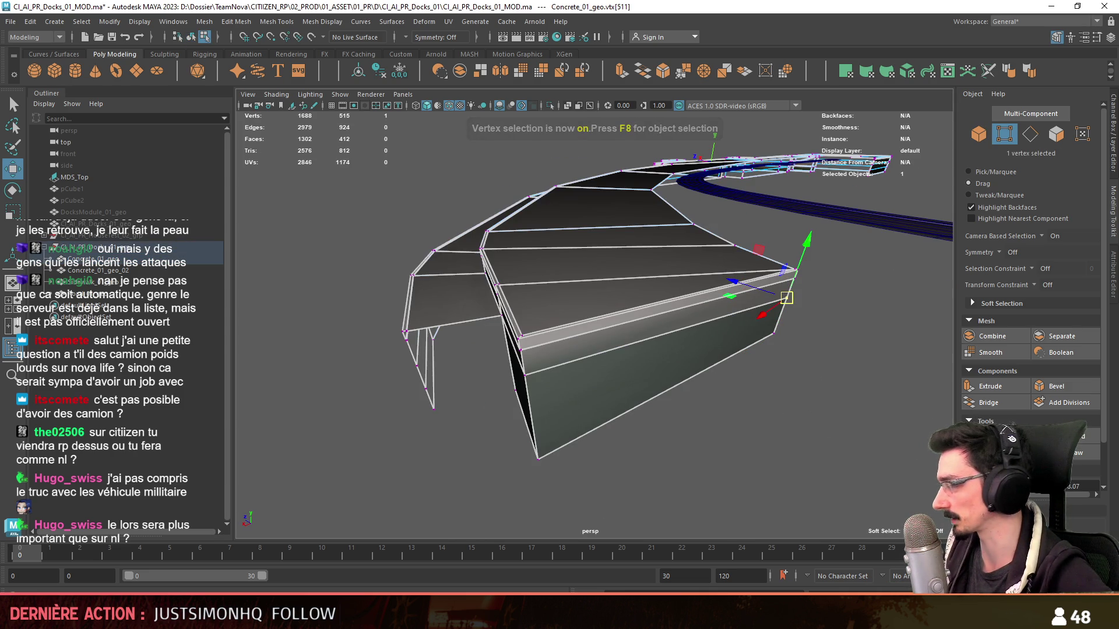
left_click_drag(787, 297, 764, 435, "alt")
key("F8")
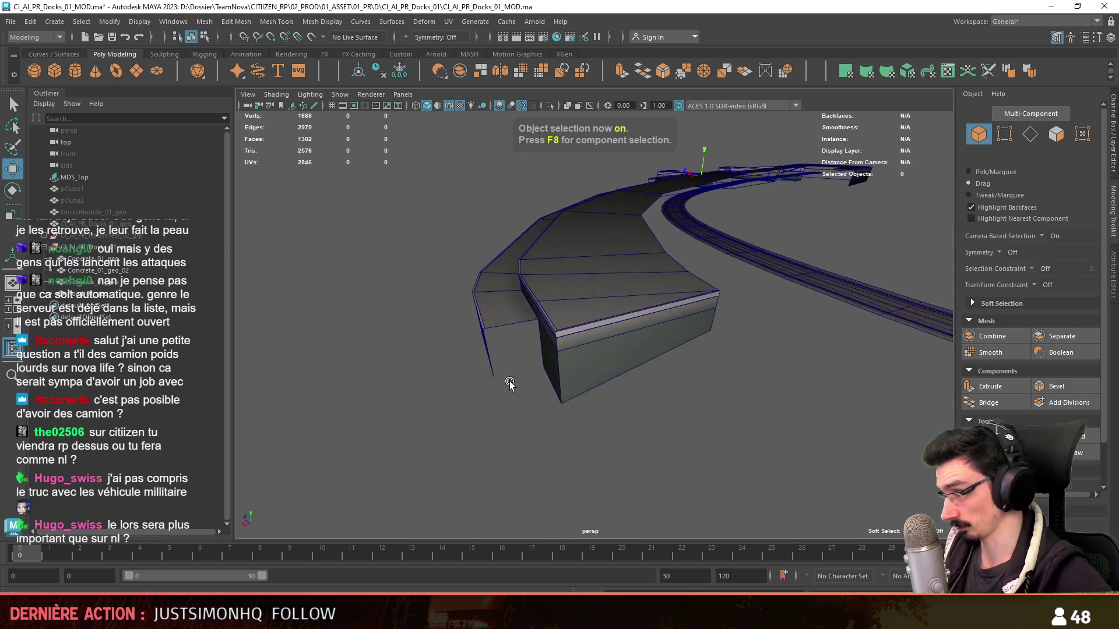
mouse_move(787, 432)
left_mouse_down("alt")
mouse_move(626, 336)
mouse_move(750, 316)
left_mouse_up("alt")
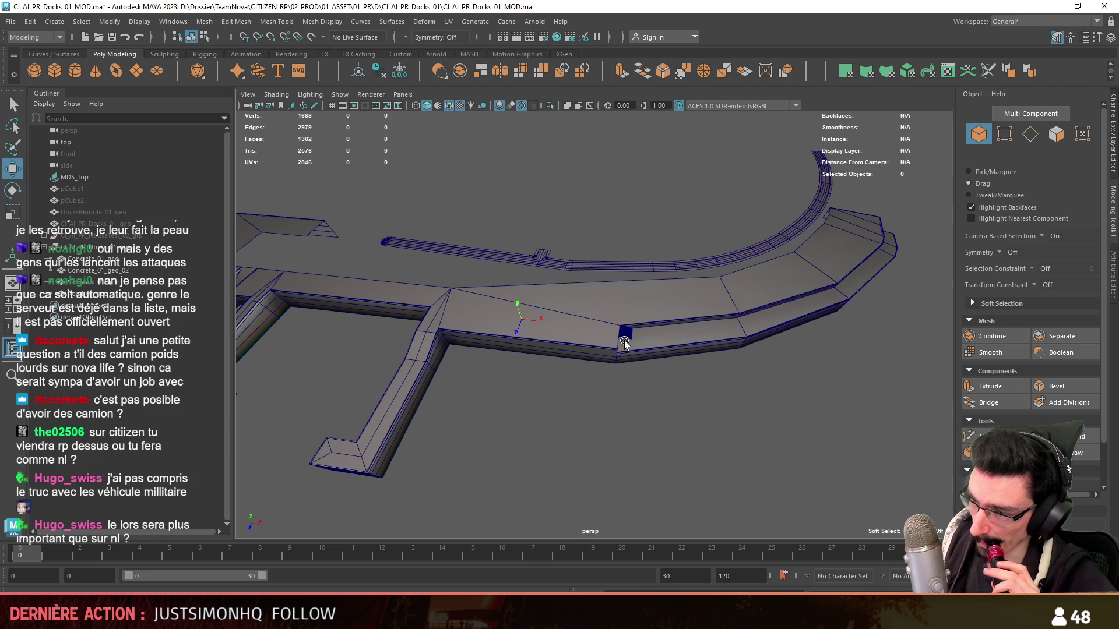
mouse_move(630, 427)
left_mouse_down("alt")
mouse_move(653, 396)
mouse_move(765, 427)
left_mouse_up("alt")
key("F10")
key("F10")
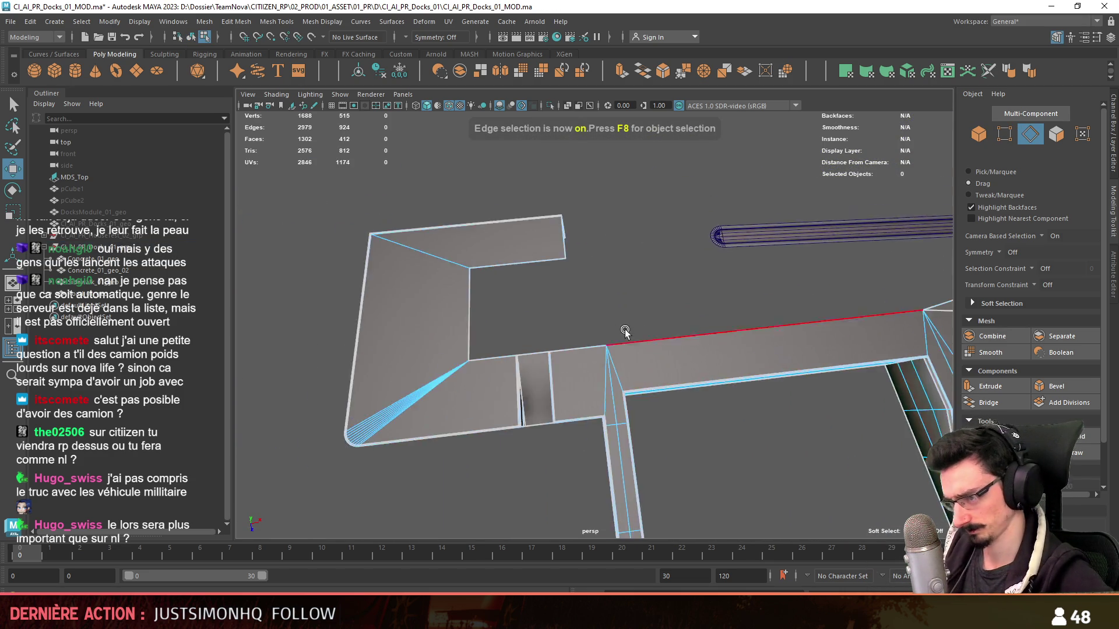
mouse_move(765, 426)
left_mouse_down("alt")
mouse_move(624, 401)
mouse_move(493, 448)
mouse_move(658, 421)
mouse_move(556, 386)
mouse_move(616, 394)
mouse_move(613, 428)
mouse_move(621, 364)
mouse_move(735, 353)
mouse_move(541, 343)
mouse_move(492, 368)
mouse_move(652, 393)
mouse_move(649, 382)
mouse_move(645, 411)
mouse_move(555, 385)
left_mouse_up("alt")
- Select the two edges bordering the gap and bridge them with a new face
left_click(624, 400)
left_click(613, 427)
left_click(559, 348)
left_click(654, 391)
left_click(555, 386)
left_click(570, 227, "shift")
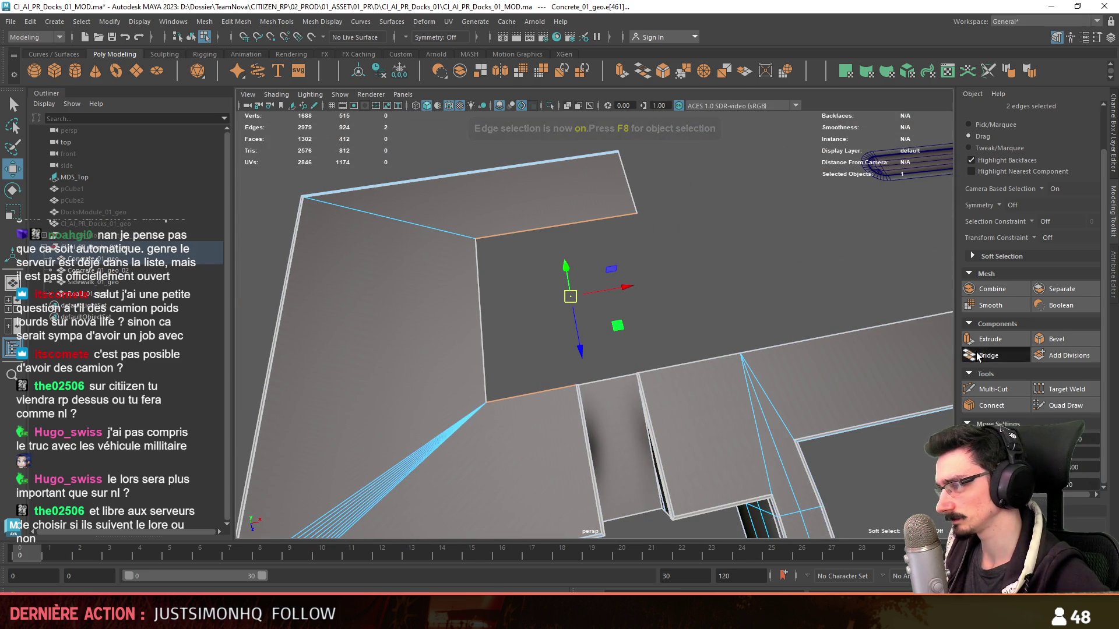
left_click(988, 355)
- Snap the new face's corner vertex onto the neighbouring vertex using point snapping
mouse_move(612, 263)
left_mouse_down("alt")
mouse_move(708, 301)
mouse_move(526, 376)
left_mouse_up("alt")
key("v")
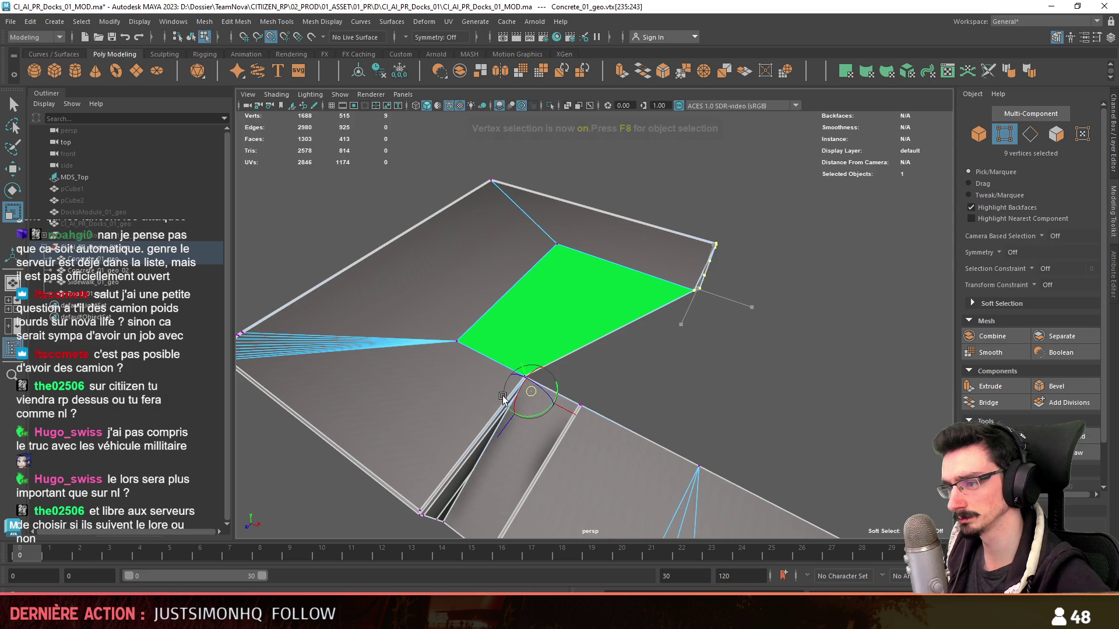
mouse_move(560, 318)
left_mouse_down("alt")
mouse_move(417, 457)
mouse_move(550, 449)
mouse_move(562, 420)
mouse_move(748, 416)
left_mouse_up("alt")
mouse_move(645, 358)
left_mouse_down()
mouse_move(633, 367)
mouse_move(520, 242)
mouse_move(541, 282)
left_mouse_up()
key("w")
key("F8")
- Assign the existing FX_Concrete_01 material to the dock mesh
right_click(541, 282)
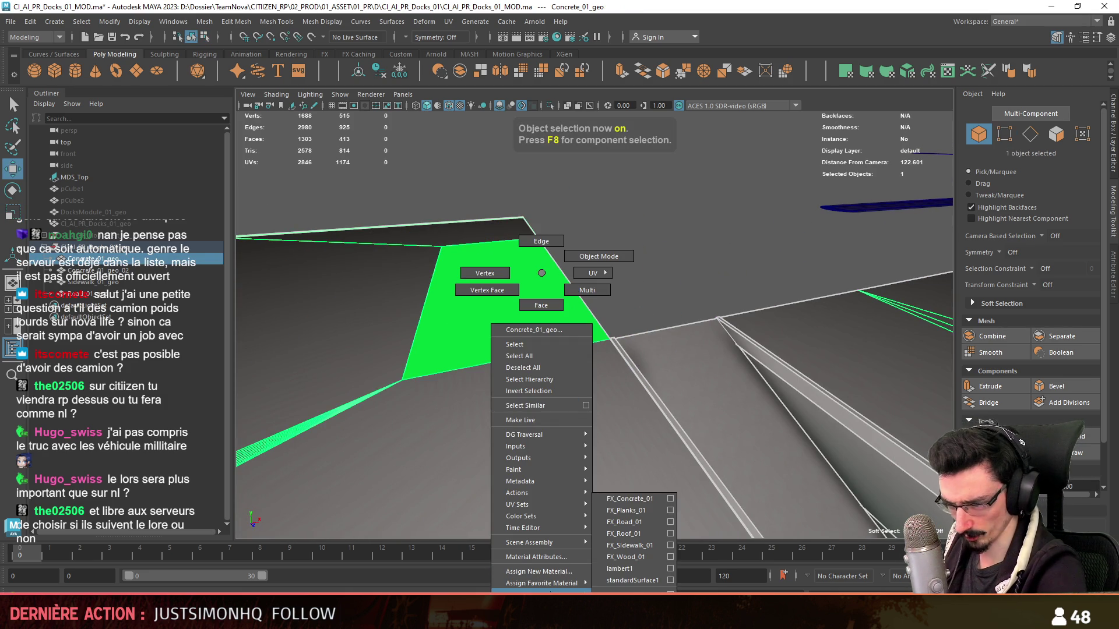
left_click(654, 500)
mouse_move(653, 500)
left_mouse_down("alt")
mouse_move(519, 394)
mouse_move(536, 398)
left_mouse_up("alt")
- Review the dock's vertices and edges from several angles, finishing in a top-down view
key("F10")
left_click(970, 183)
scroll(730, 375, "up", 3)
left_click(729, 375)
scroll(606, 415, "up", 3)
key("F9")
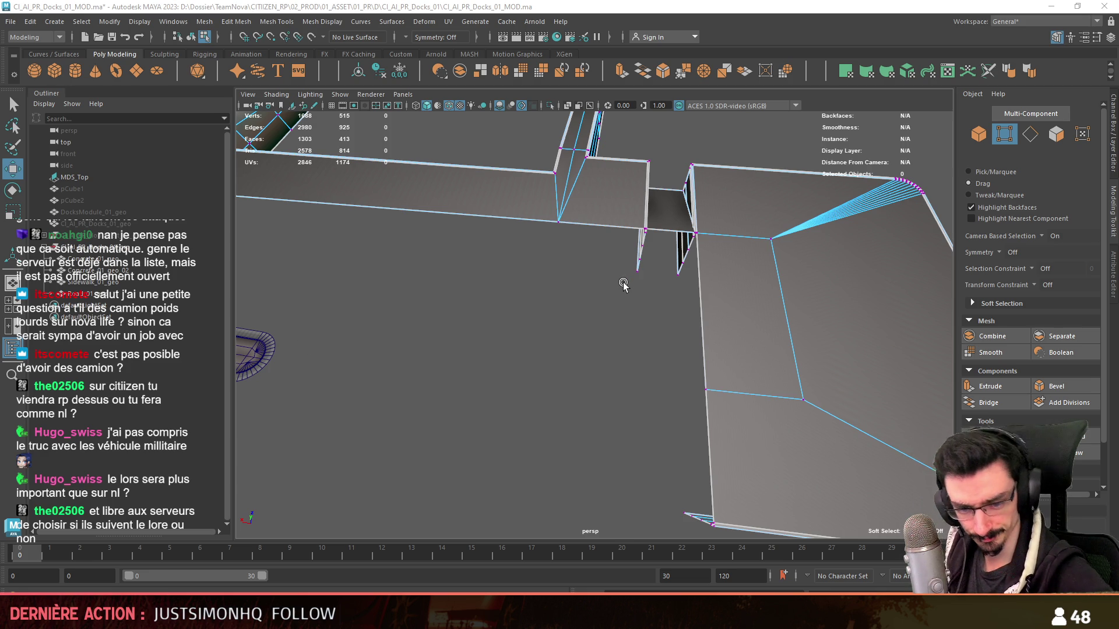
mouse_move(606, 325)
left_mouse_down("alt")
mouse_move(648, 429)
mouse_move(645, 391)
mouse_move(737, 332)
mouse_move(572, 393)
mouse_move(661, 380)
mouse_move(678, 346)
mouse_move(604, 337)
mouse_move(604, 320)
mouse_move(617, 340)
mouse_move(650, 340)
left_mouse_up("alt")
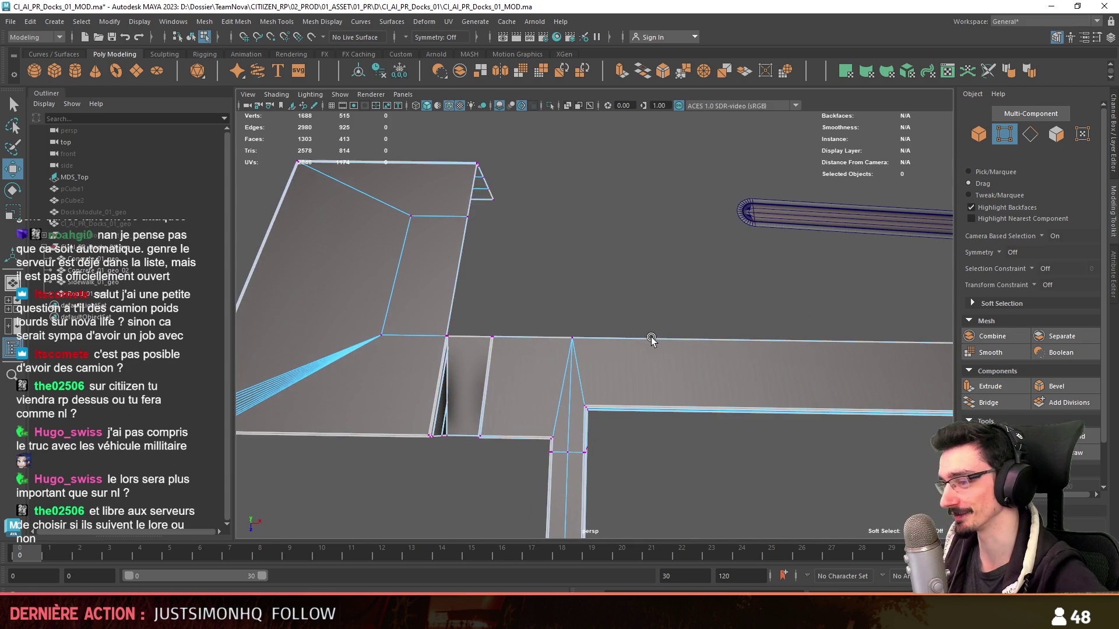
key("F9")
scroll(624, 342, "up", 3)
scroll(629, 379, "up", 2)
mouse_move(627, 377)
left_mouse_down("alt")
mouse_move(722, 359)
mouse_move(651, 311)
left_mouse_up("alt")
key("F10")
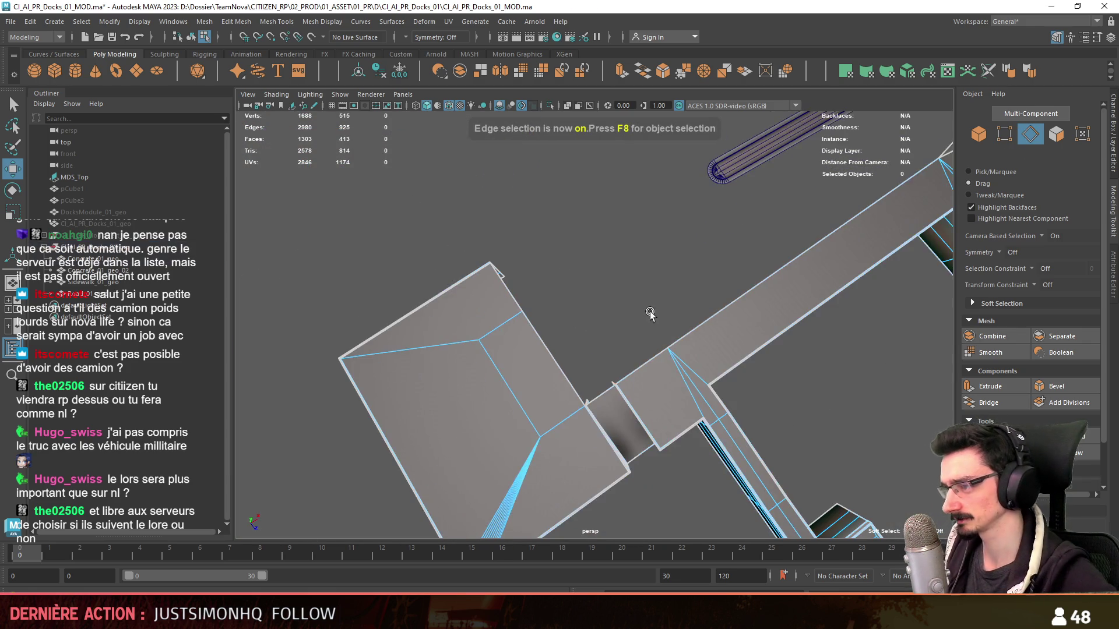
key("space")
scroll(577, 295, "up", 2)
scroll(518, 358, "up", 2)
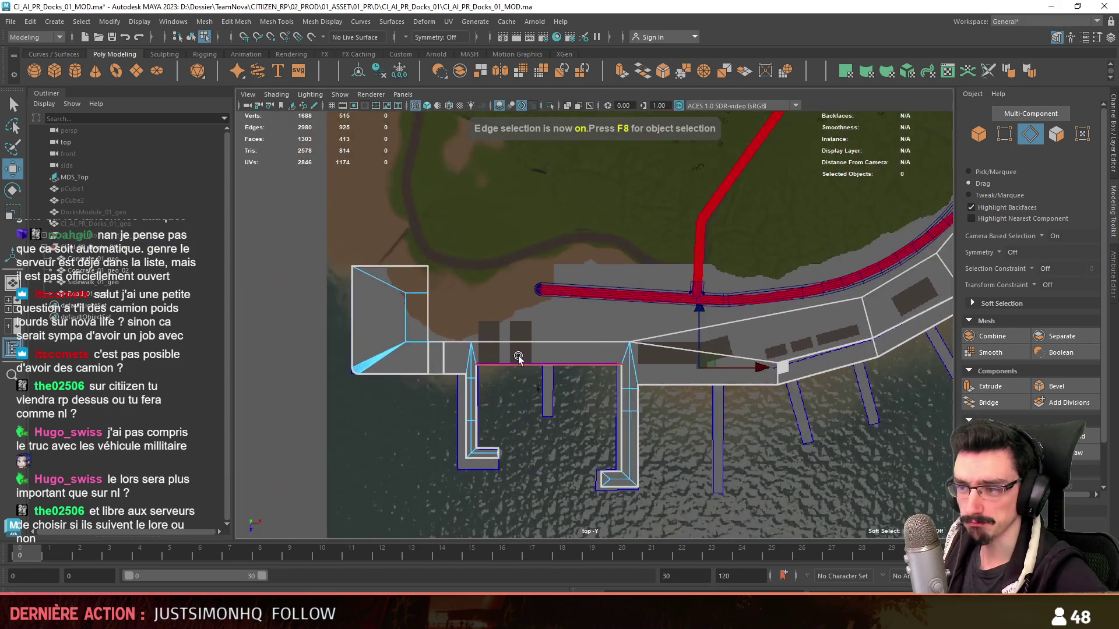
left_click(519, 357)
scroll(518, 358, "up", 2)
middle_click_drag(519, 358, 610, 347, "alt")
mouse_move(821, 307)
middle_mouse_down("alt")
mouse_move(499, 338)
mouse_move(667, 370)
mouse_move(632, 332)
mouse_move(674, 347)
mouse_move(842, 283)
mouse_move(628, 346)
mouse_move(745, 280)
mouse_move(688, 277)
mouse_move(772, 242)
mouse_move(346, 364)
middle_mouse_up("alt")
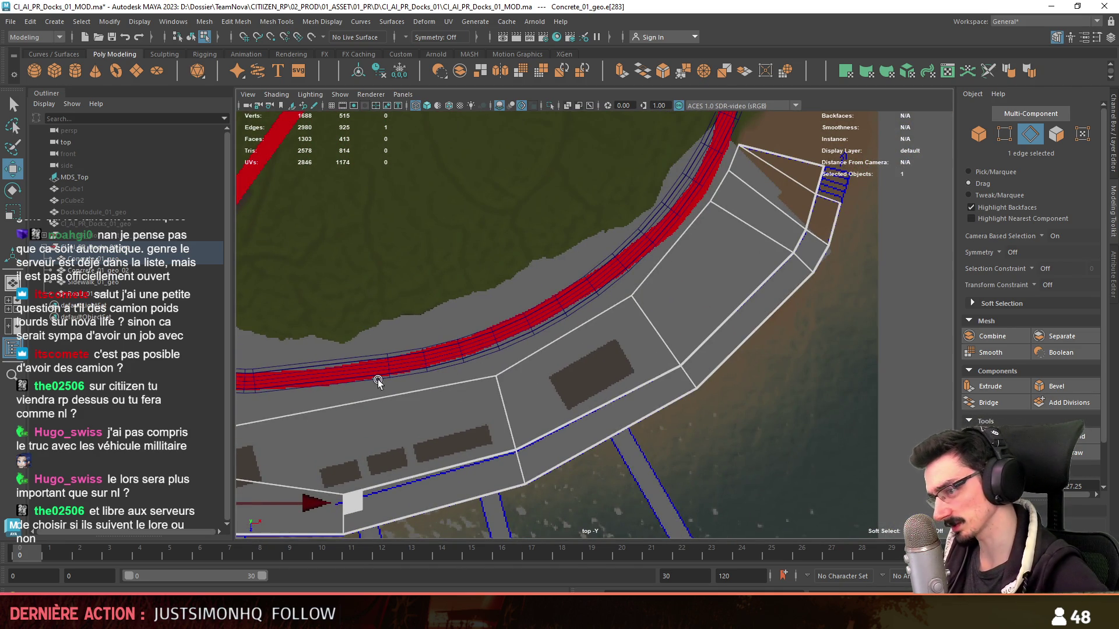
mouse_move(756, 211)
middle_mouse_down("alt")
mouse_move(905, 270)
mouse_move(739, 260)
middle_mouse_up("alt")
key("F8")
mouse_move(669, 275)
left_mouse_down("alt")
mouse_move(476, 441)
mouse_move(537, 445)
mouse_move(507, 363)
mouse_move(644, 400)
mouse_move(575, 305)
mouse_move(628, 283)
left_mouse_up("alt")
left_click(574, 305)
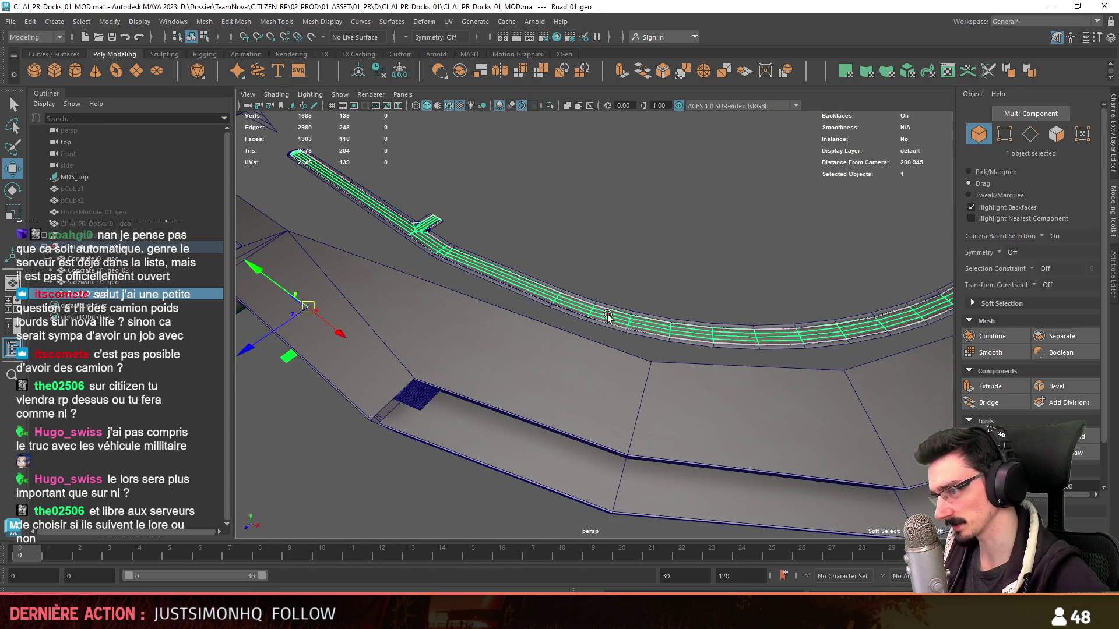
mouse_move(531, 338)
left_mouse_down("alt")
mouse_move(772, 413)
mouse_move(802, 370)
mouse_move(647, 262)
mouse_move(744, 350)
left_mouse_up("alt")
left_click(787, 391)
left_click(647, 263)
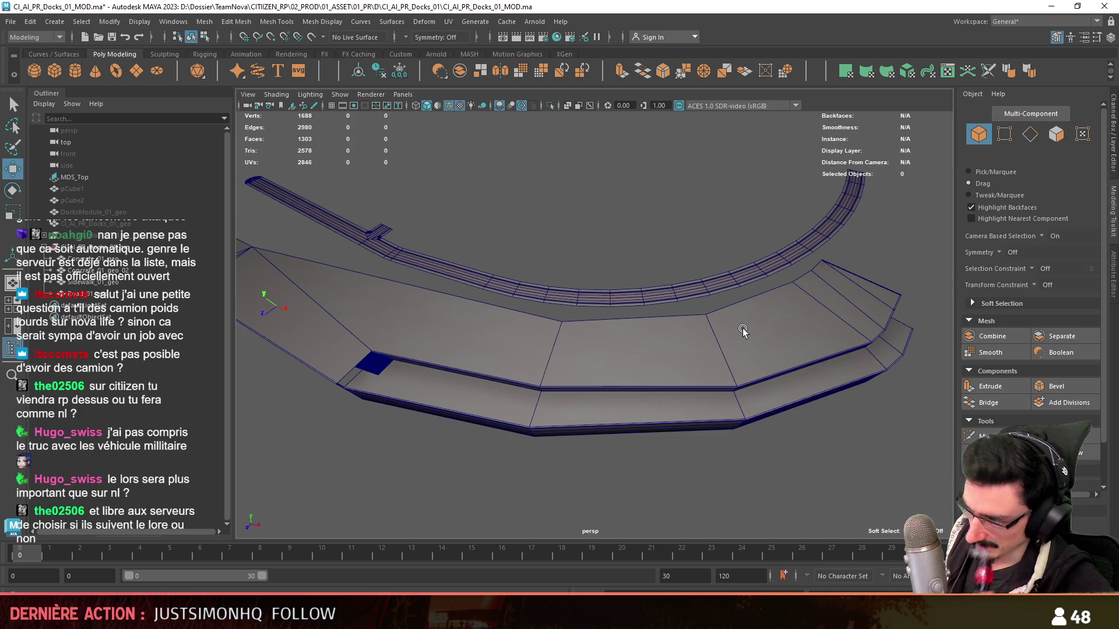
mouse_move(743, 332)
left_mouse_down("alt")
mouse_move(684, 354)
mouse_move(749, 340)
mouse_move(695, 375)
mouse_move(550, 338)
mouse_move(555, 384)
mouse_move(500, 394)
mouse_move(781, 383)
left_mouse_up("alt")
left_click(557, 338)
mouse_move(800, 313)
left_mouse_down("alt")
mouse_move(557, 458)
mouse_move(793, 363)
mouse_move(666, 365)
mouse_move(749, 403)
mouse_move(647, 353)
left_mouse_up("alt")
key("F11")
- Frame the view on the dock's corner vertex and orbit around it
key("F9")
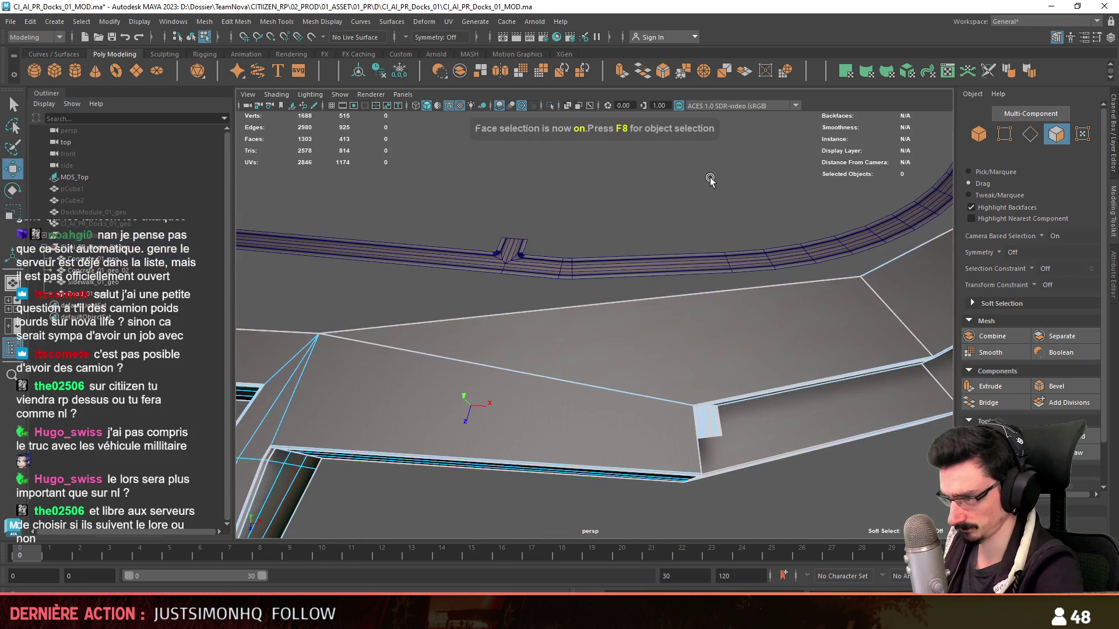
left_click(696, 406)
key("f")
mouse_move(569, 388)
left_mouse_down("alt")
mouse_move(800, 222)
mouse_move(829, 226)
left_mouse_up("alt")
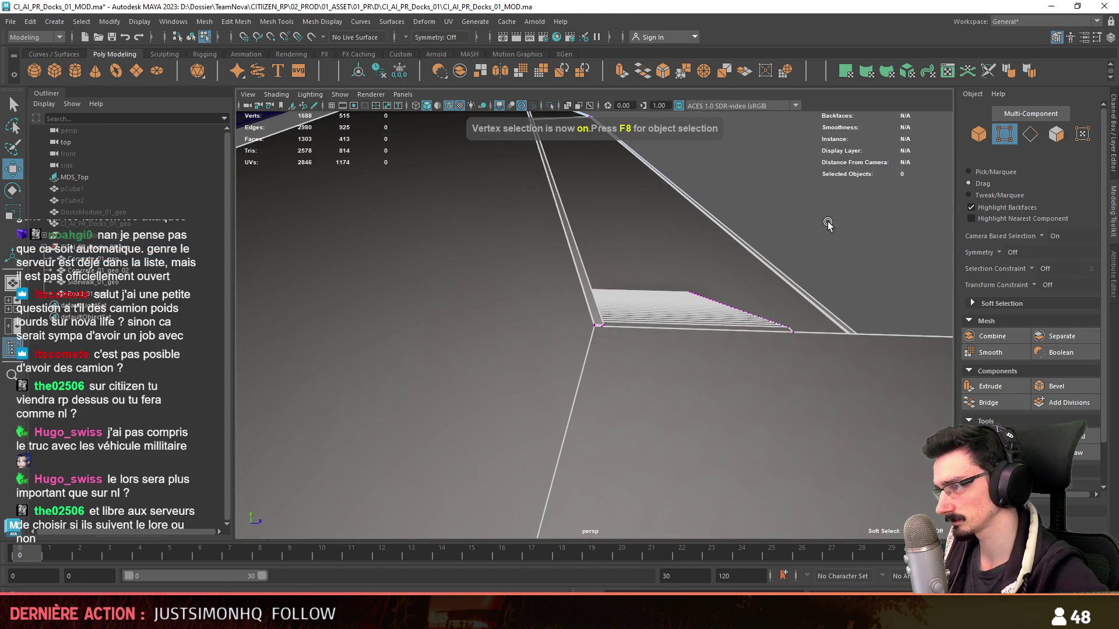
scroll(597, 335, "down", 5)
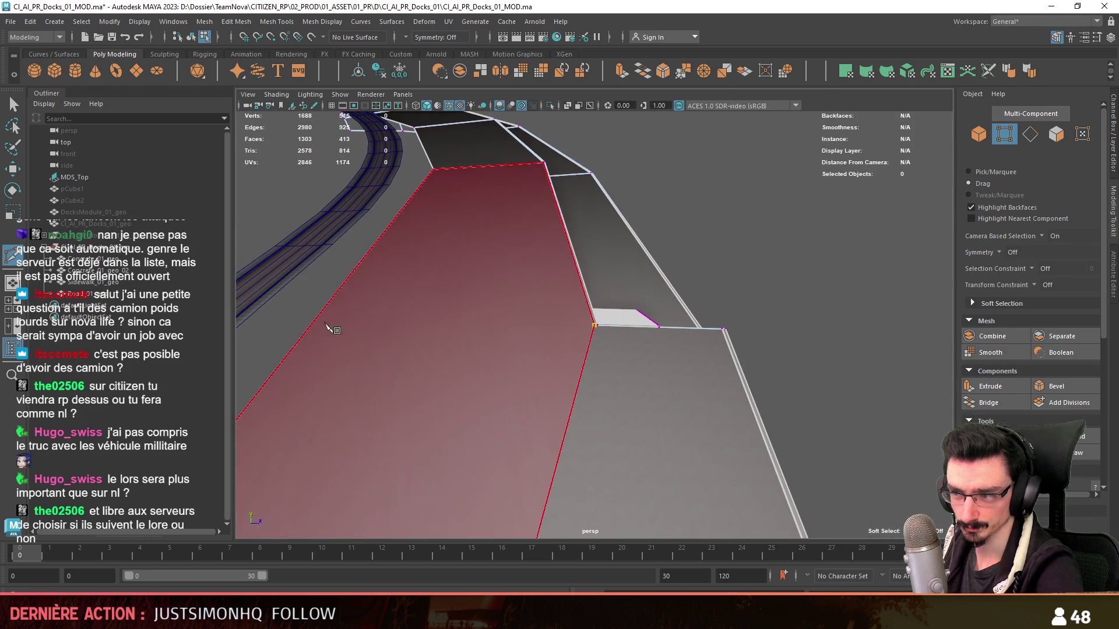
mouse_move(531, 320)
left_mouse_down("alt")
mouse_move(691, 368)
mouse_move(670, 345)
mouse_move(605, 351)
left_mouse_up("alt")
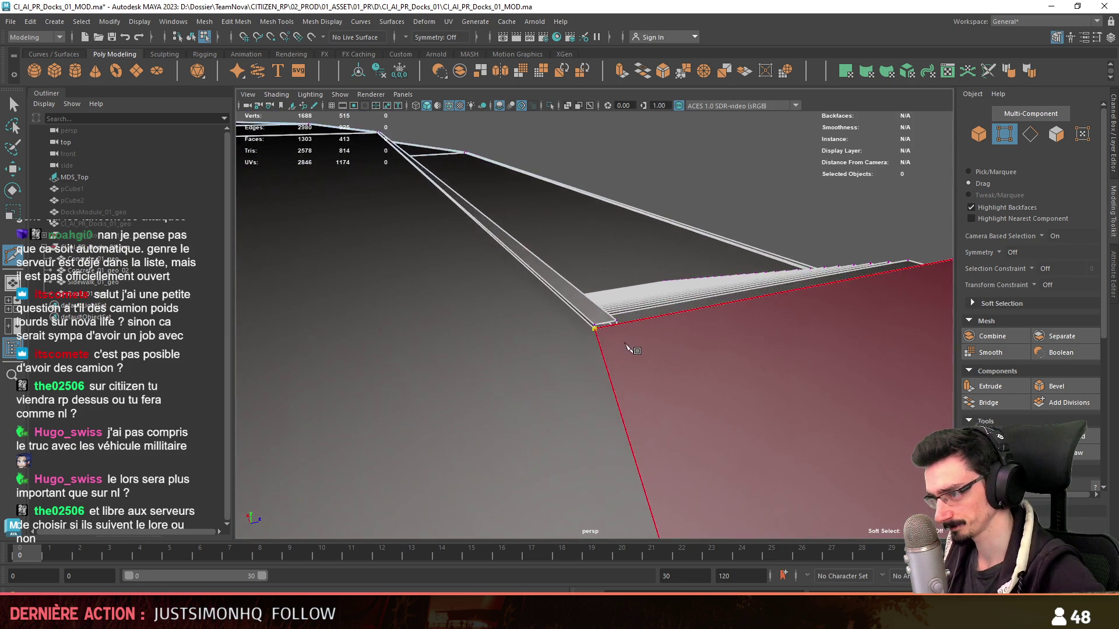
- Merge the dock mesh's nearby vertices and target-weld one vertex onto another
key("F11")
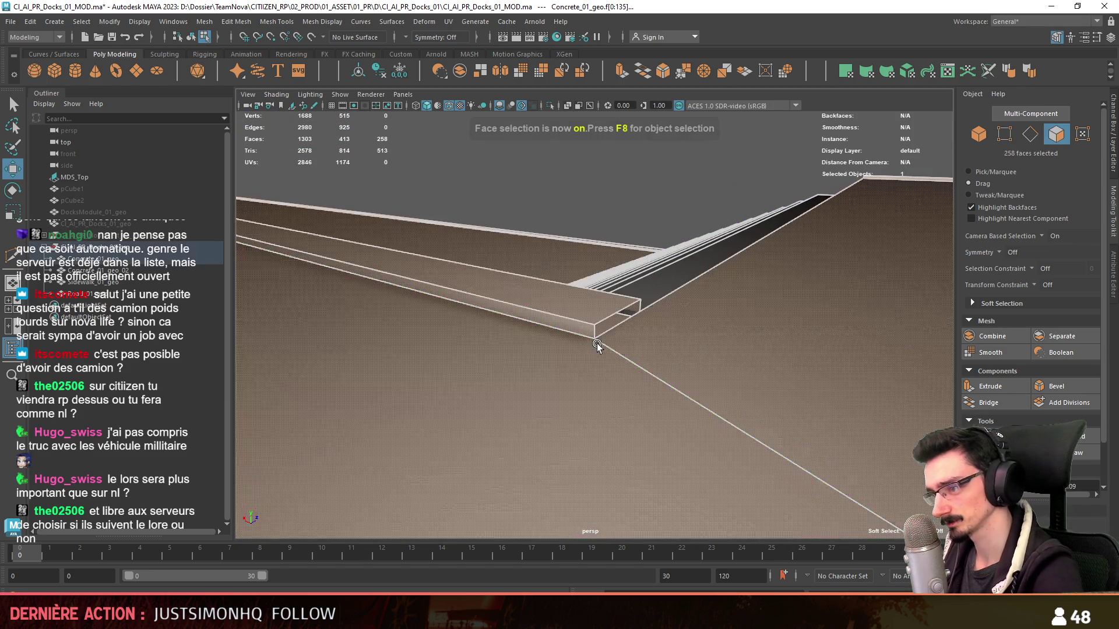
left_click(236, 21)
left_click(253, 156)
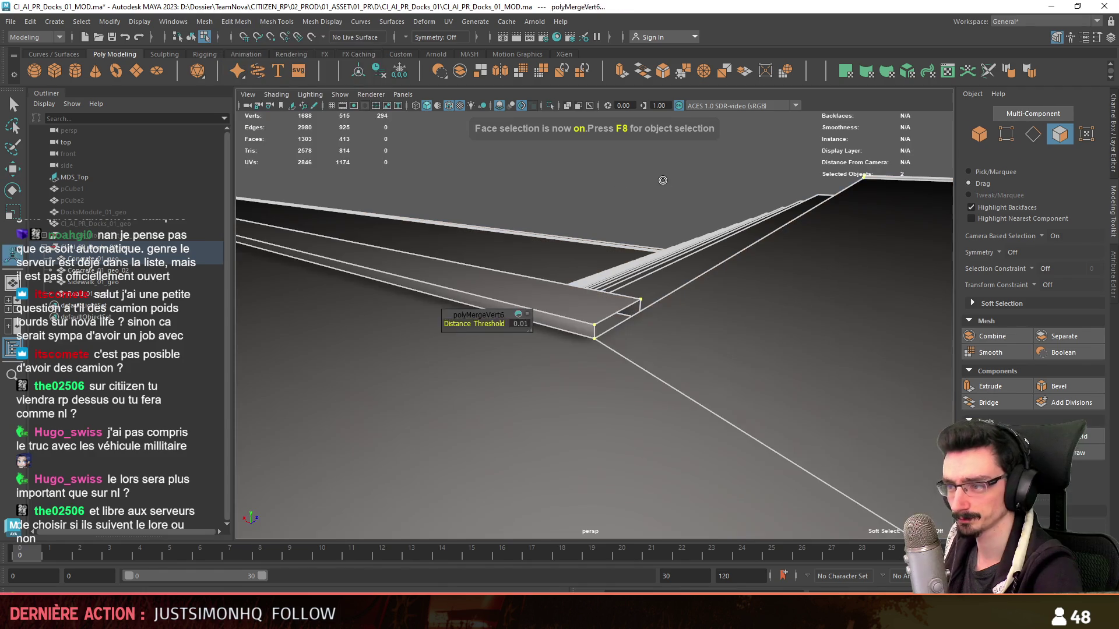
left_click(594, 338)
mouse_move(679, 406)
left_mouse_down("alt")
mouse_move(448, 441)
mouse_move(559, 388)
left_mouse_up("alt")
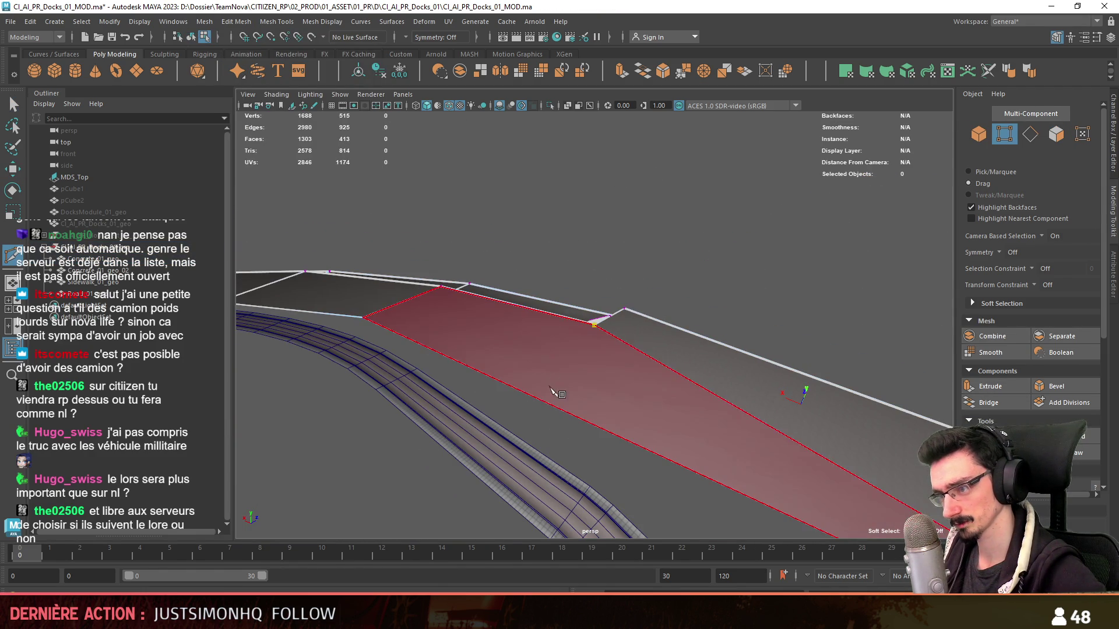
- Multi-cut two new edges from the top corner vertex across the dock surface
left_click(450, 352)
left_click_drag(592, 332, 574, 387, "alt")
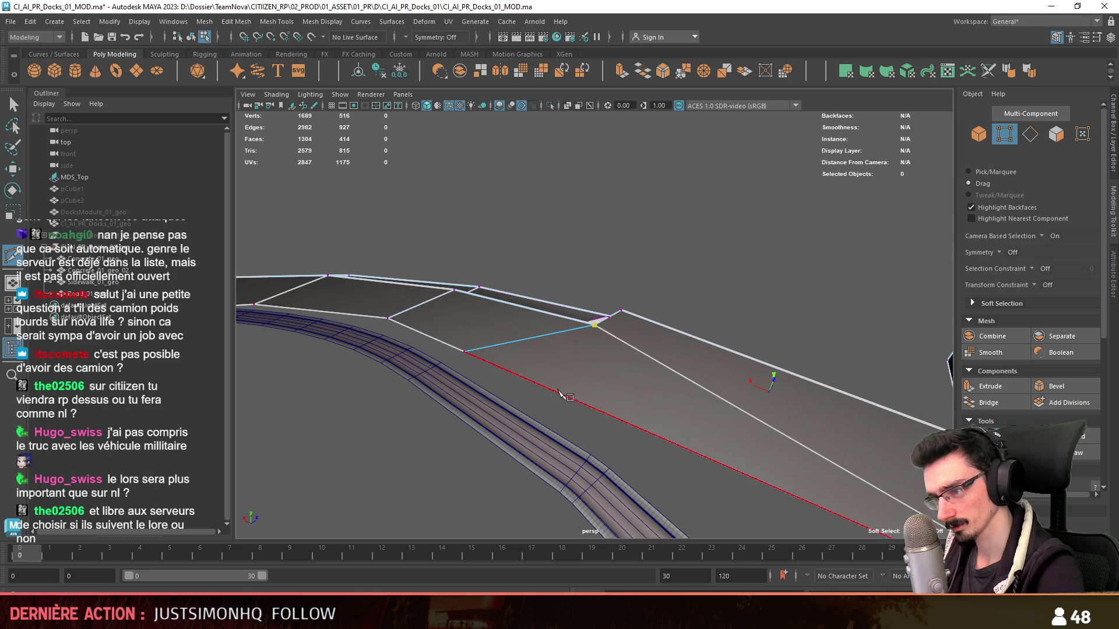
left_click(564, 396)
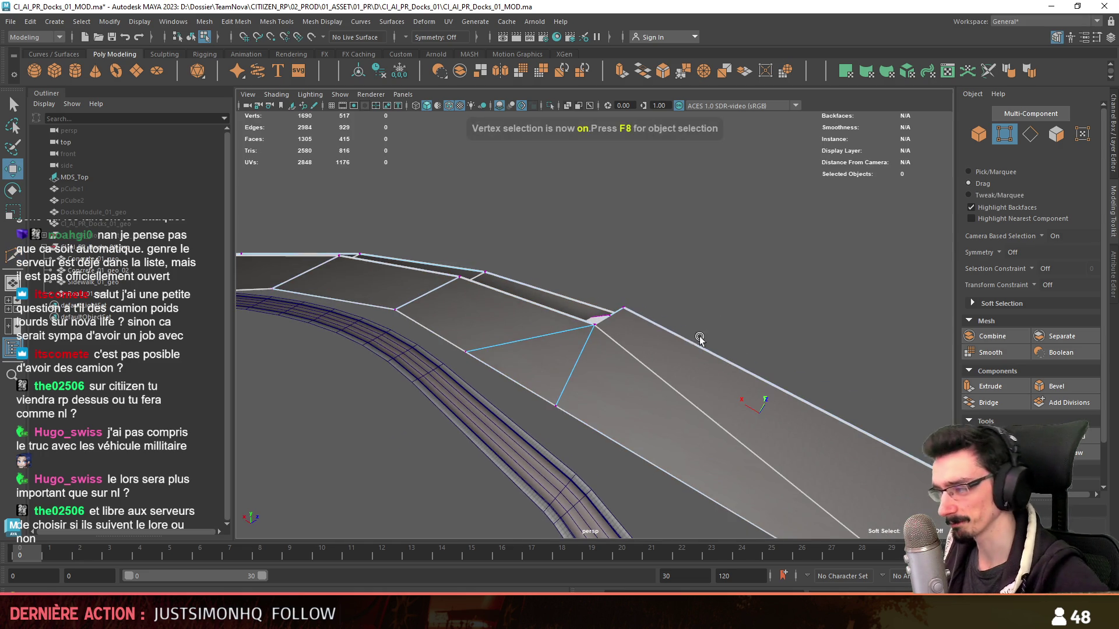
left_click_drag(688, 346, 502, 332)
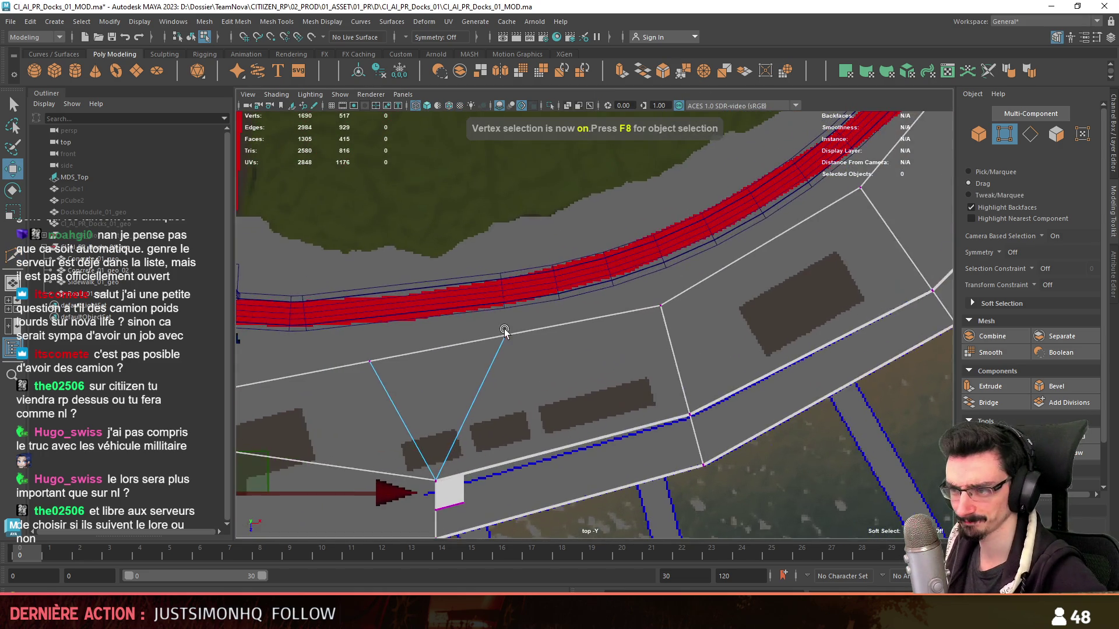
- Pick and adjust the triangle corner vertices along the dock edge in the top view
left_click(503, 332)
middle_click_drag(530, 355, 658, 339, "alt")
left_click(791, 302)
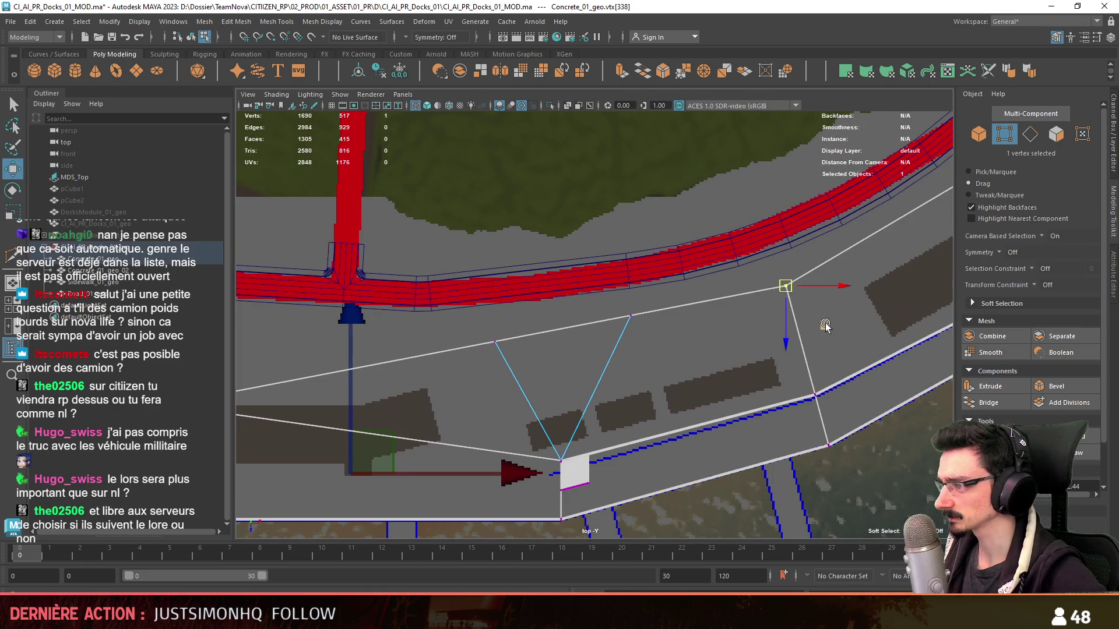
middle_click_drag(473, 349, 585, 387, "alt")
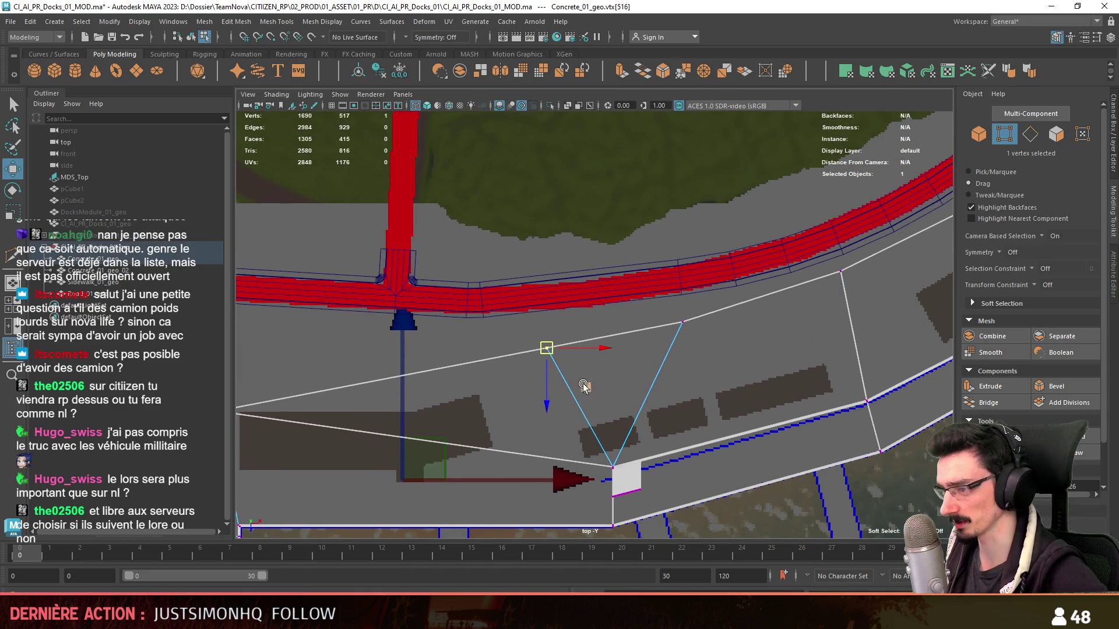
middle_click_drag(657, 336, 732, 365, "alt")
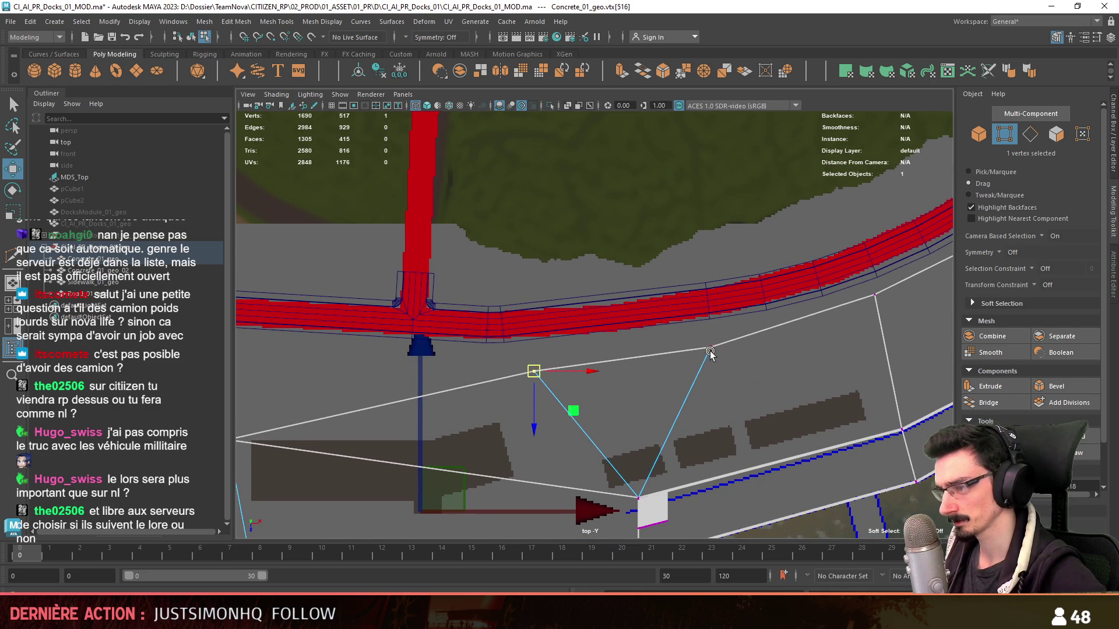
scroll(740, 295, "up", 3)
scroll(683, 382, "up", 3)
scroll(751, 374, "up", 1)
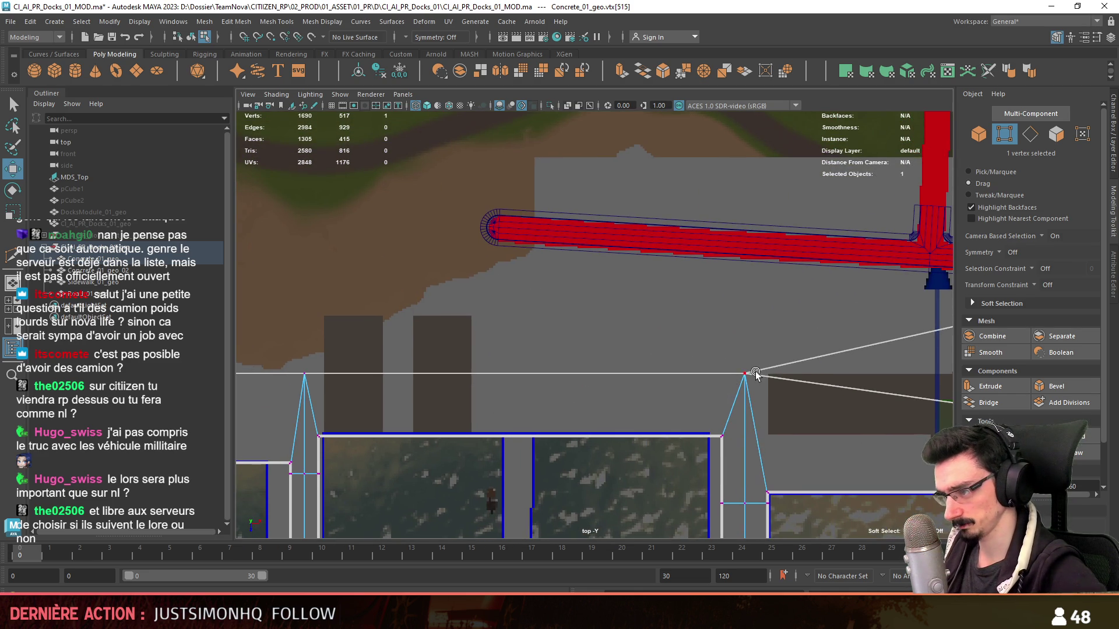
left_click(746, 379)
middle_click_drag(324, 385, 477, 378, "alt")
scroll(672, 402, "down", 1)
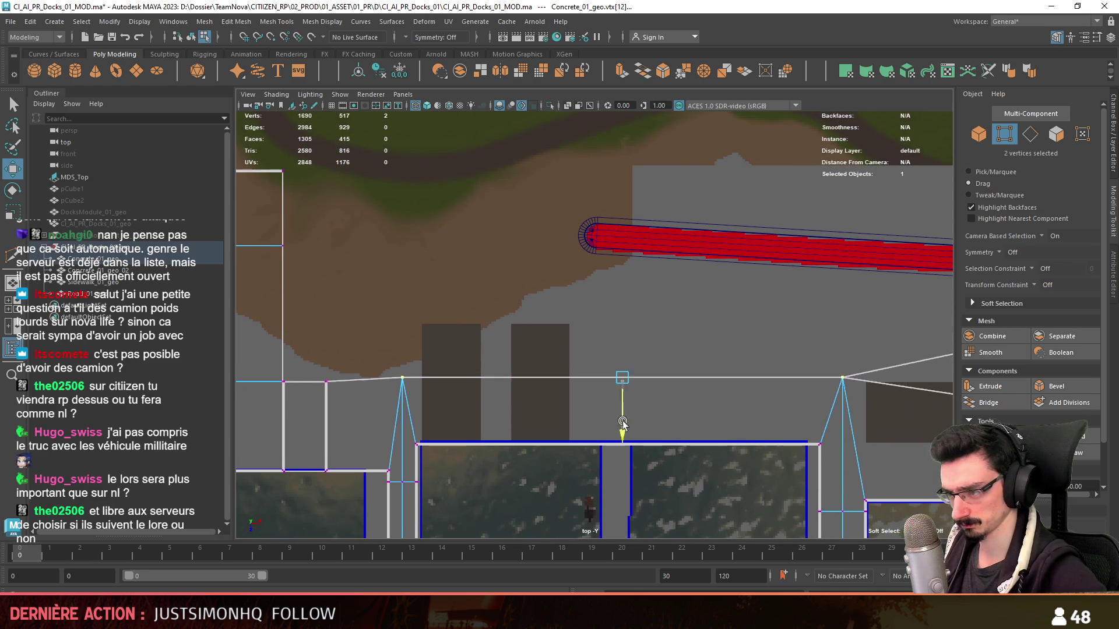
scroll(665, 403, "down", 1)
scroll(651, 411, "down", 2)
scroll(636, 419, "down", 2)
left_click(635, 419)
middle_click_drag(755, 442, 708, 430, "alt")
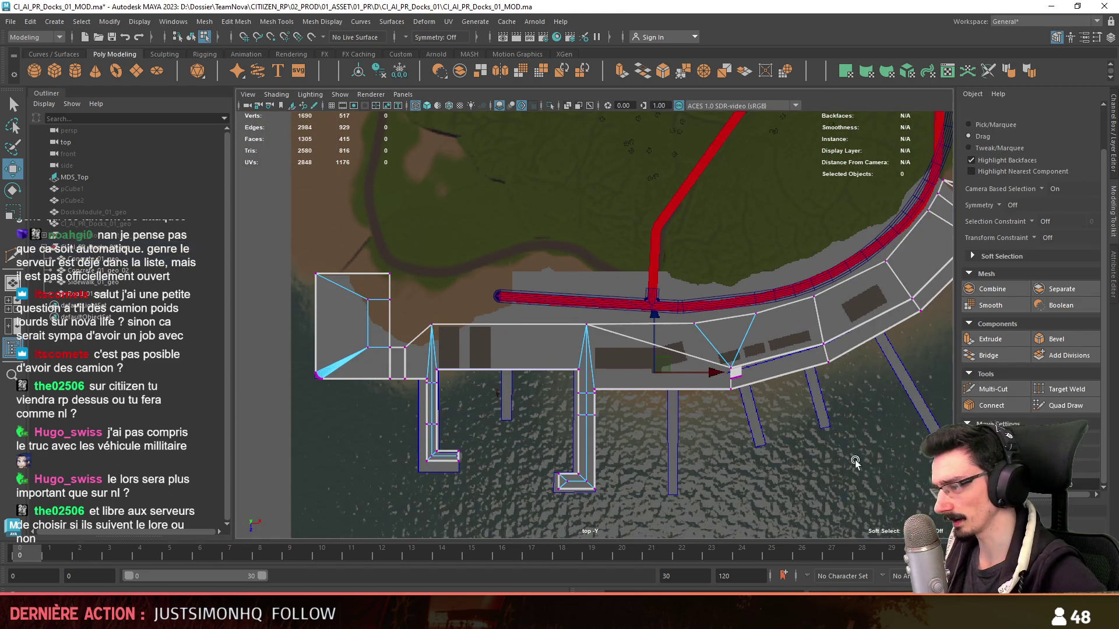
scroll(700, 371, "up", 2)
scroll(699, 371, "up", 1)
scroll(697, 366, "up", 1)
scroll(777, 391, "up", 2)
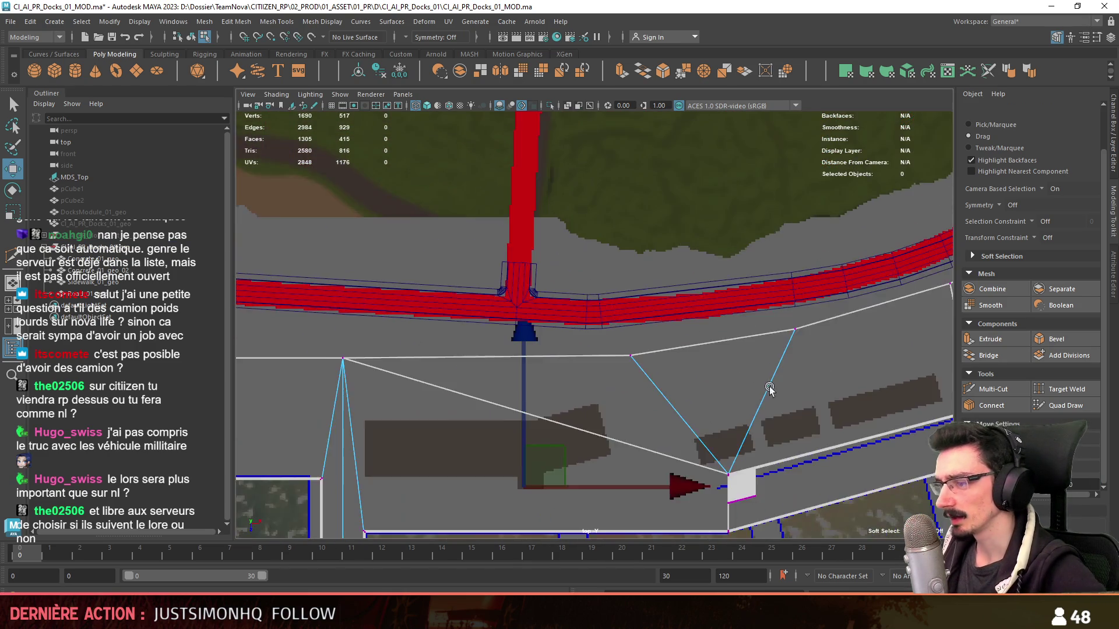
scroll(648, 425, "down", 1)
scroll(648, 429, "down", 1)
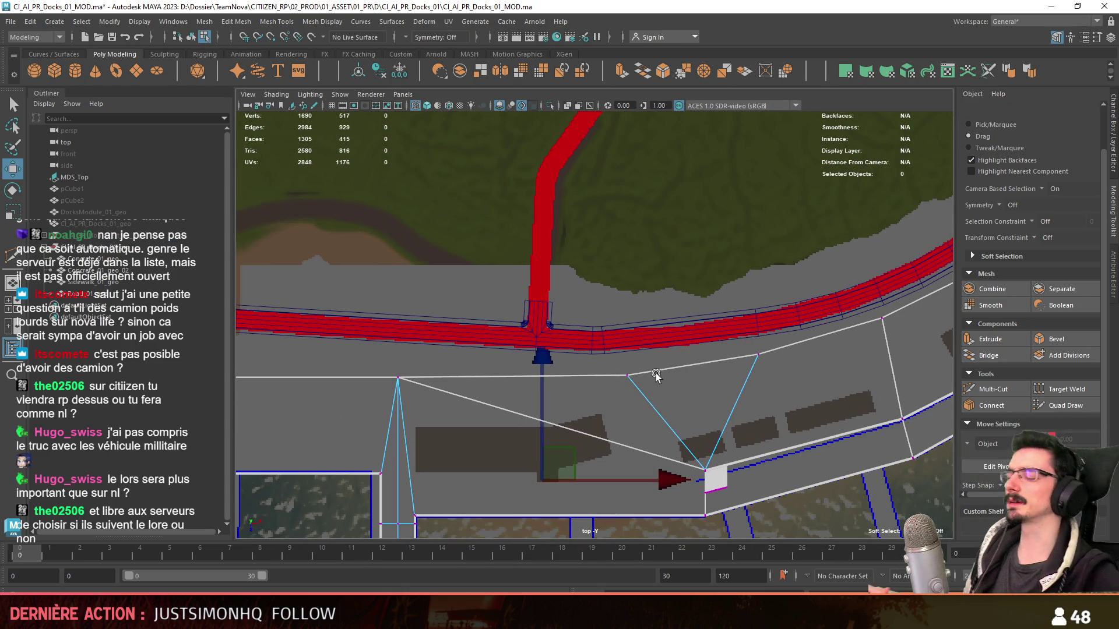
scroll(653, 335, "down", 1)
- At the road T-junction, select the top triangle vertex and bridge the two open edges
mouse_move(652, 334)
middle_mouse_down("alt")
mouse_move(725, 300)
mouse_move(767, 230)
middle_mouse_up("alt")
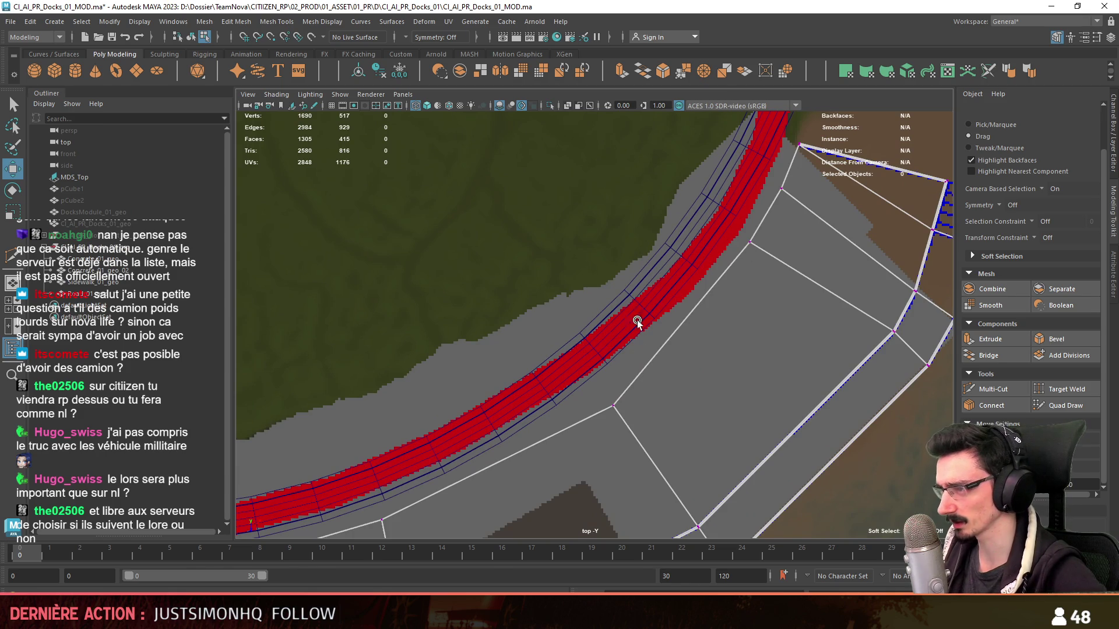
mouse_move(653, 304)
middle_mouse_down("alt")
mouse_move(855, 262)
mouse_move(840, 275)
middle_mouse_up("alt")
scroll(827, 283, "up", 2)
scroll(752, 341, "down", 4)
scroll(696, 404, "up", 2)
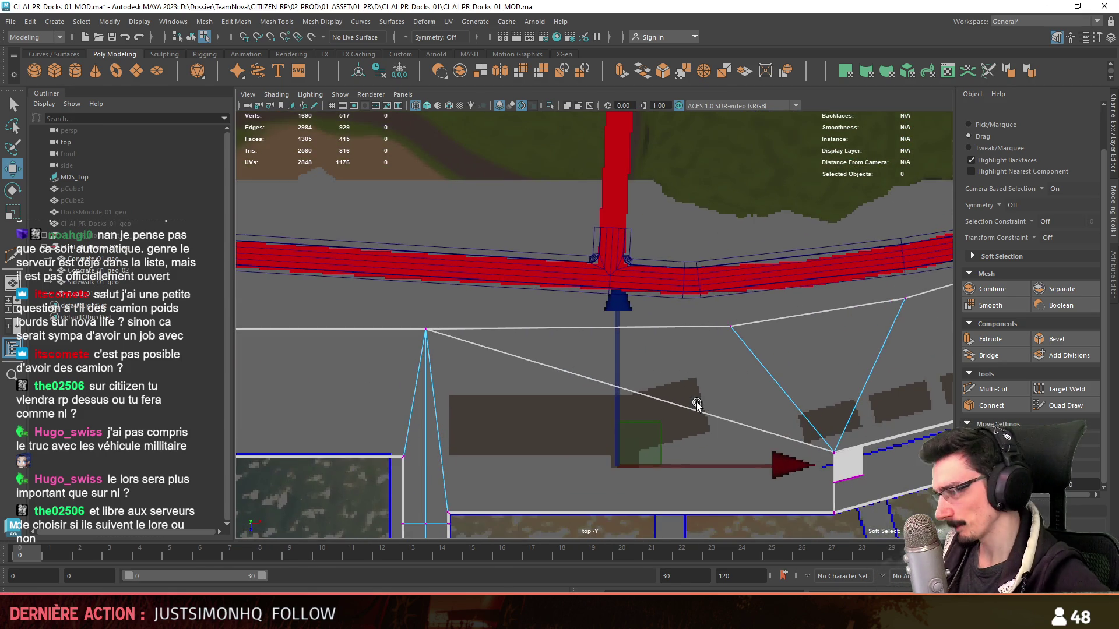
middle_click_drag(427, 365, 694, 366, "alt")
left_click(693, 366)
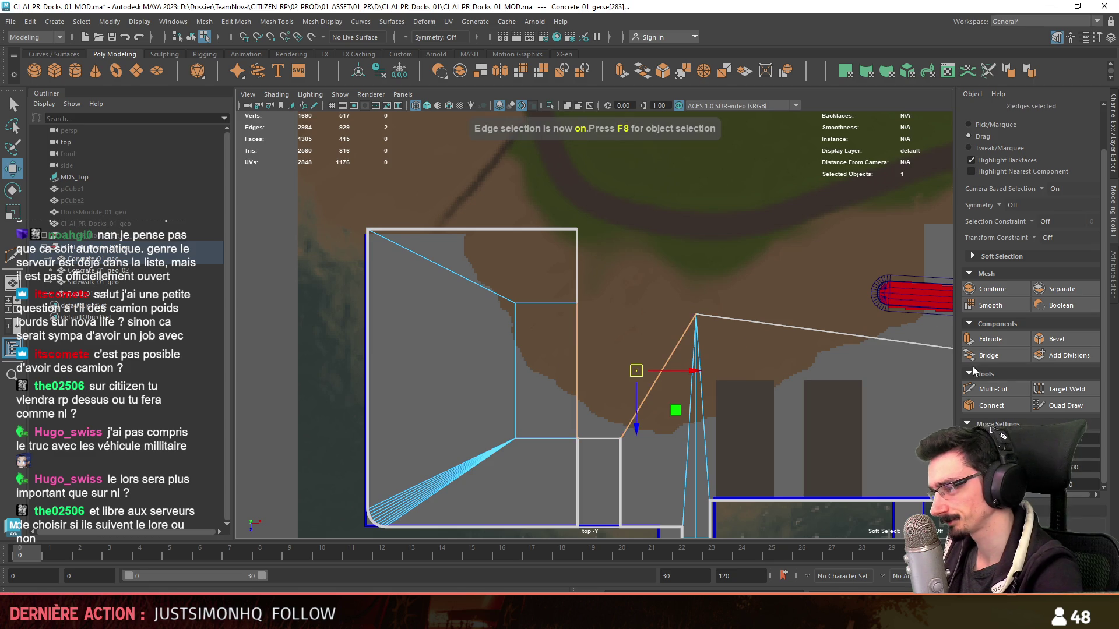
left_click(987, 355)
scroll(612, 323, "up", 2)
scroll(622, 328, "up", 1)
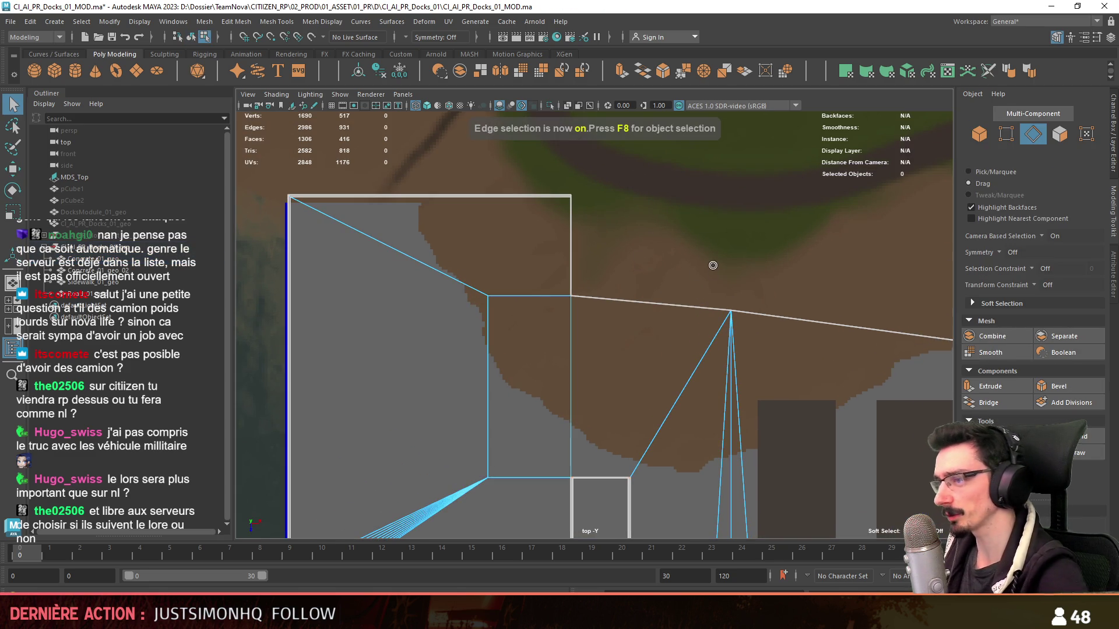
- Clear the selection and return to the perspective view in face mode
key("F9")
scroll(713, 267, "down", 3)
scroll(682, 367, "up", 2)
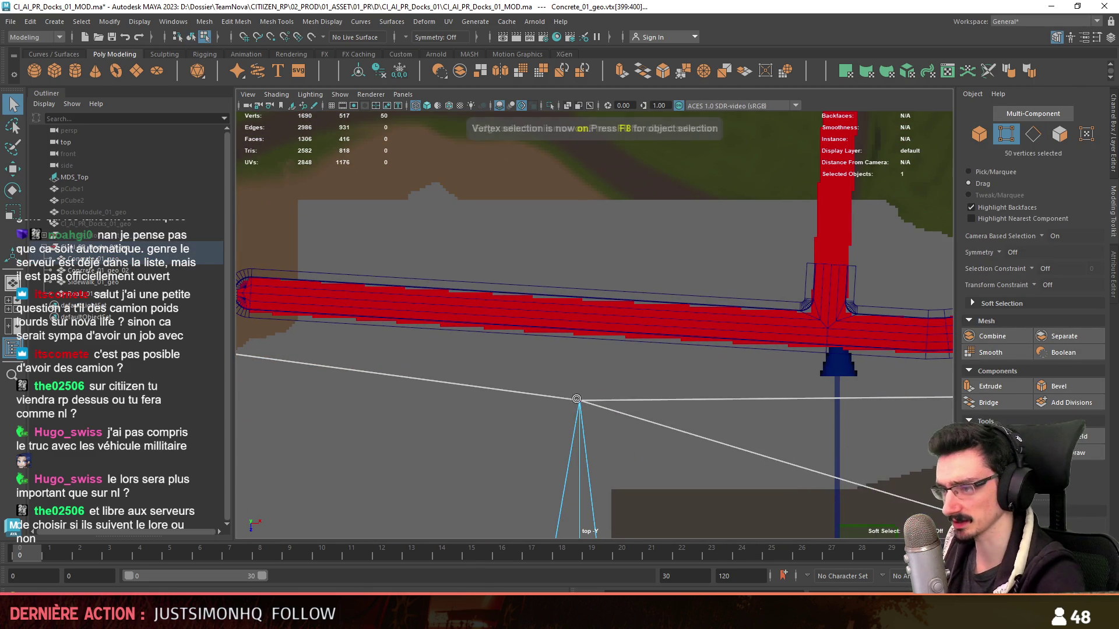
left_click(578, 399)
scroll(568, 359, "down", 3)
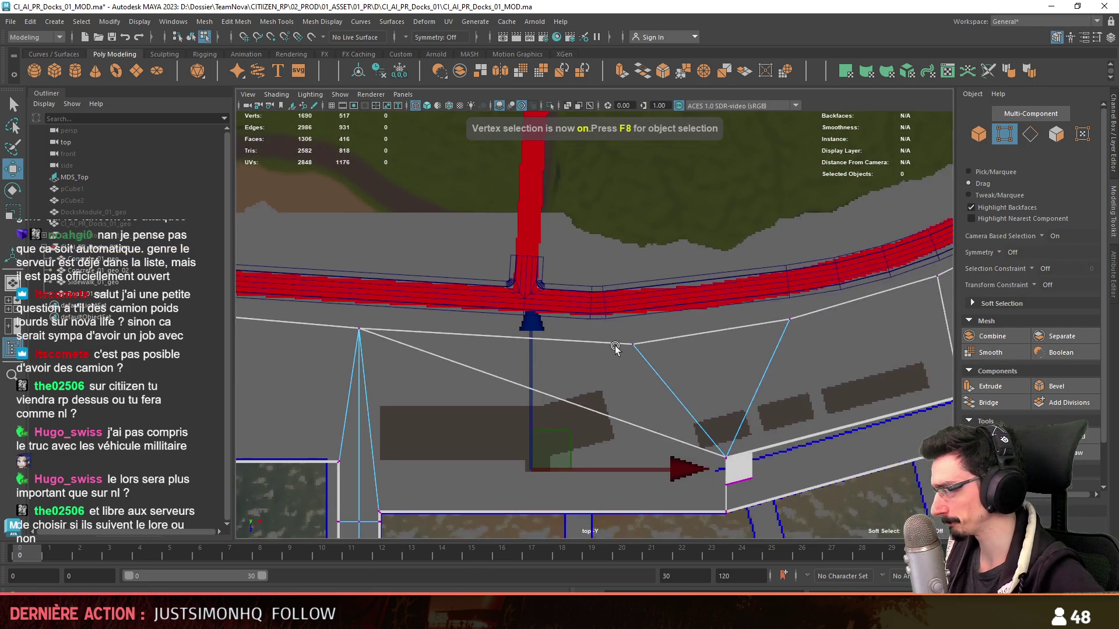
scroll(568, 358, "down", 2)
key("space")
key("F11")
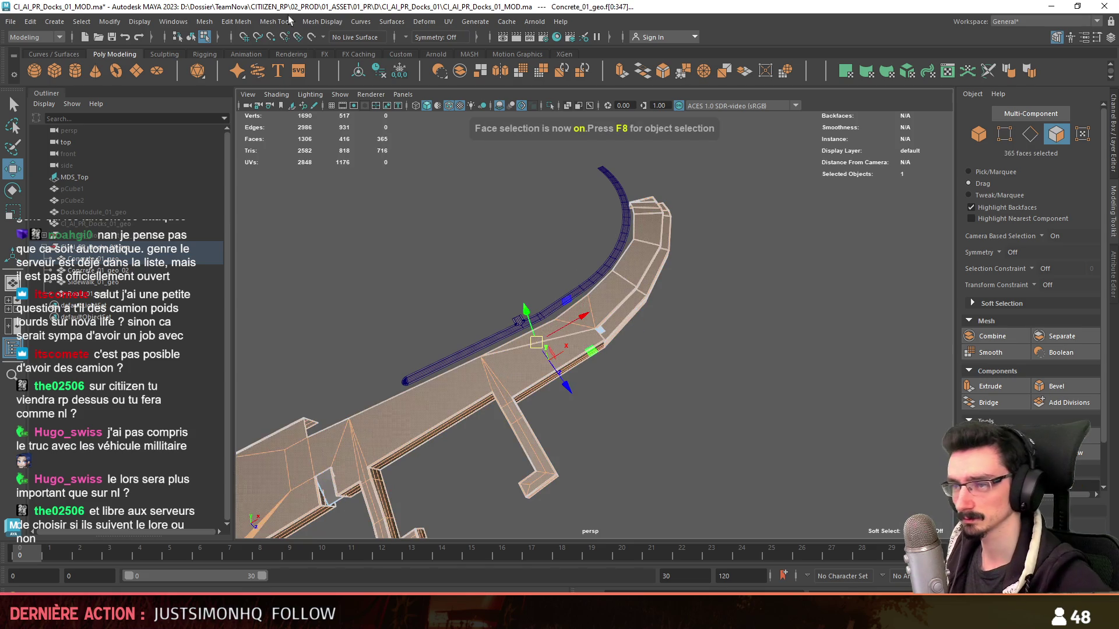
- Merge the dock mesh's overlapping vertices and check it from lower angles
left_click(237, 21)
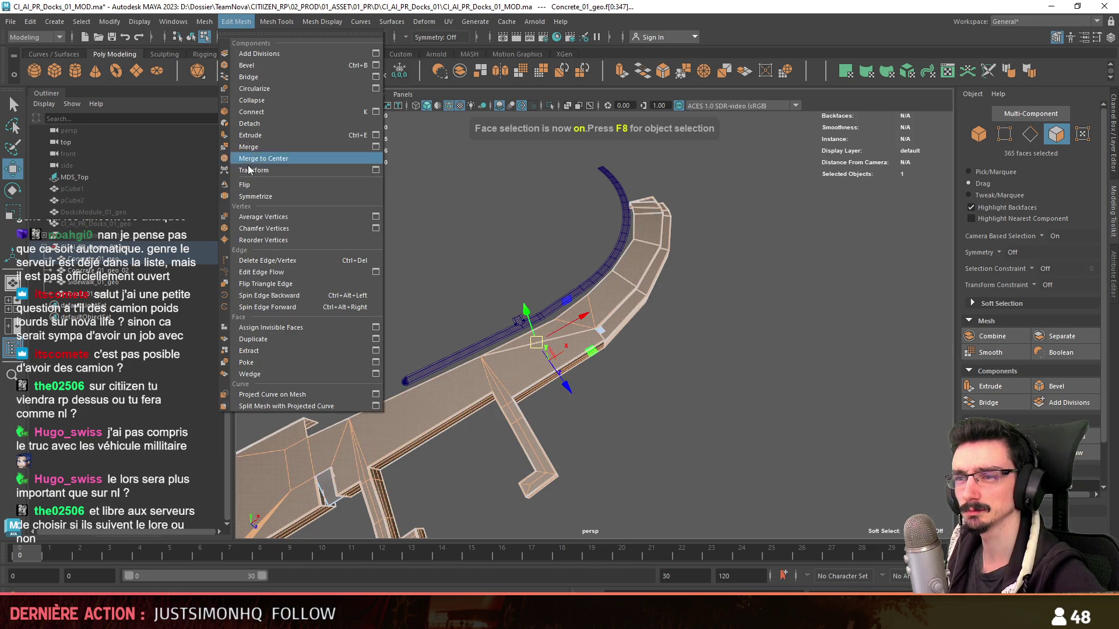
left_click(246, 150)
left_click_drag(475, 320, 699, 350, "alt")
key("F8")
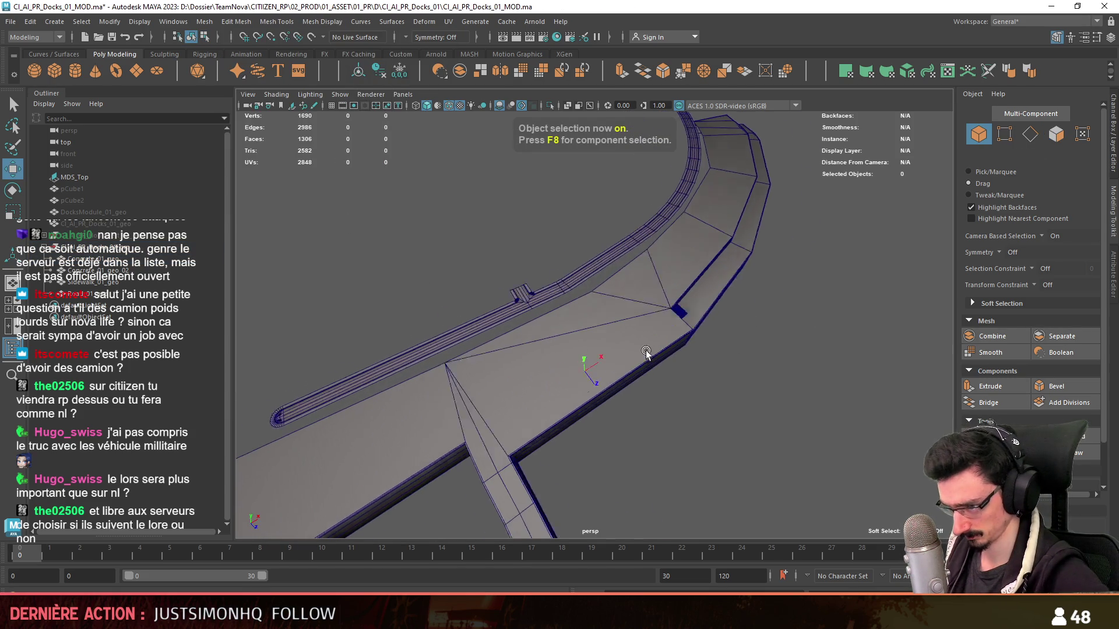
scroll(579, 377, "down", 3)
mouse_move(580, 378)
left_mouse_down("alt")
mouse_move(645, 345)
mouse_move(577, 359)
mouse_move(599, 356)
mouse_move(412, 151)
left_mouse_up("alt")
scroll(599, 357, "up", 3)
scroll(449, 262, "down", 5)
left_click_drag(448, 263, 524, 289, "alt")
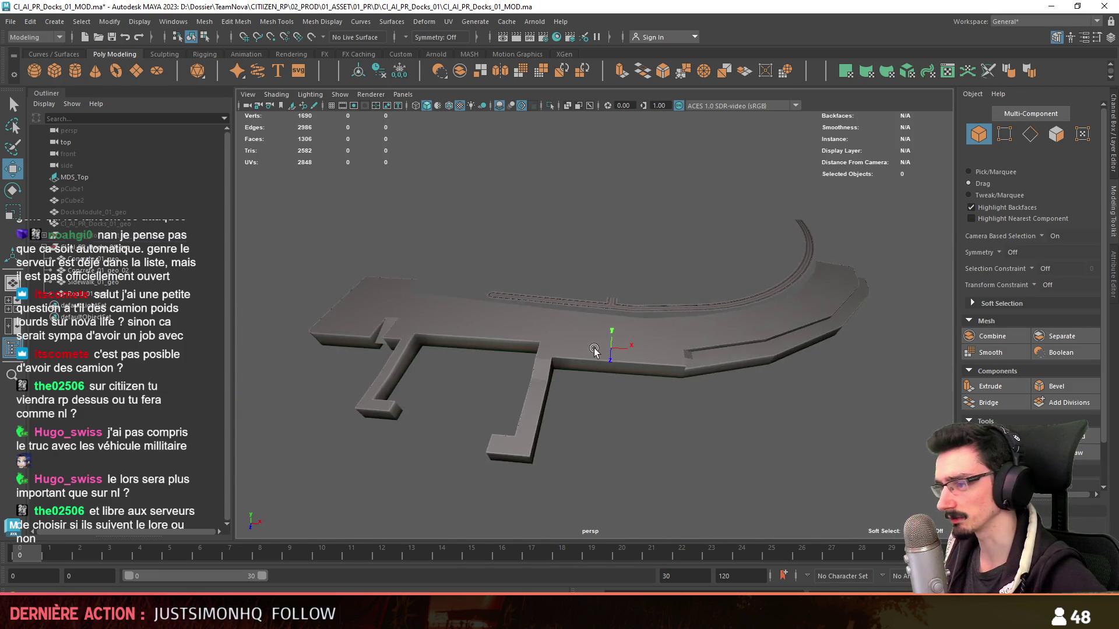
- Auto-project automatic UVs onto all faces of the dock mesh
left_click(595, 350)
key("f")
left_click(907, 73)
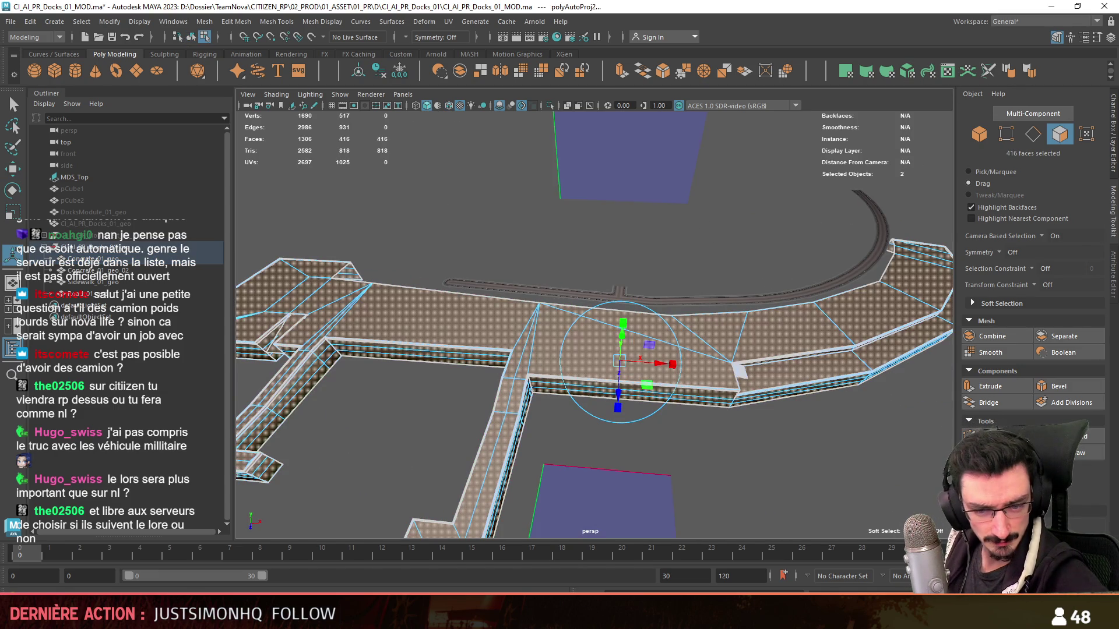
key("Escape")
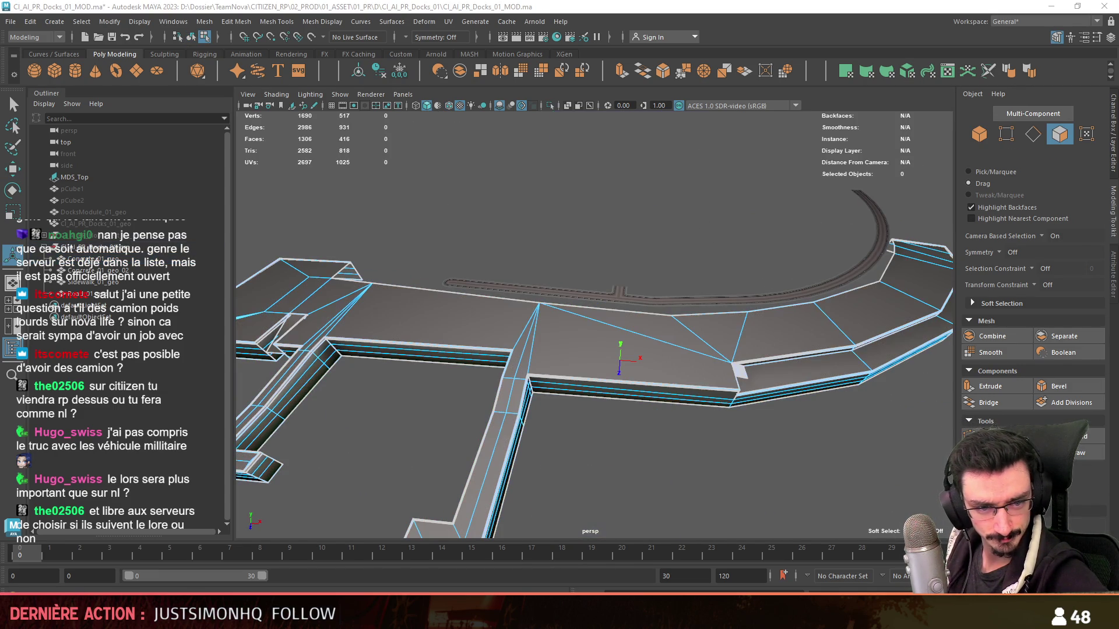
key("F8")
scroll(612, 367, "up", 5)
mouse_move(635, 367)
left_mouse_down("alt")
mouse_move(489, 317)
mouse_move(674, 338)
mouse_move(504, 341)
left_mouse_up("alt")
scroll(488, 317, "down", 5)
scroll(675, 337, "down", 3)
mouse_move(739, 318)
left_mouse_down("alt")
mouse_move(690, 369)
mouse_move(743, 402)
mouse_move(625, 345)
mouse_move(797, 355)
mouse_move(879, 333)
mouse_move(801, 336)
left_mouse_up("alt")
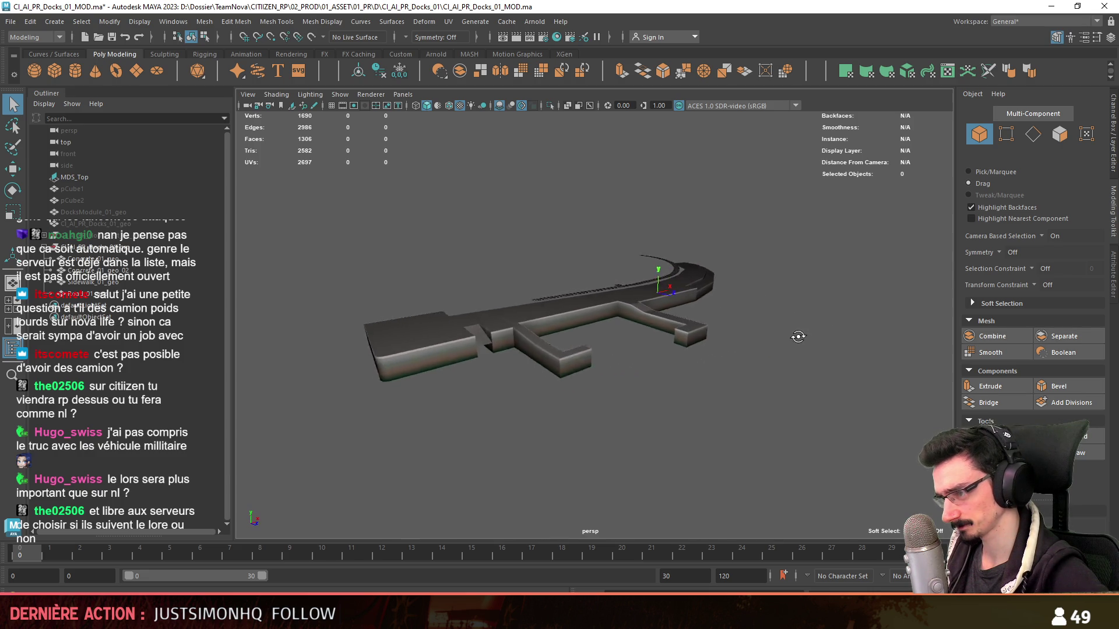
scroll(801, 337, "up", 2)
scroll(769, 354, "up", 2)
scroll(741, 373, "up", 2)
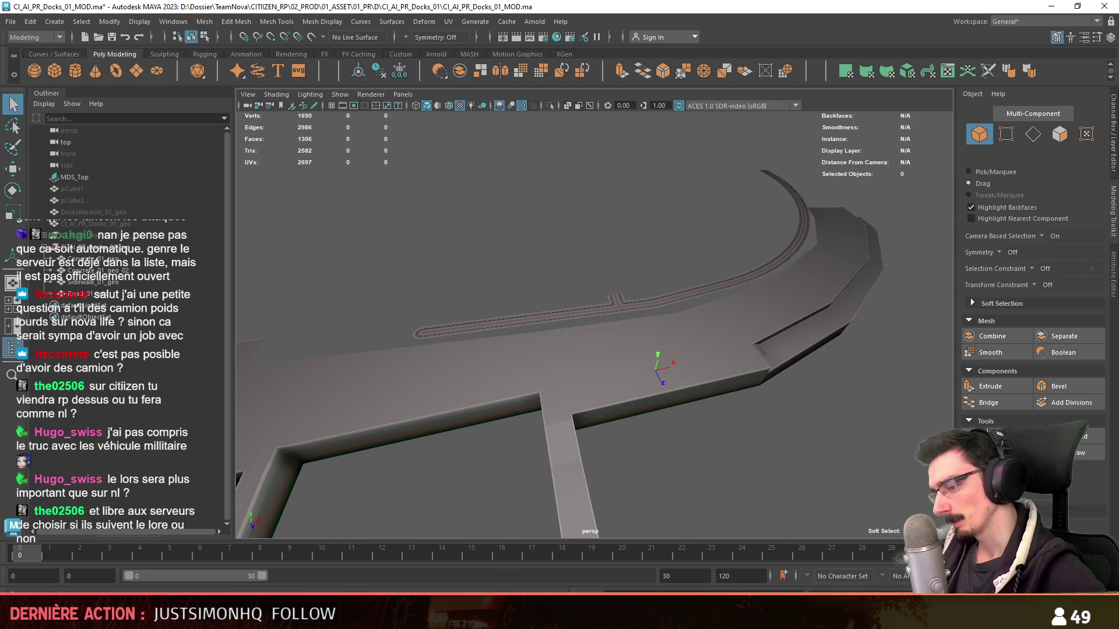
- Select the CI_AI_PR_Docks_01_grp and export everything as FBX, then check it in Unity
left_click(504, 591)
left_click(504, 592)
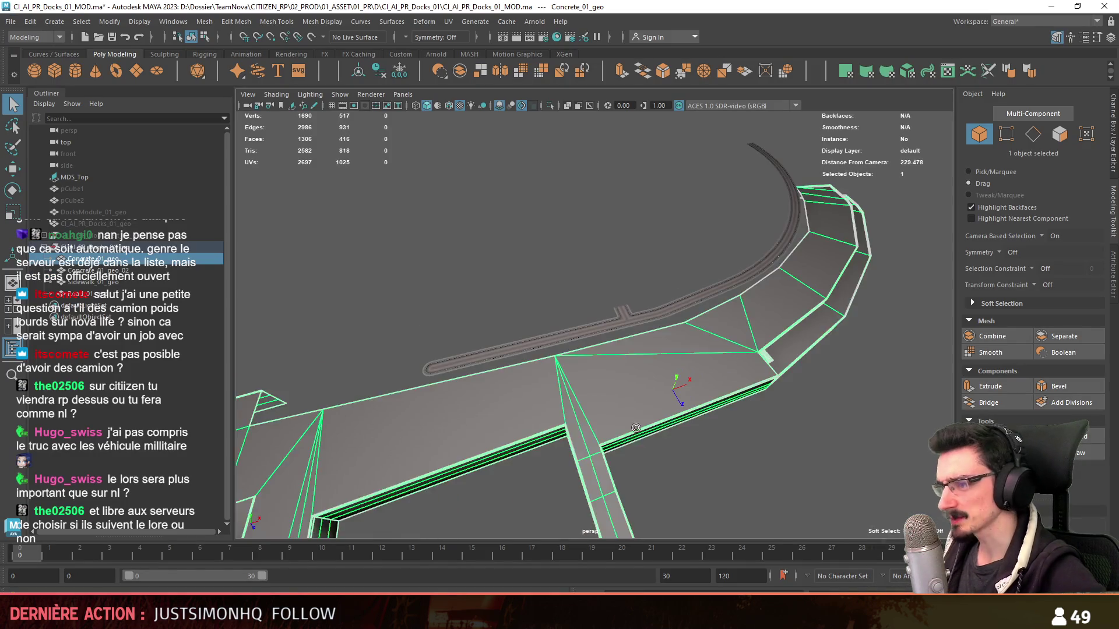
left_click(140, 251)
left_click(140, 259)
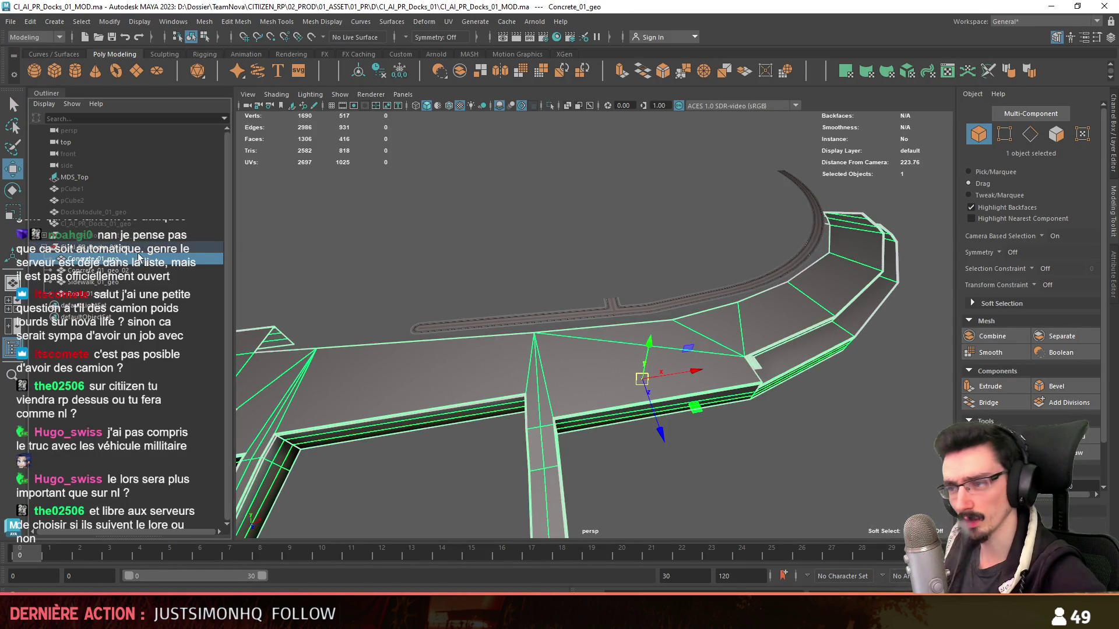
key("Up")
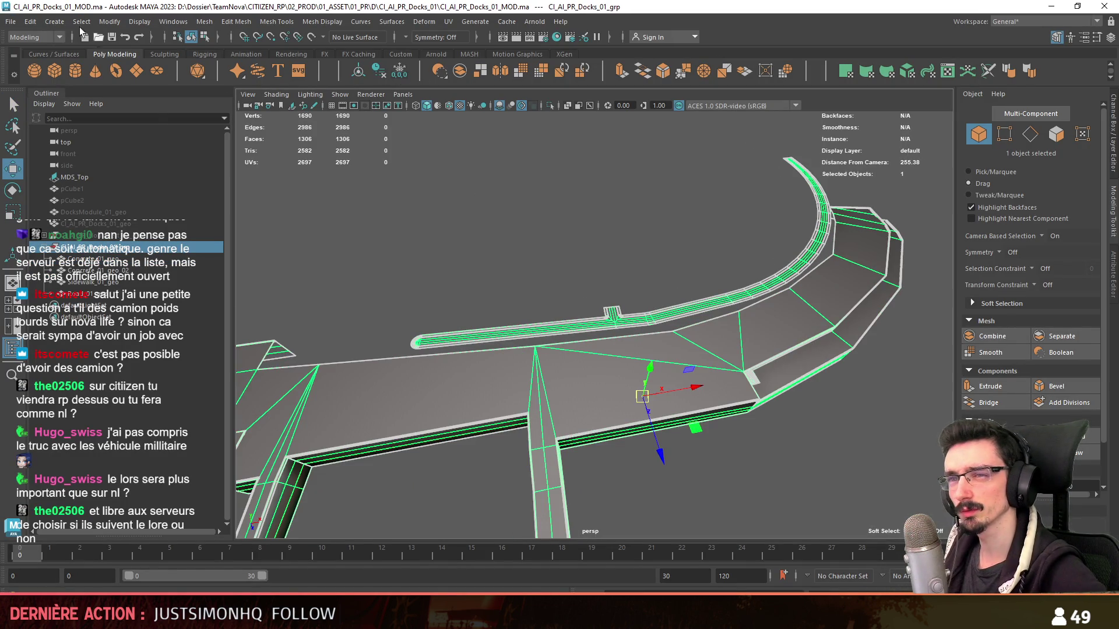
left_click(4, 21)
left_click(42, 169)
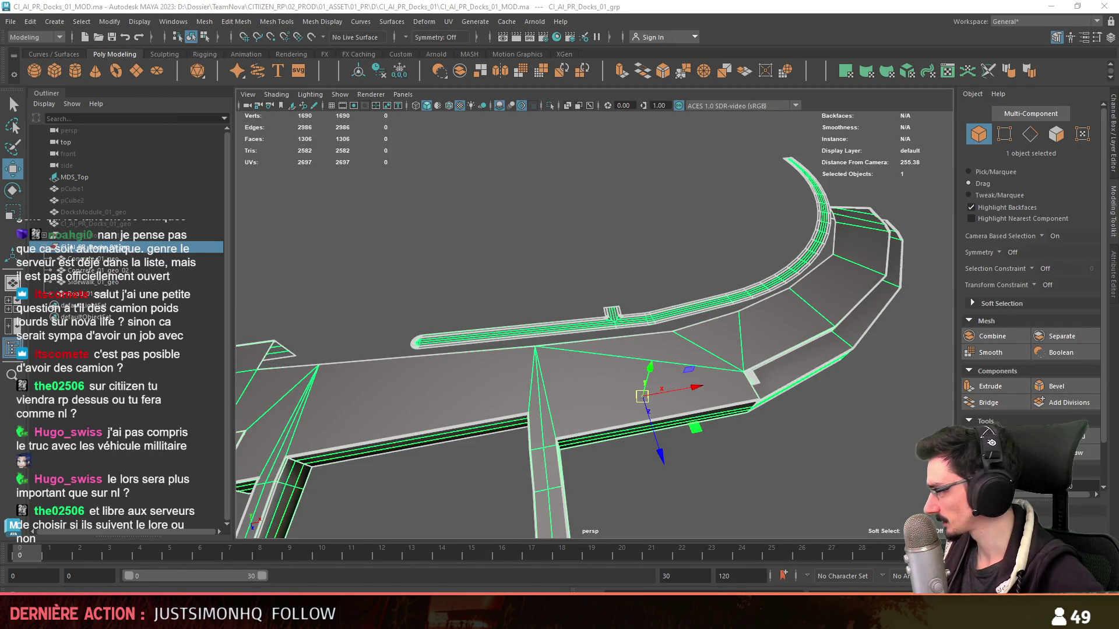
left_click(645, 489)
right_click(629, 380)
left_click(670, 272)
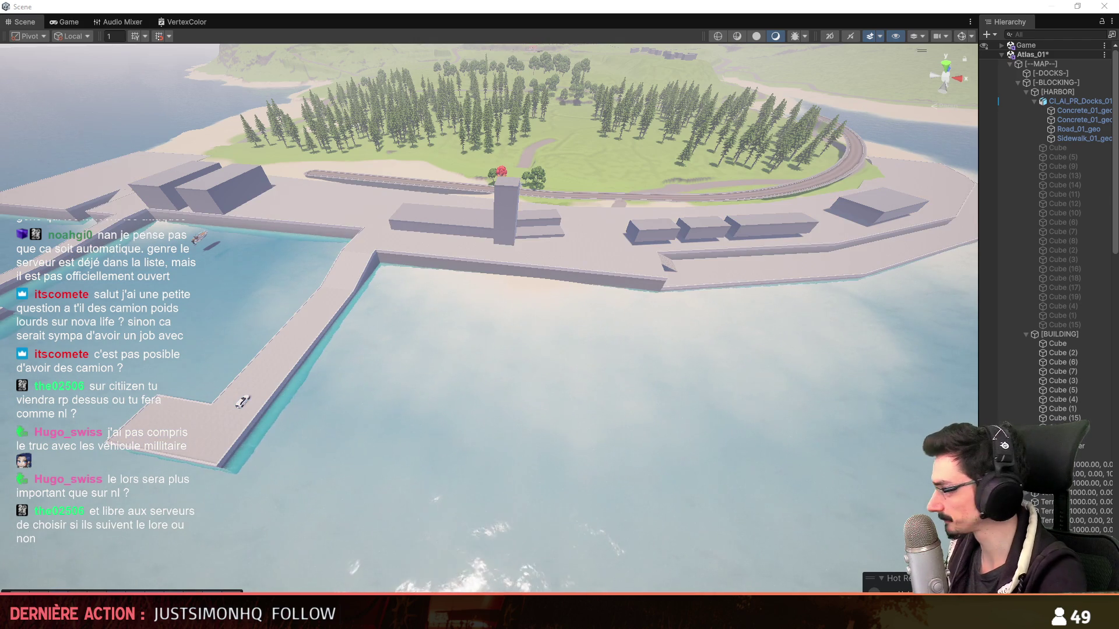
mouse_move(510, 329)
right_mouse_down()
mouse_move(677, 409)
mouse_move(761, 410)
mouse_move(615, 375)
mouse_move(591, 327)
mouse_move(350, 351)
mouse_move(326, 364)
right_mouse_up()
scroll(612, 367, "up", 2)
scroll(615, 375, "up", 1)
scroll(615, 376, "up", 1)
scroll(512, 338, "up", 1)
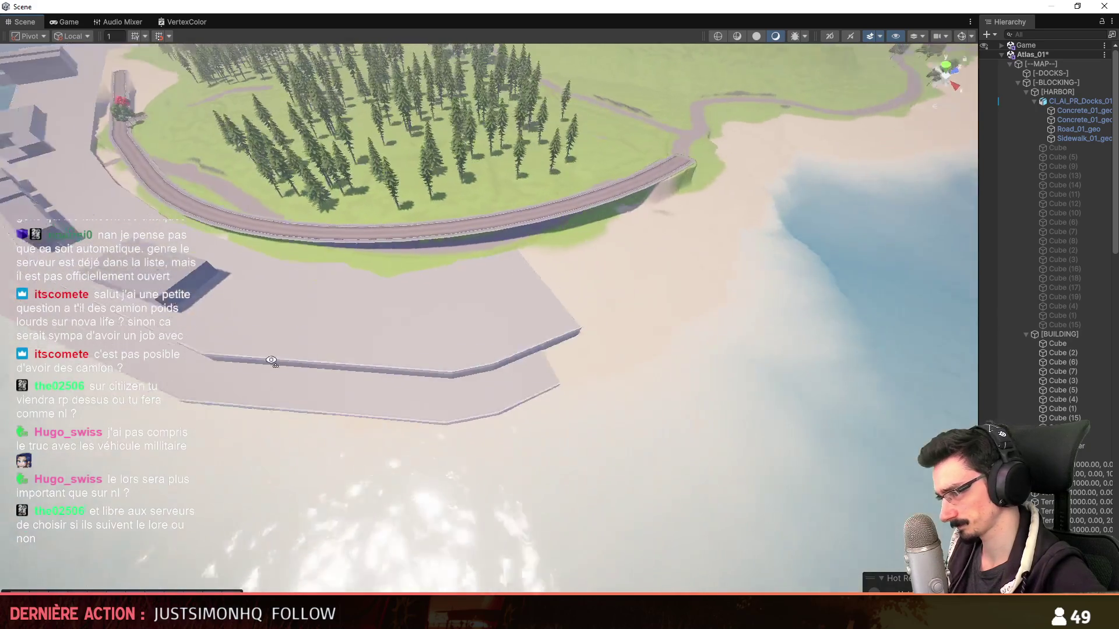
mouse_move(325, 364)
right_mouse_down()
mouse_move(311, 376)
mouse_move(280, 270)
mouse_move(695, 318)
mouse_move(568, 377)
mouse_move(438, 400)
right_mouse_up()
scroll(280, 270, "down", 3)
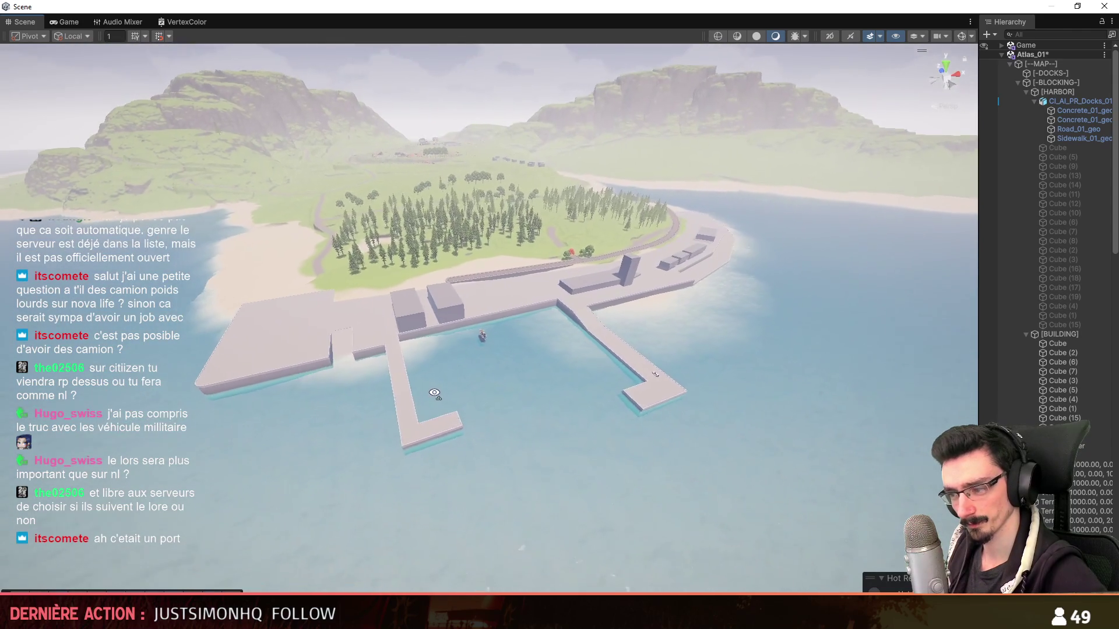
right_click_drag(437, 400, 443, 412)
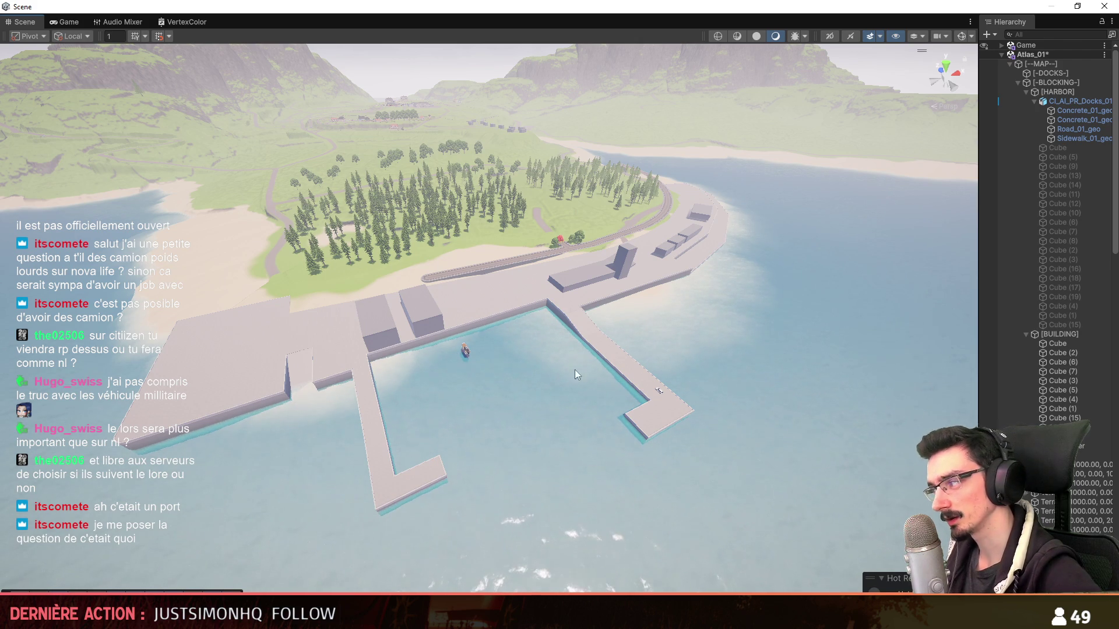
right_click_drag(485, 312, 445, 437)
scroll(445, 436, "up", 3)
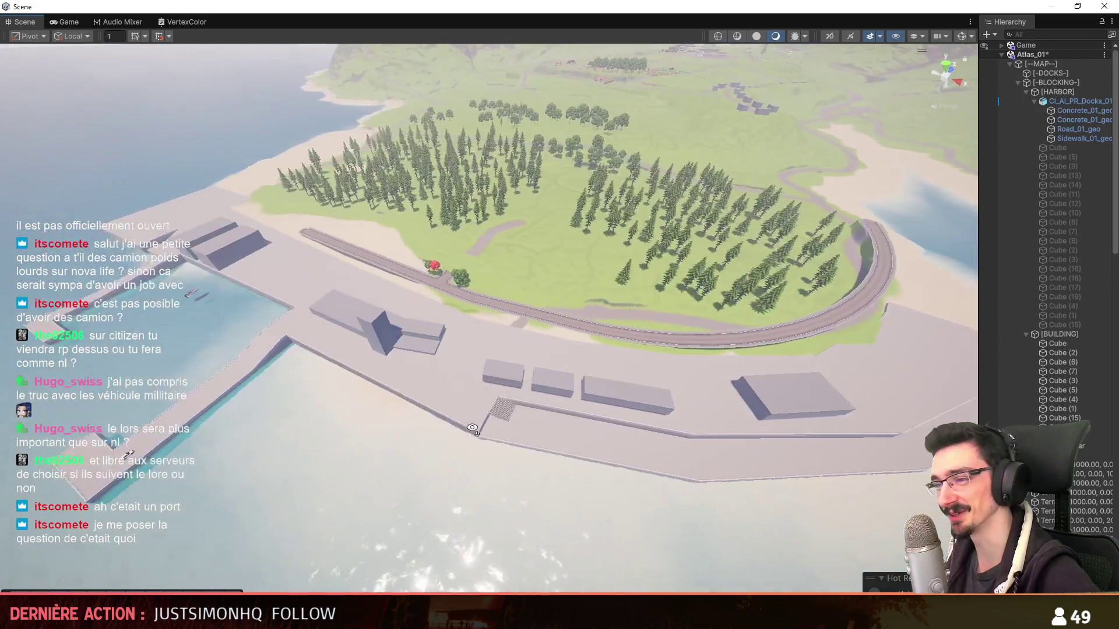
mouse_move(445, 437)
right_mouse_down()
mouse_move(509, 432)
mouse_move(475, 424)
right_mouse_up()
scroll(501, 431, "up", 1)
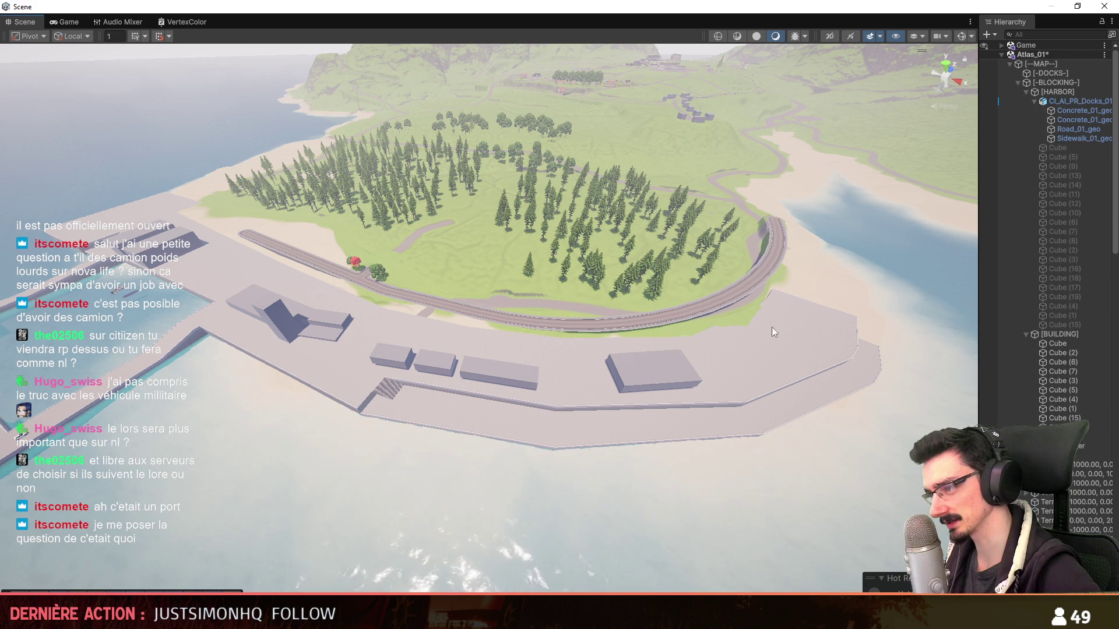
right_click_drag(665, 336, 514, 311)
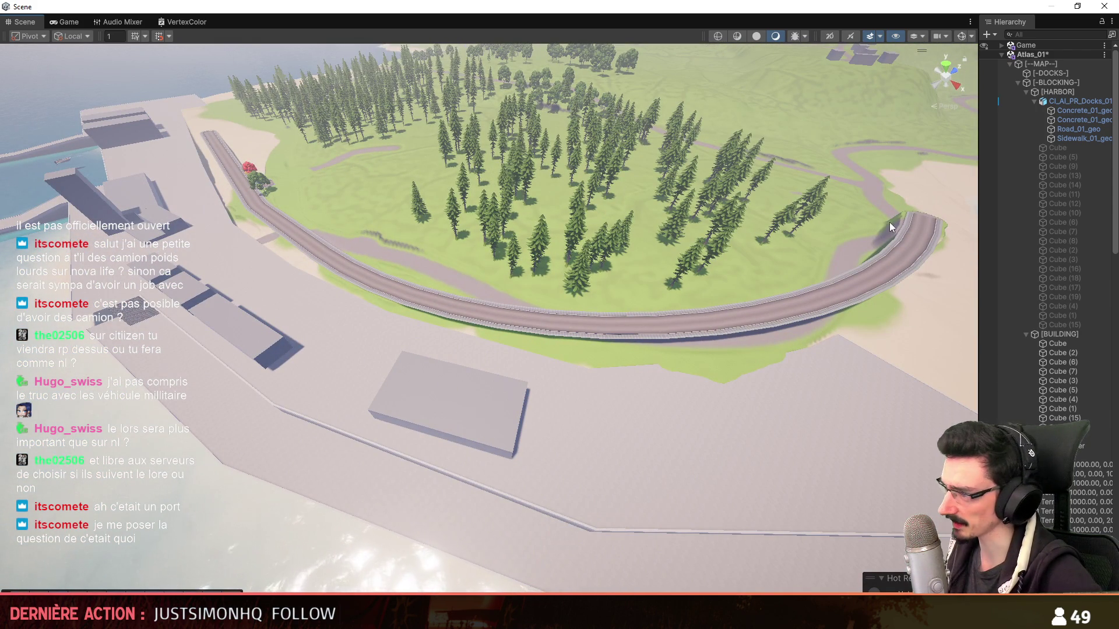
right_click_drag(628, 400, 575, 396)
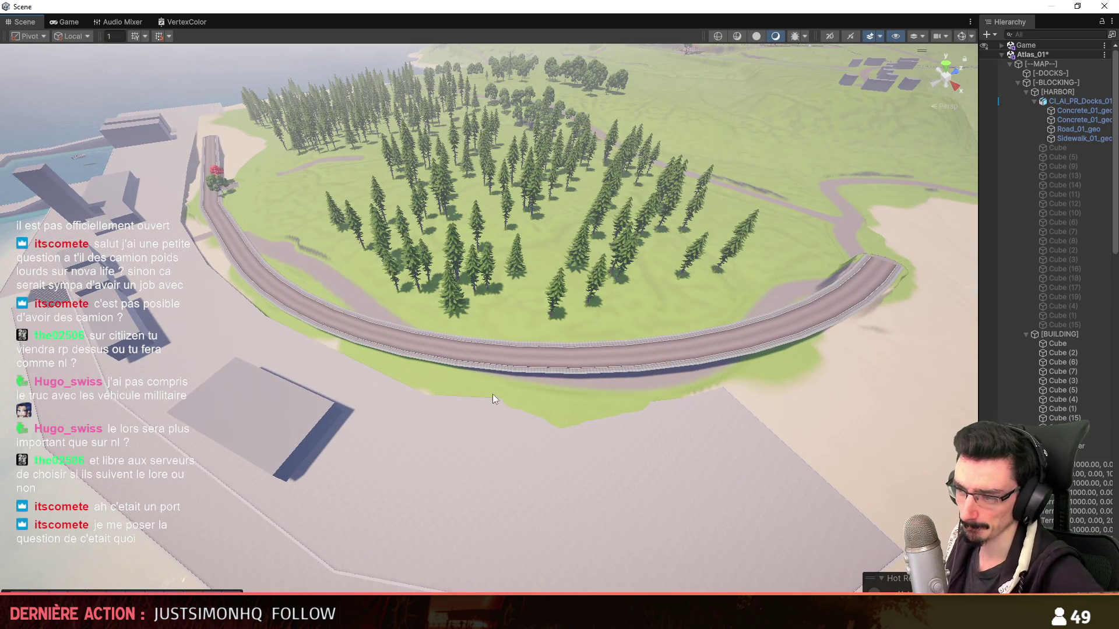
key("alt+Tab")
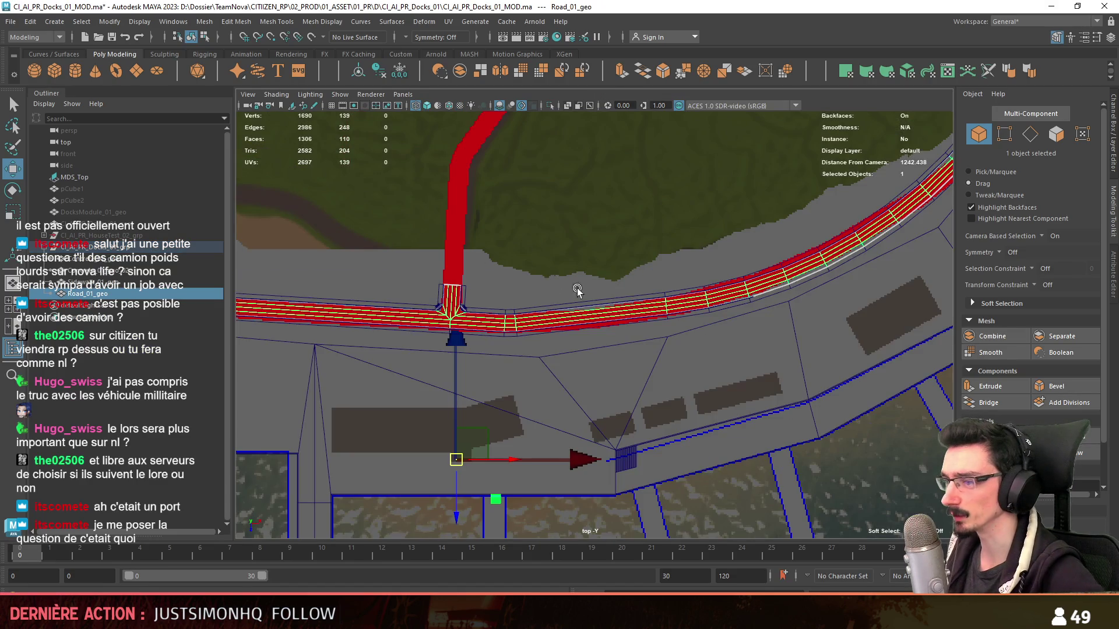
- In the top view, marquee the curved sidewalk's vertices and move them toward the docks
left_click(737, 263)
middle_click_drag(737, 262, 686, 433, "alt")
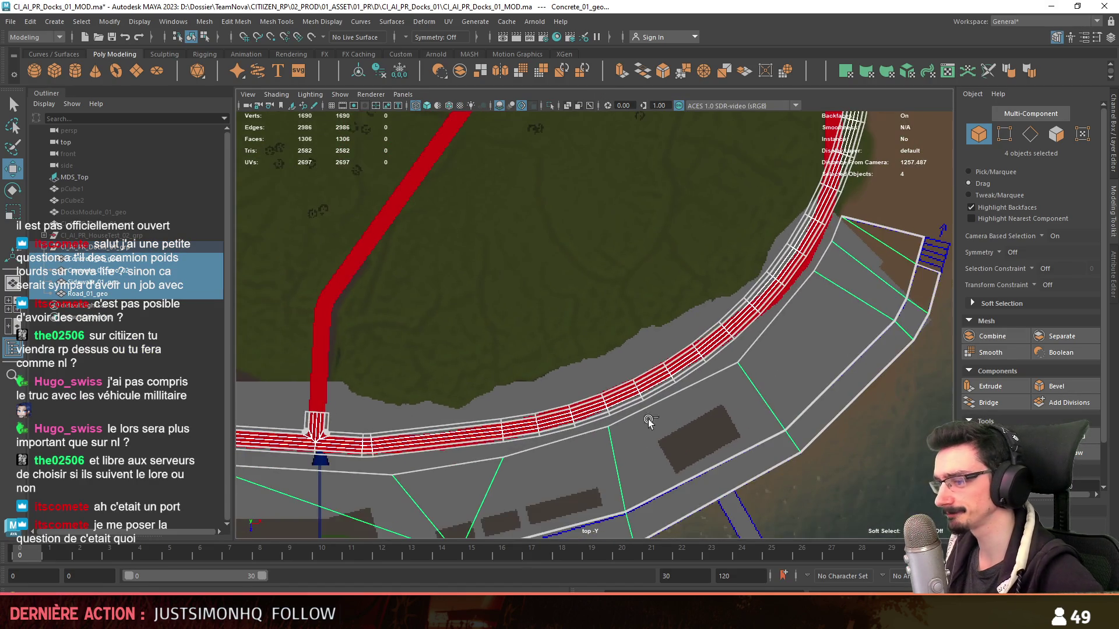
key("F9")
scroll(753, 405, "down", 2)
scroll(751, 254, "down", 2)
left_click_drag(745, 146, 555, 418)
scroll(612, 350, "up", 2)
scroll(700, 315, "up", 2)
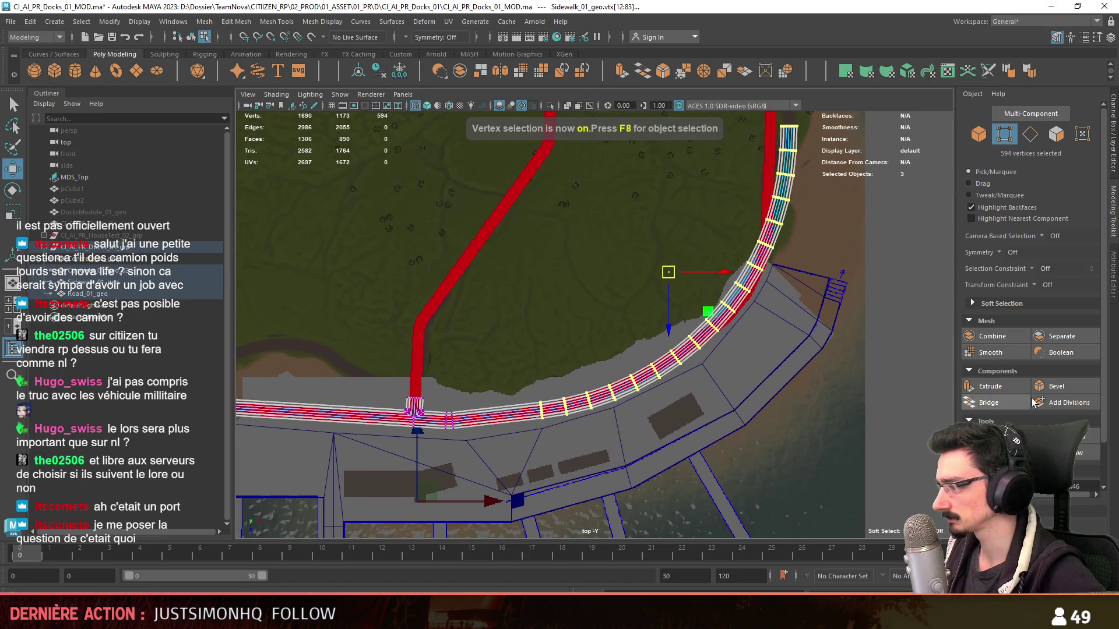
scroll(734, 298, "up", 1)
left_click_drag(684, 317, 685, 329)
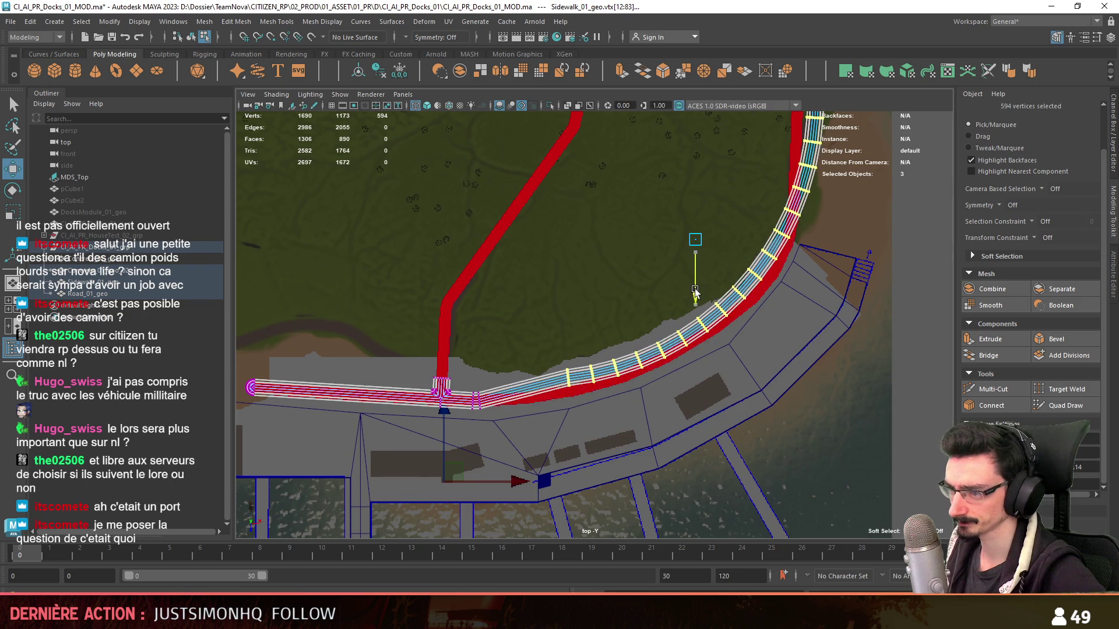
scroll(686, 323, "up", 2)
scroll(661, 332, "down", 2)
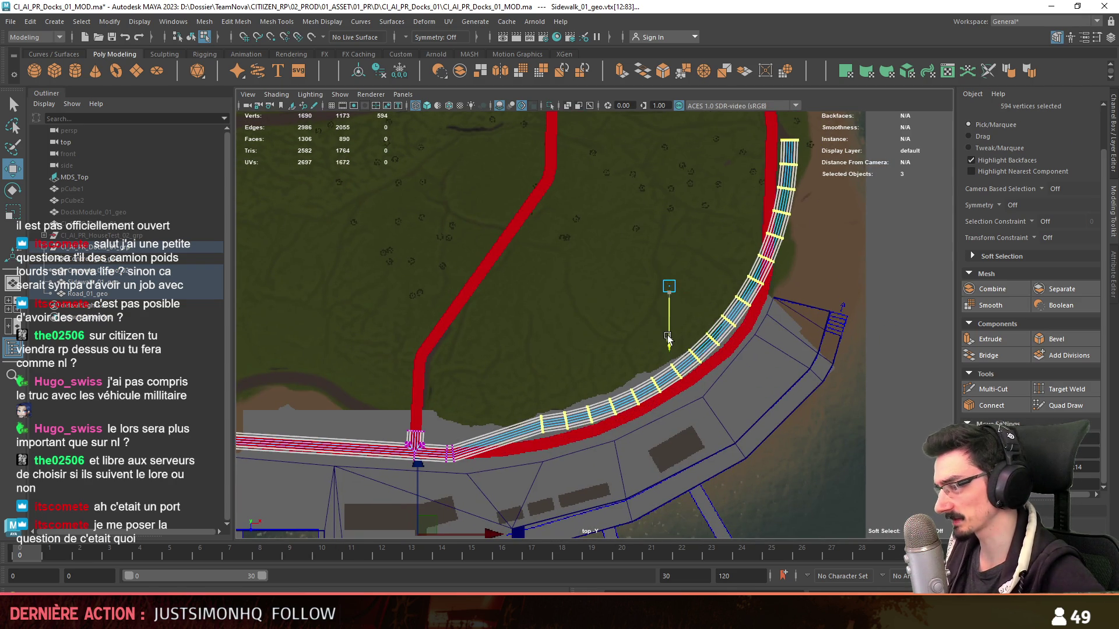
scroll(665, 334, "down", 2)
scroll(690, 350, "up", 2)
scroll(705, 358, "up", 1)
scroll(705, 358, "down", 2)
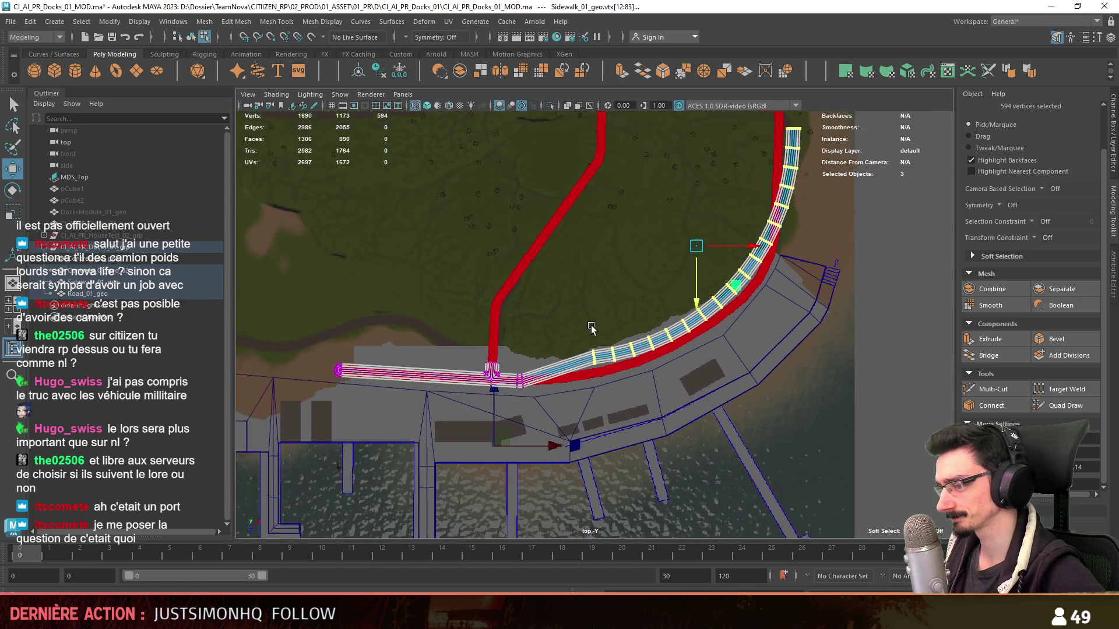
scroll(581, 323, "up", 2)
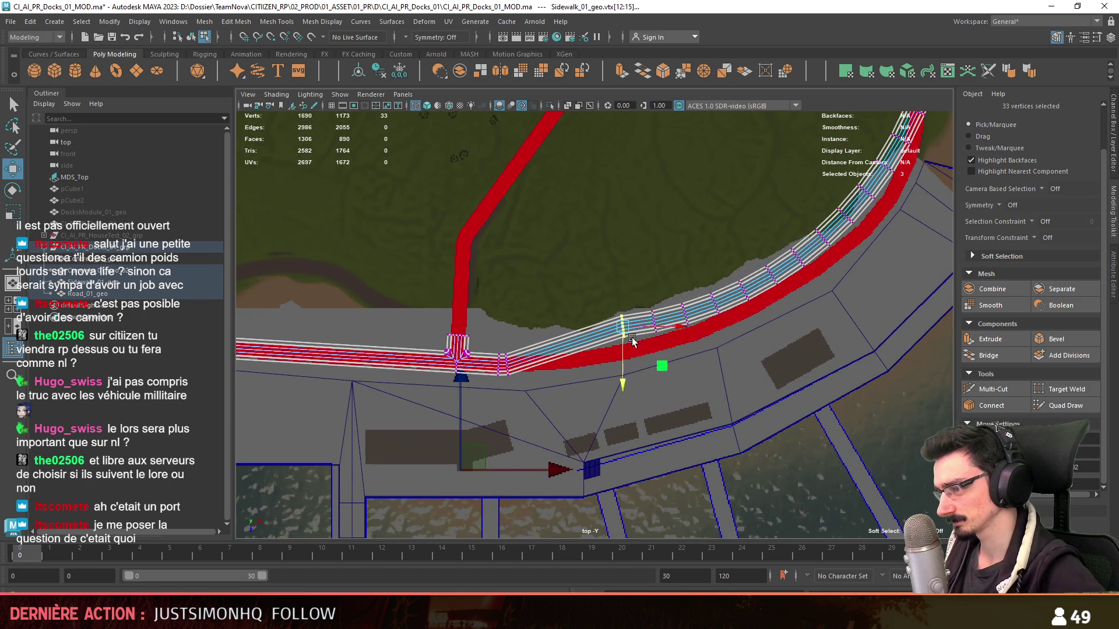
scroll(594, 367, "down", 1)
scroll(733, 323, "up", 1)
scroll(649, 413, "up", 1)
scroll(692, 289, "down", 1)
scroll(672, 373, "up", 1)
- Enlarge the soft-selection falloff, grab another sidewalk vertex group, and return to perspective
middle_click_drag(671, 373, 634, 337, "alt")
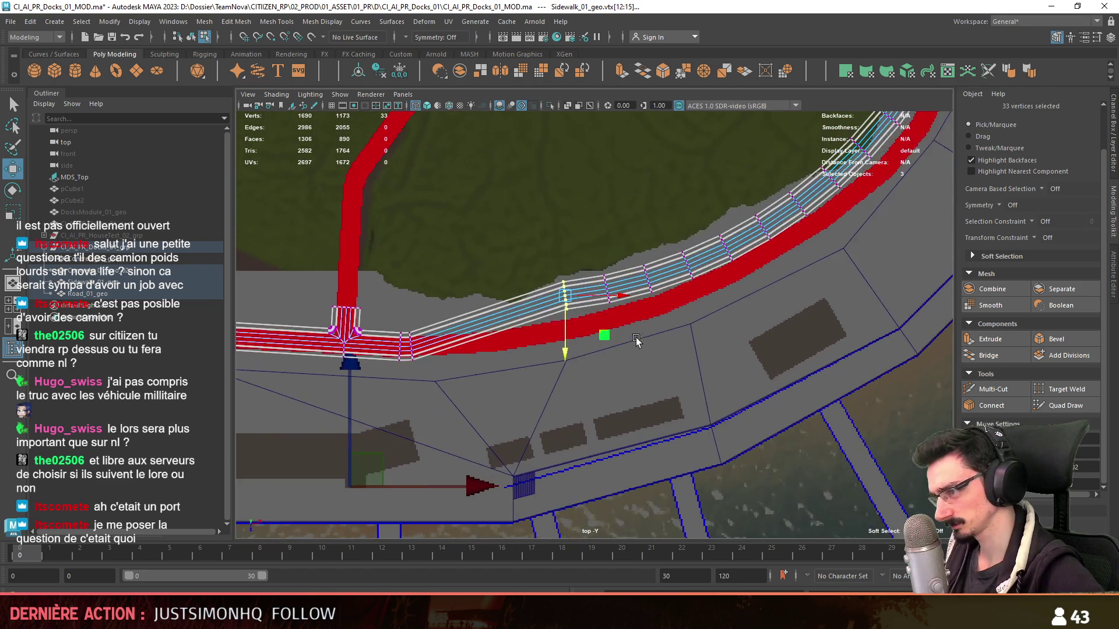
scroll(505, 377, "up", 1)
scroll(604, 310, "down", 2)
scroll(641, 408, "down", 1)
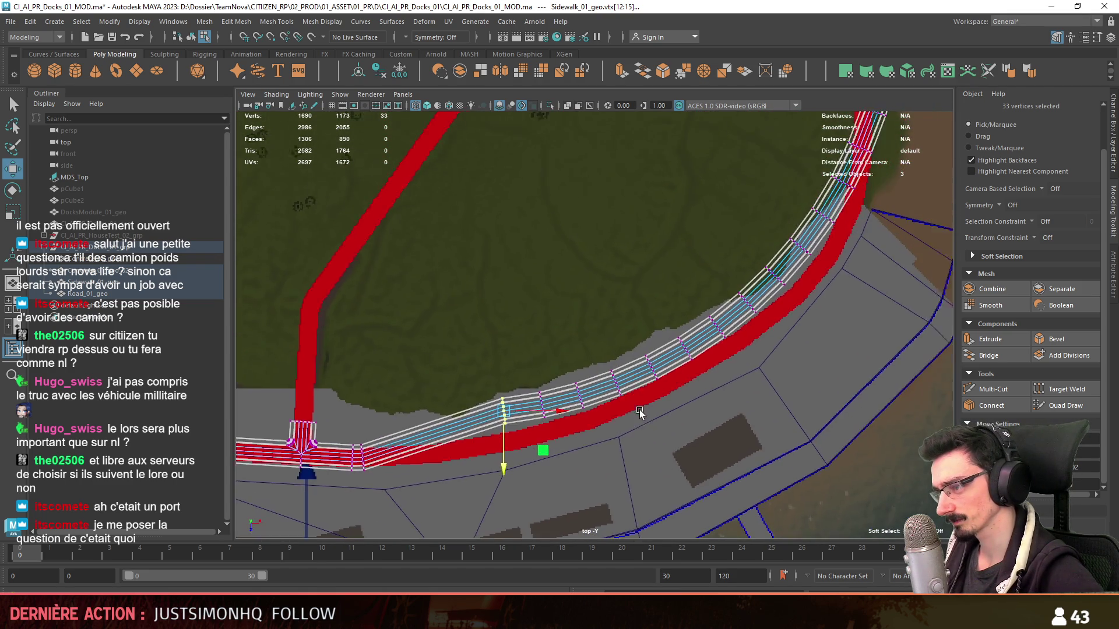
scroll(641, 408, "down", 1)
scroll(662, 405, "down", 1)
mouse_move(662, 404)
middle_mouse_down("alt")
mouse_move(748, 343)
mouse_move(787, 258)
mouse_move(718, 201)
middle_mouse_up("alt")
middle_click_drag(831, 248, 1026, 248)
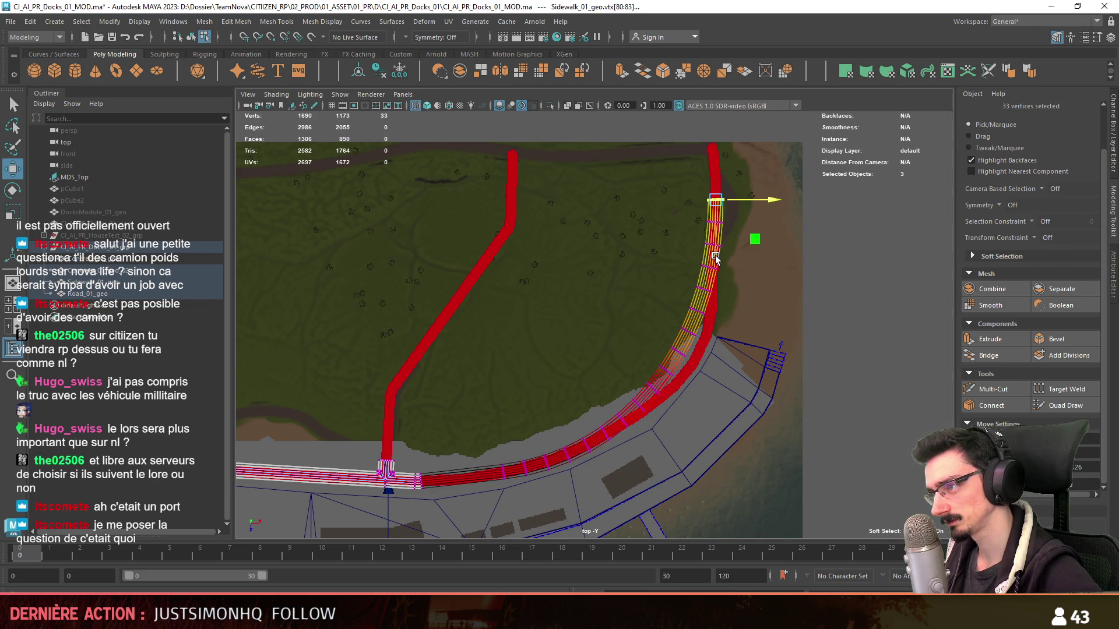
mouse_move(697, 297)
middle_mouse_down("alt")
mouse_move(613, 217)
mouse_move(612, 290)
mouse_move(725, 321)
middle_mouse_up("alt")
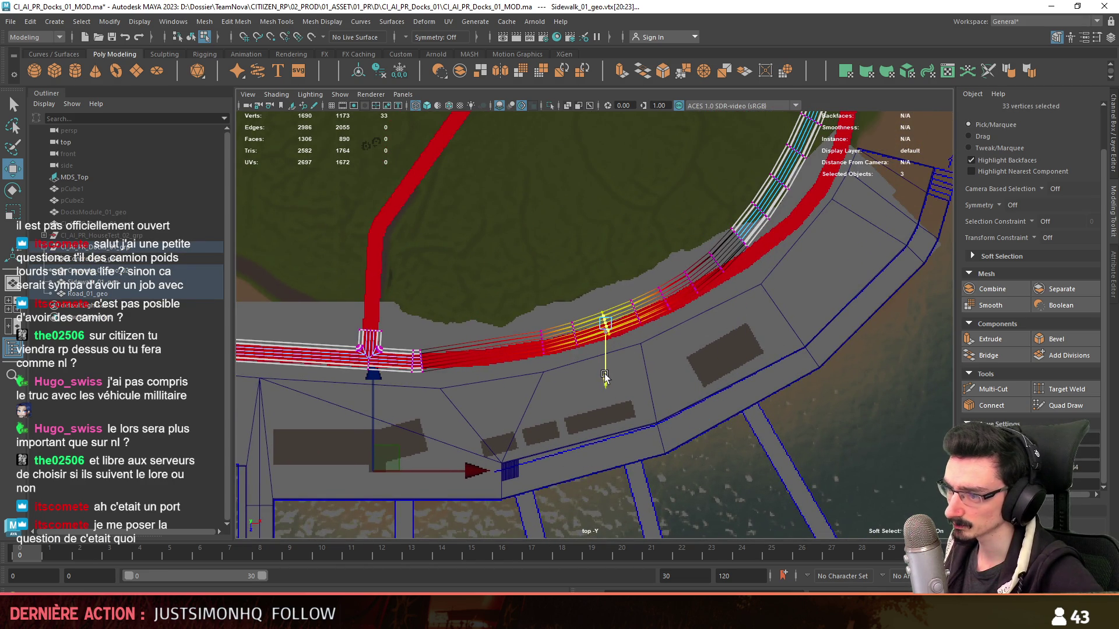
scroll(774, 215, "up", 3)
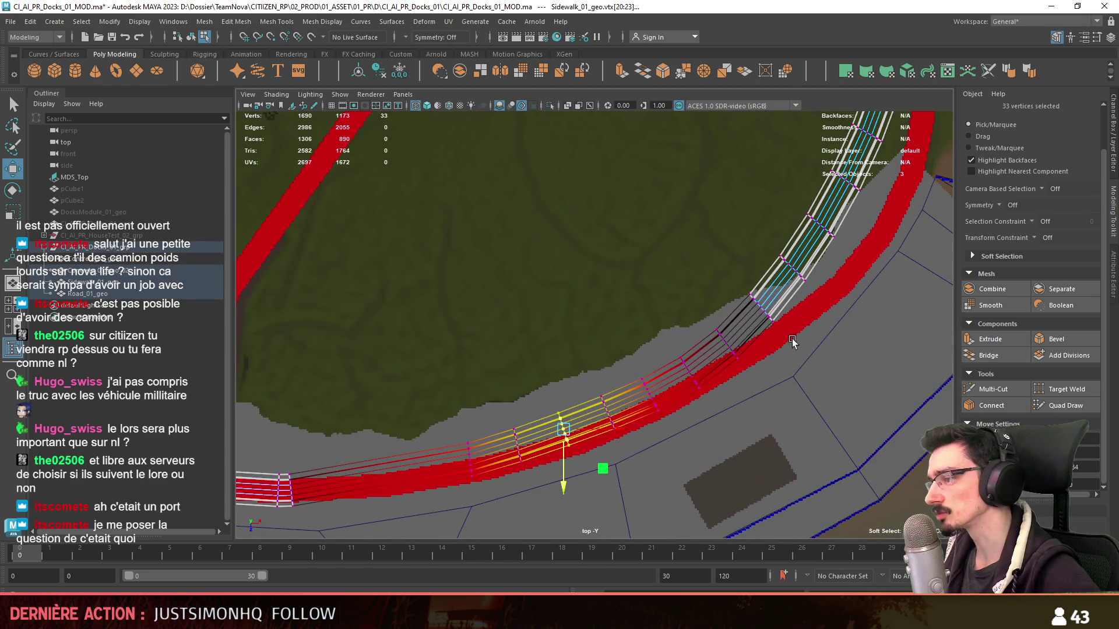
left_click_drag(733, 286, 735, 287)
key("space")
mouse_move(691, 312)
left_mouse_down("alt")
mouse_move(653, 384)
mouse_move(592, 383)
mouse_move(493, 418)
mouse_move(624, 387)
mouse_move(525, 405)
mouse_move(473, 428)
mouse_move(477, 389)
left_mouse_up("alt")
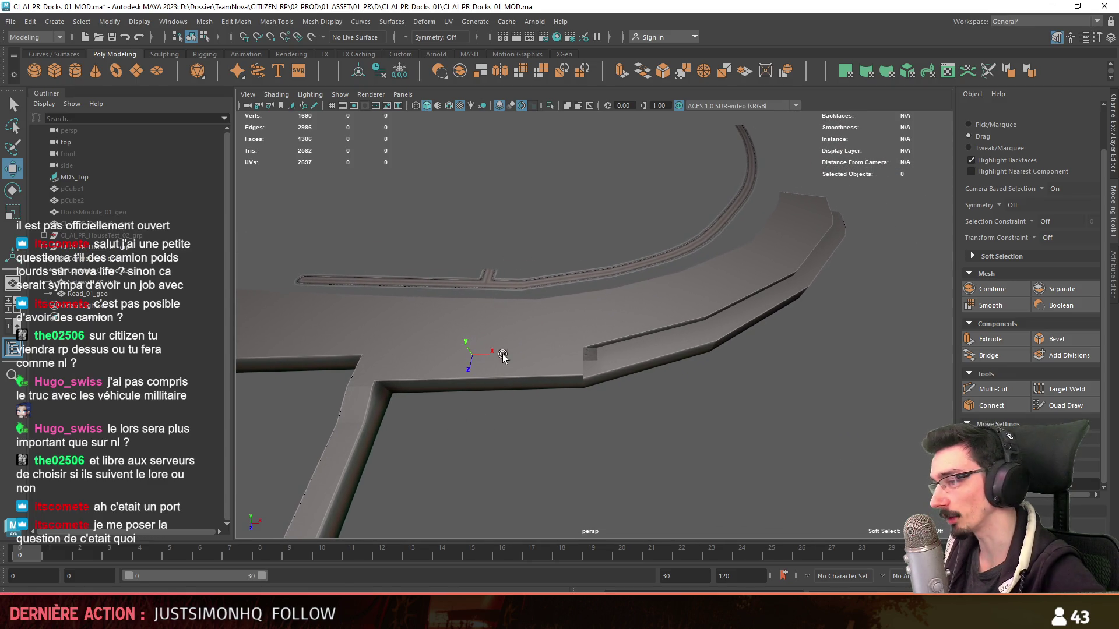
- Orbit to inspect the edited sidewalk, then fly Unity's camera in over the harbor
mouse_move(720, 367)
left_mouse_down("alt")
mouse_move(664, 452)
mouse_move(655, 401)
left_mouse_up("alt")
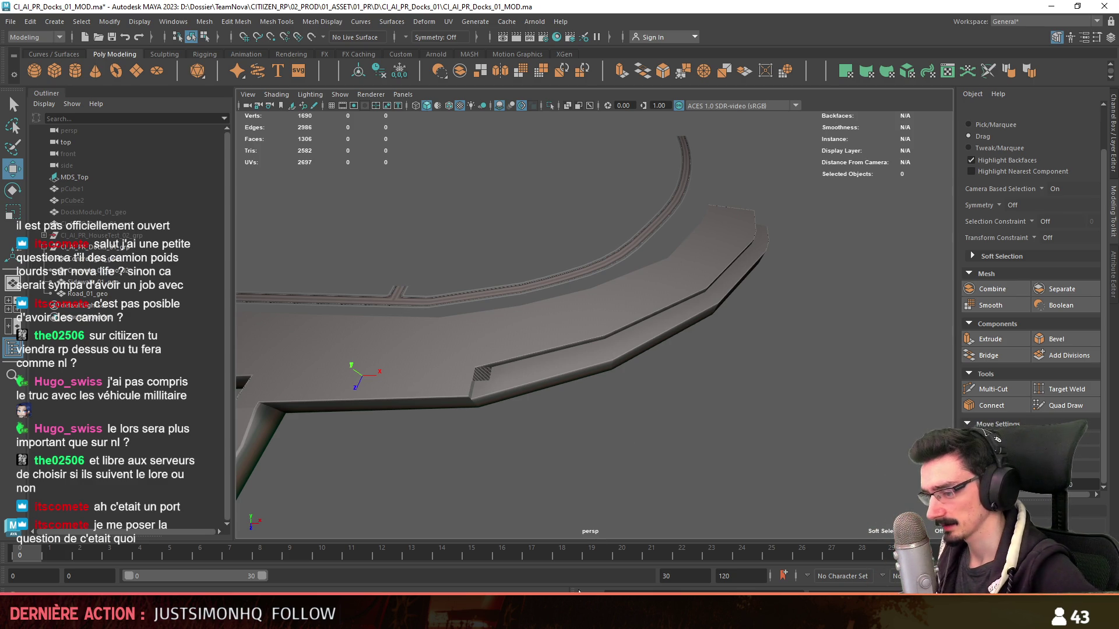
key("alt+Tab")
mouse_move(593, 349)
right_mouse_down()
mouse_move(171, 356)
mouse_move(480, 313)
mouse_move(561, 350)
right_mouse_up()
mouse_move(560, 354)
middle_mouse_down()
mouse_move(495, 372)
mouse_move(535, 374)
mouse_move(292, 341)
middle_mouse_up()
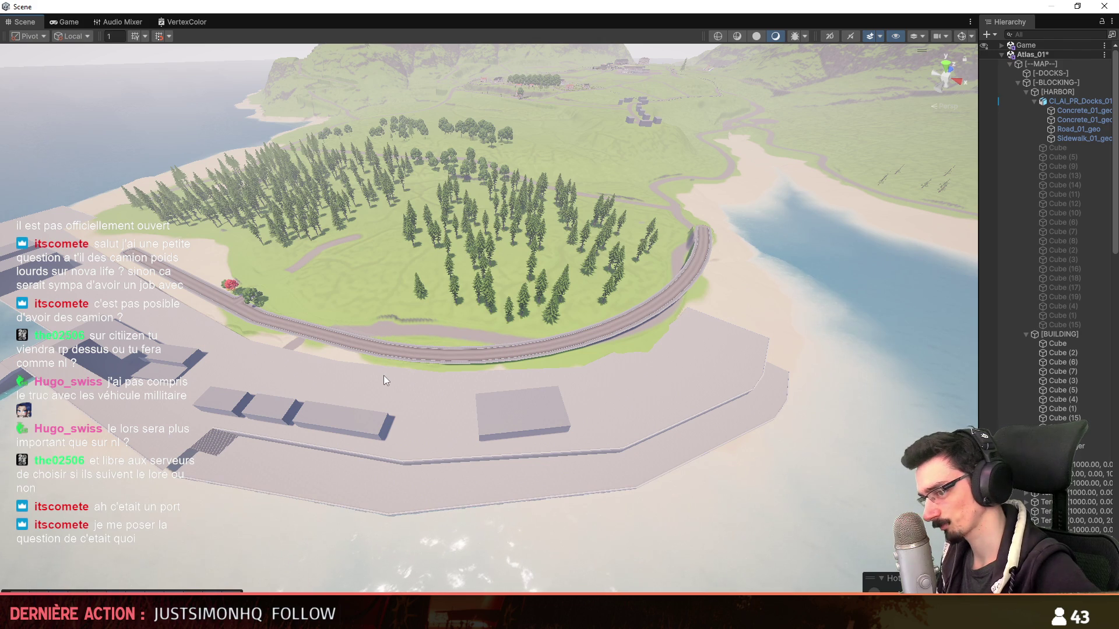
mouse_move(324, 380)
middle_mouse_down()
mouse_move(587, 377)
mouse_move(586, 394)
mouse_move(564, 395)
middle_mouse_up()
right_click_drag(563, 395, 344, 281)
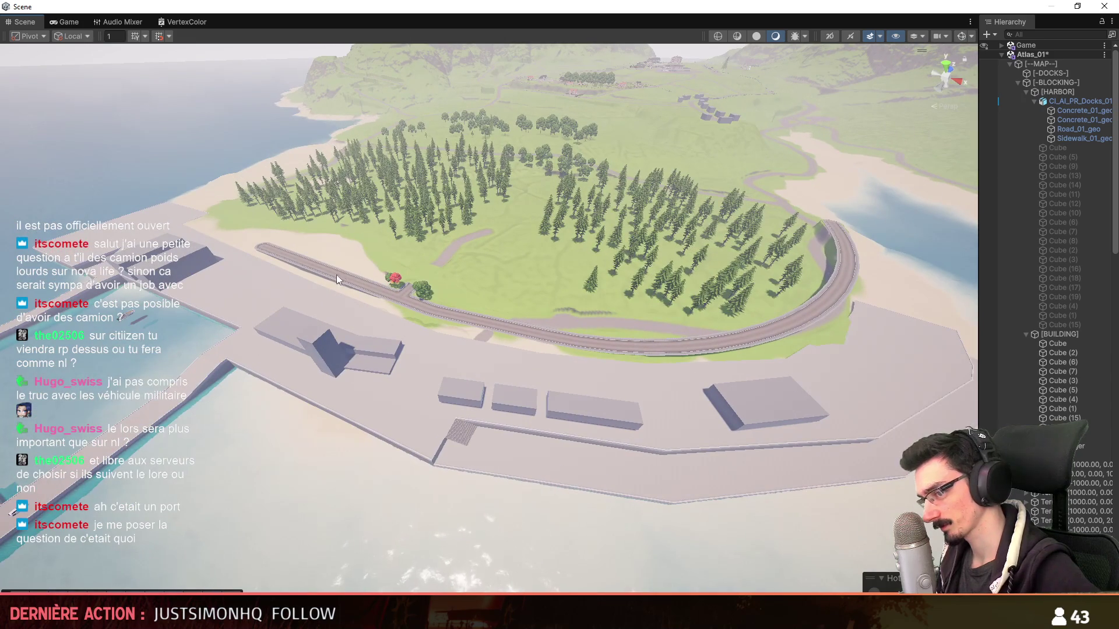
mouse_move(396, 304)
right_mouse_down()
mouse_move(521, 406)
mouse_move(424, 383)
right_mouse_up()
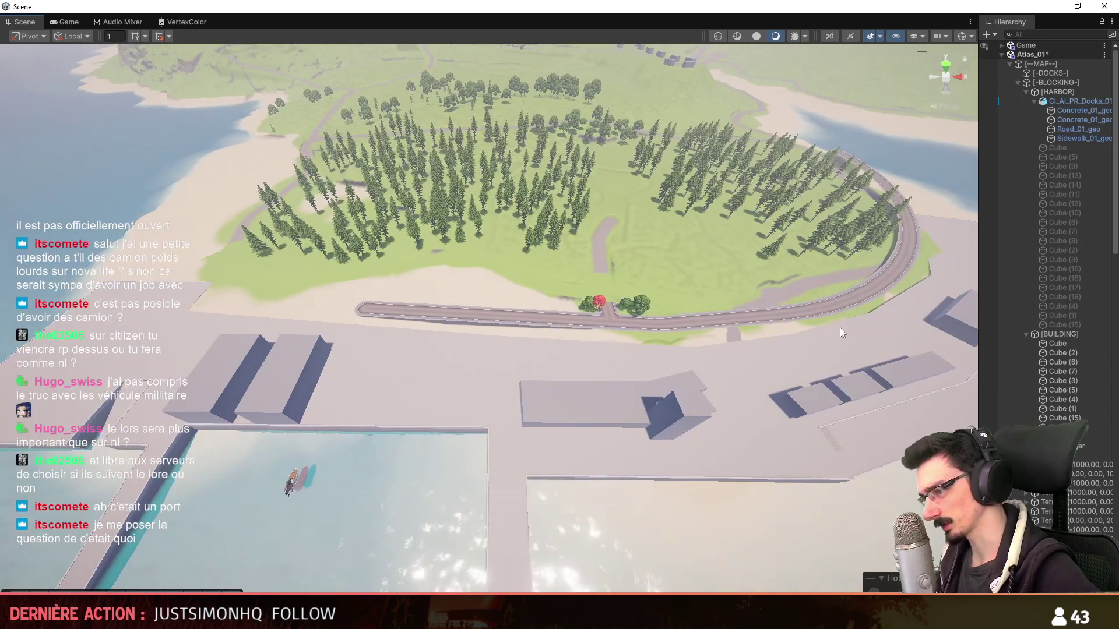
mouse_move(425, 383)
middle_mouse_down()
mouse_move(704, 355)
mouse_move(737, 329)
middle_mouse_up()
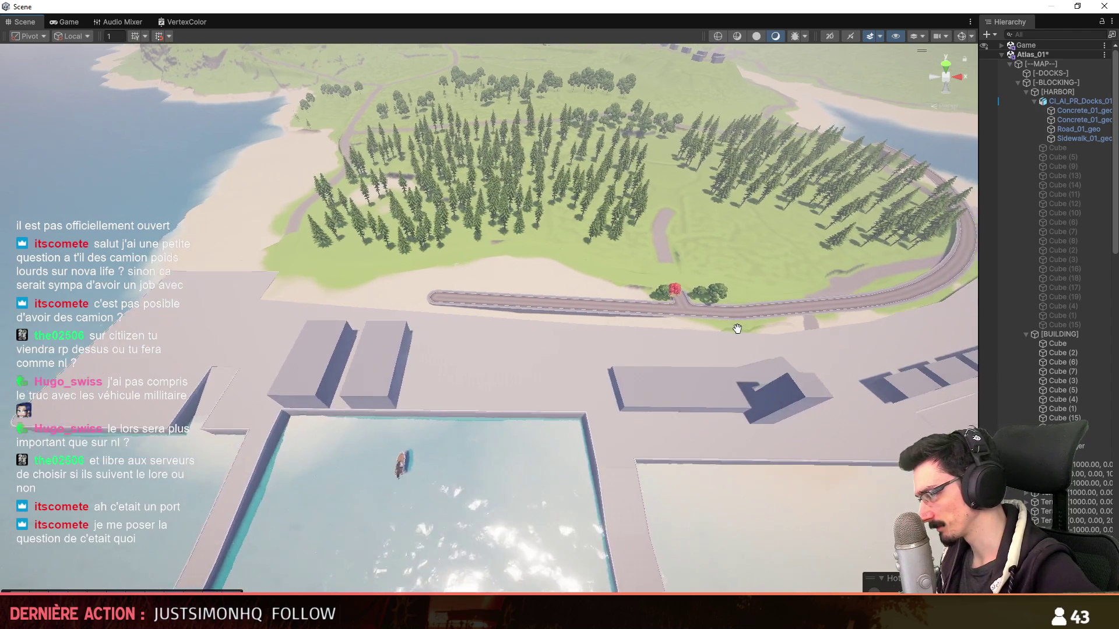
right_click_drag(737, 329, 588, 331)
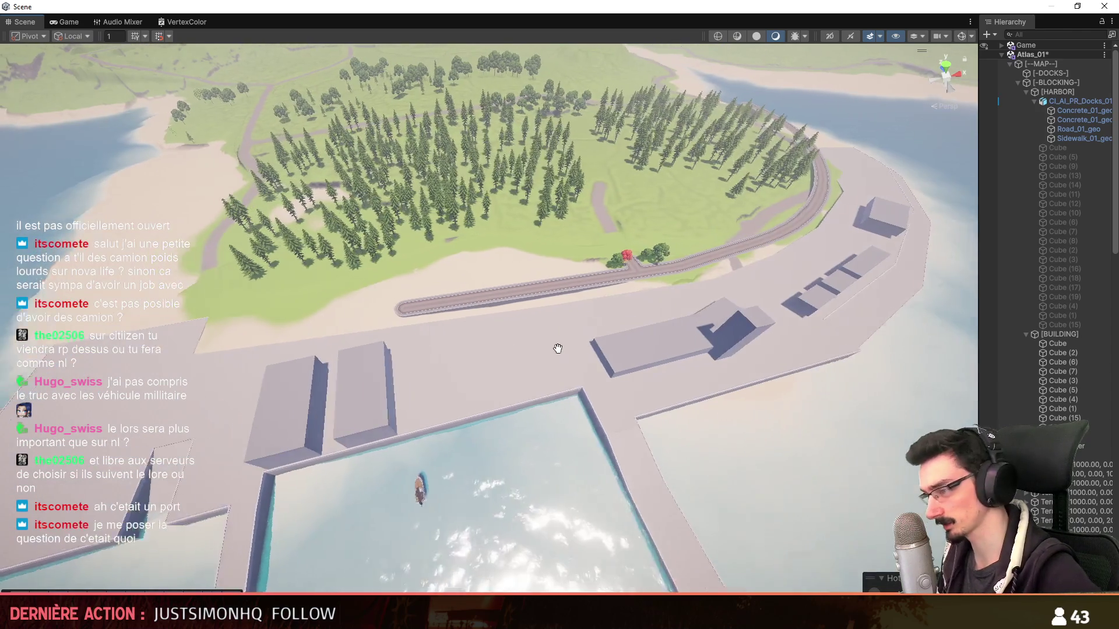
scroll(588, 331, "up", 5)
mouse_move(577, 387)
middle_mouse_down()
mouse_move(612, 370)
mouse_move(666, 369)
middle_mouse_up()
right_click_drag(667, 369, 531, 411)
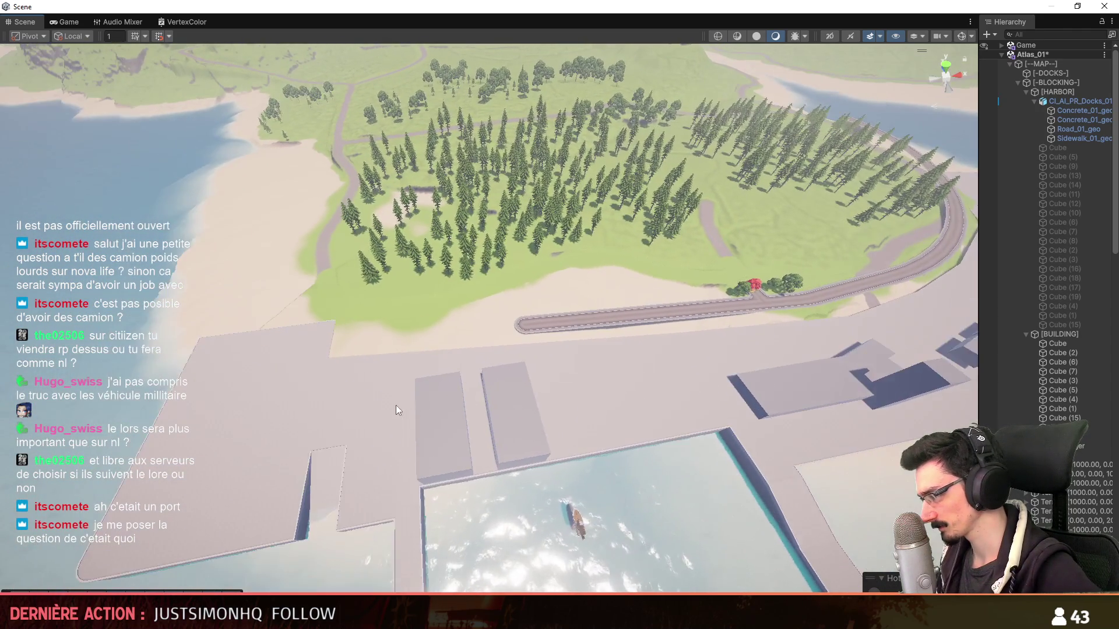
mouse_move(531, 411)
middle_mouse_down()
mouse_move(503, 345)
mouse_move(531, 351)
middle_mouse_up()
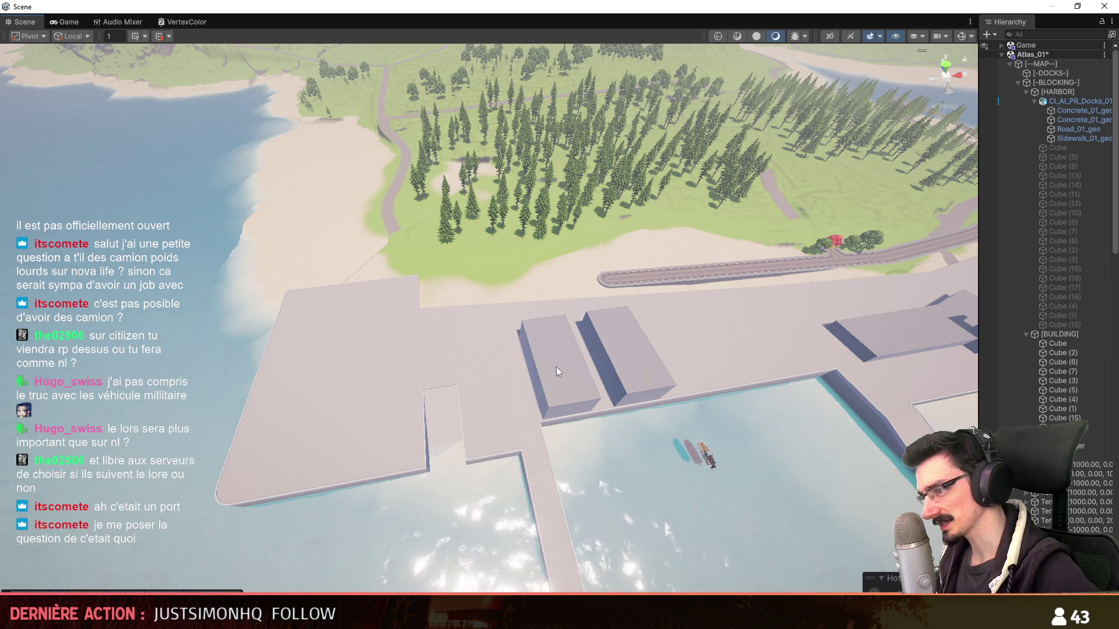
- Select both warehouse cubes, try sliding them along the dock, then undo the move
left_click(625, 352)
left_click(562, 371, "shift")
left_click_drag(514, 370, 597, 379)
key("ctrl+z")
- Move the two warehouse blocks onto the left-hand pier and nudge them into place
mouse_move(749, 365)
middle_mouse_down()
mouse_move(616, 368)
mouse_move(809, 309)
mouse_move(724, 314)
middle_mouse_up()
middle_click_drag(603, 341, 679, 292)
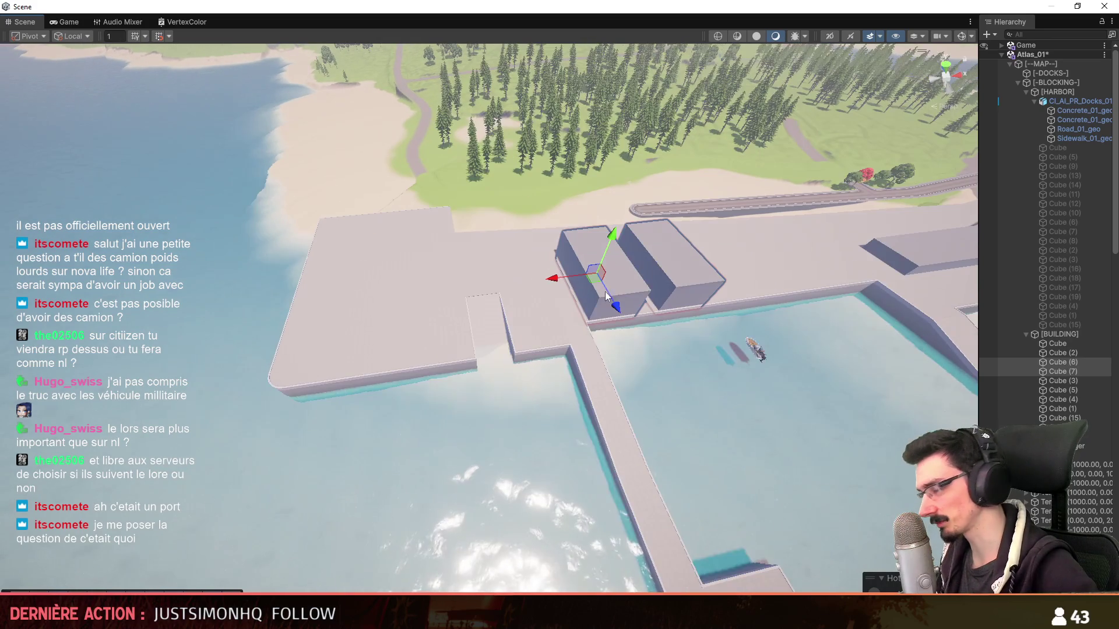
left_click_drag(587, 285, 333, 330)
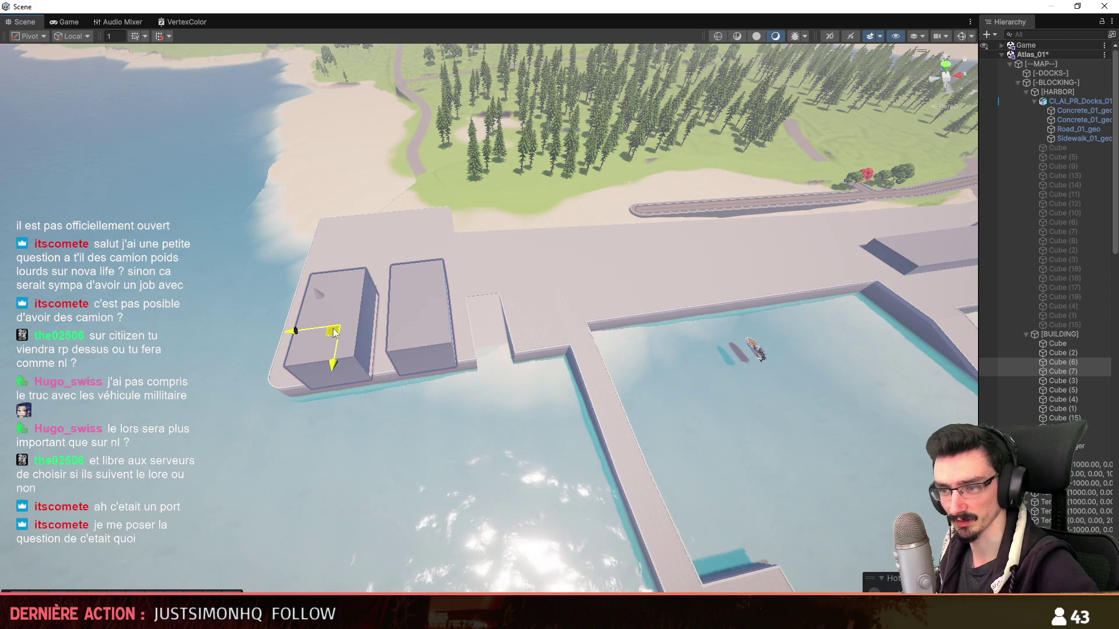
right_click_drag(332, 330, 393, 350)
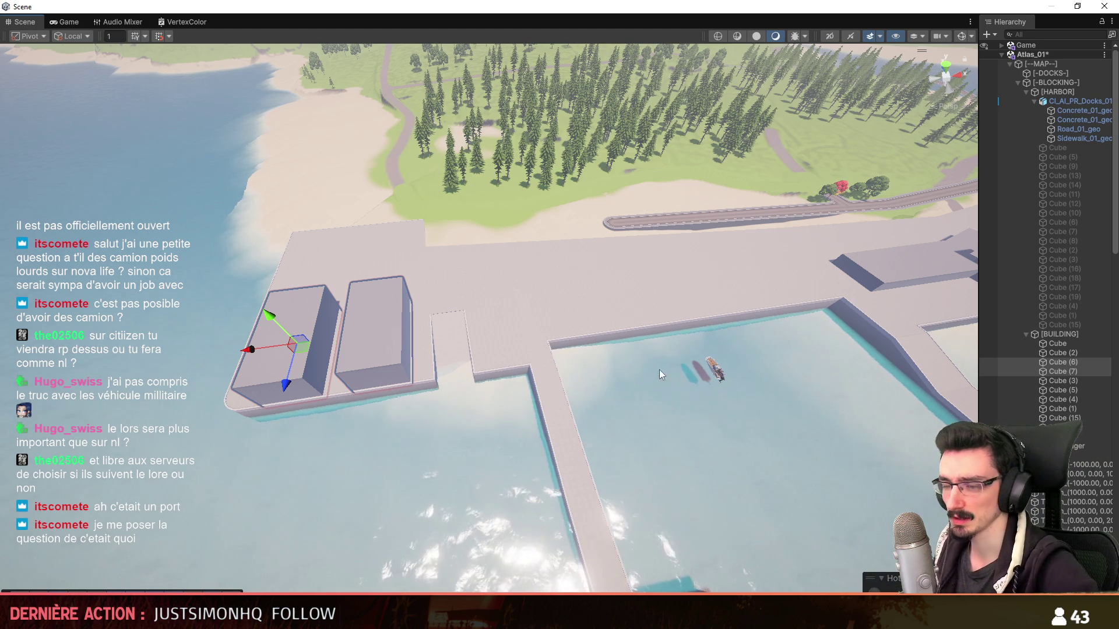
left_click_drag(642, 373, 577, 328, "alt")
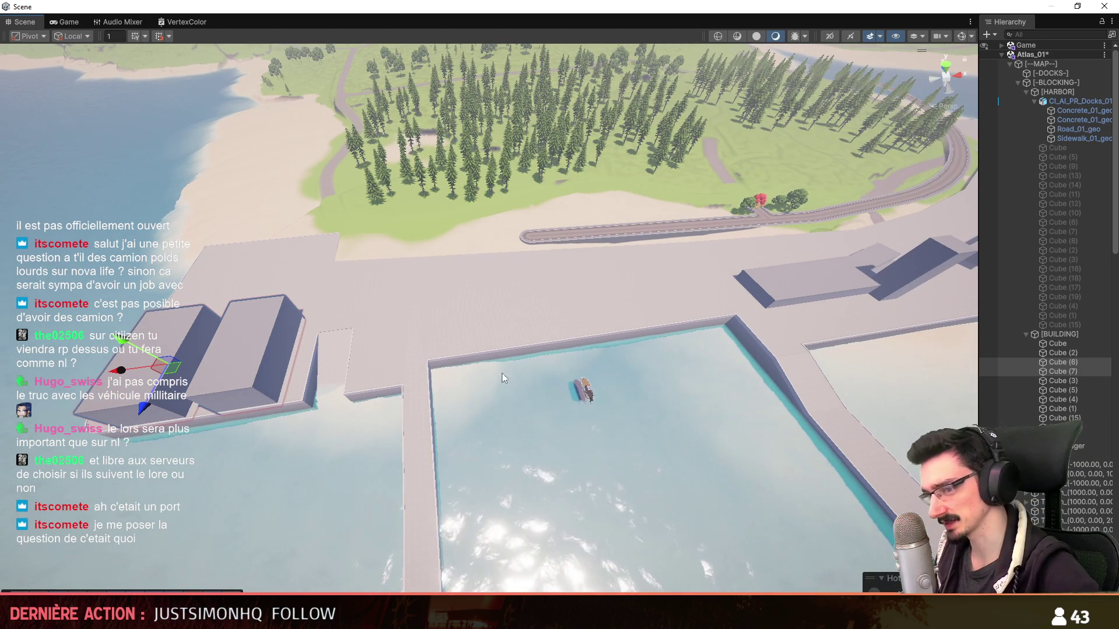
left_click_drag(117, 335, 117, 337)
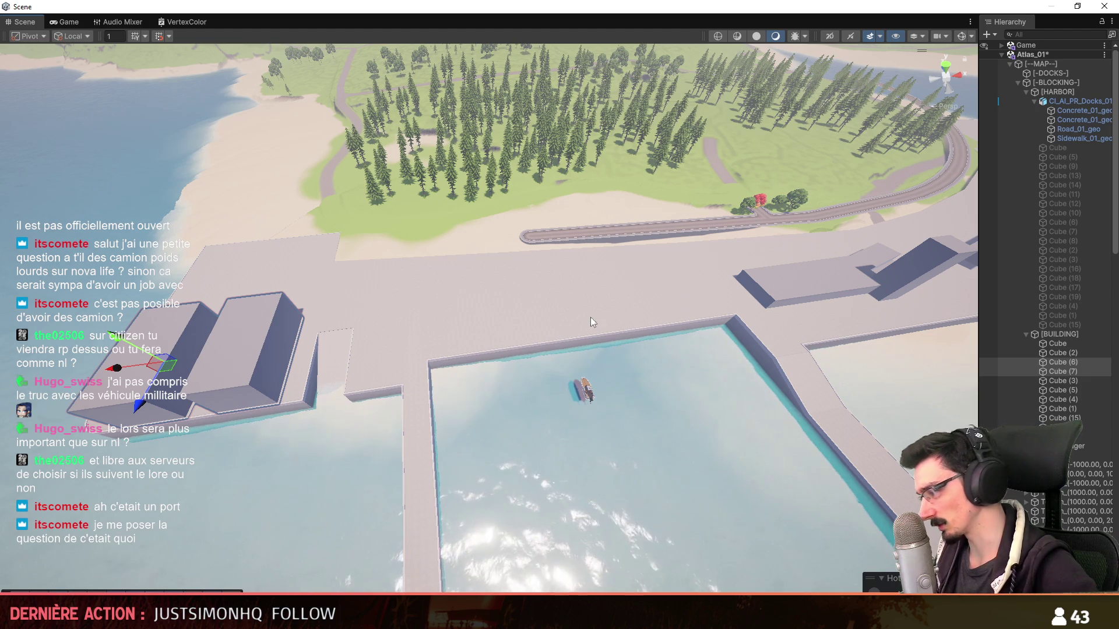
left_click_drag(563, 299, 827, 170, "alt")
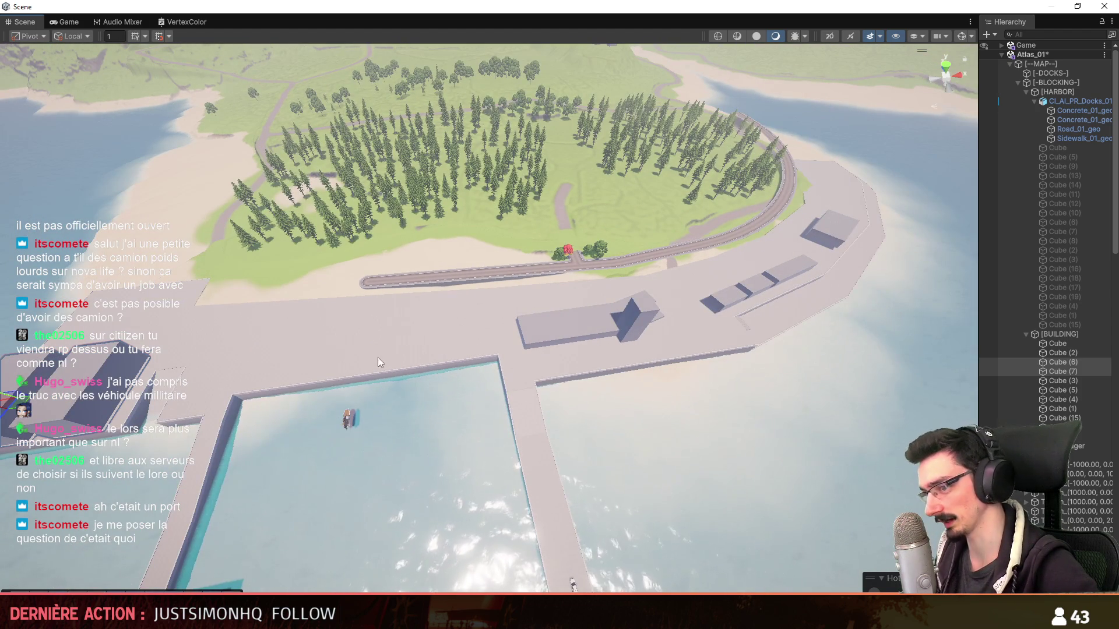
scroll(365, 319, "up", 3)
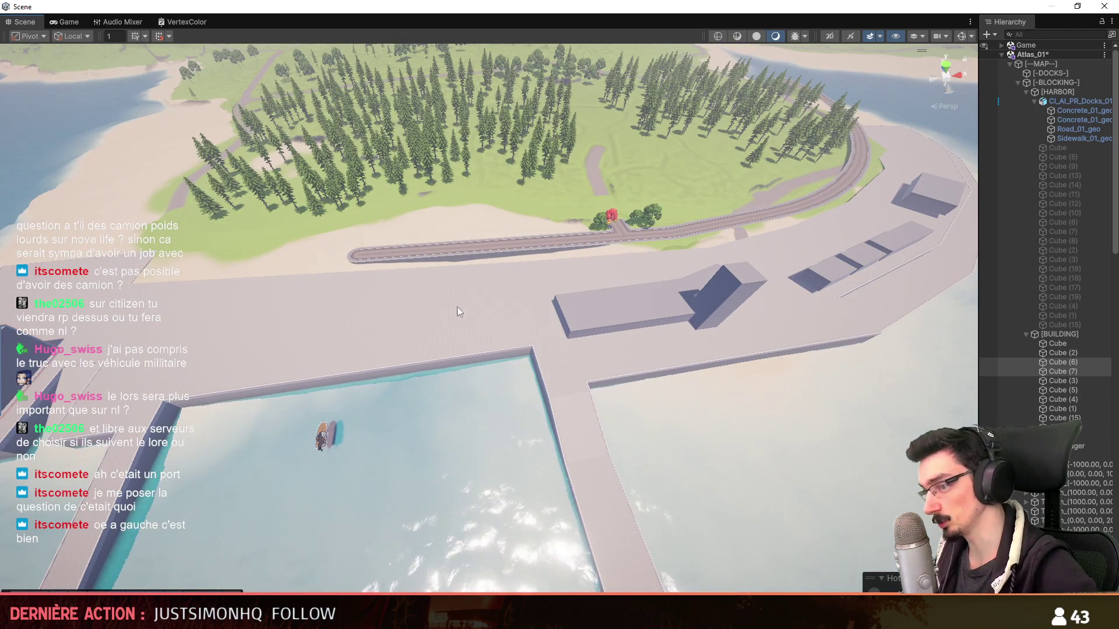
scroll(449, 314, "up", 2)
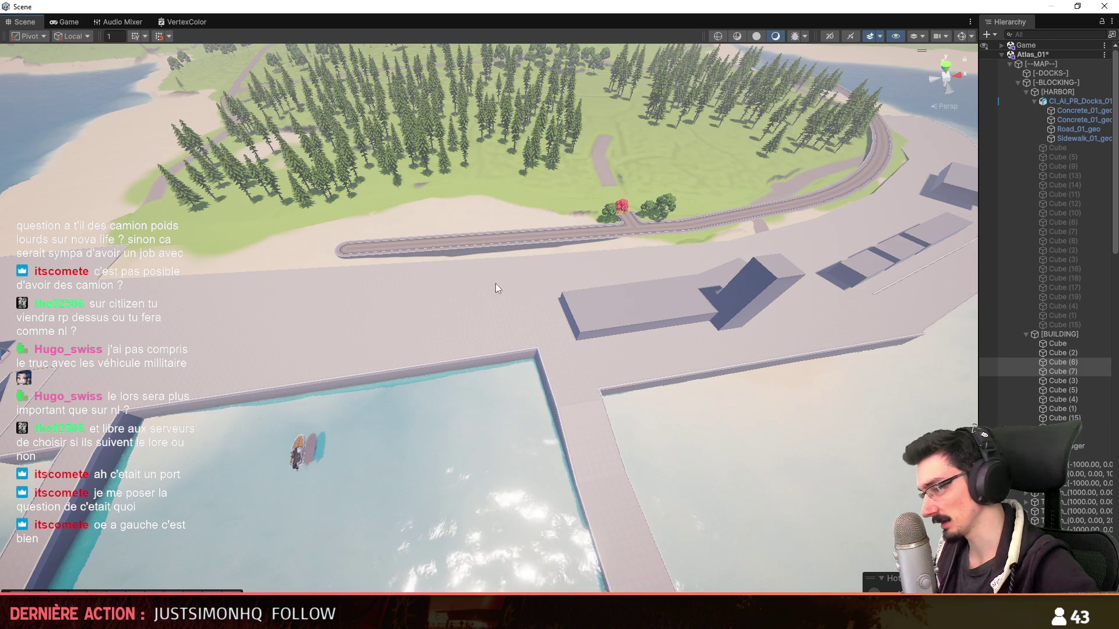
scroll(486, 297, "up", 2)
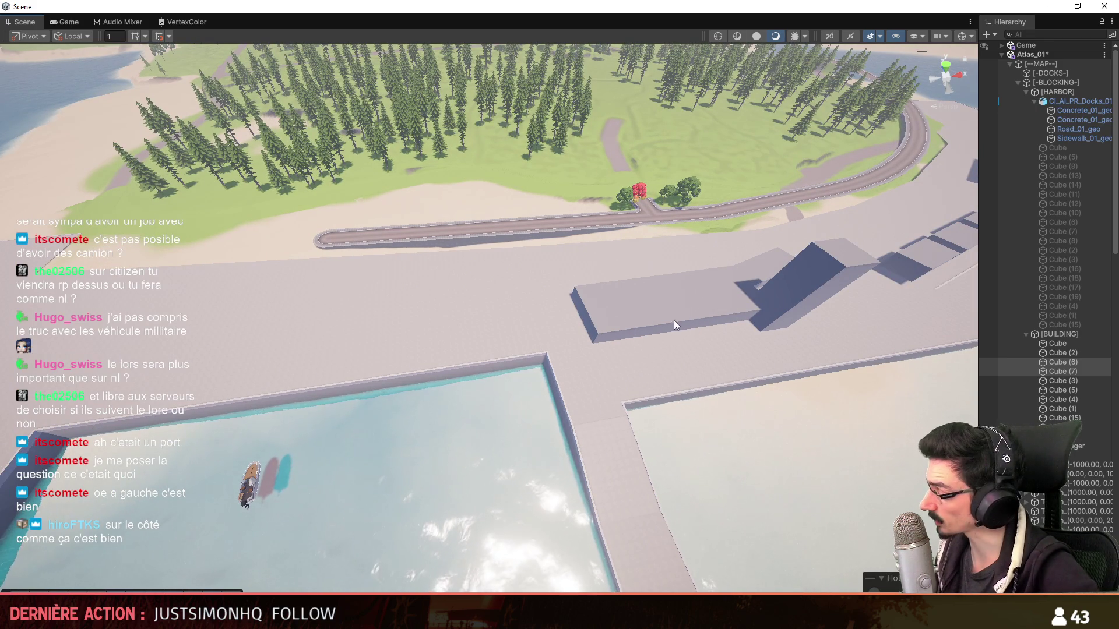
scroll(676, 323, "down", 2)
scroll(574, 330, "down", 3)
scroll(449, 291, "down", 3)
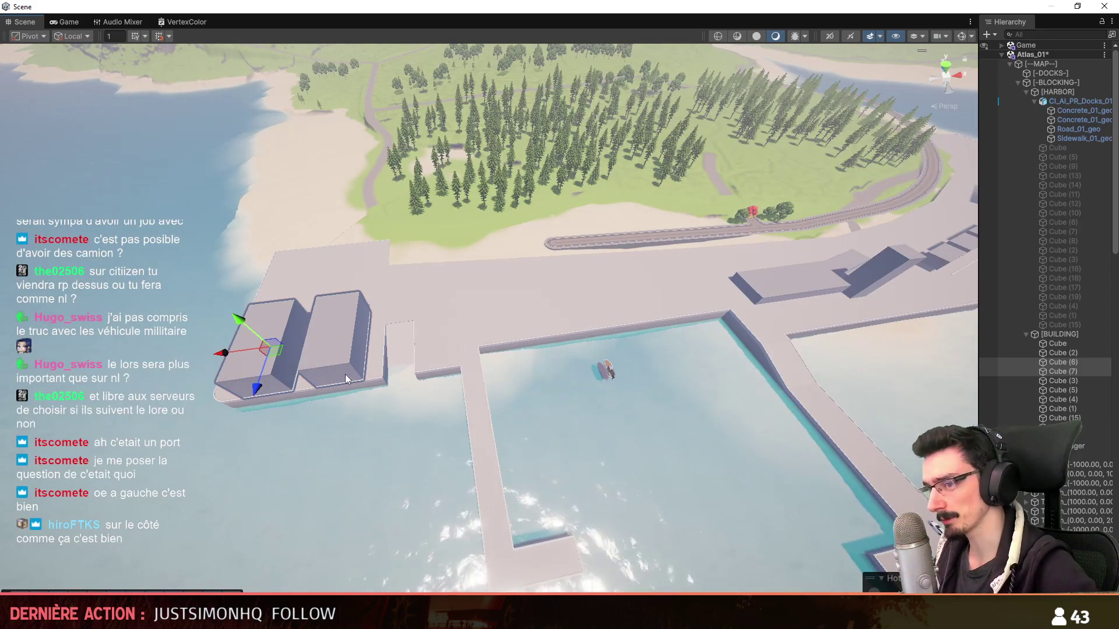
scroll(306, 312, "down", 2)
left_click(220, 302)
left_click_drag(219, 302, 261, 342, "alt")
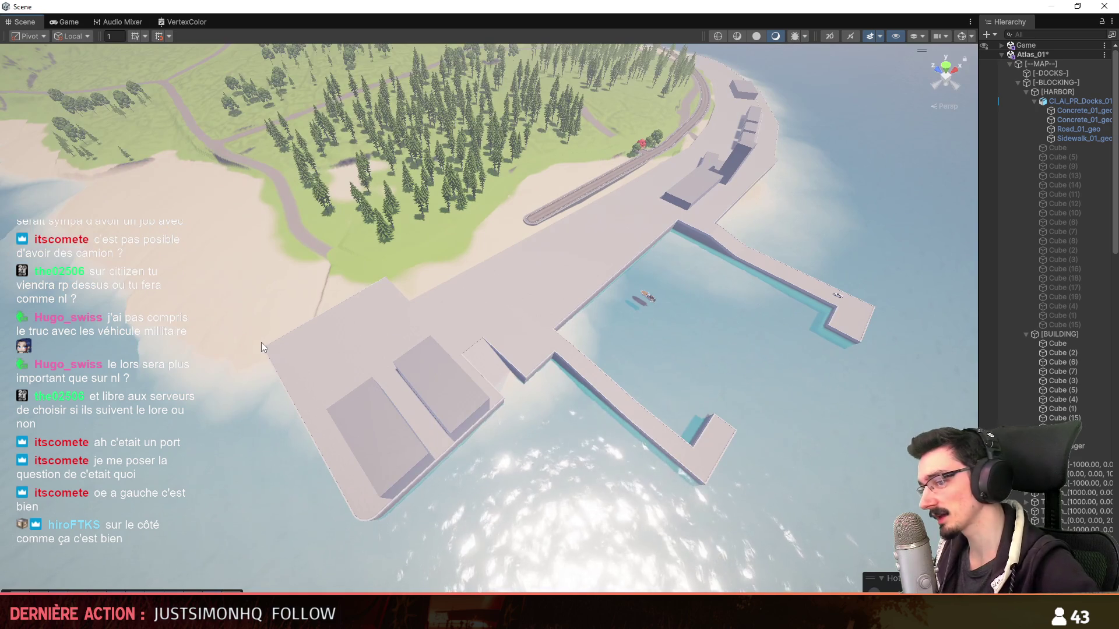
scroll(447, 378, "up", 2)
left_click_drag(447, 378, 311, 339, "alt")
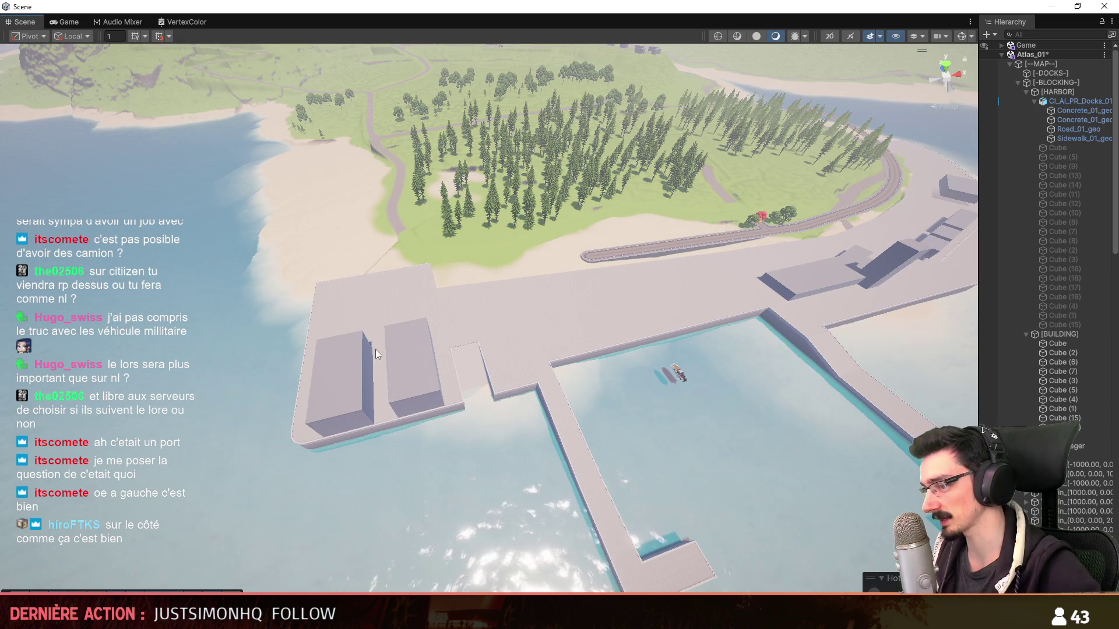
mouse_move(822, 377)
left_mouse_down("alt")
mouse_move(812, 360)
mouse_move(526, 321)
left_mouse_up("alt")
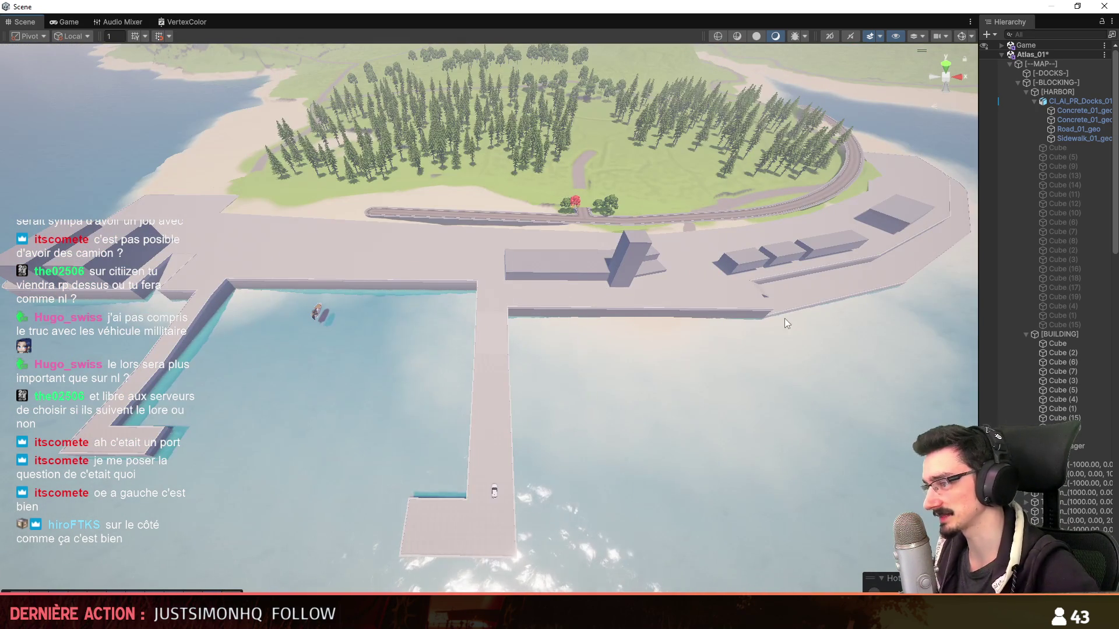
scroll(494, 352, "up", 2)
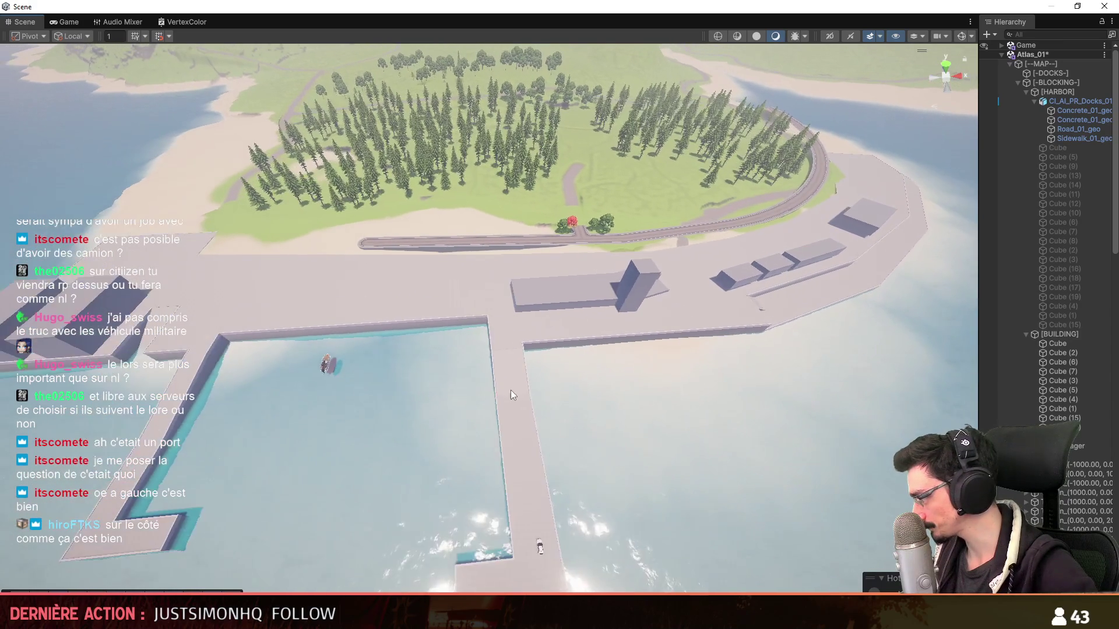
mouse_move(322, 295)
right_mouse_down()
mouse_move(618, 387)
mouse_move(374, 269)
right_mouse_up()
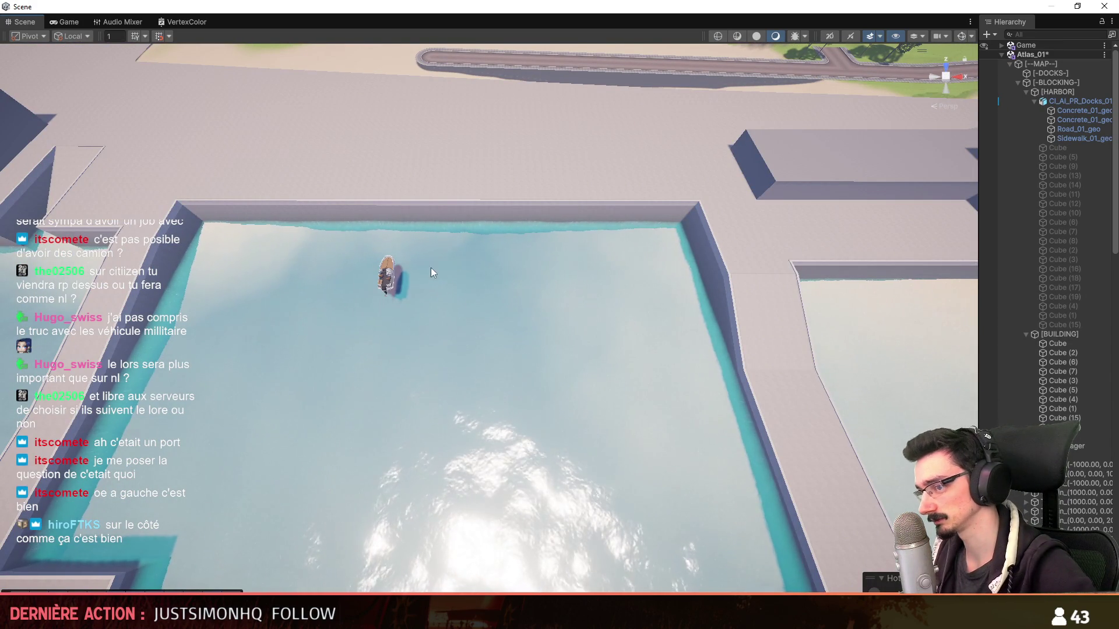
left_click(1075, 325)
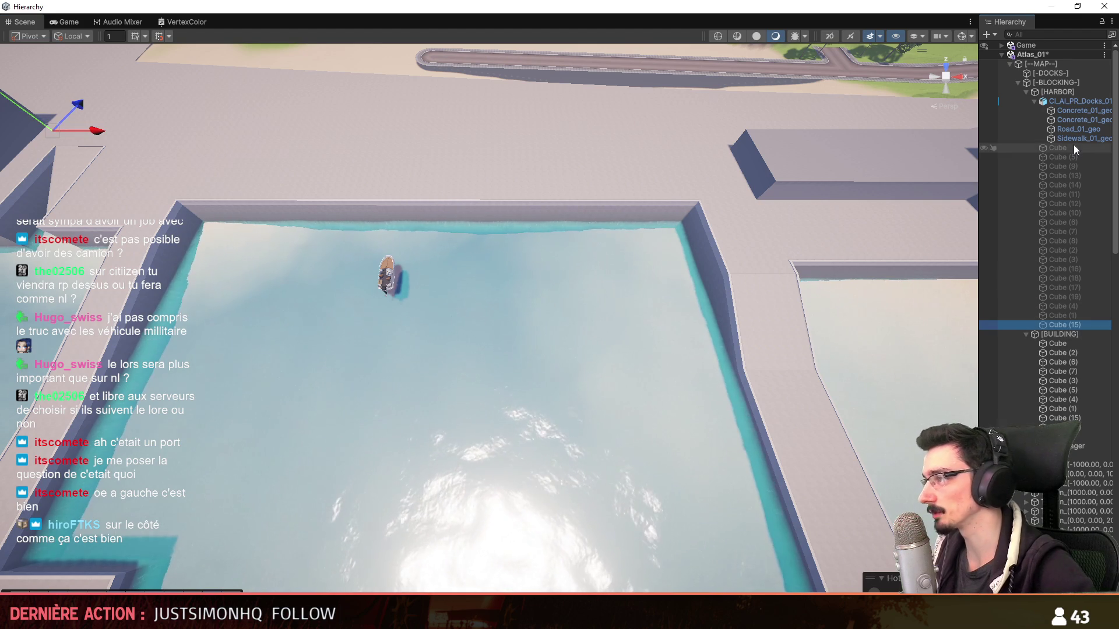
left_click(1072, 147, "shift")
key("alt+shift+a")
mouse_move(612, 317)
right_mouse_down()
mouse_move(566, 219)
mouse_move(547, 346)
right_mouse_up()
scroll(565, 220, "up", 2)
key("z")
scroll(561, 307, "up", 1)
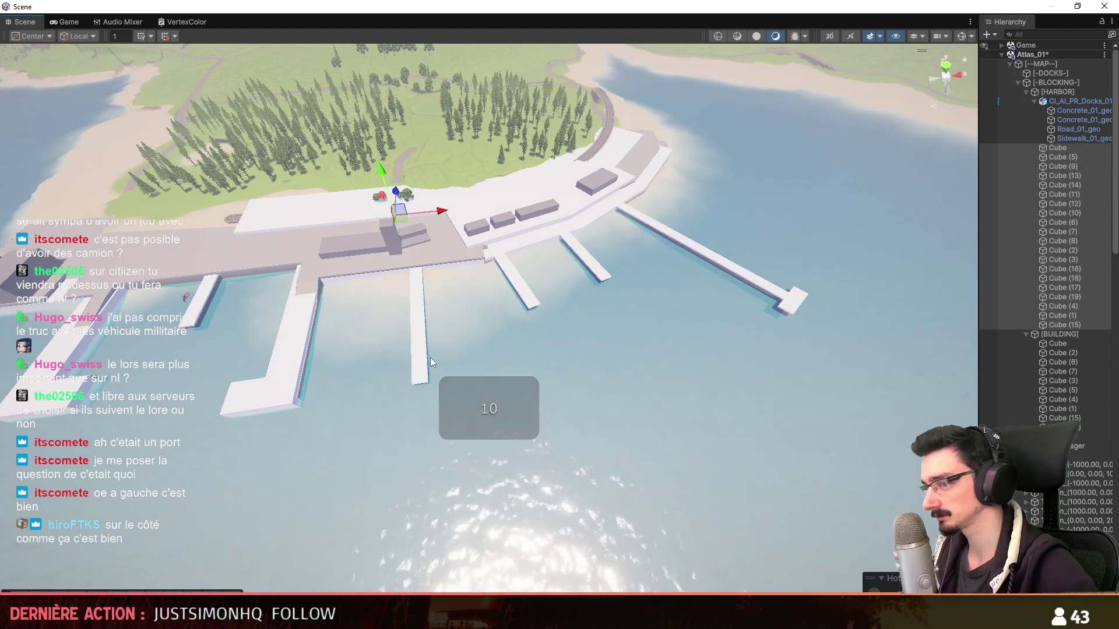
right_click_drag(805, 367, 804, 369)
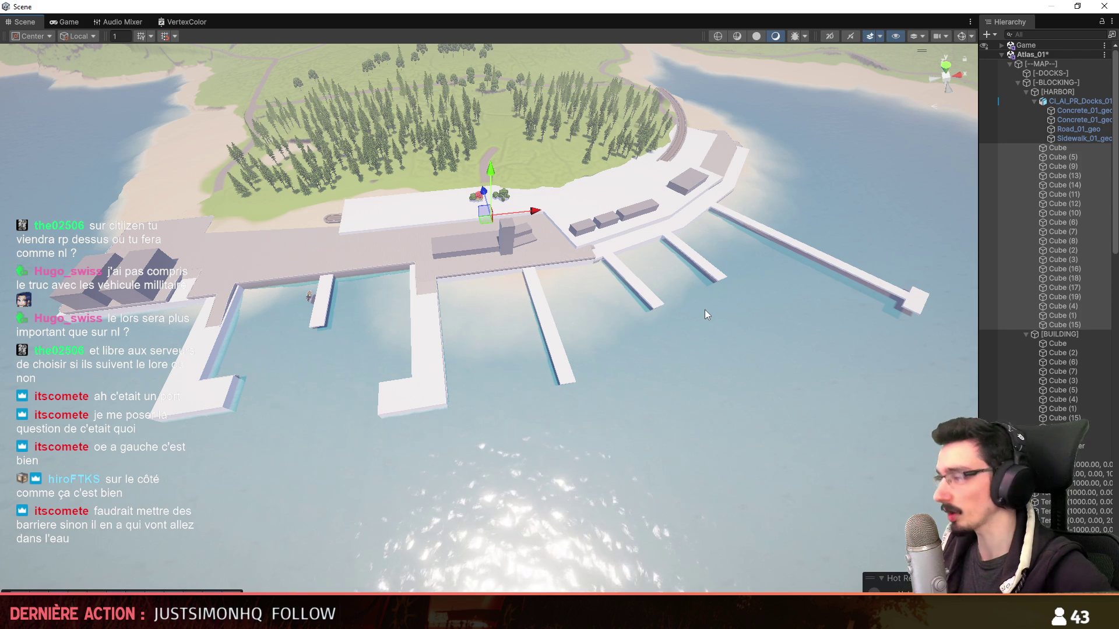
mouse_move(748, 242)
right_mouse_down()
mouse_move(671, 188)
mouse_move(594, 159)
mouse_move(597, 268)
right_mouse_up()
left_click(593, 160)
scroll(597, 268, "up", 2)
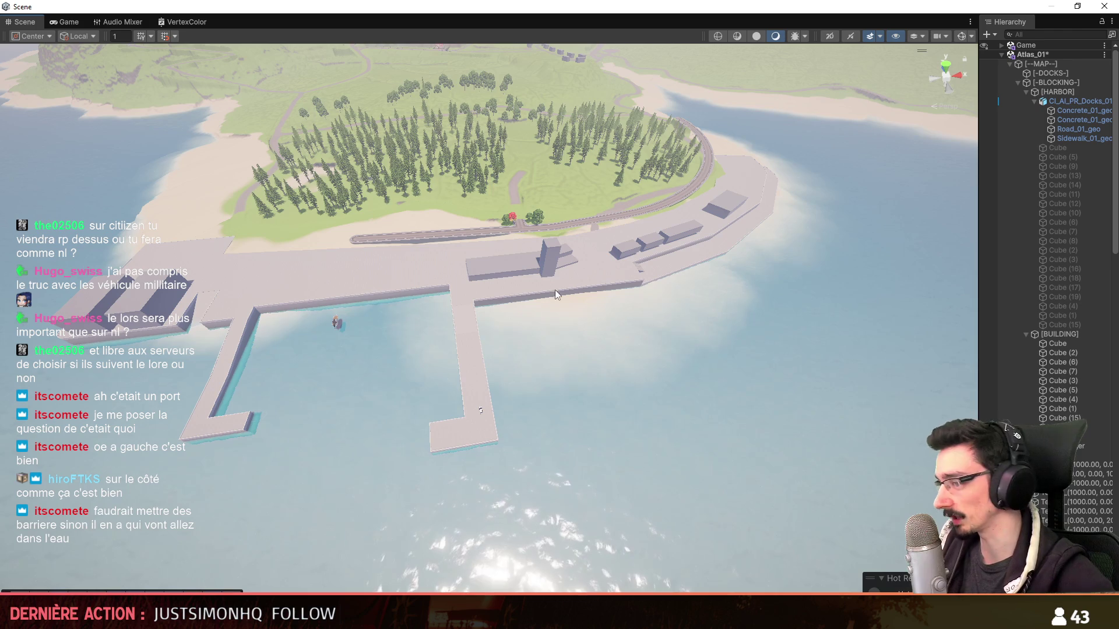
right_click_drag(455, 330, 513, 343)
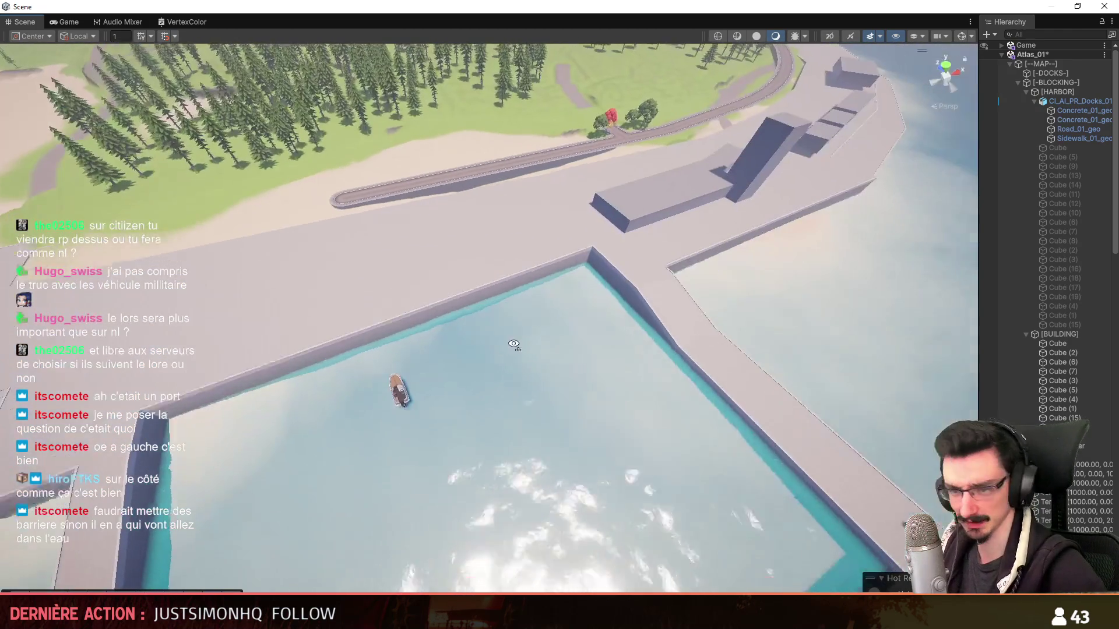
right_click_drag(635, 360, 631, 345)
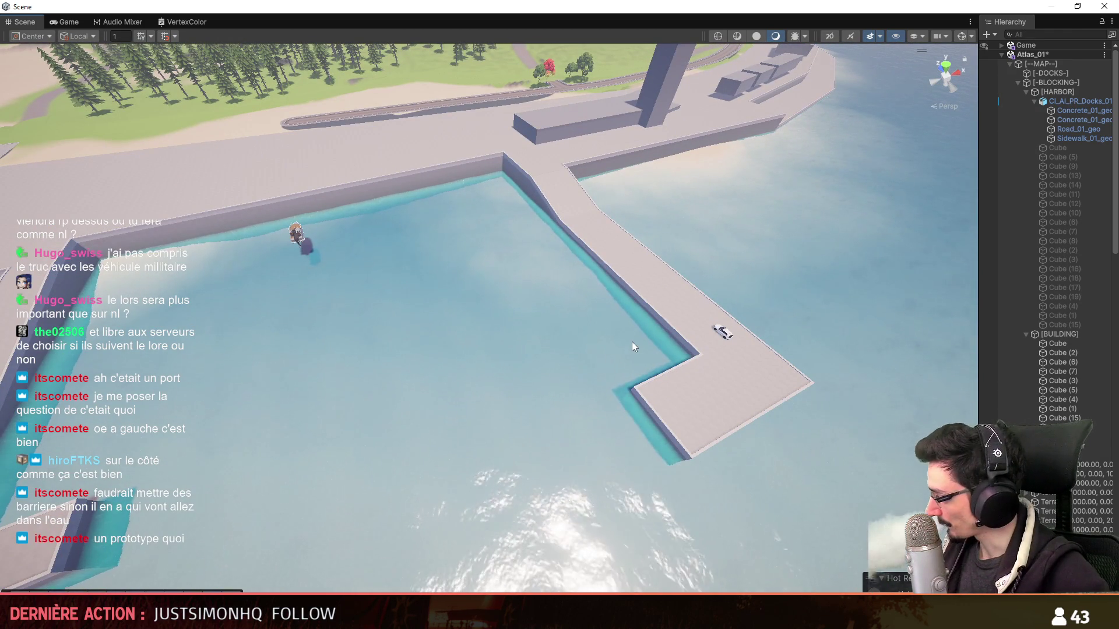
right_click_drag(626, 262, 718, 340)
scroll(719, 340, "up", 2)
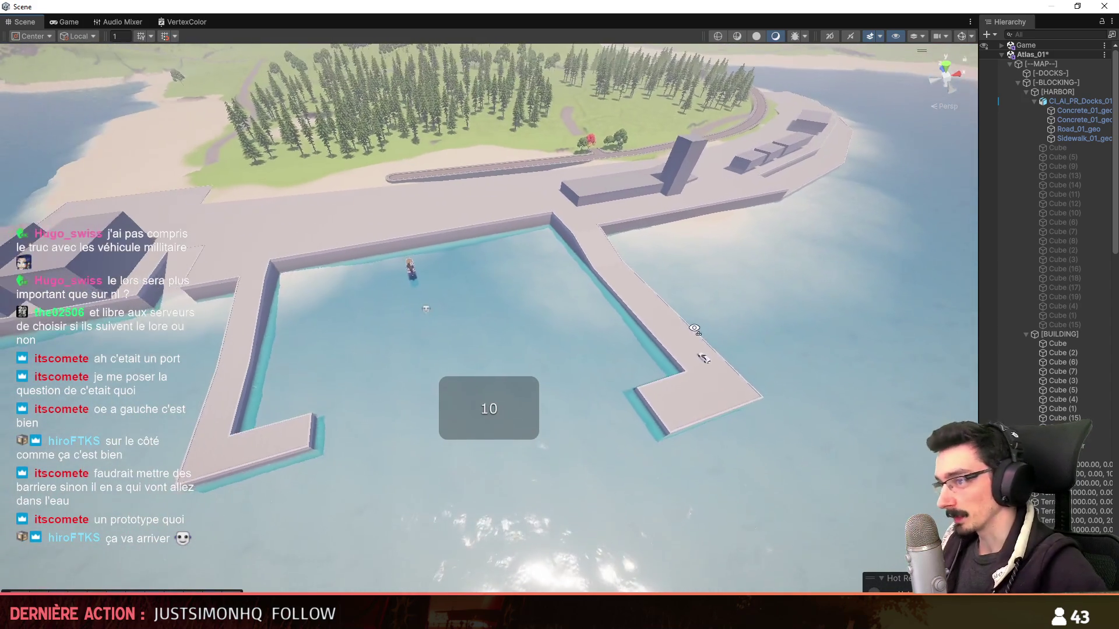
right_click_drag(718, 341, 684, 329)
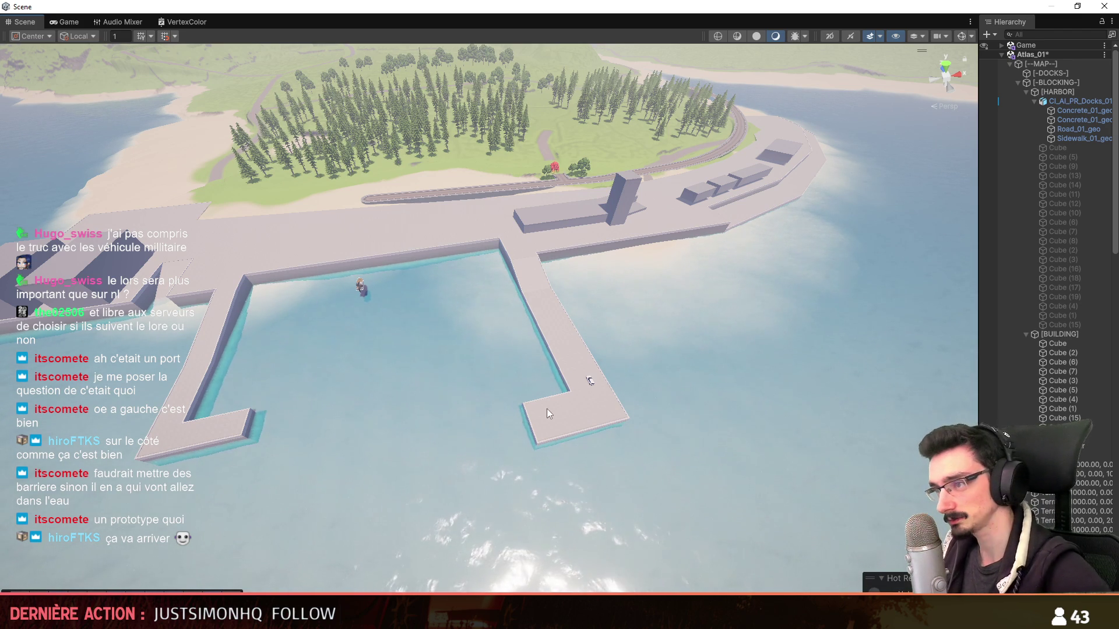
right_click_drag(545, 408, 557, 410)
scroll(556, 411, "up", 1)
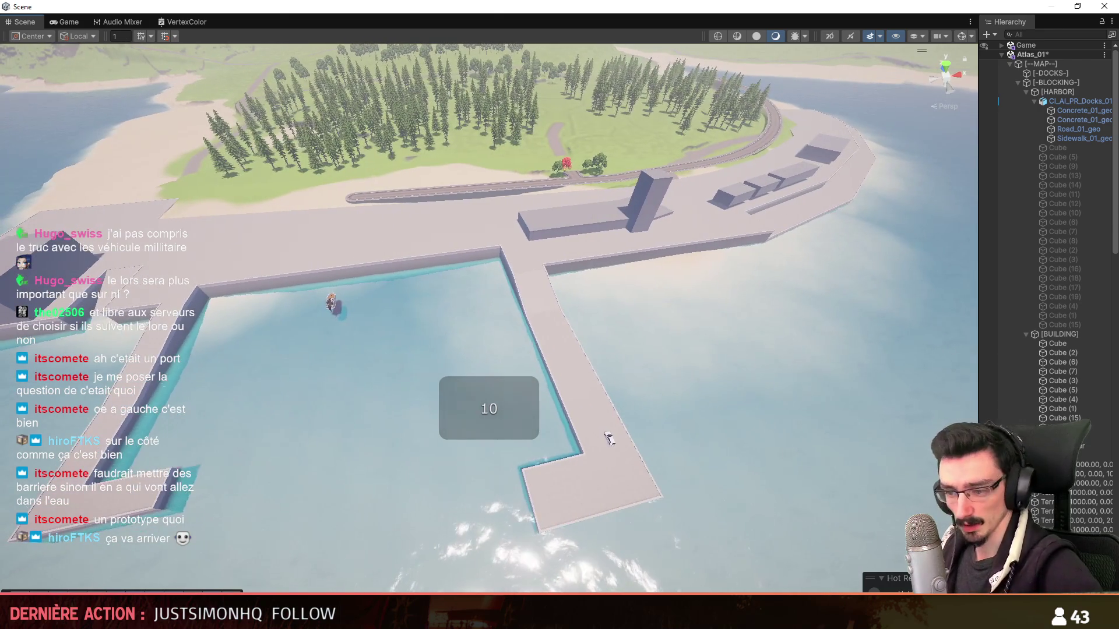
key("alt+Tab")
left_click_drag(511, 411, 525, 316, "alt")
scroll(525, 316, "up", 3)
scroll(557, 356, "up", 3)
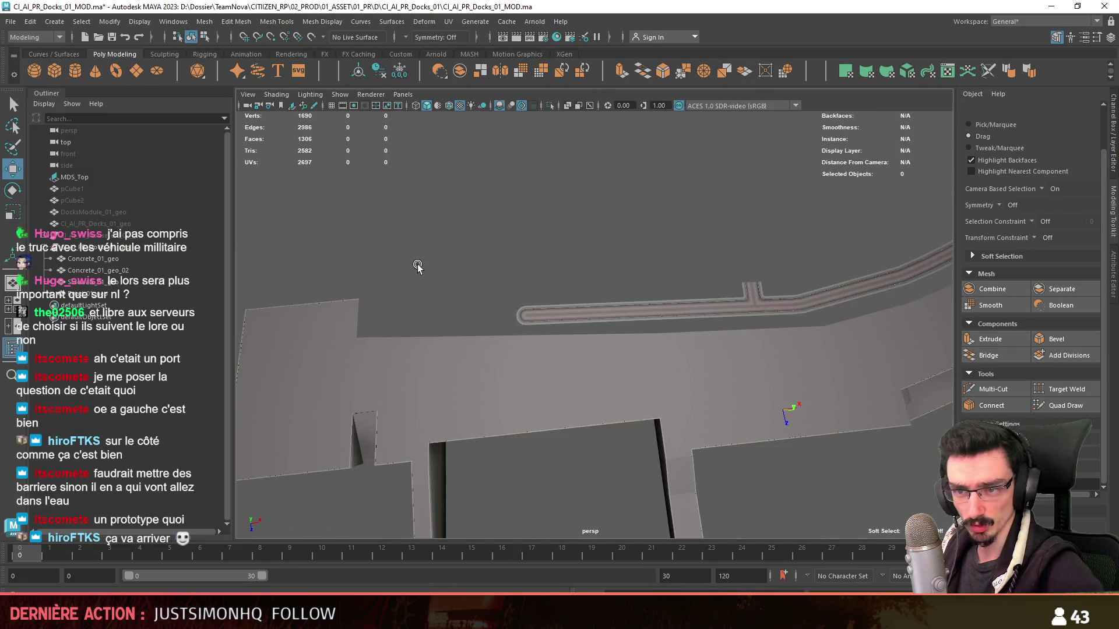
- Create a new cube (pCube3) over the dock in the top view and frame it
key("space")
scroll(433, 399, "up", 3)
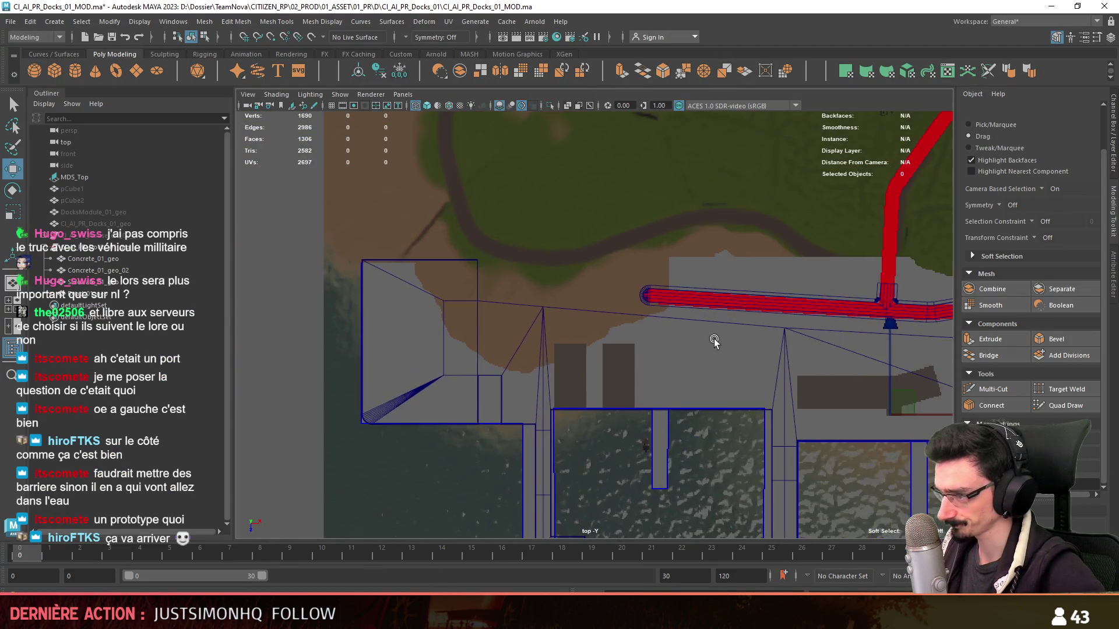
mouse_move(742, 327)
middle_mouse_down("alt")
mouse_move(451, 328)
mouse_move(692, 312)
mouse_move(672, 316)
middle_mouse_up("alt")
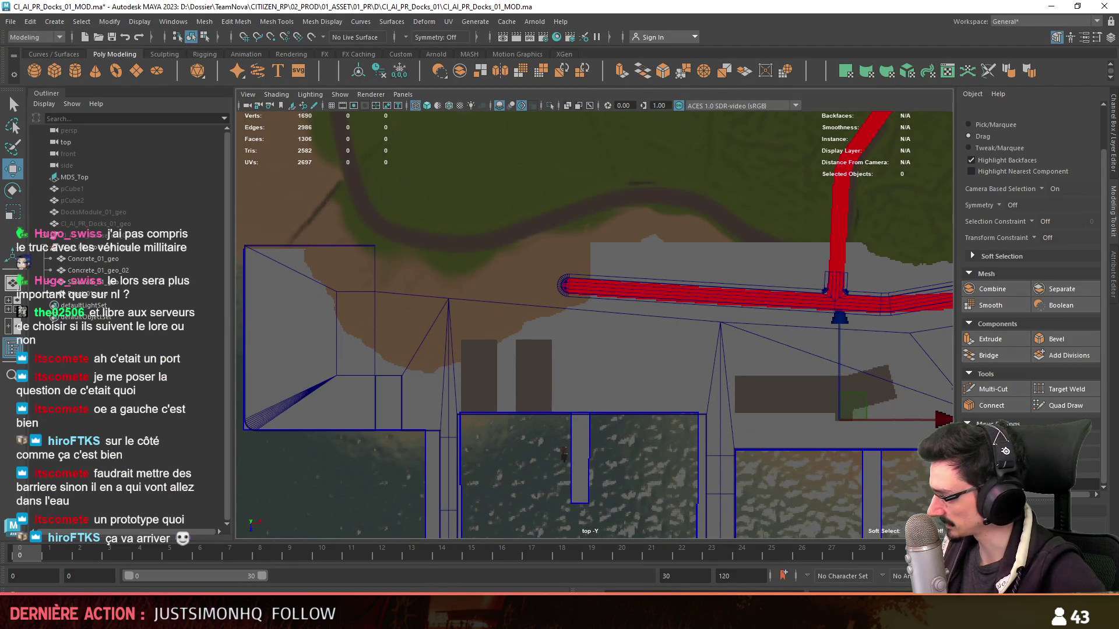
mouse_move(536, 439)
middle_mouse_down("alt")
mouse_move(512, 338)
mouse_move(560, 333)
mouse_move(577, 346)
middle_mouse_up("alt")
scroll(513, 338, "up", 1)
left_click(54, 72)
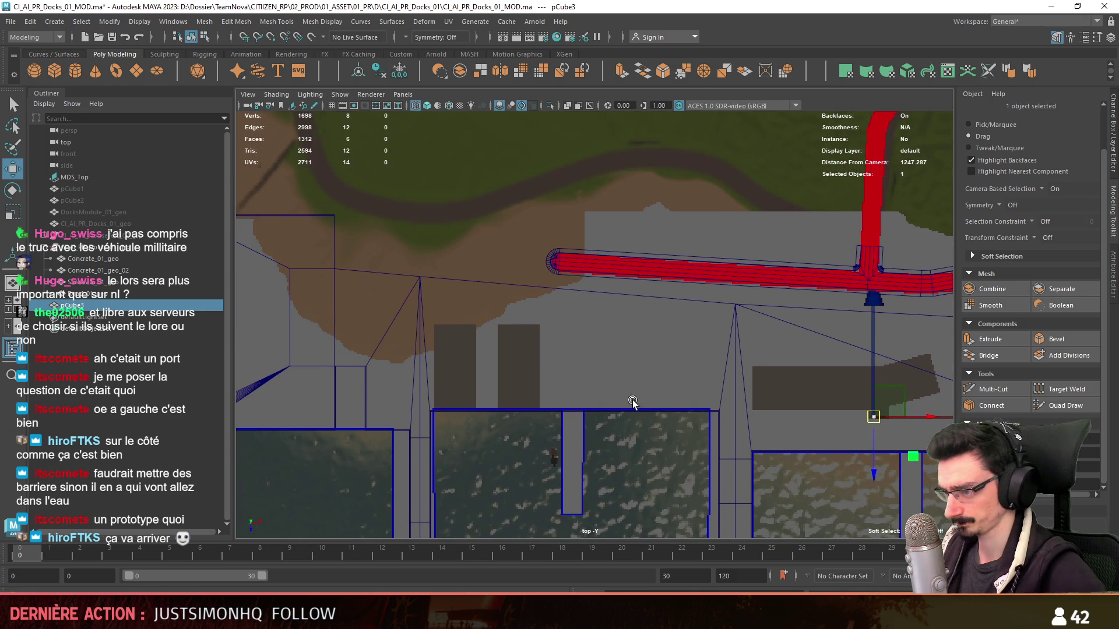
key("f")
key("F11")
- Keep only the cube's top face, deleting the other five to leave a single square plane
left_click(652, 332)
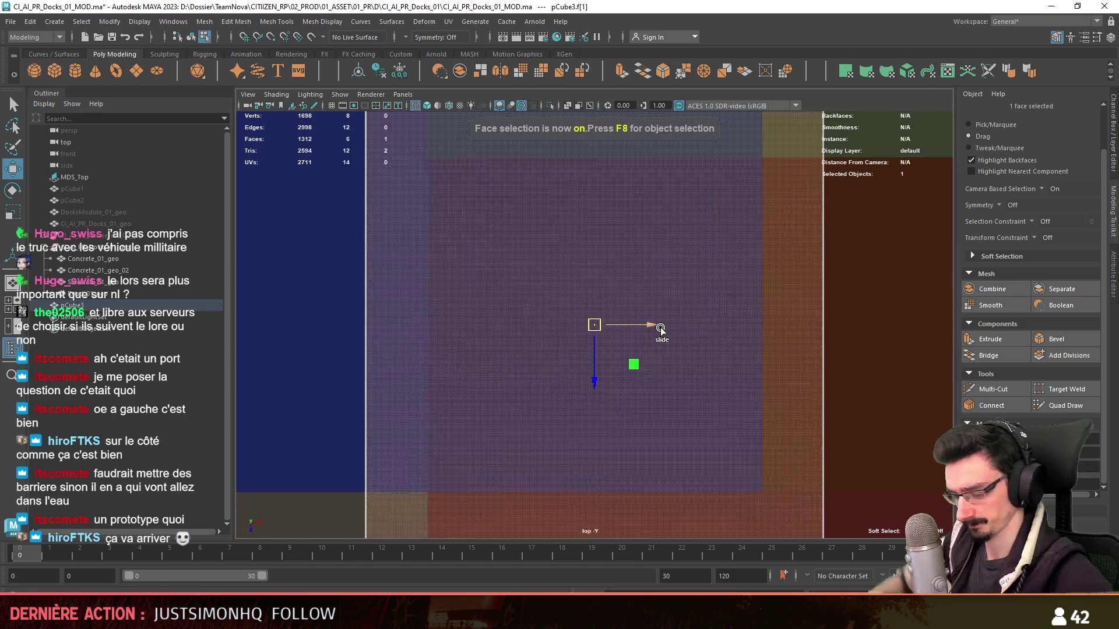
key("space")
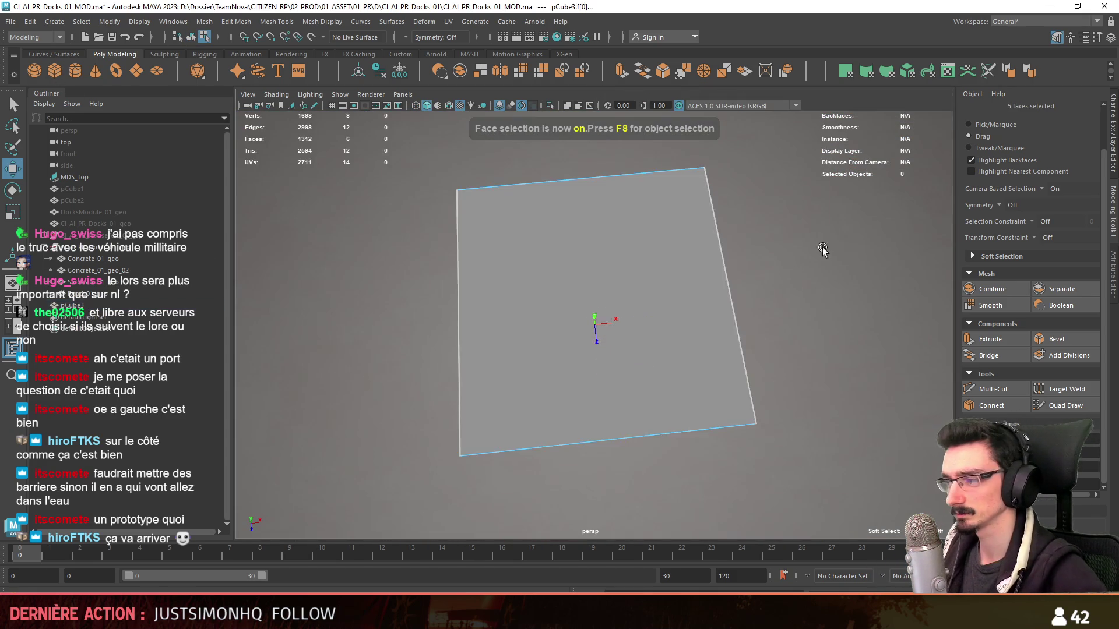
left_click(669, 343)
key("ctrl+shift+i")
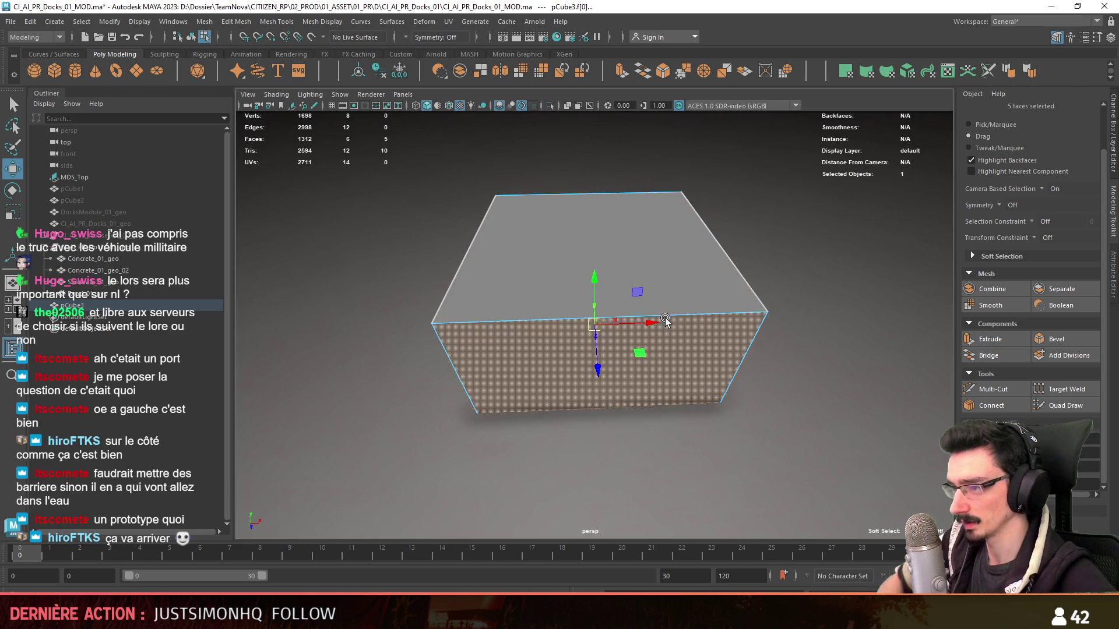
key("Delete")
left_click(639, 282)
key("space")
key("space")
key("f")
scroll(786, 385, "down", 2)
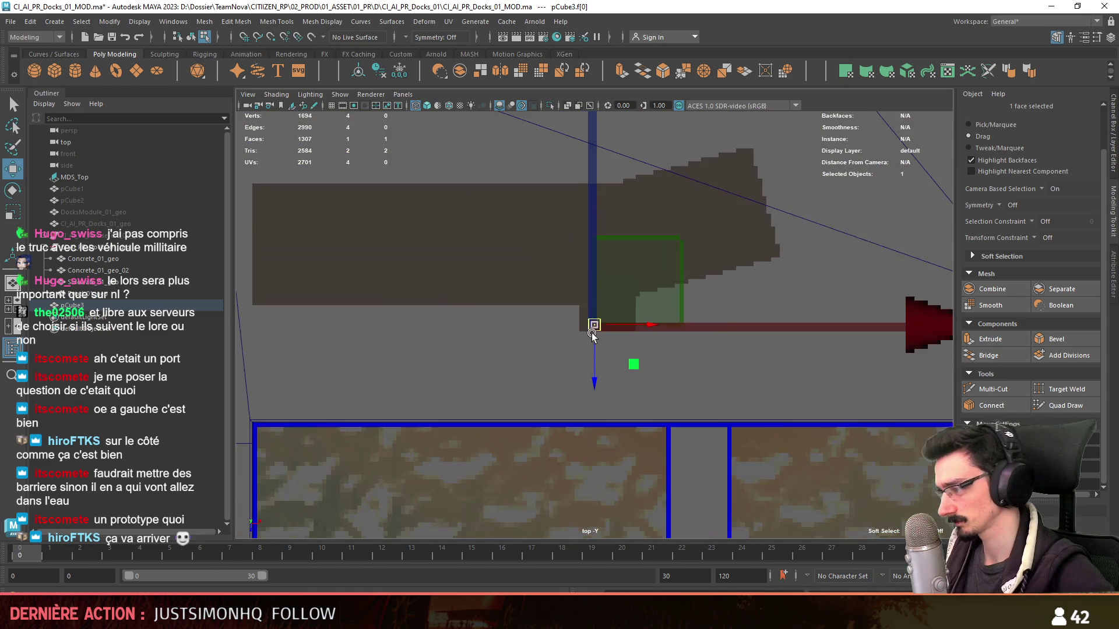
scroll(787, 385, "down", 2)
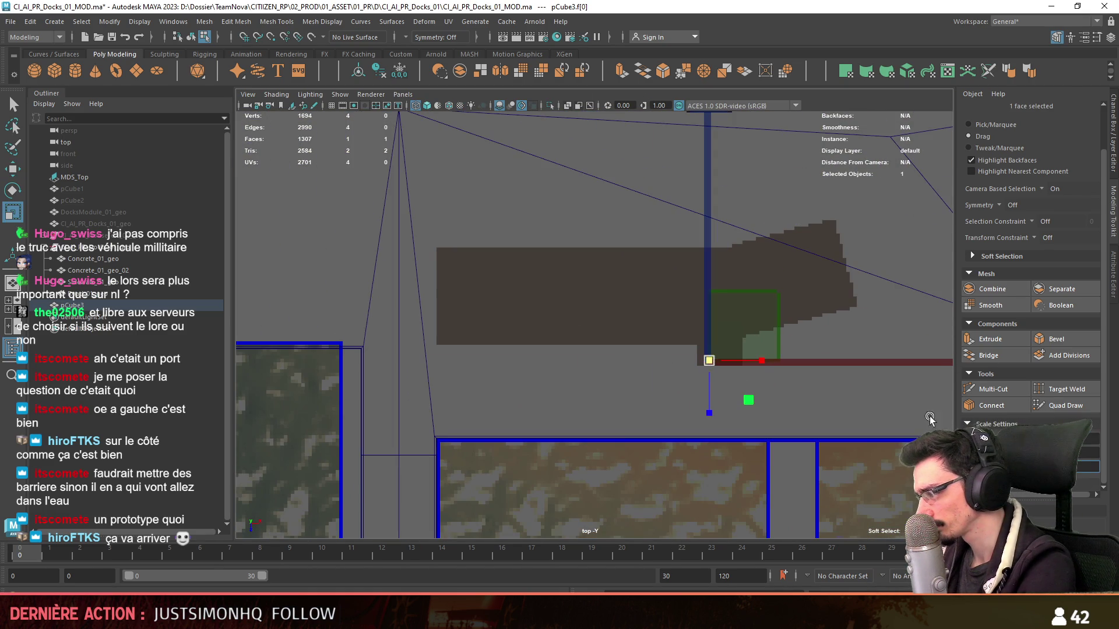
scroll(930, 418, "down", 2)
scroll(931, 419, "down", 2)
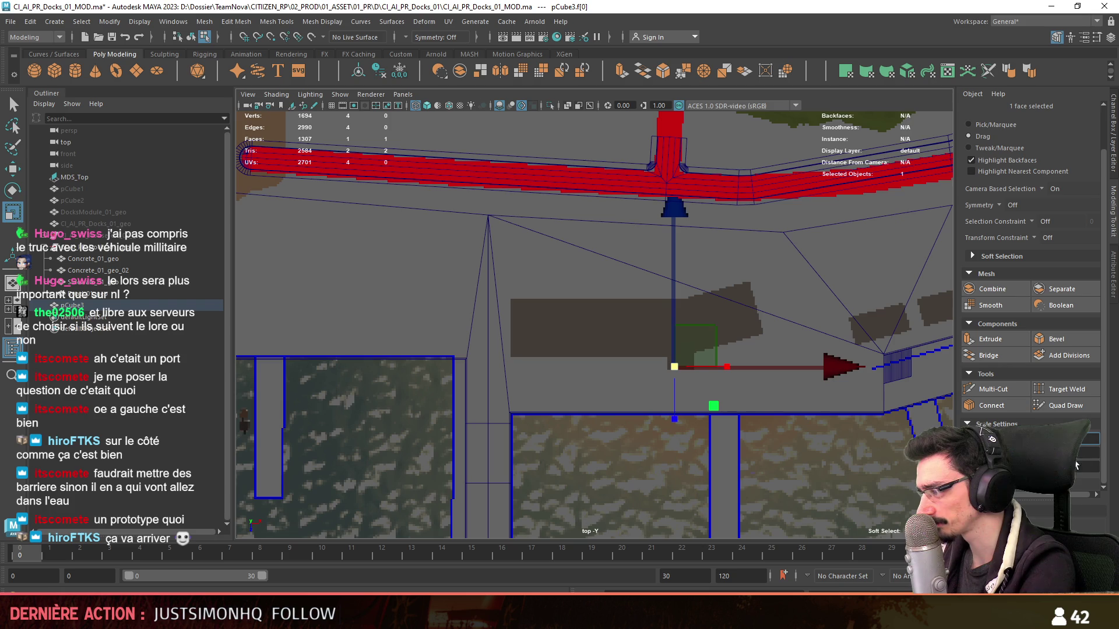
scroll(755, 375, "up", 2)
scroll(711, 324, "down", 2)
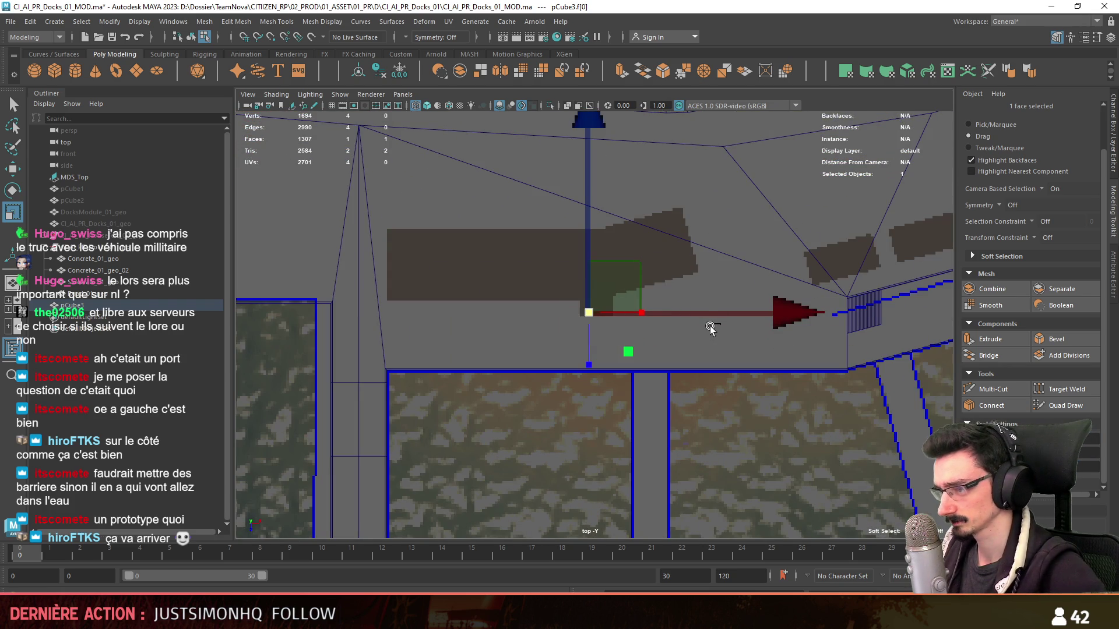
scroll(604, 349, "up", 2)
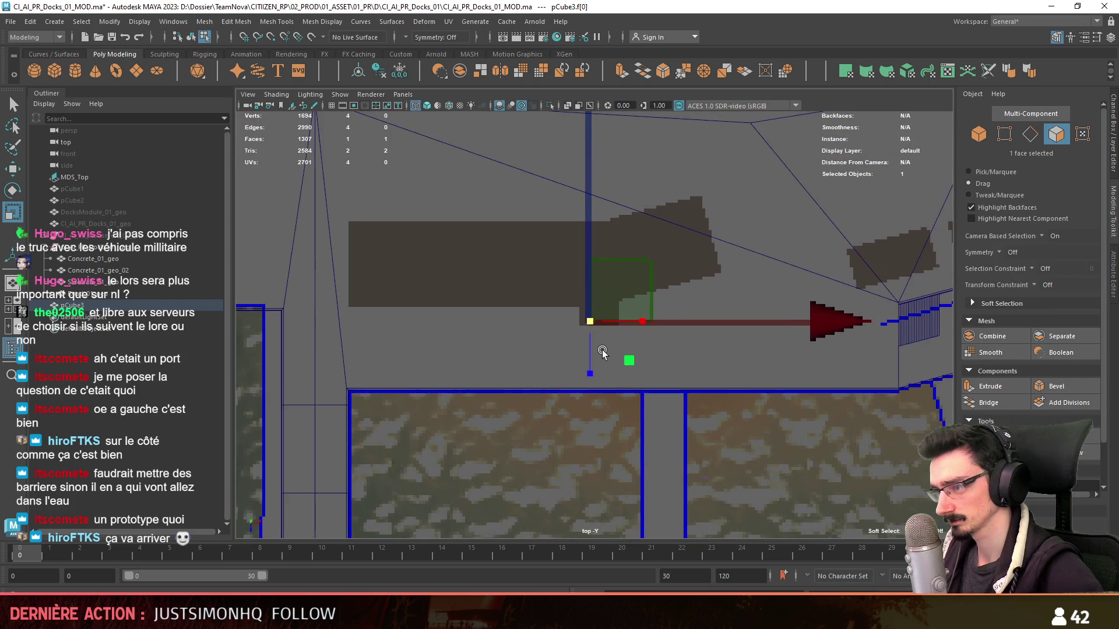
scroll(603, 350, "up", 2)
scroll(1001, 434, "down", 2)
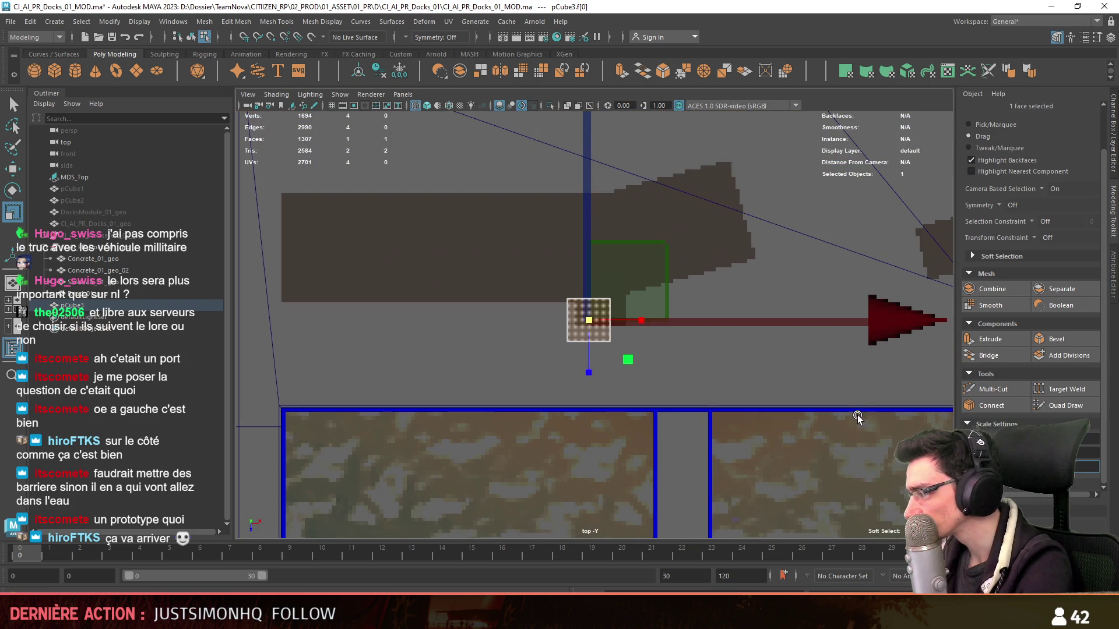
scroll(626, 371, "down", 3)
scroll(640, 370, "down", 2)
scroll(664, 376, "down", 2)
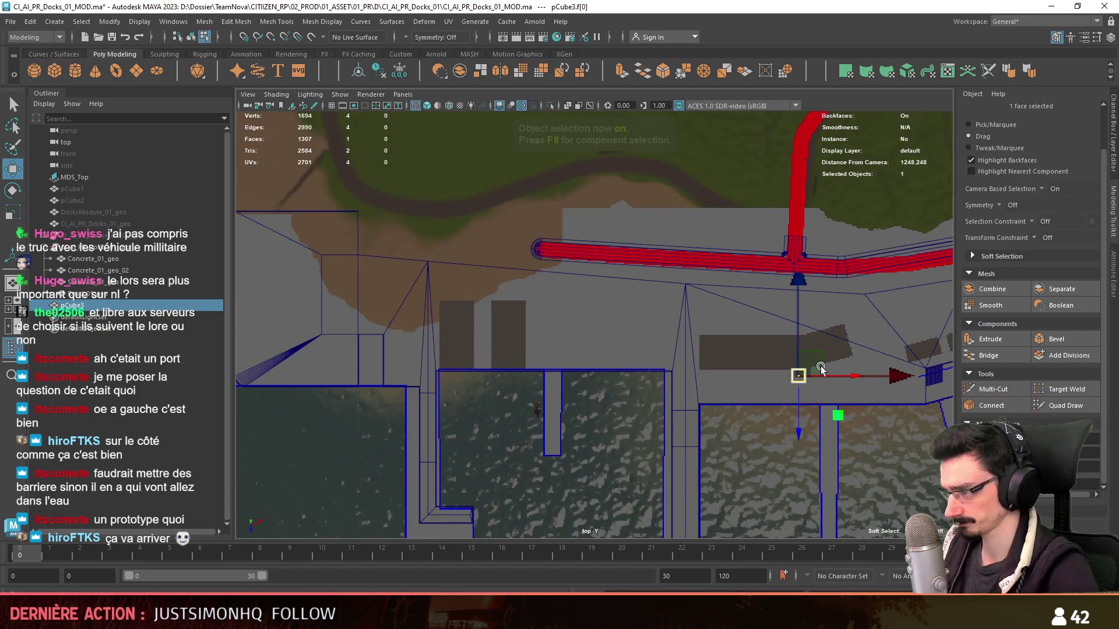
- Move the small square plane beside the red road, then down just below it
key("F8")
left_click_drag(803, 374, 423, 376)
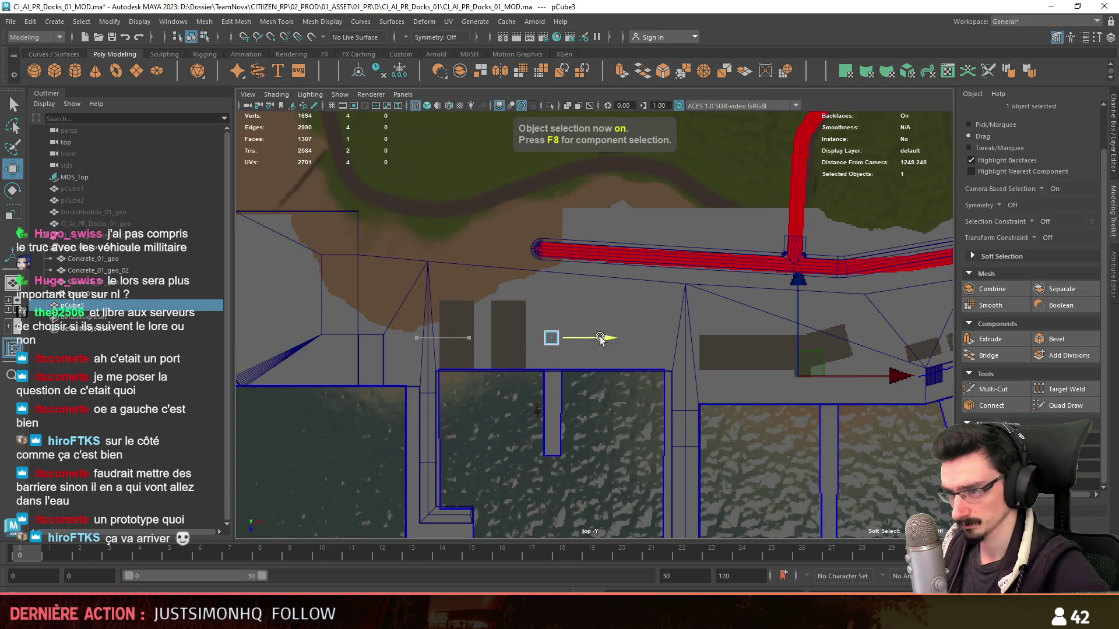
left_click_drag(590, 338, 712, 336)
left_click_drag(654, 393, 657, 355)
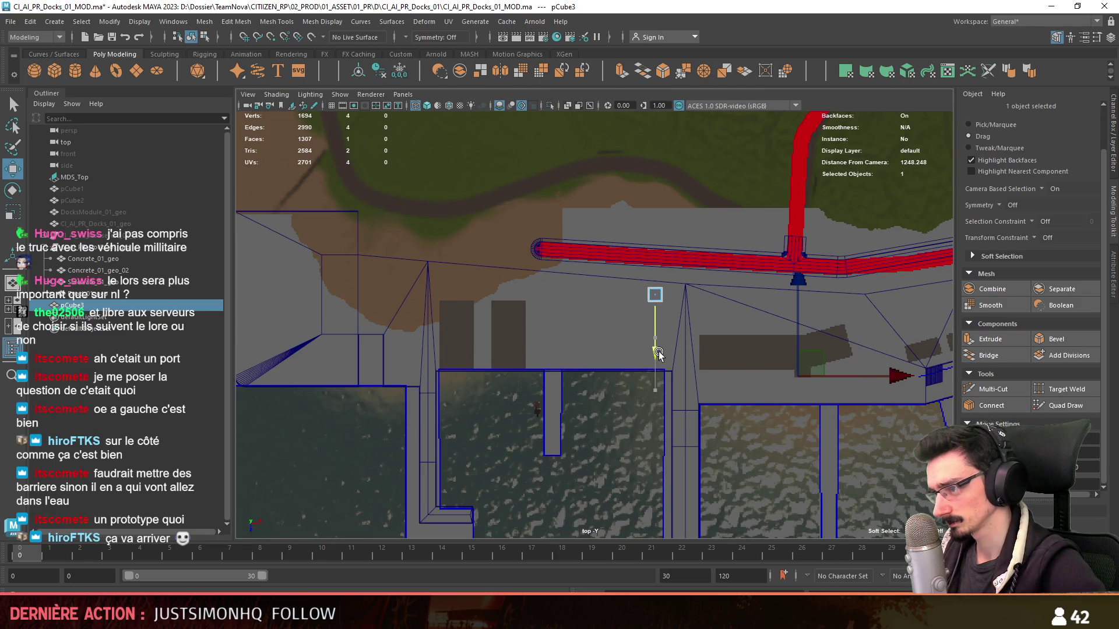
key("f")
scroll(656, 349, "down", 3)
scroll(607, 334, "down", 2)
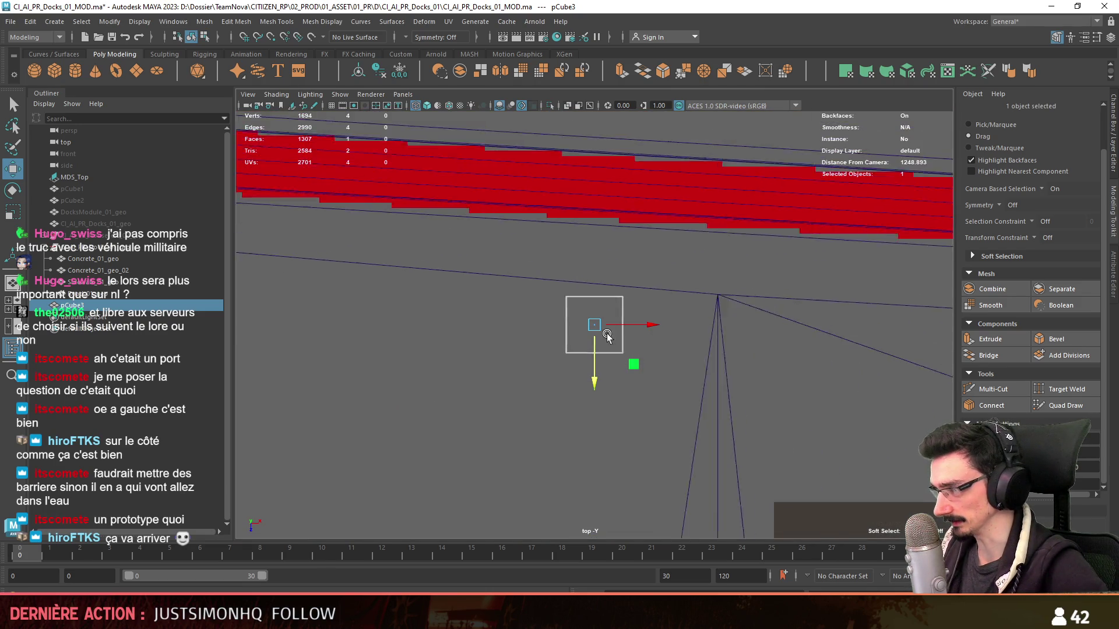
scroll(601, 420, "down", 2)
left_click_drag(595, 325, 592, 419)
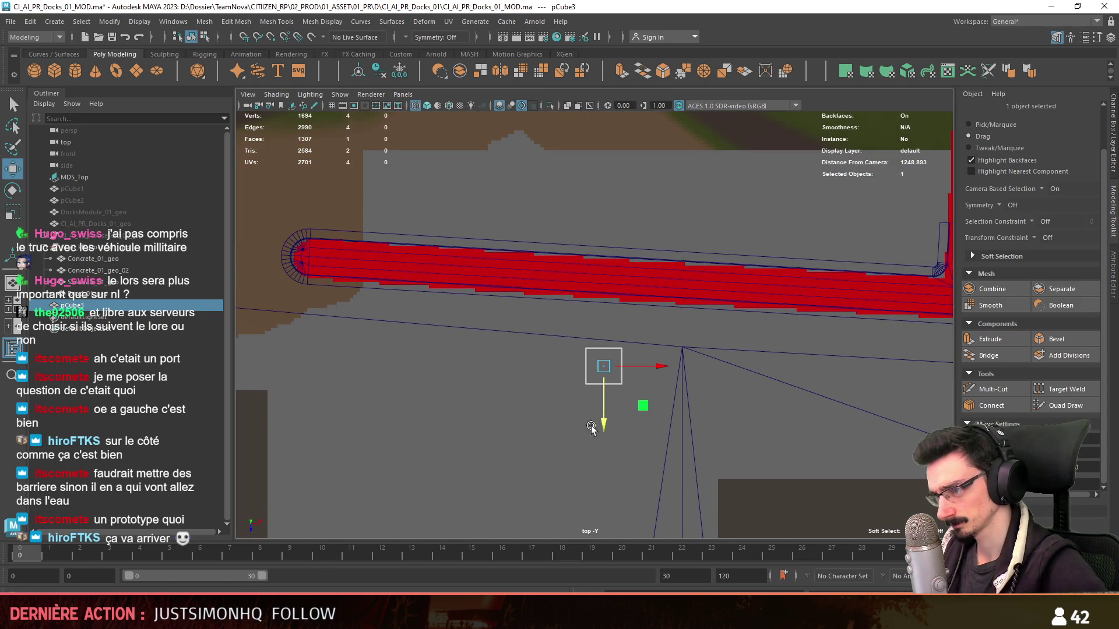
middle_click_drag(592, 421, 667, 334, "alt")
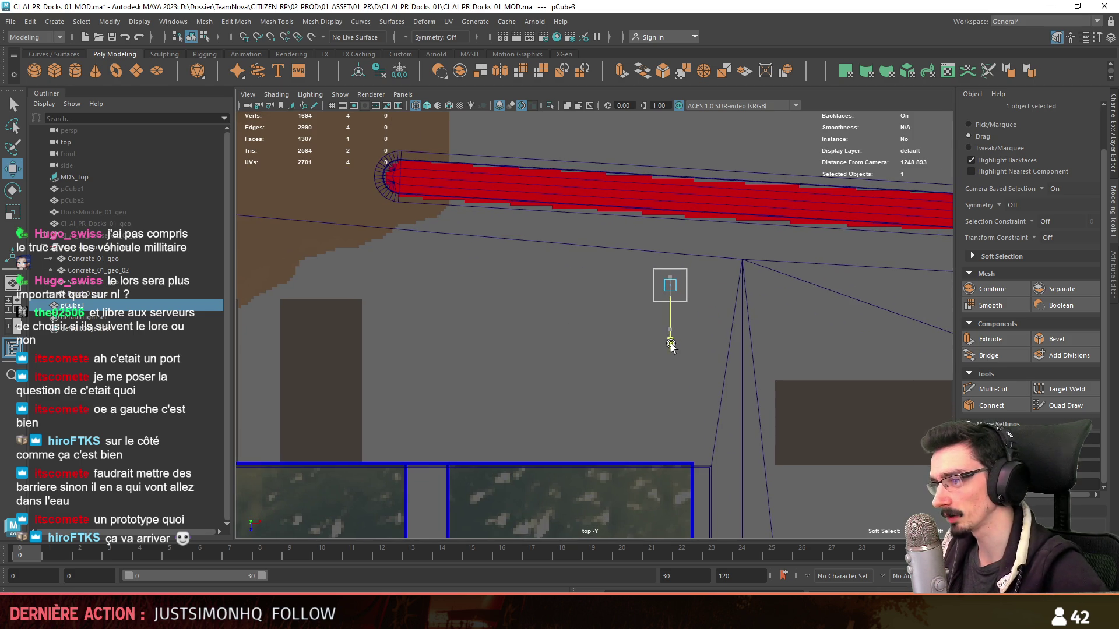
- In edge mode, select the square's left edge ready for extrusion
key("F10")
mouse_move(651, 285)
middle_mouse_down("alt")
mouse_move(665, 272)
mouse_move(697, 310)
middle_mouse_up("alt")
left_click(658, 273)
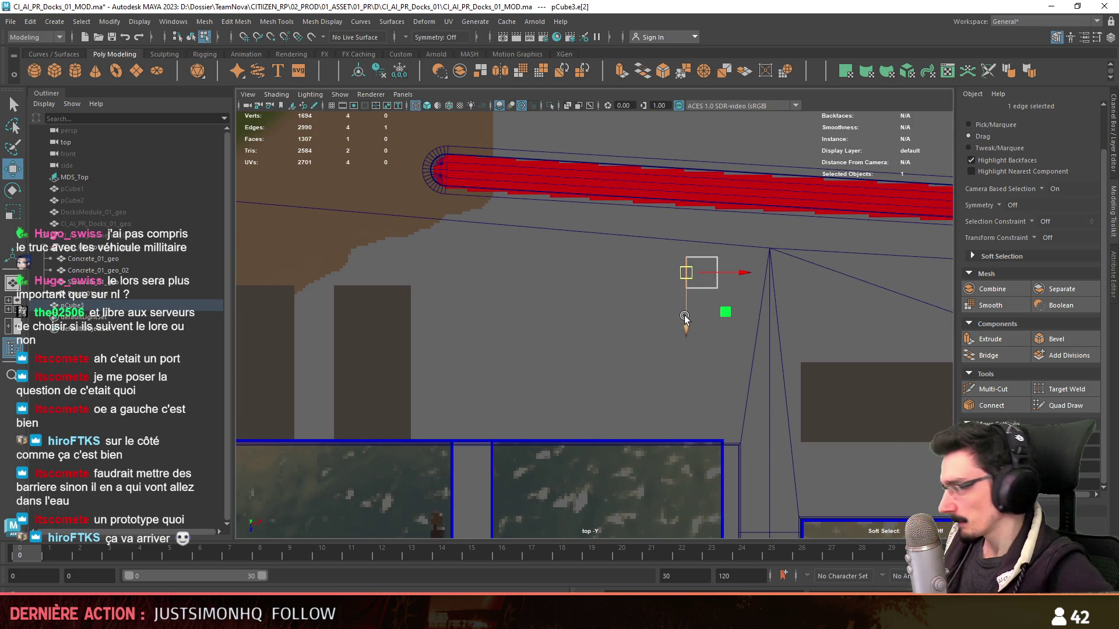
scroll(685, 315, "up", 3)
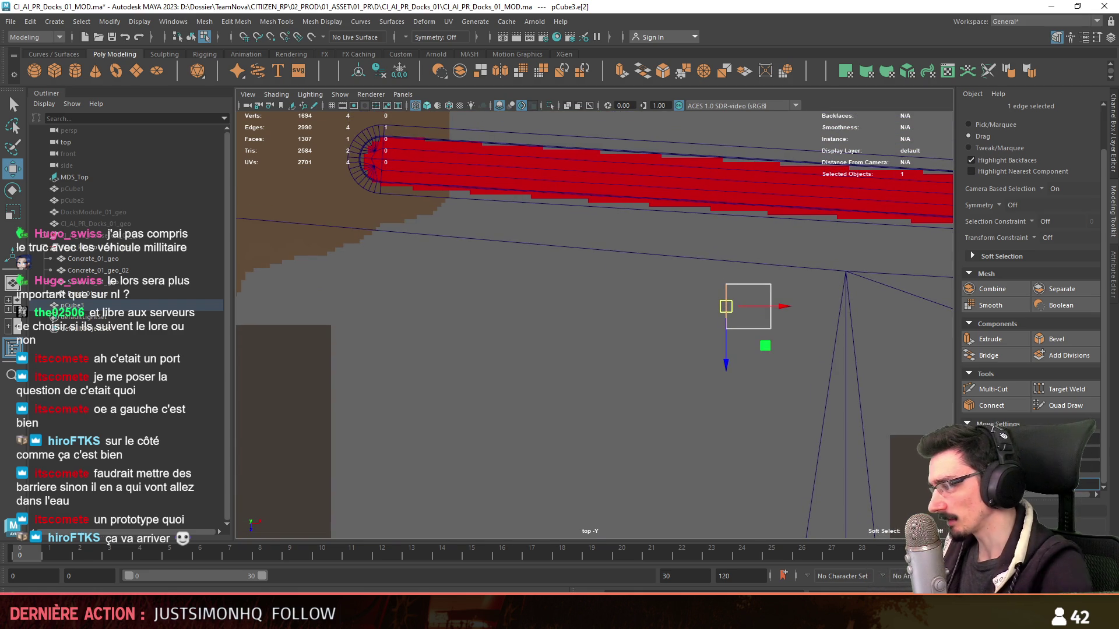
scroll(792, 338, "down", 1)
scroll(792, 337, "down", 1)
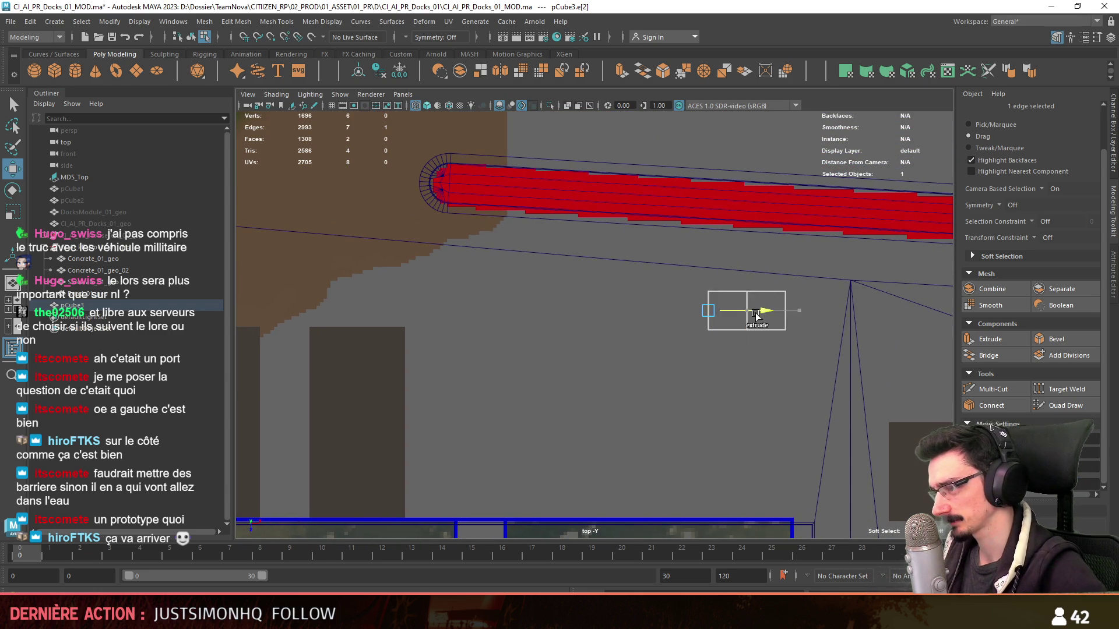
- Extrude the left edge into a row of cells, then extrude its bottom edges into a second row
left_click_drag(756, 311, 727, 313, "shift")
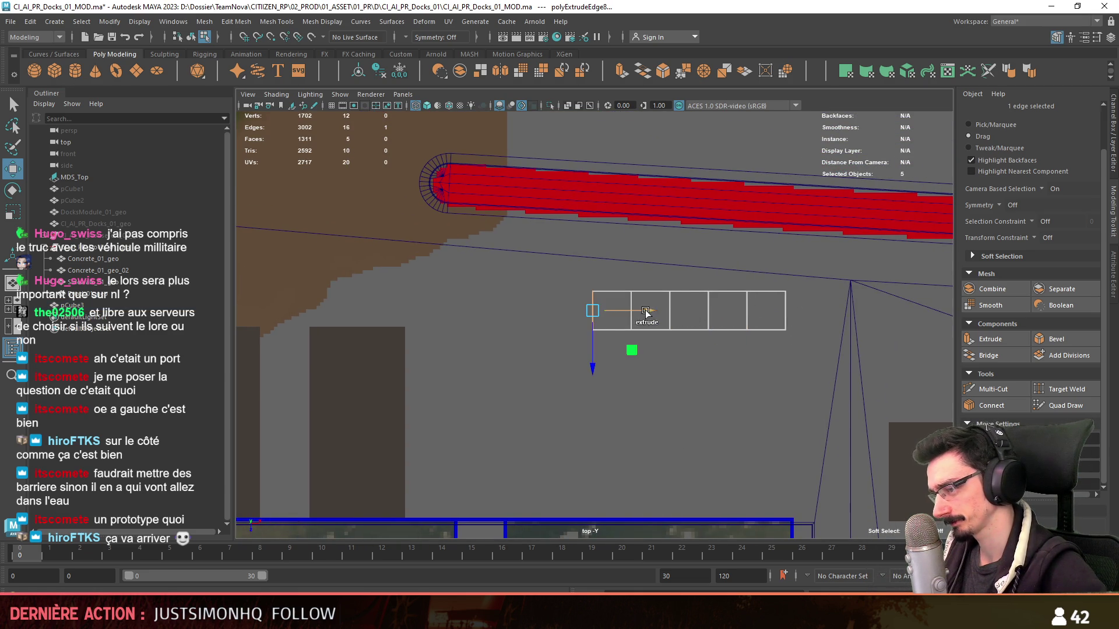
middle_click_drag(601, 313, 599, 279, "alt")
middle_click_drag(680, 330, 726, 287, "alt")
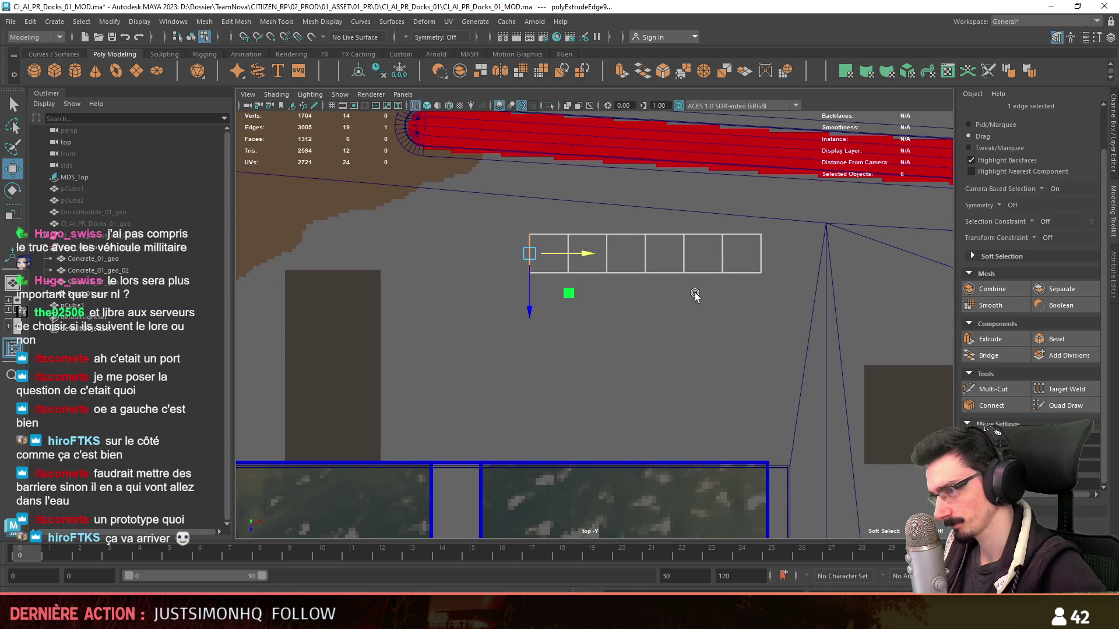
left_click(744, 279)
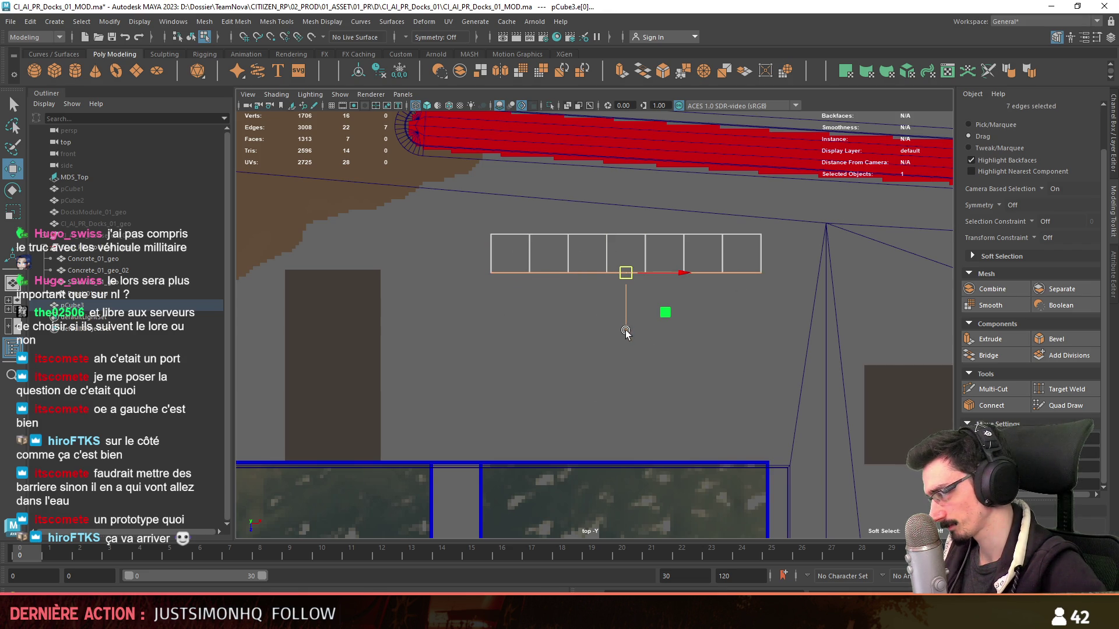
left_click_drag(625, 332, 661, 338)
middle_click_drag(661, 338, 665, 295, "alt")
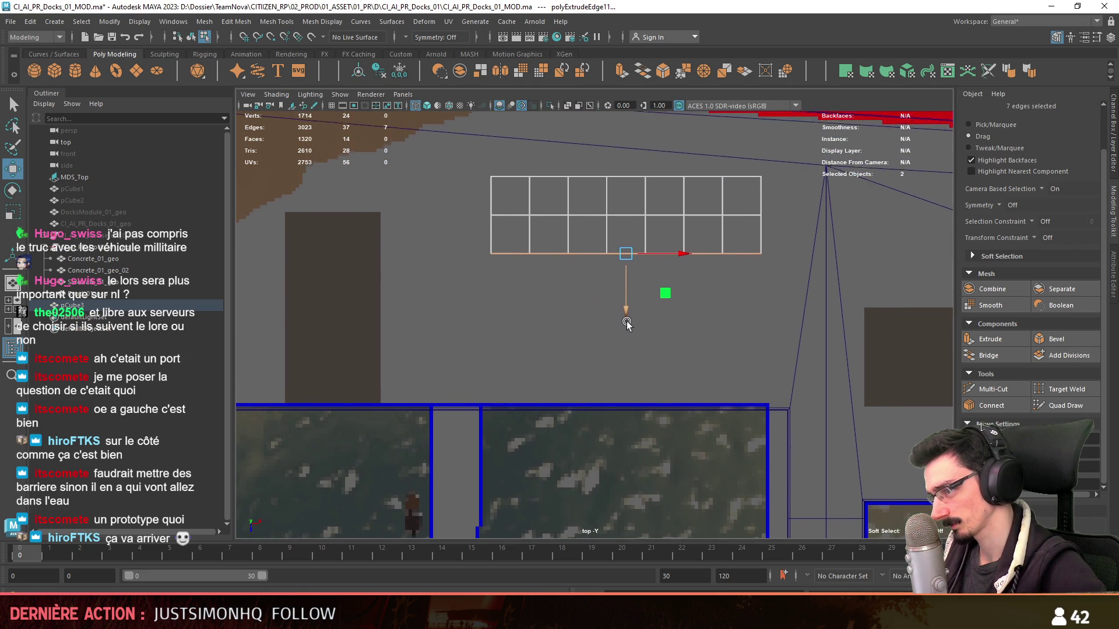
middle_click_drag(642, 361, 644, 366, "alt")
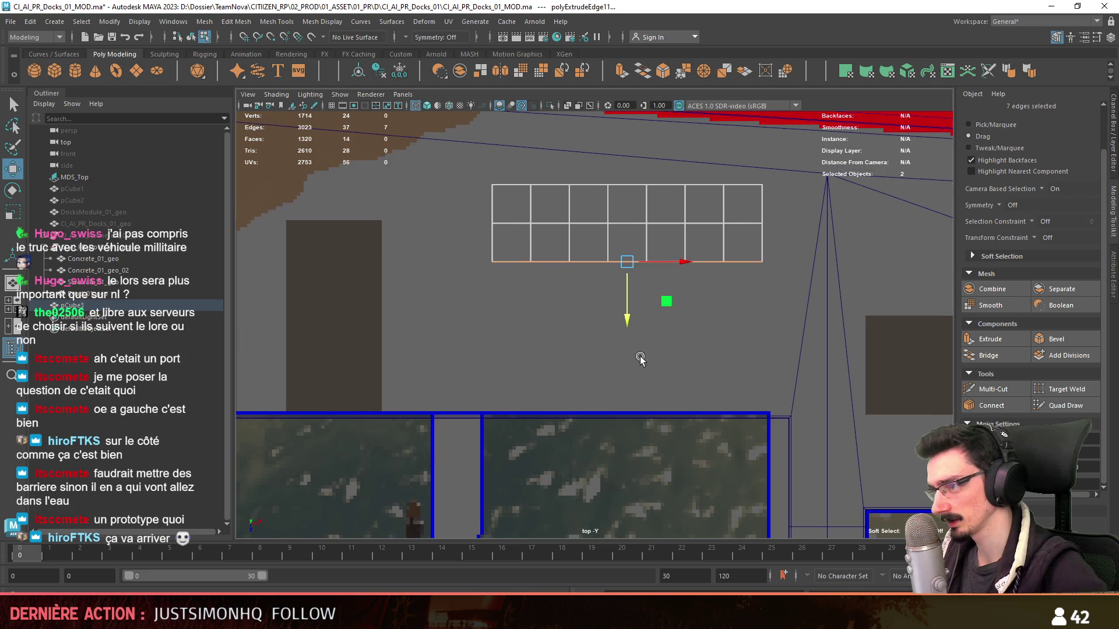
- Repeat Ctrl+E extrusions to pull three more rows downward, making the grid five rows deep
key("ctrl+e")
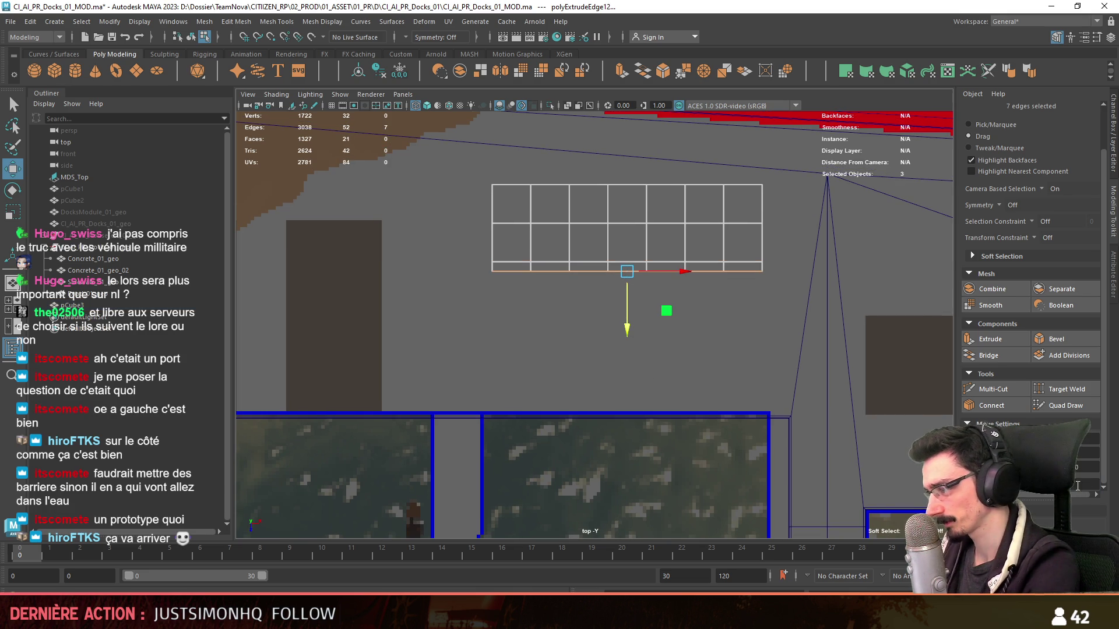
key("ctrl+e")
middle_click_drag(655, 297, 655, 337)
key("ctrl+e")
mouse_move(654, 293)
middle_mouse_down()
mouse_move(655, 331)
mouse_move(610, 356)
mouse_move(652, 388)
middle_mouse_up()
- Select the top edge of the top-left cell and extrude it upward into one extra cell
key("F8")
key("ctrl+F11")
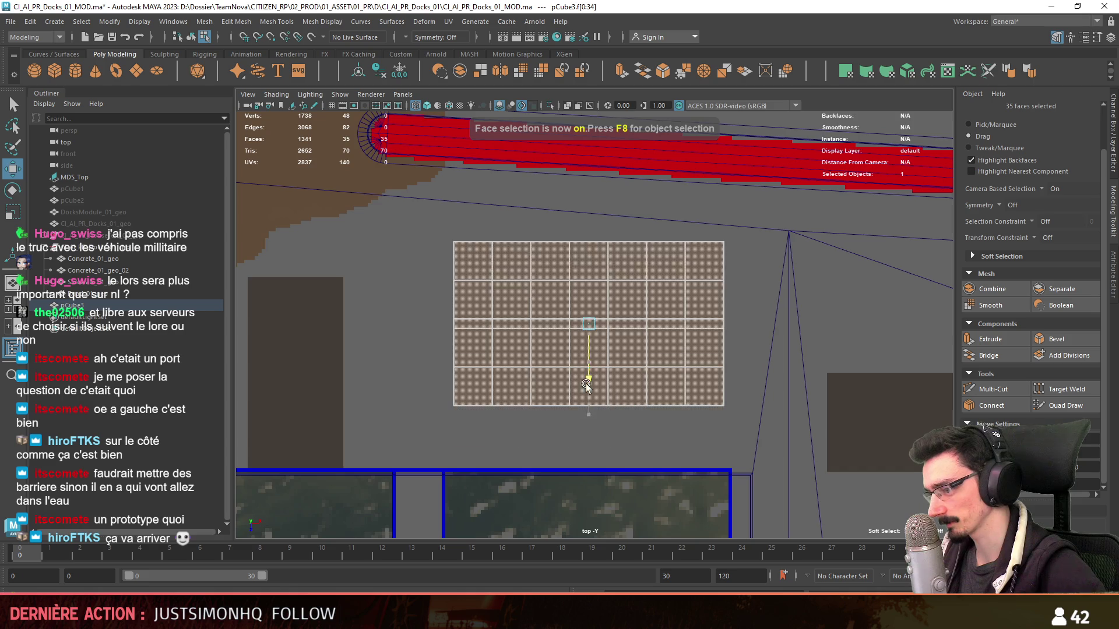
left_click_drag(586, 396, 598, 344, "alt")
left_click_drag(475, 352, 525, 367, "alt")
mouse_move(638, 388)
middle_mouse_down("alt")
mouse_move(572, 388)
mouse_move(628, 346)
middle_mouse_up("alt")
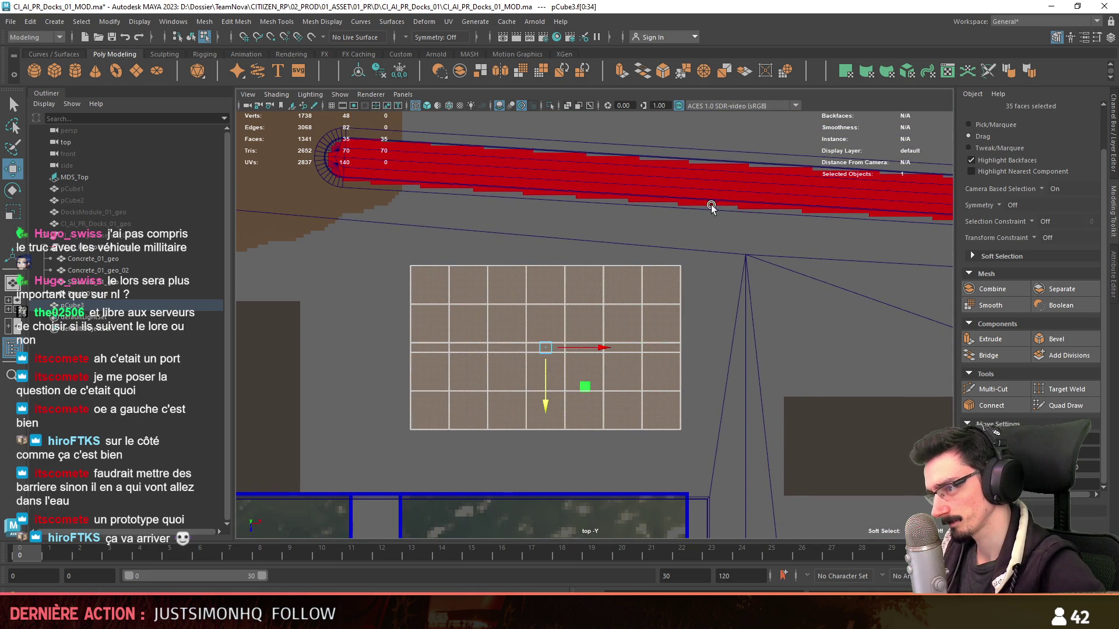
mouse_move(432, 276)
middle_mouse_down("alt")
mouse_move(490, 315)
mouse_move(501, 420)
middle_mouse_up("alt")
key("F10")
left_click(453, 302)
middle_click_drag(525, 341, 525, 377, "alt")
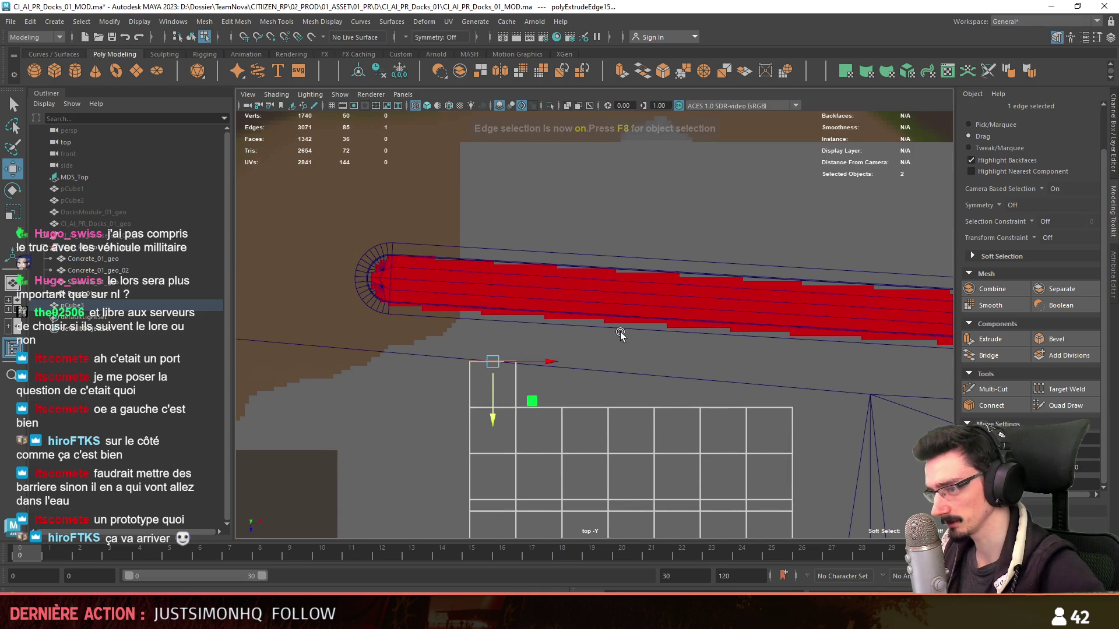
left_click_drag(490, 411, 530, 344, "shift")
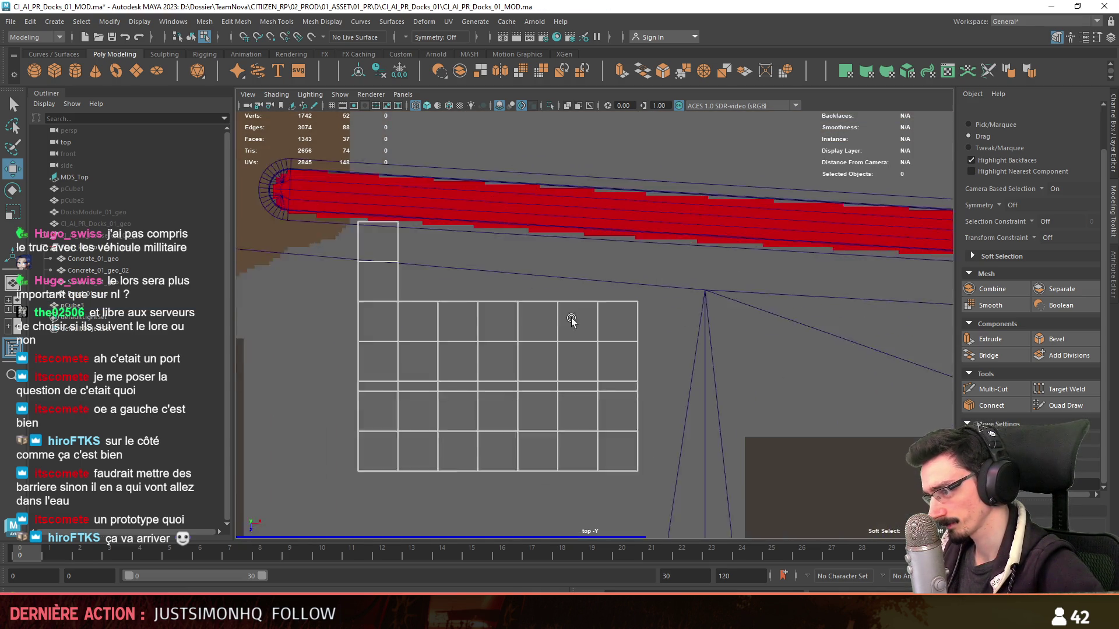
scroll(572, 320, "down", 3)
scroll(576, 346, "down", 1)
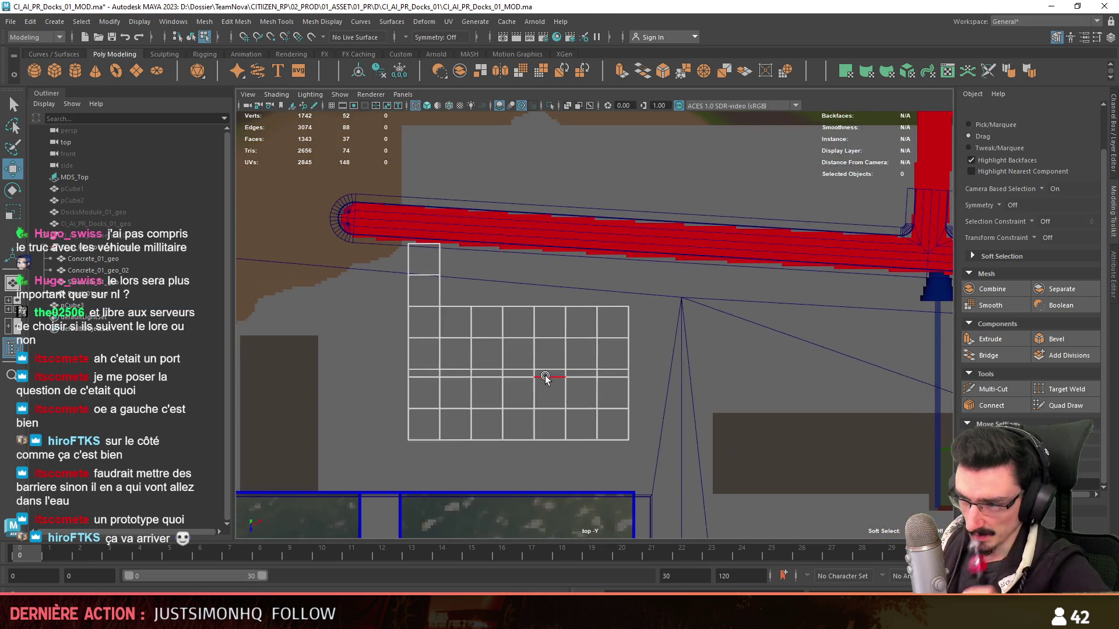
scroll(546, 375, "up", 4)
- Frame the whole 37-face grid and switch to face selection
mouse_move(481, 401)
middle_mouse_down("alt")
mouse_move(568, 341)
mouse_move(631, 333)
middle_mouse_up("alt")
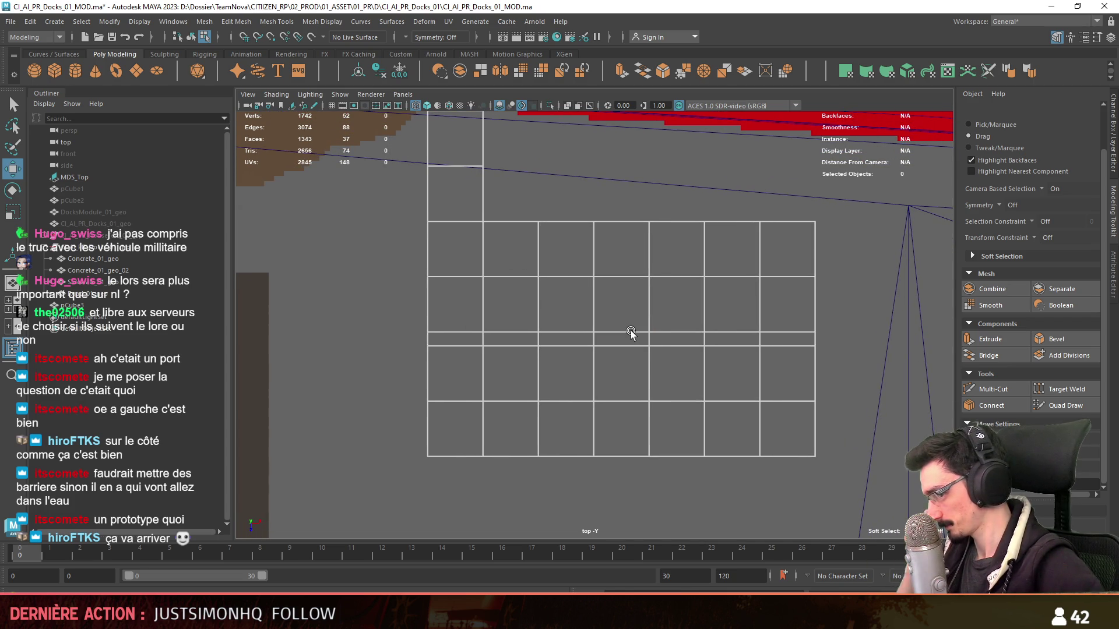
middle_click_drag(624, 333, 649, 361, "alt")
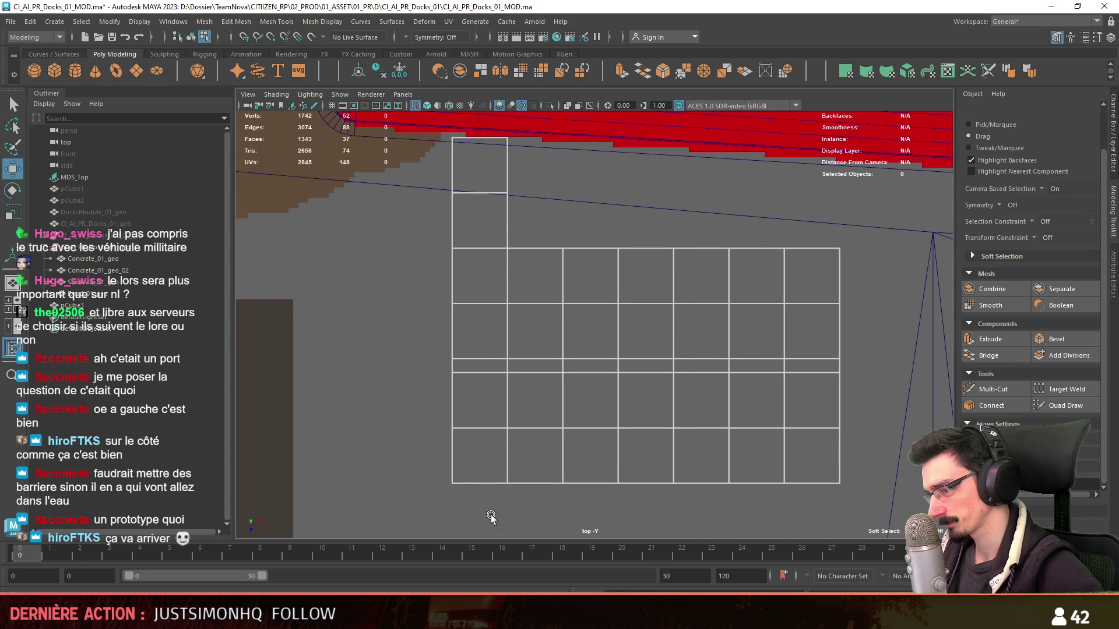
scroll(554, 370, "up", 2)
key("F11")
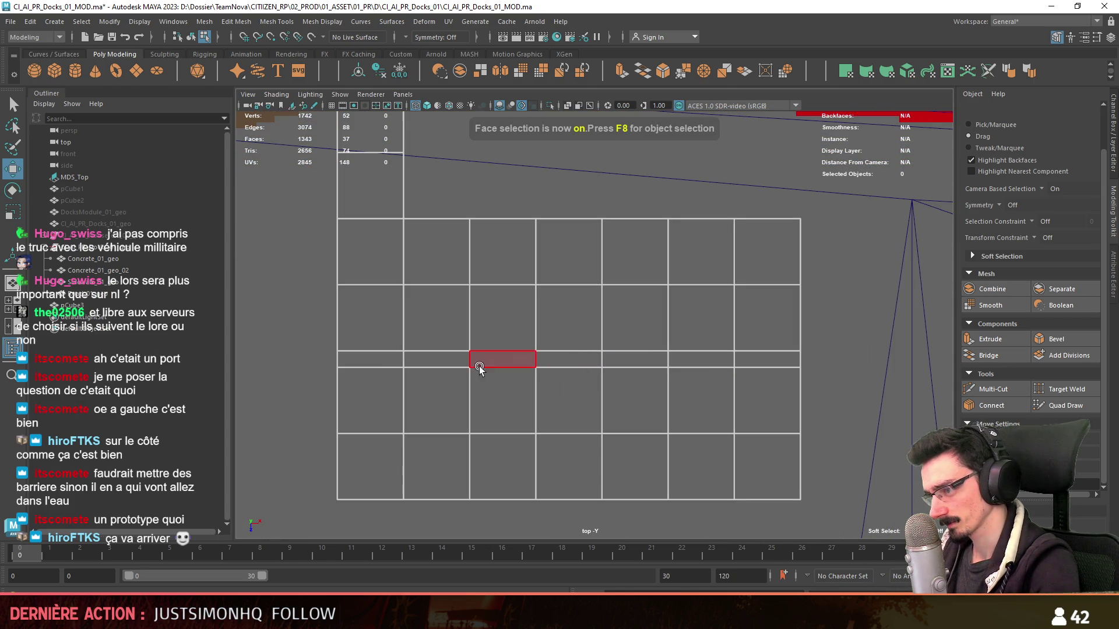
middle_click_drag(548, 386, 595, 362, "alt")
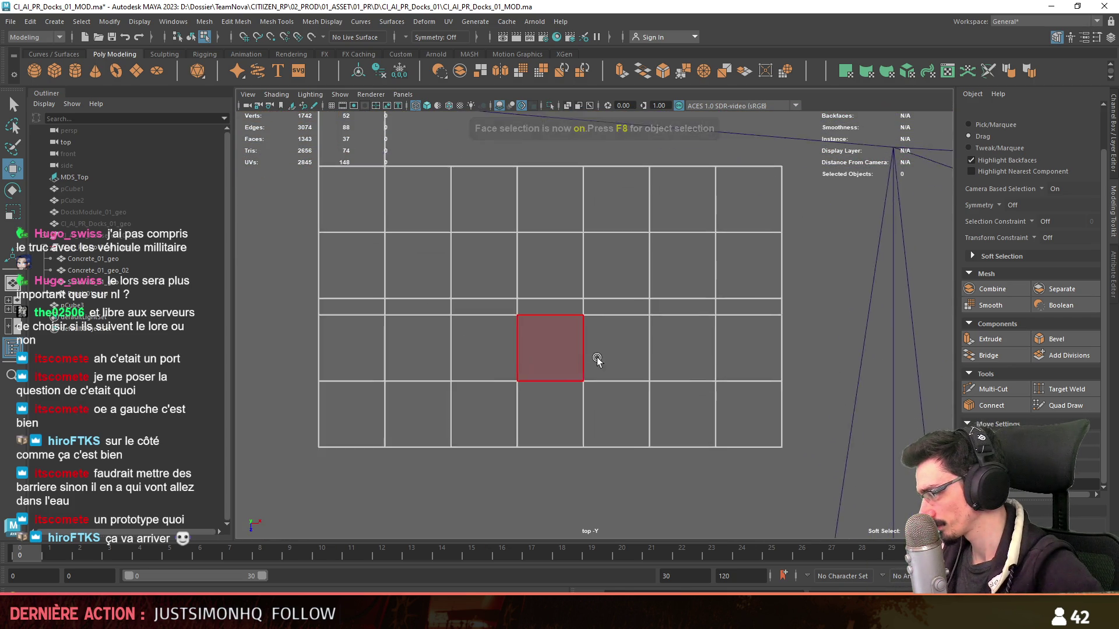
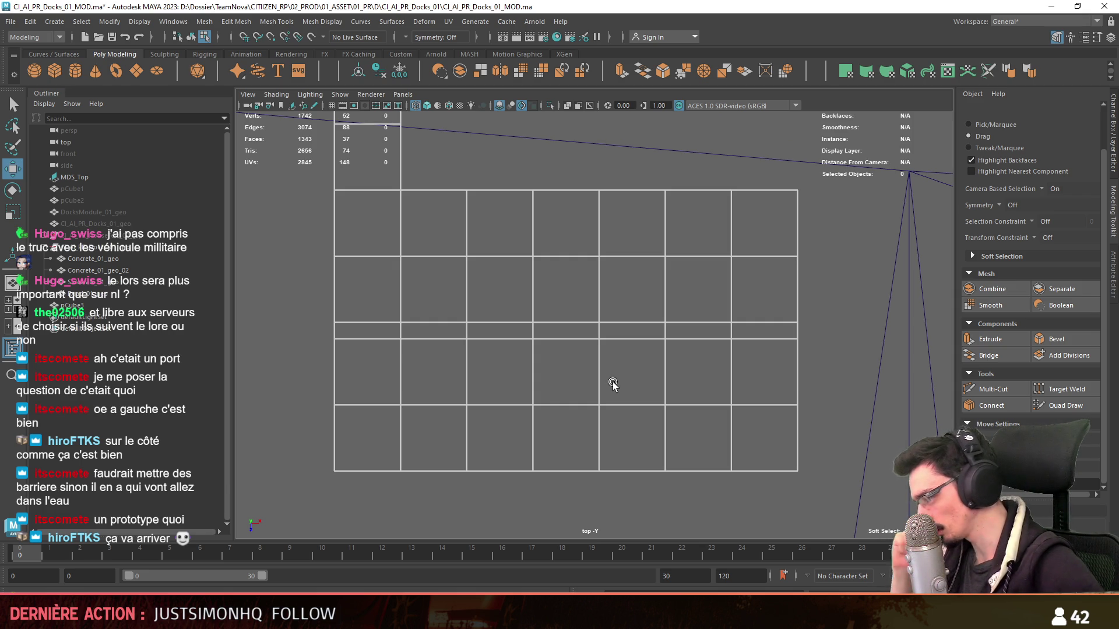
scroll(638, 370, "down", 3)
- Delete the stray two-face column above the dock grid and return to edge selection
mouse_move(638, 415)
middle_mouse_down("alt")
mouse_move(682, 425)
mouse_move(667, 208)
middle_mouse_up("alt")
key("F10")
left_click(683, 425)
mouse_move(649, 328)
middle_mouse_down("alt")
mouse_move(567, 396)
mouse_move(573, 379)
middle_mouse_up("alt")
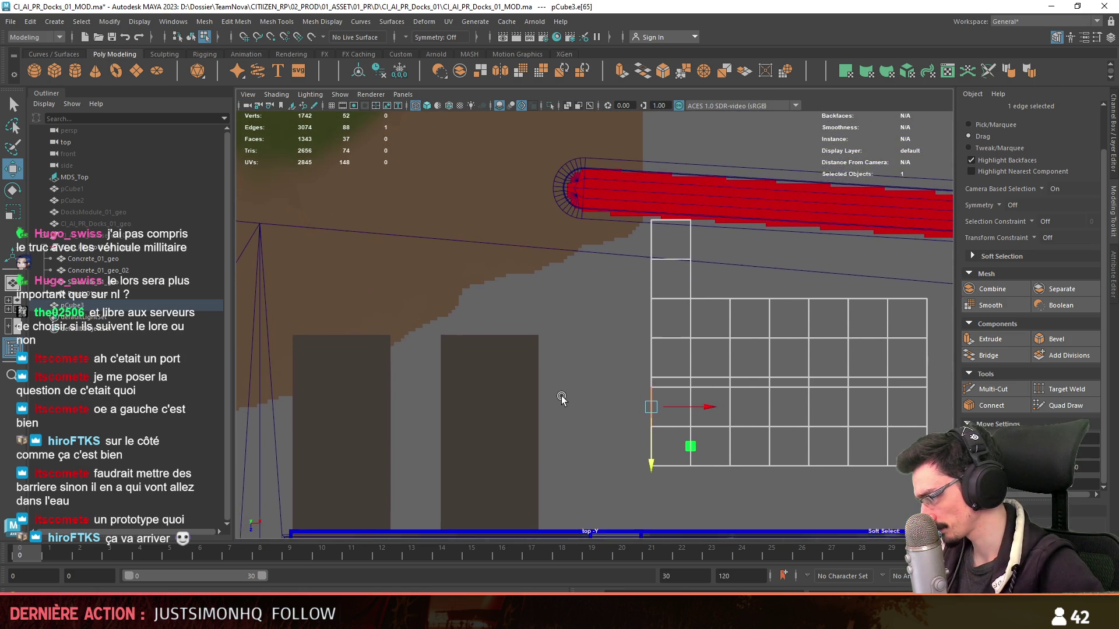
left_click(611, 382)
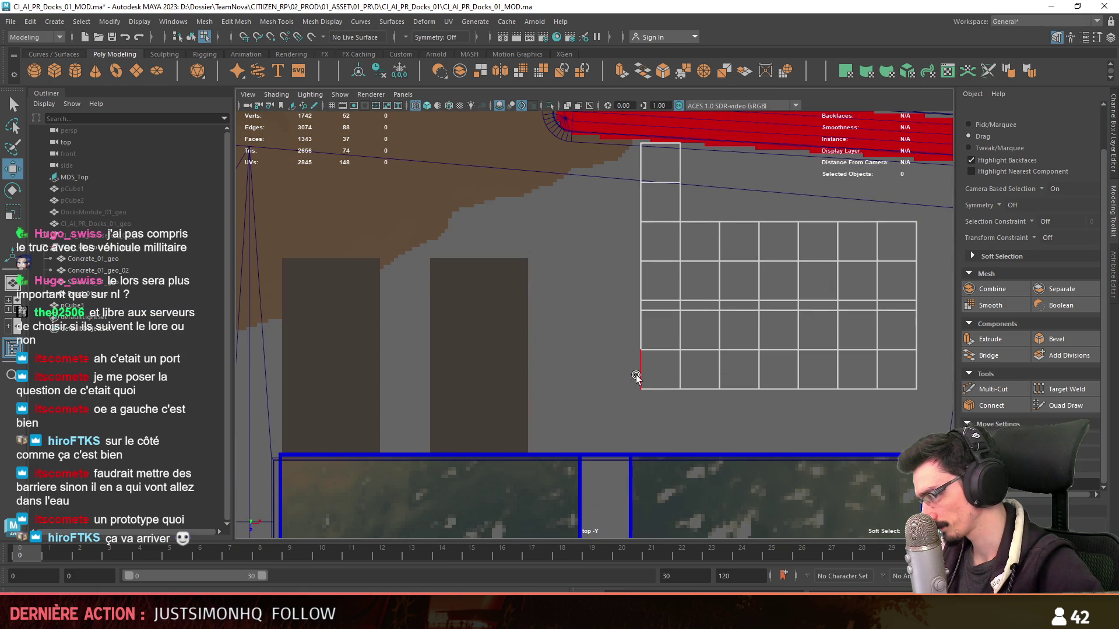
left_click(639, 378)
middle_click_drag(601, 355, 584, 394, "alt")
key("F11")
left_click_drag(641, 212, 612, 246)
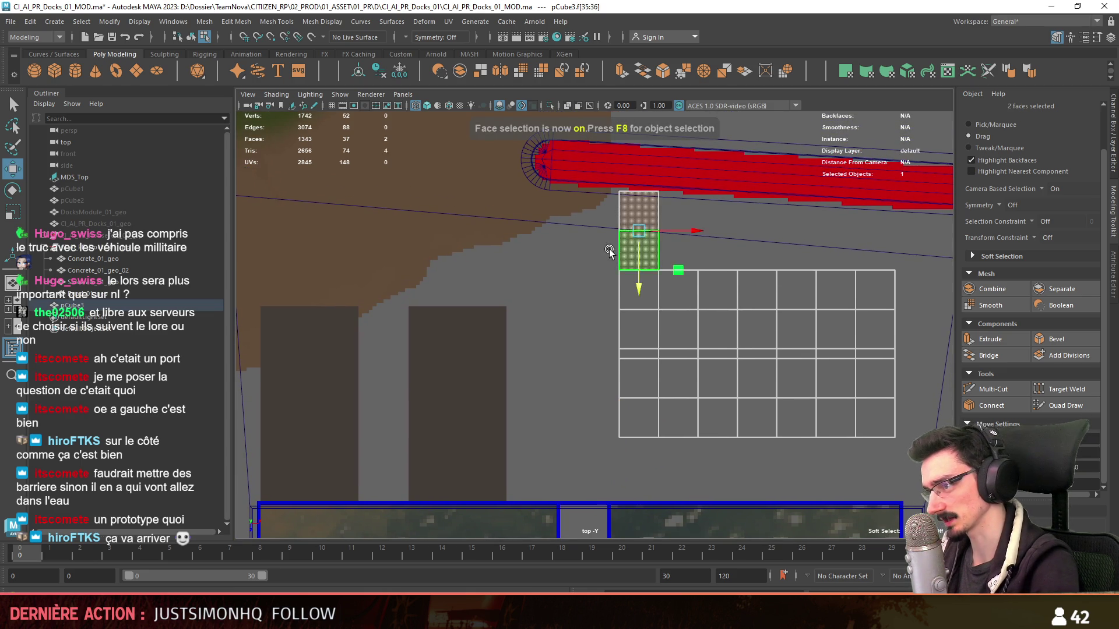
key("Delete")
key("F10")
scroll(493, 362, "down", 2)
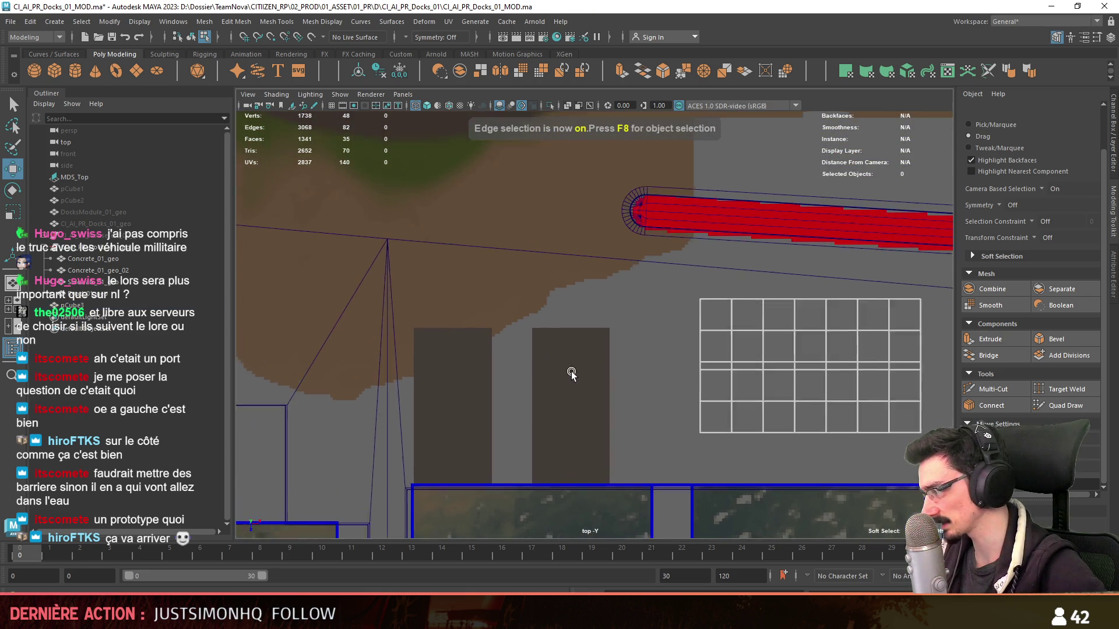
scroll(572, 372, "up", 2)
- Select the grid's lower-left corner edge and ready the rotate tool for a curved extrusion
mouse_move(618, 379)
middle_mouse_down("alt")
mouse_move(623, 411)
mouse_move(569, 215)
mouse_move(559, 265)
middle_mouse_up("alt")
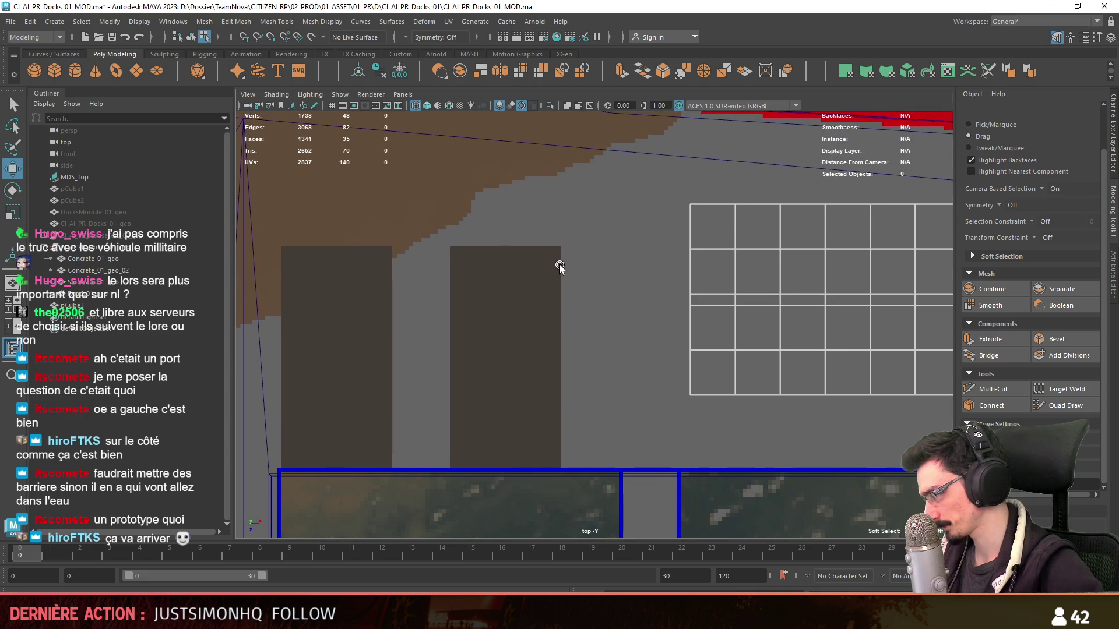
left_click(690, 388)
mouse_move(594, 333)
middle_mouse_down("alt")
mouse_move(654, 380)
mouse_move(665, 446)
middle_mouse_up("alt")
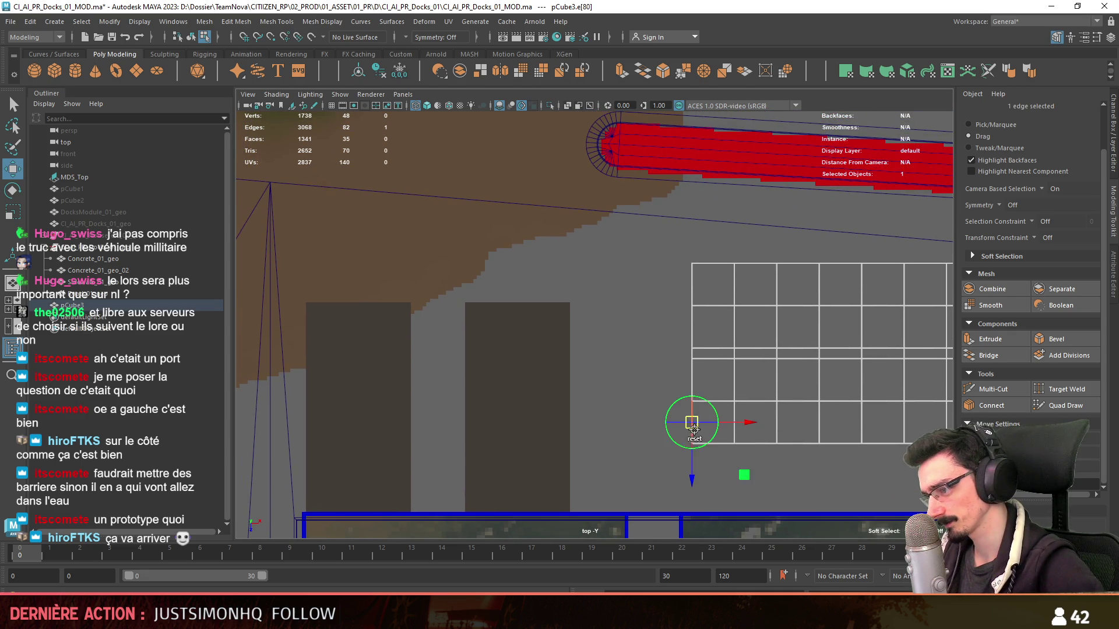
key("e")
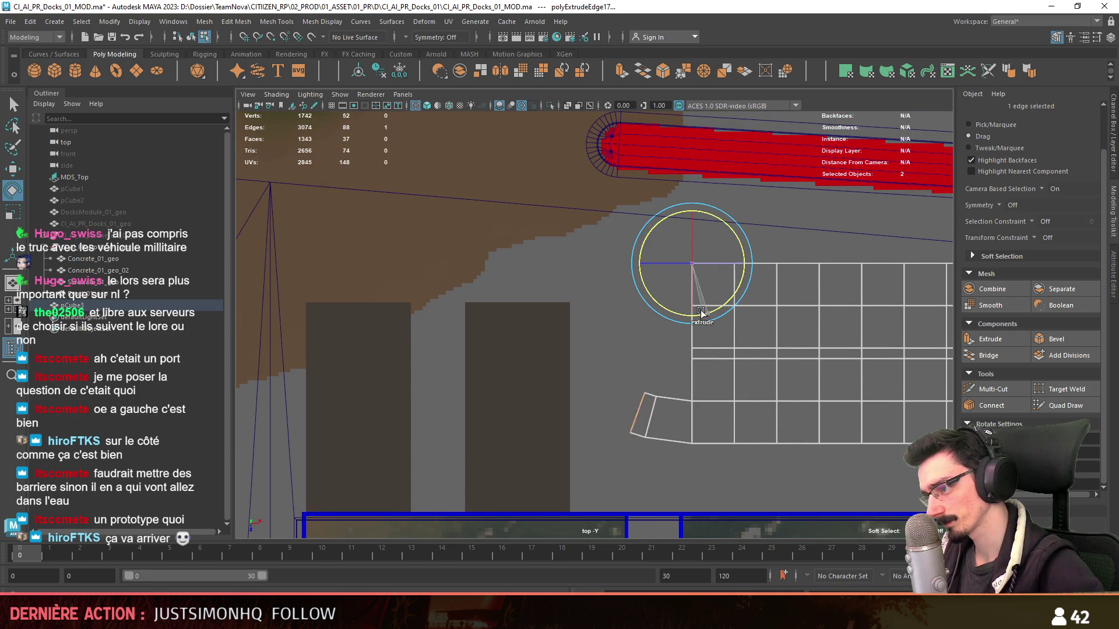
- Rotate-extrude the corner edge into a new curved segment arcing toward the red road
left_click_drag(697, 312, 697, 315, "shift")
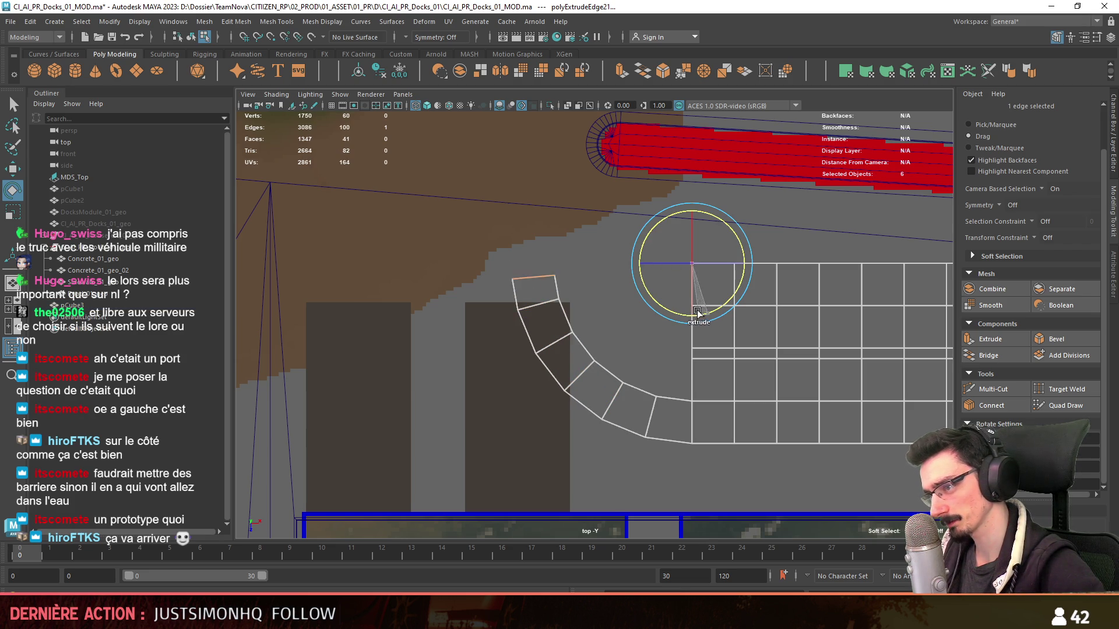
scroll(628, 330, "down", 2)
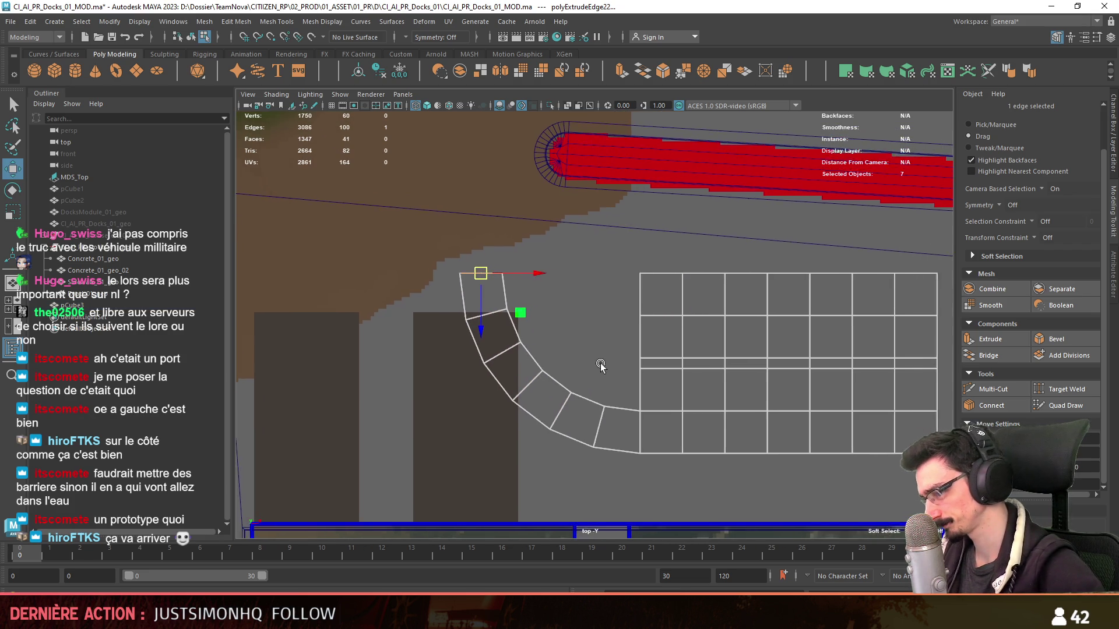
scroll(563, 368, "down", 2)
left_click(569, 342)
scroll(566, 340, "down", 2)
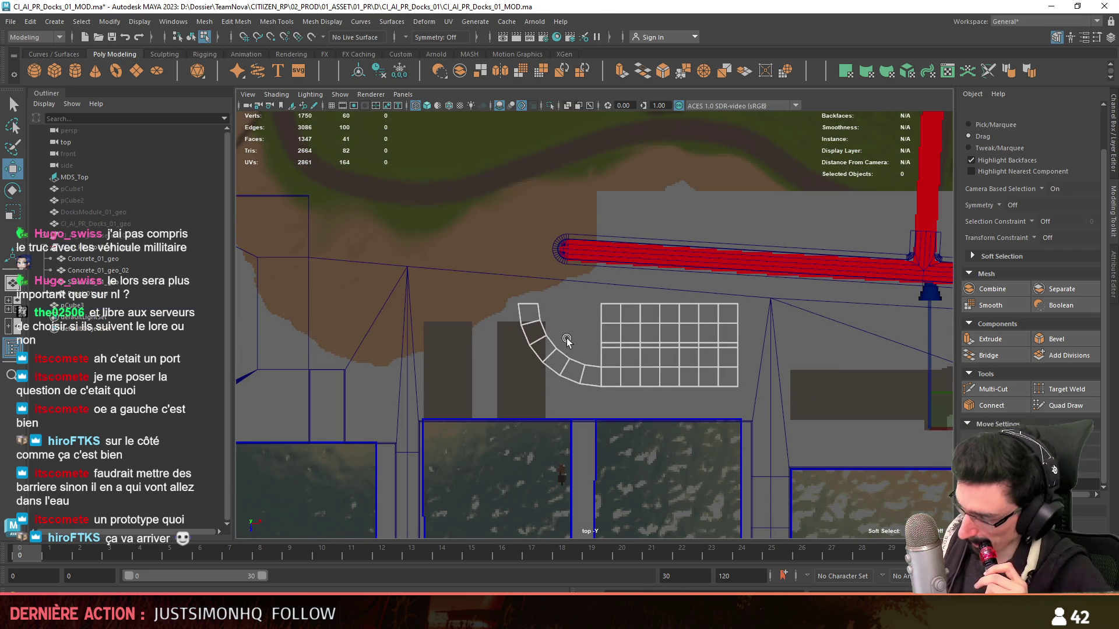
scroll(566, 338, "up", 2)
scroll(567, 338, "up", 2)
scroll(563, 335, "up", 1)
scroll(550, 317, "up", 1)
scroll(562, 318, "up", 1)
middle_click_drag(520, 342, 580, 449, "alt")
scroll(588, 413, "up", 1)
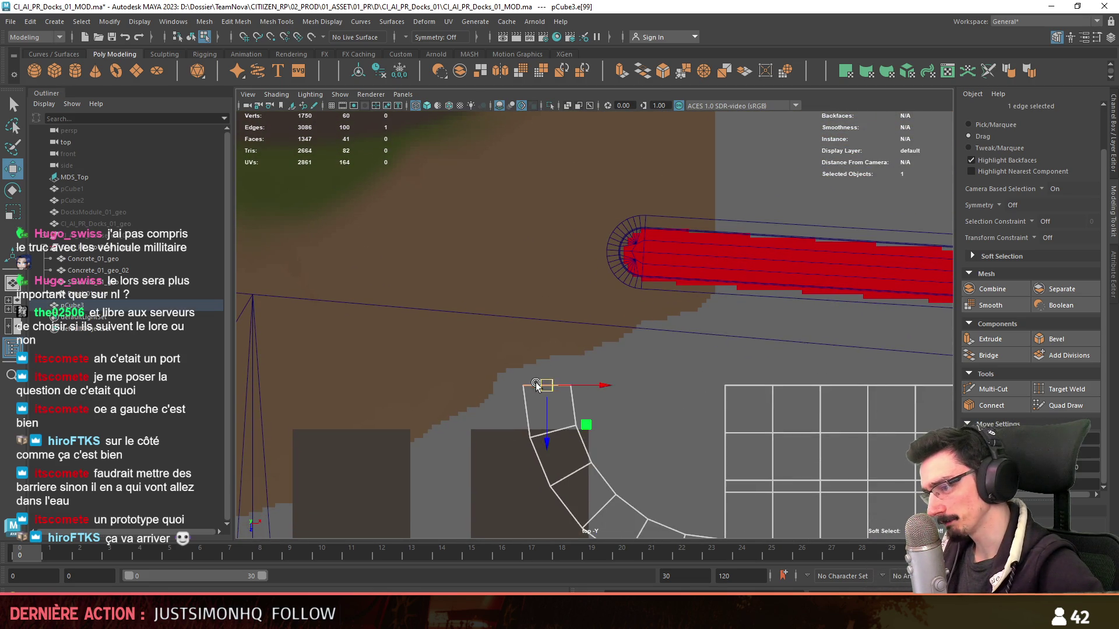
middle_click_drag(535, 383, 538, 468, "alt")
scroll(646, 452, "down", 2)
scroll(645, 452, "down", 1)
mouse_move(717, 484)
middle_mouse_down("alt")
mouse_move(554, 323)
mouse_move(553, 371)
middle_mouse_up("alt")
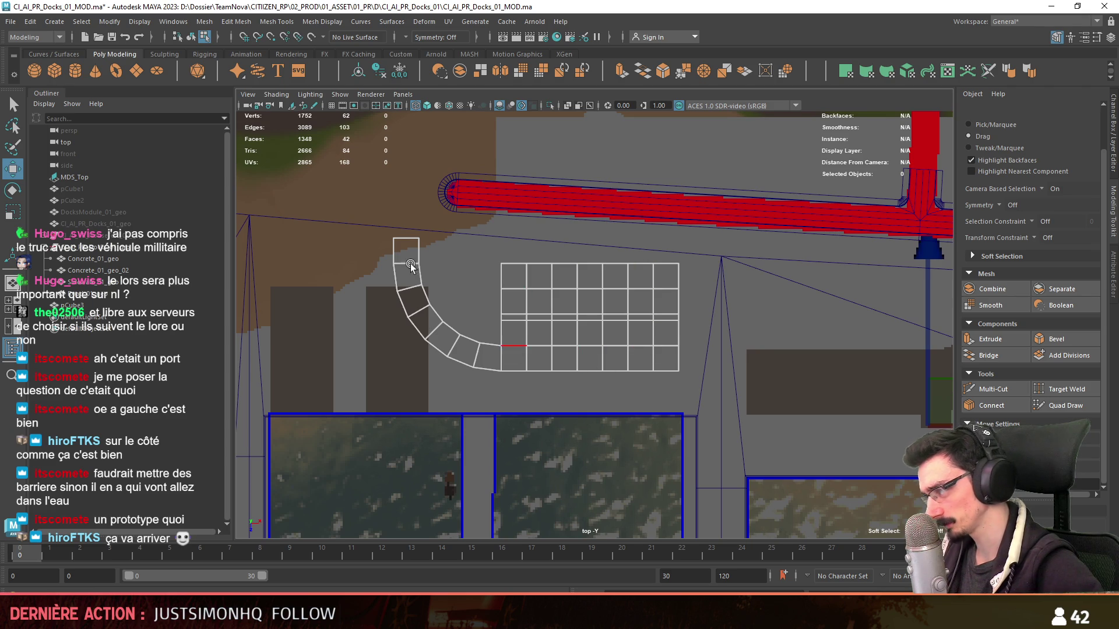
scroll(619, 267, "up", 2)
mouse_move(554, 390)
middle_mouse_down("alt")
mouse_move(603, 370)
mouse_move(523, 396)
mouse_move(341, 376)
middle_mouse_up("alt")
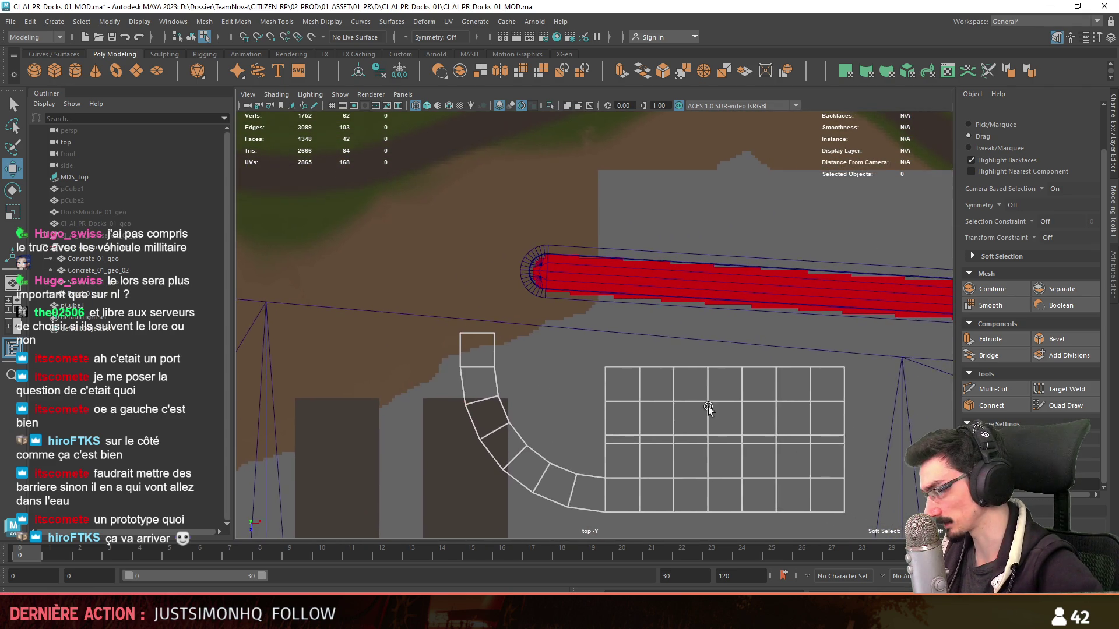
mouse_move(606, 379)
middle_mouse_down("alt")
mouse_move(591, 385)
mouse_move(532, 341)
middle_mouse_up("alt")
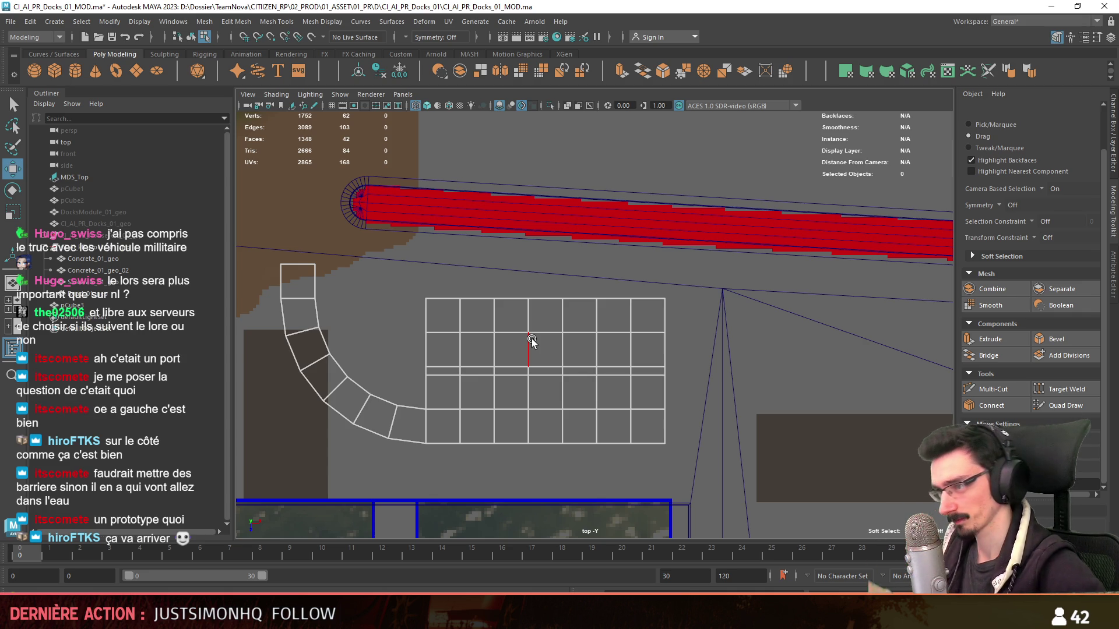
- Select the curved strip's end edges beside the red road and extrude a straight face rightward
middle_click_drag(531, 342, 546, 446, "alt")
key("F8")
left_click(376, 307)
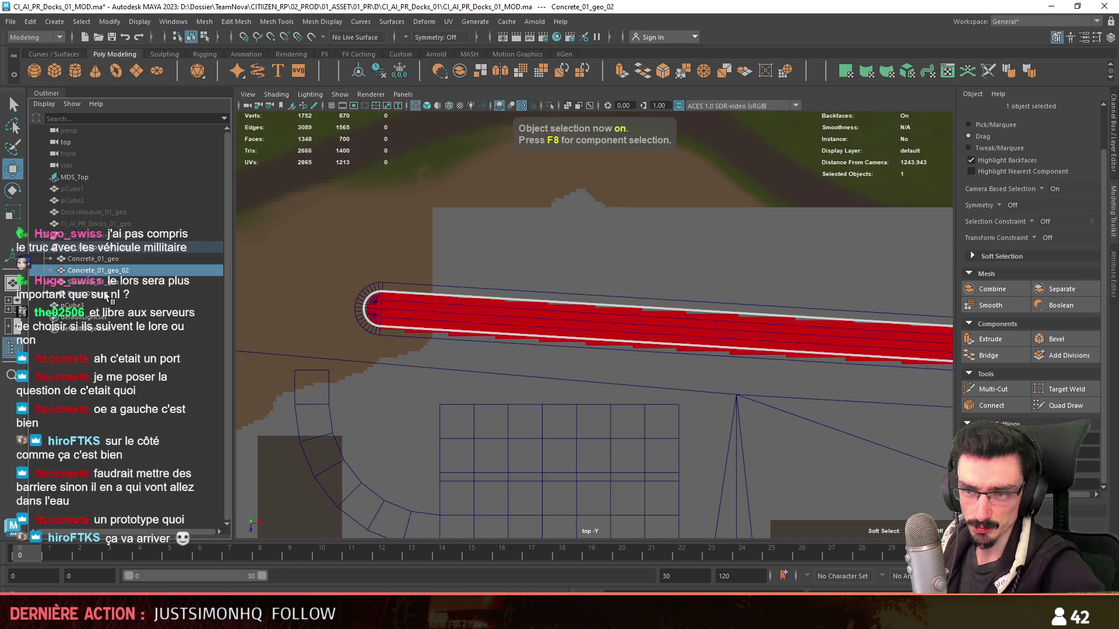
scroll(510, 375, "down", 5)
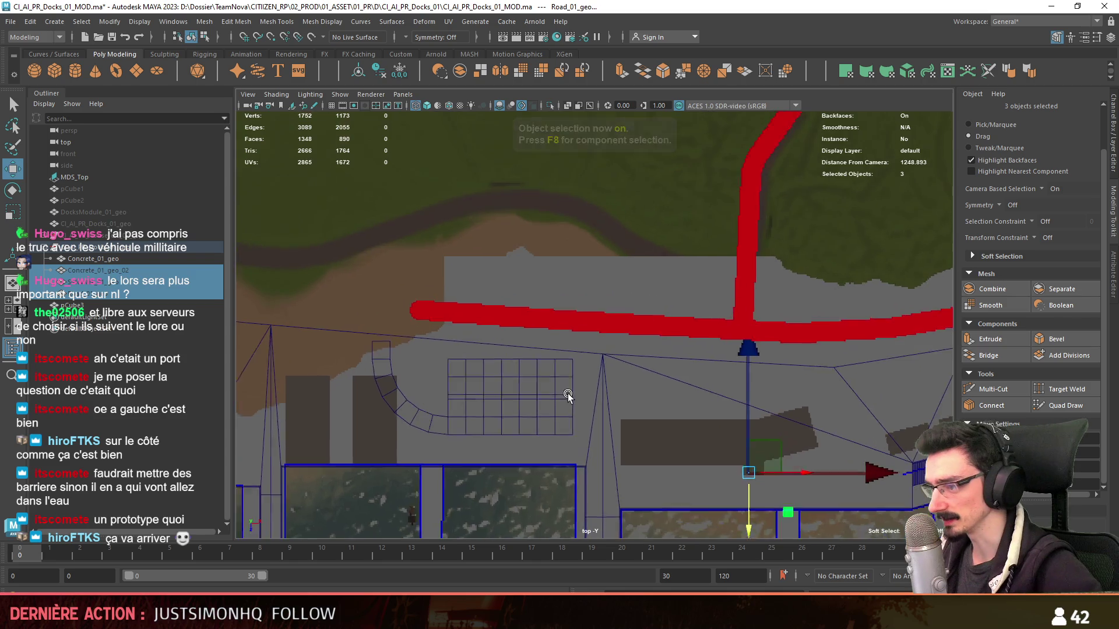
scroll(570, 396, "up", 4)
key("F10")
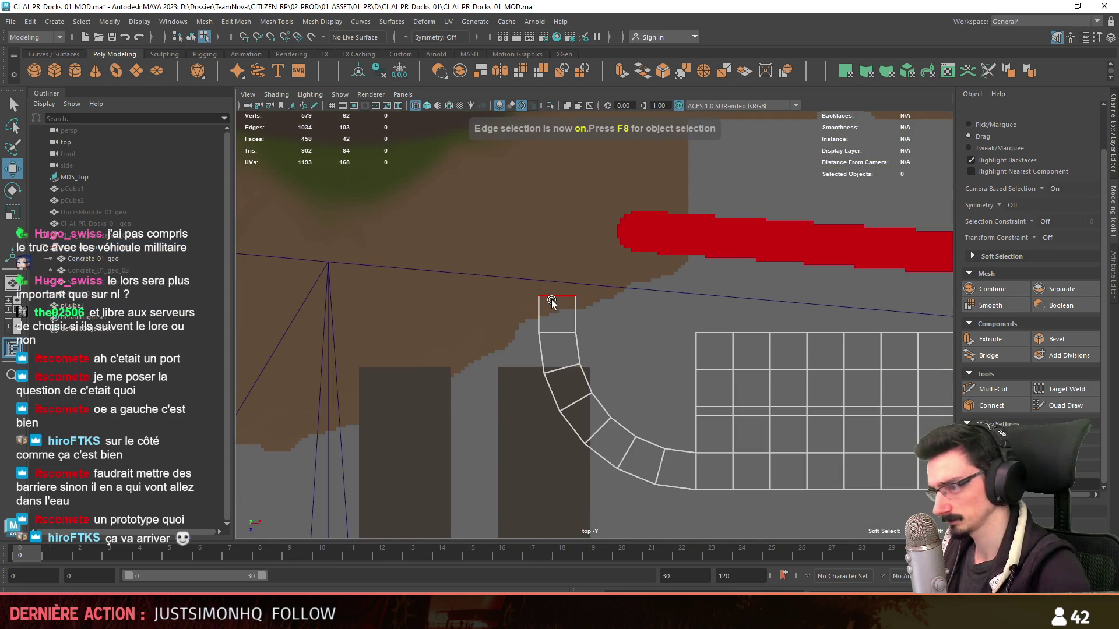
left_click(548, 300)
middle_click_drag(548, 302, 523, 453, "alt")
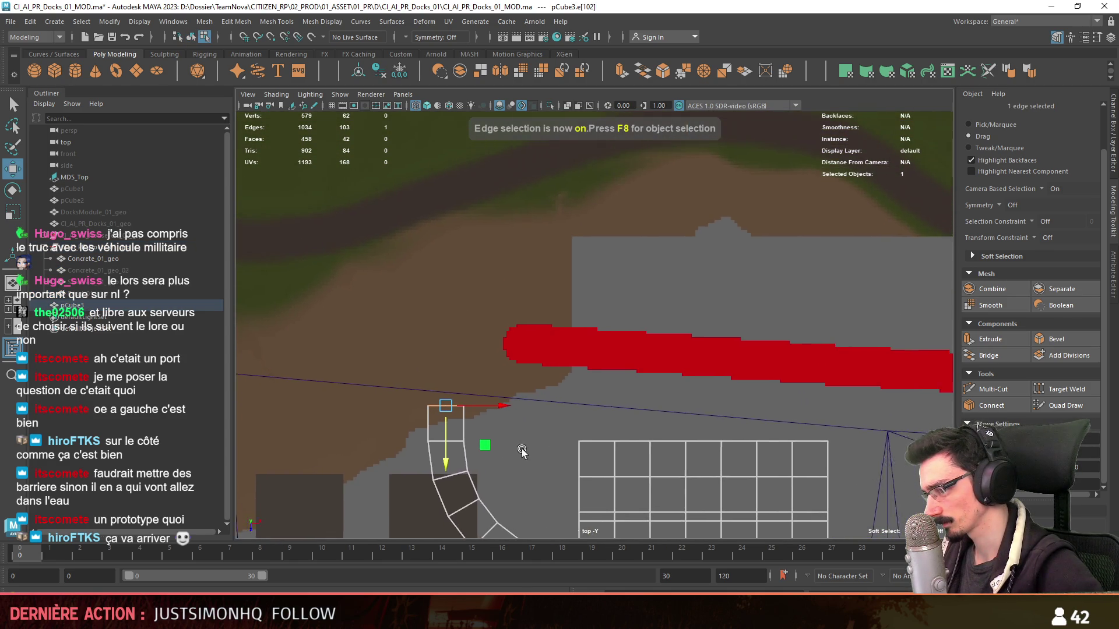
scroll(565, 423, "down", 3)
scroll(418, 396, "down", 3)
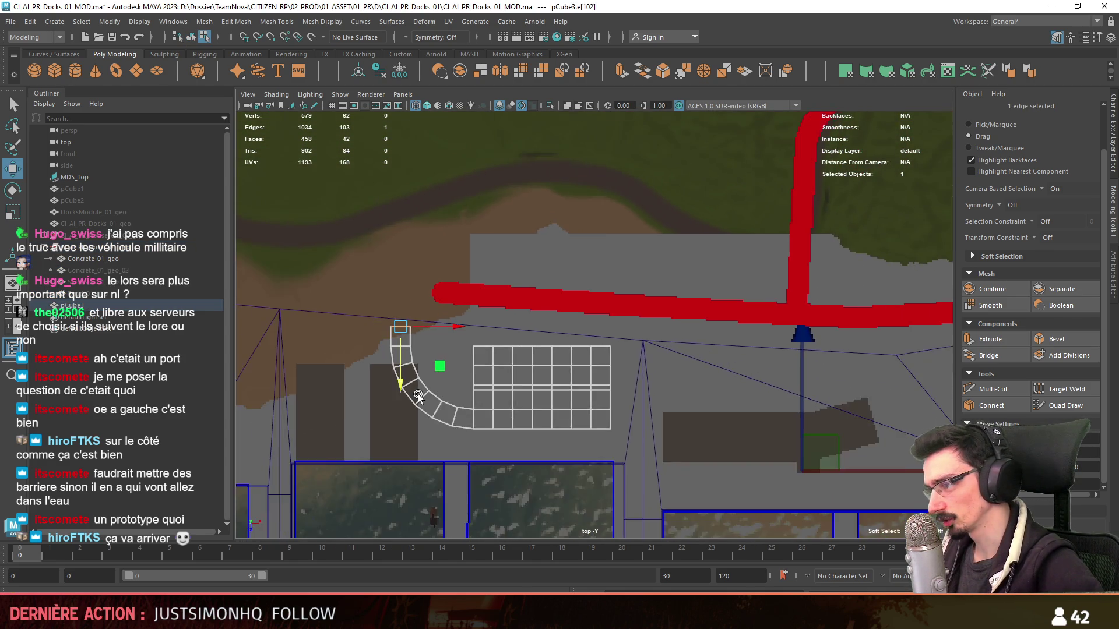
scroll(418, 396, "up", 2)
mouse_move(367, 404)
middle_mouse_down("alt")
mouse_move(498, 406)
mouse_move(479, 399)
middle_mouse_up("alt")
left_click(535, 350)
middle_click_drag(603, 385, 544, 372, "alt")
left_click_drag(544, 356, 559, 352, "shift")
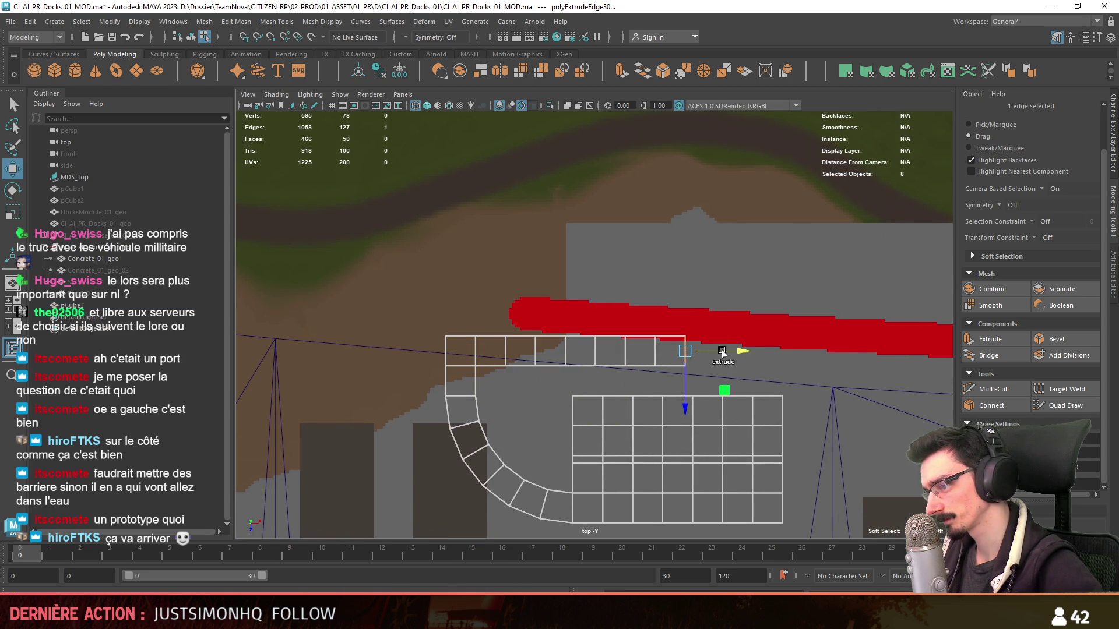
scroll(751, 350, "down", 2)
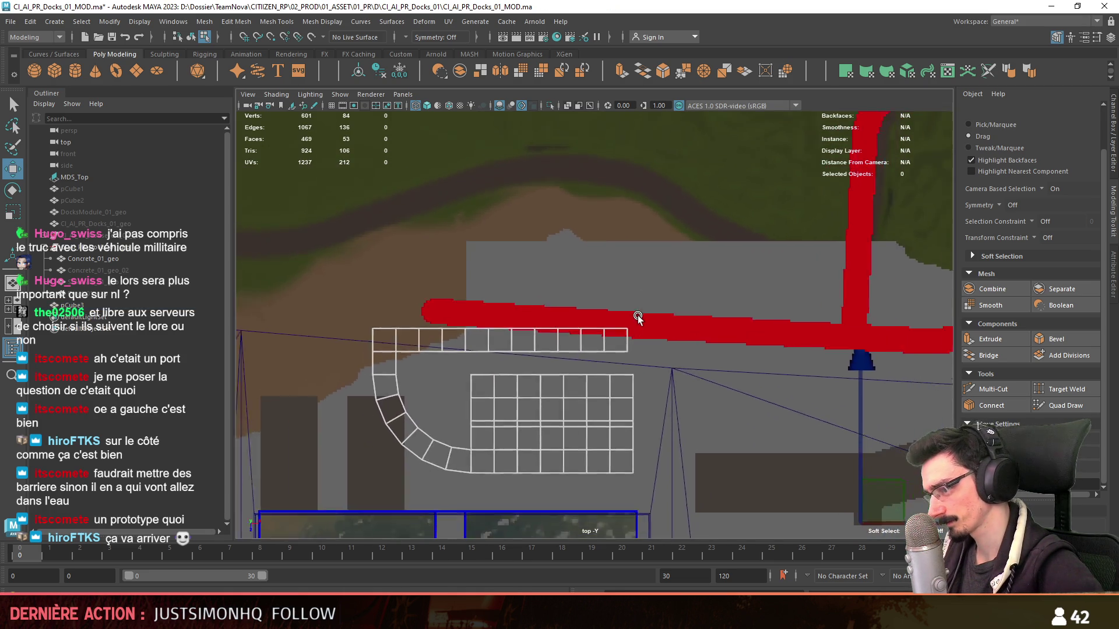
scroll(638, 315, "down", 2)
scroll(595, 332, "down", 2)
scroll(591, 361, "up", 1)
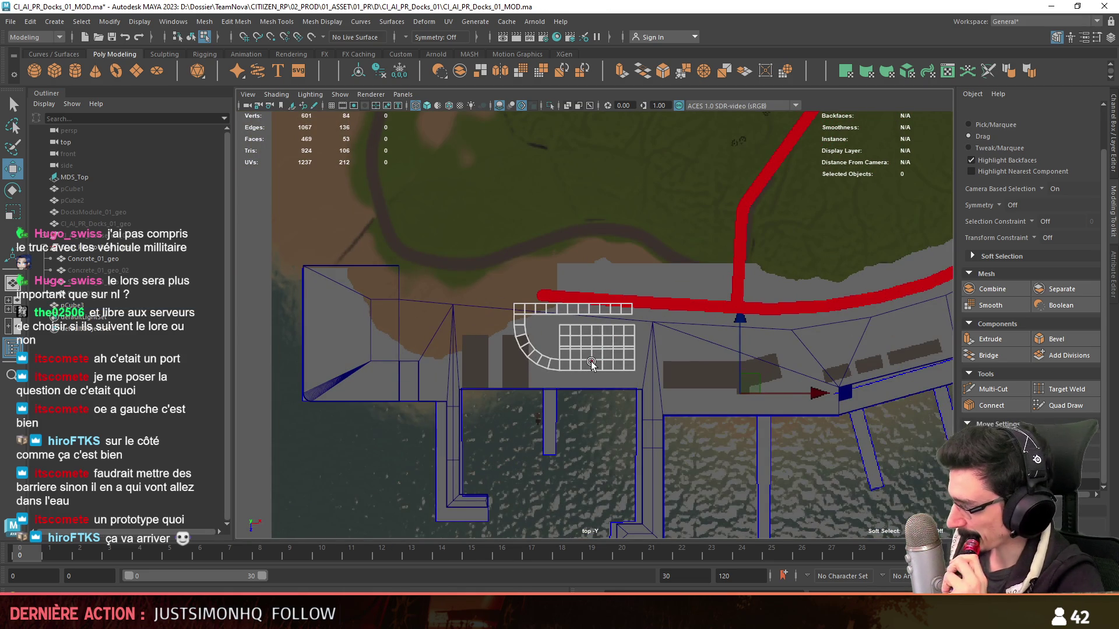
scroll(591, 362, "up", 1)
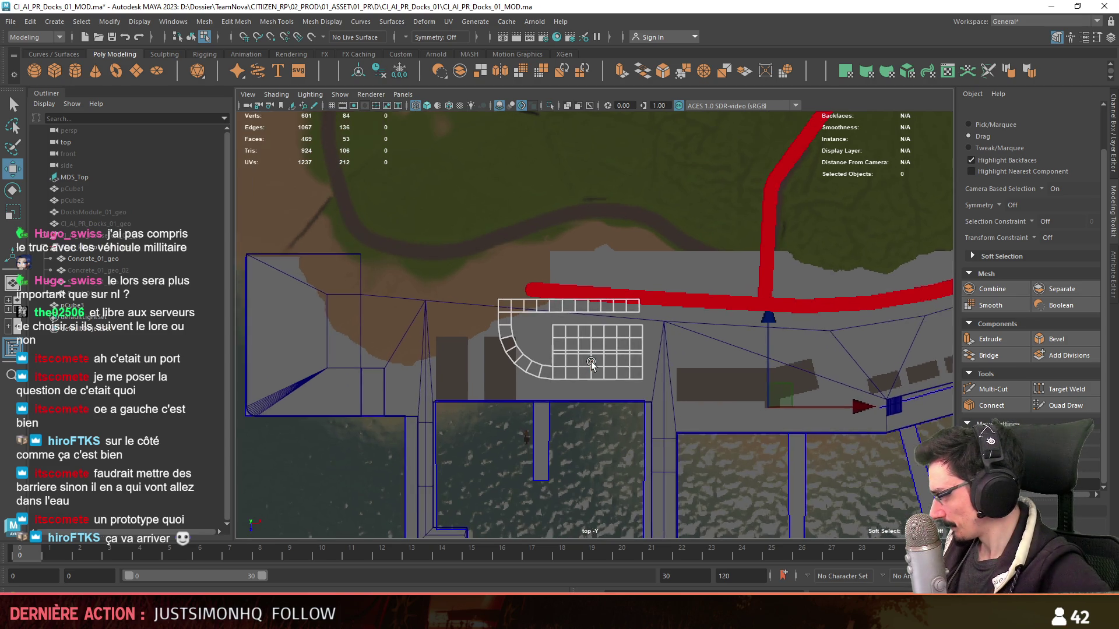
scroll(591, 361, "up", 1)
scroll(568, 371, "up", 1)
scroll(544, 382, "up", 1)
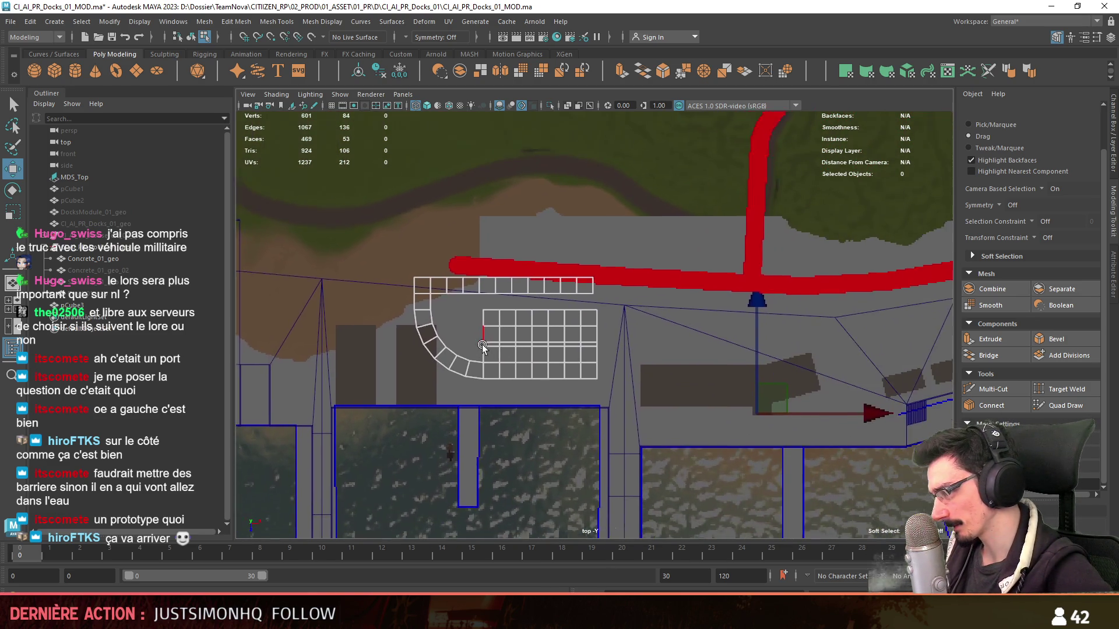
- Pan the top view across the dock layout to review the curved and straight sections
middle_click_drag(545, 381, 712, 325, "alt")
scroll(712, 326, "up", 2)
left_click(712, 326)
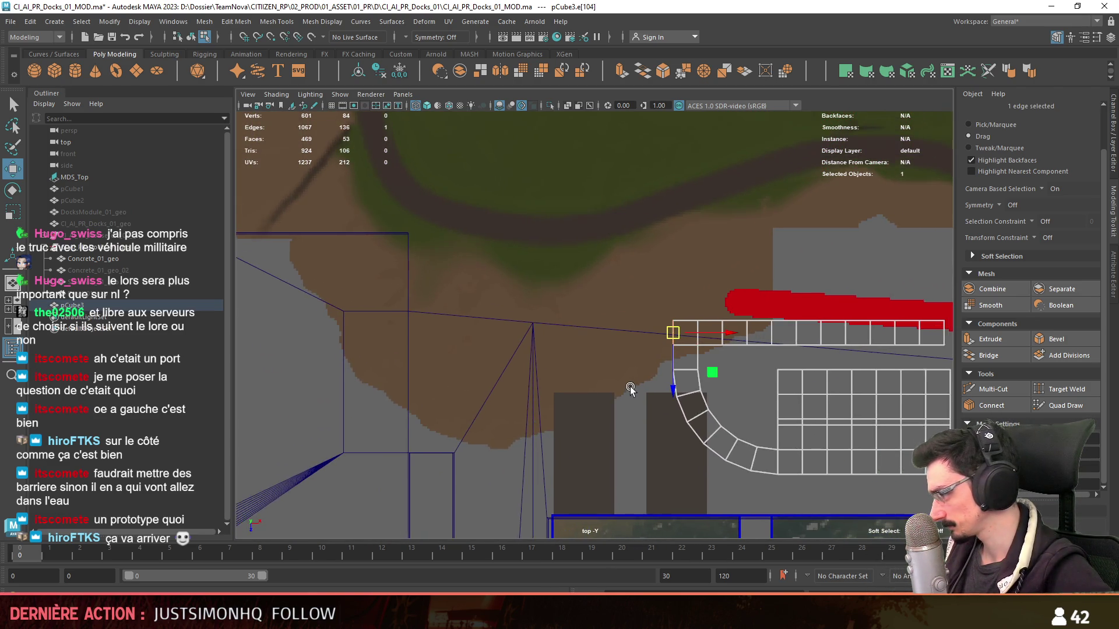
scroll(617, 395, "up", 1)
scroll(655, 402, "up", 1)
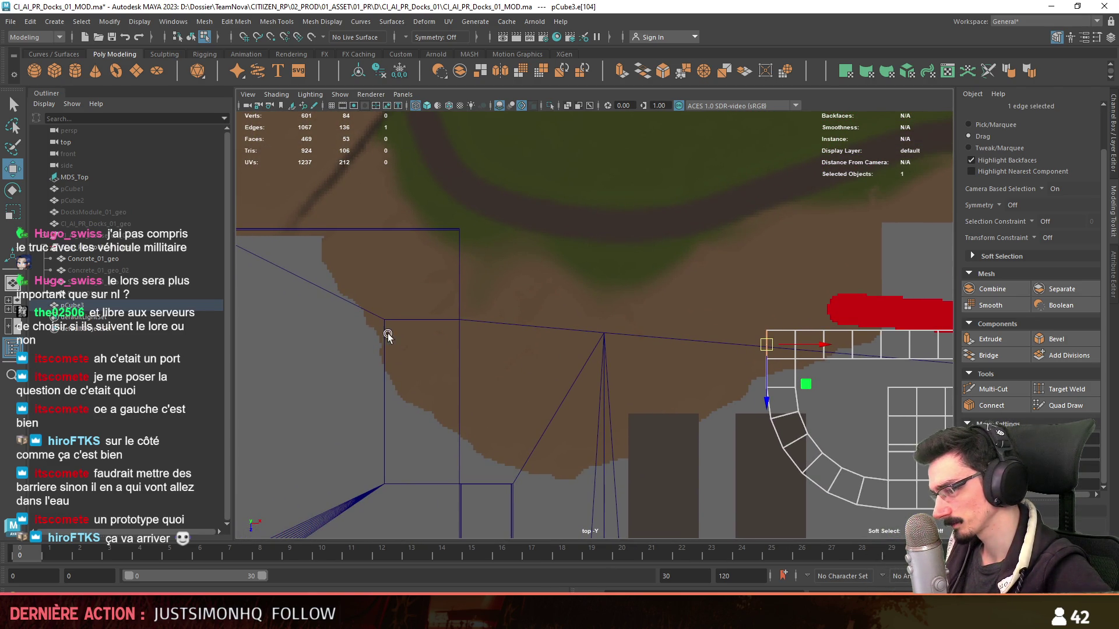
middle_click_drag(410, 338, 555, 350, "alt")
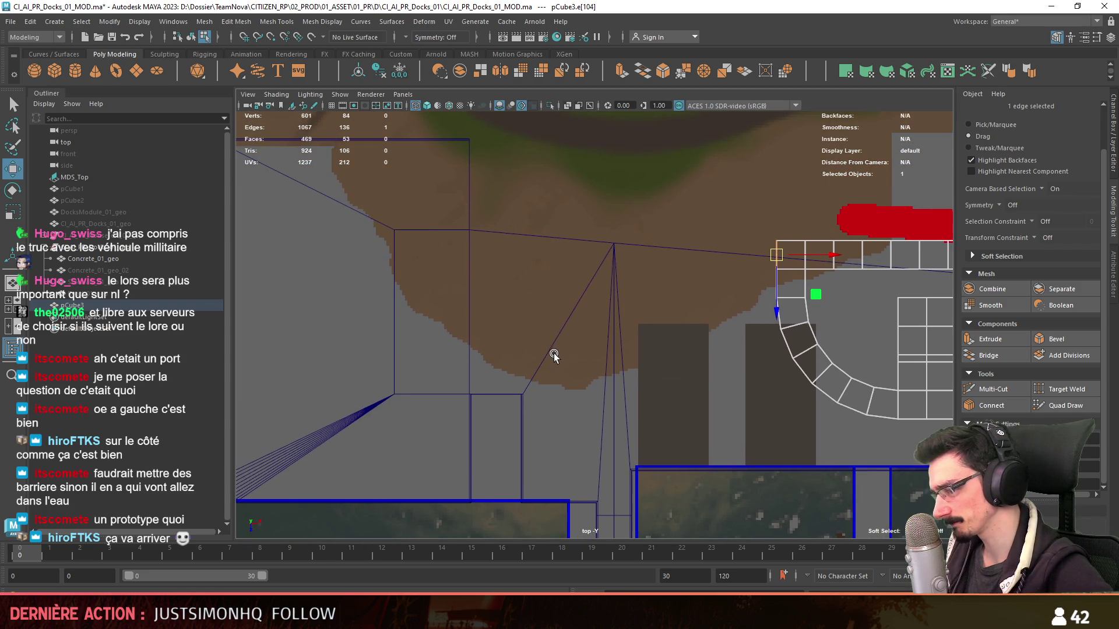
middle_click_drag(644, 420, 637, 487, "alt")
scroll(670, 368, "up", 1)
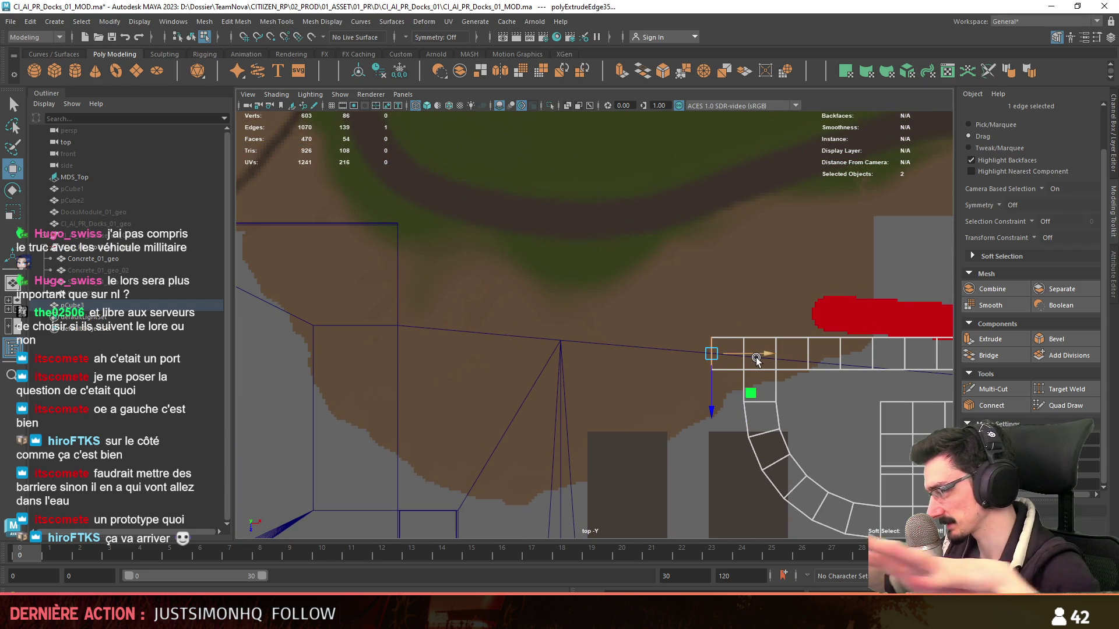
middle_click_drag(835, 360, 670, 354, "alt")
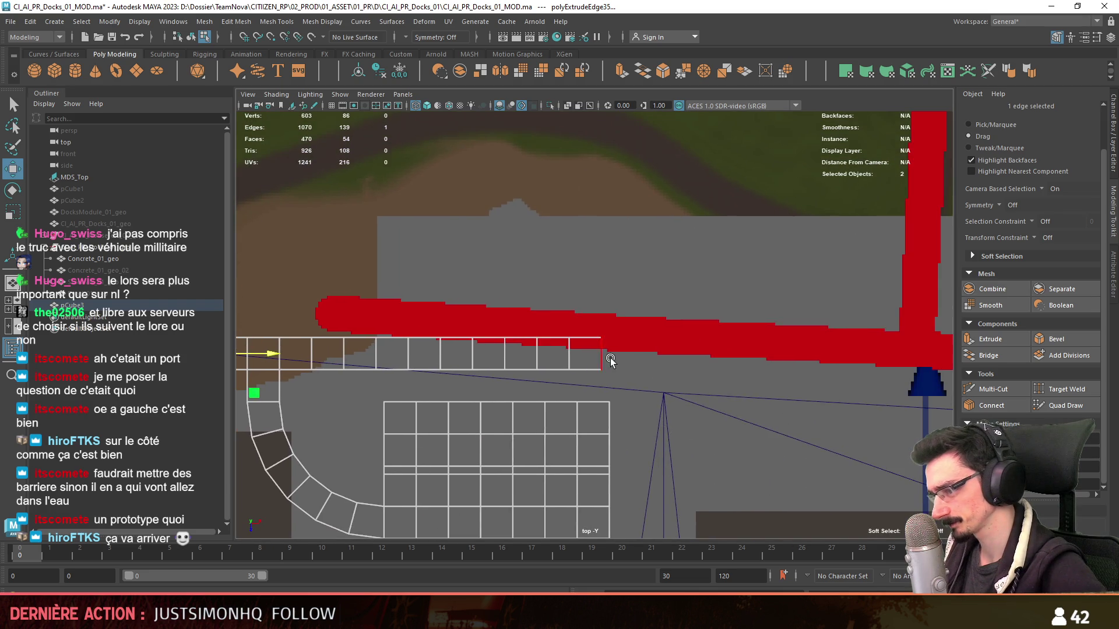
mouse_move(743, 378)
middle_mouse_down("alt")
mouse_move(712, 394)
mouse_move(483, 338)
middle_mouse_up("alt")
scroll(690, 371, "up", 1)
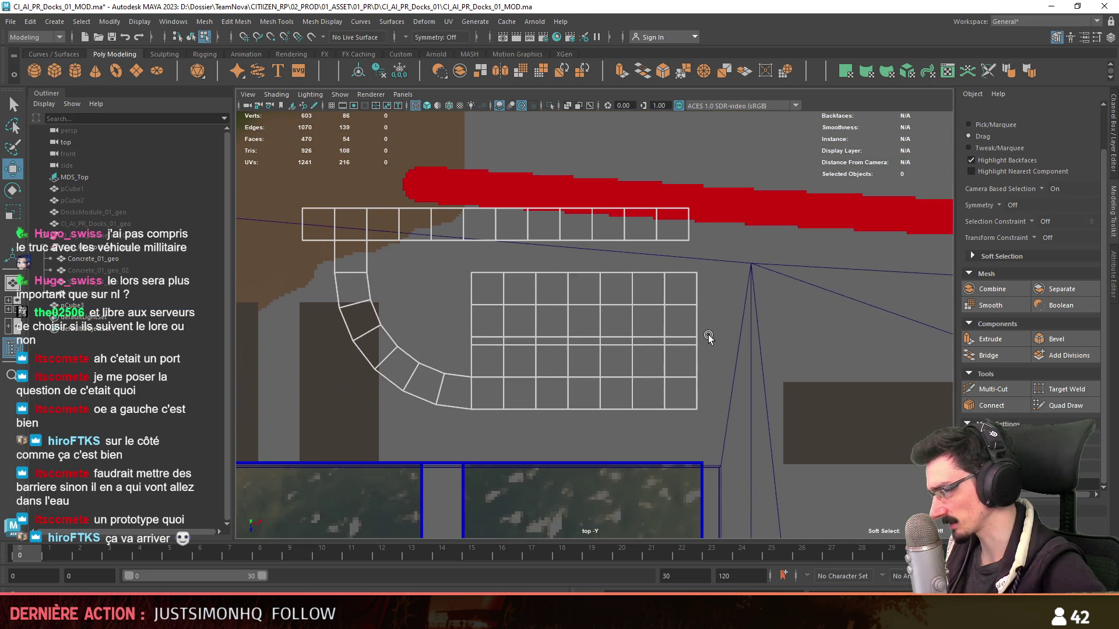
middle_click_drag(690, 371, 852, 358, "alt")
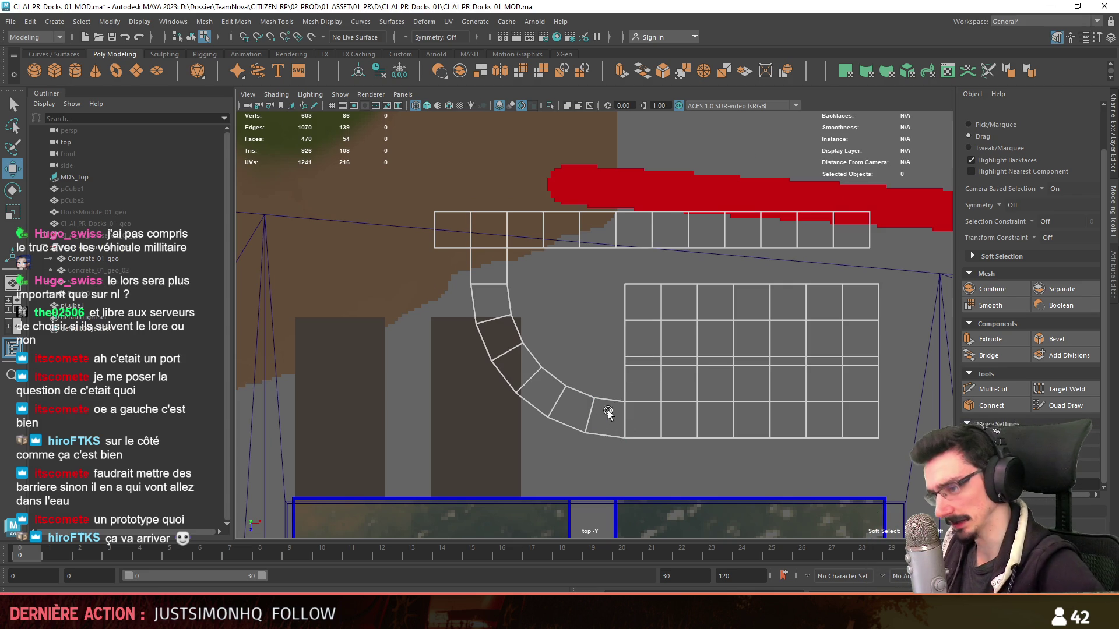
- Switch to the Unity island scene and fly the camera over the harbour toward the road
key("alt+Tab")
mouse_move(489, 384)
right_mouse_down()
mouse_move(479, 391)
mouse_move(789, 96)
right_mouse_up()
key("w")
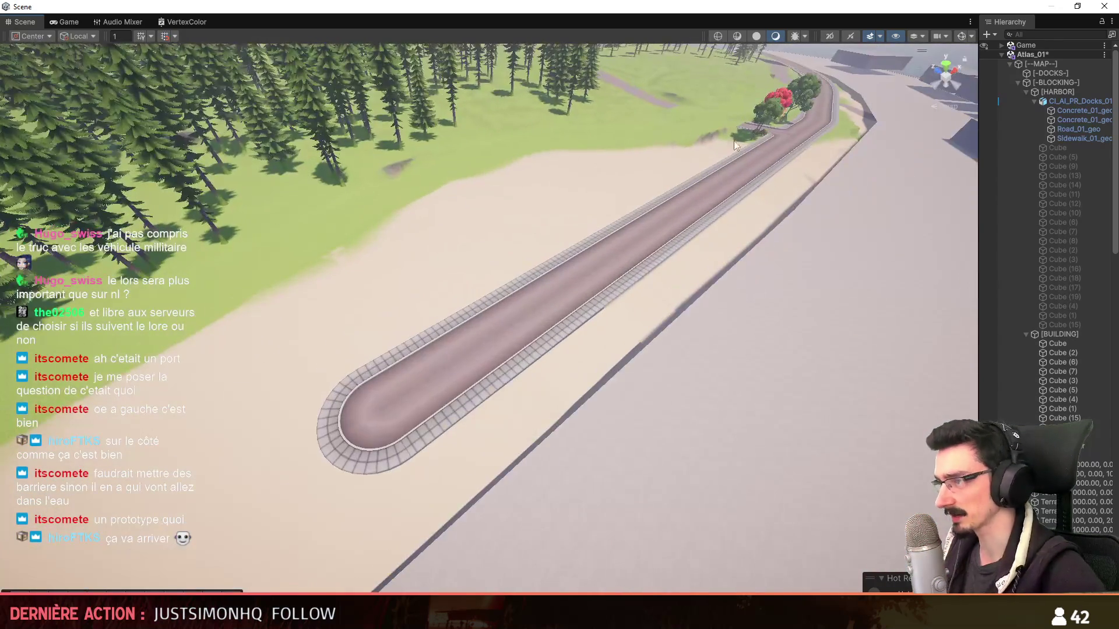
- Pan across the dock layout to reposition it in view
mouse_move(728, 374)
middle_mouse_down("alt")
mouse_move(675, 355)
mouse_move(601, 406)
mouse_move(536, 406)
mouse_move(607, 405)
mouse_move(444, 437)
mouse_move(441, 453)
mouse_move(552, 371)
middle_mouse_up("alt")
mouse_move(424, 432)
middle_mouse_down("alt")
mouse_move(616, 406)
mouse_move(439, 407)
middle_mouse_up("alt")
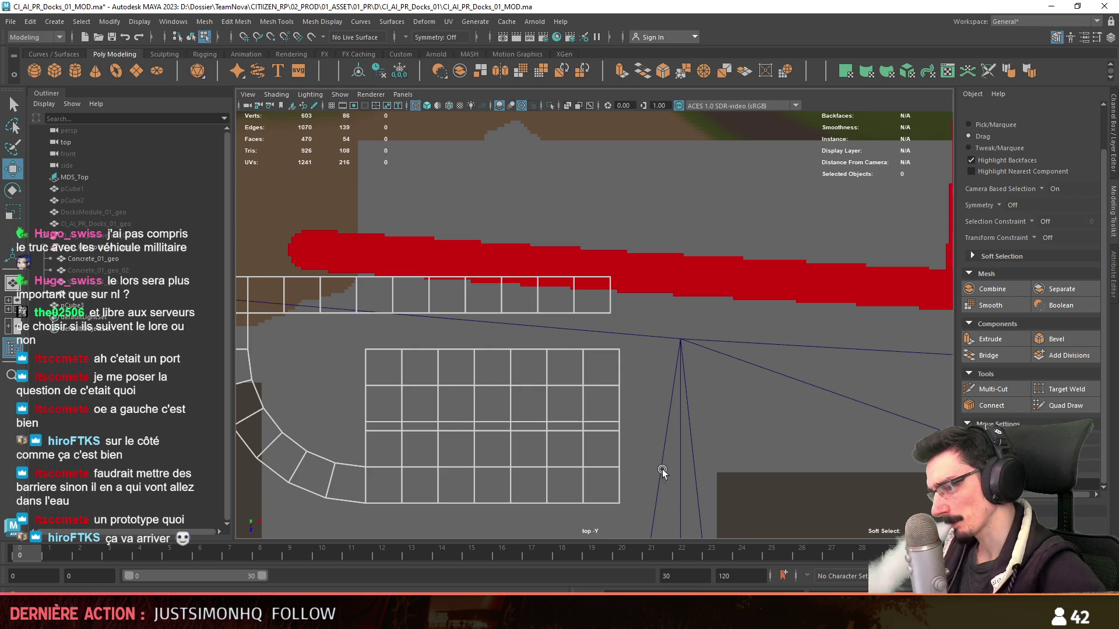
- Select the grid's right border edges, return to object mode and list favourite materials for the ground mesh
middle_click_drag(662, 475, 566, 317, "alt")
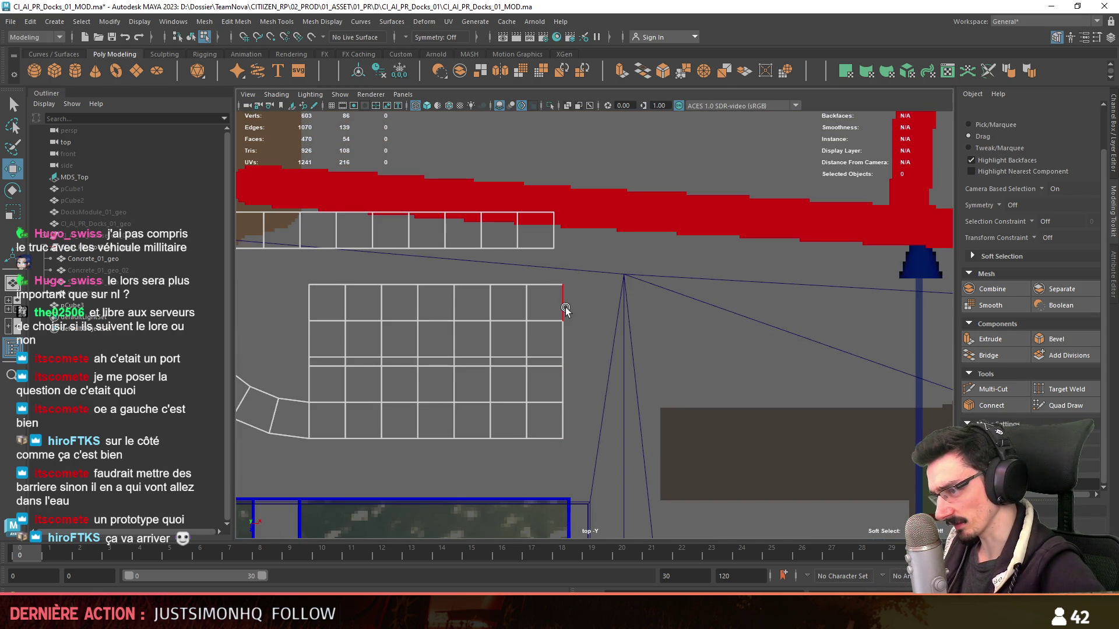
left_click(565, 313)
left_click(560, 420, "shift")
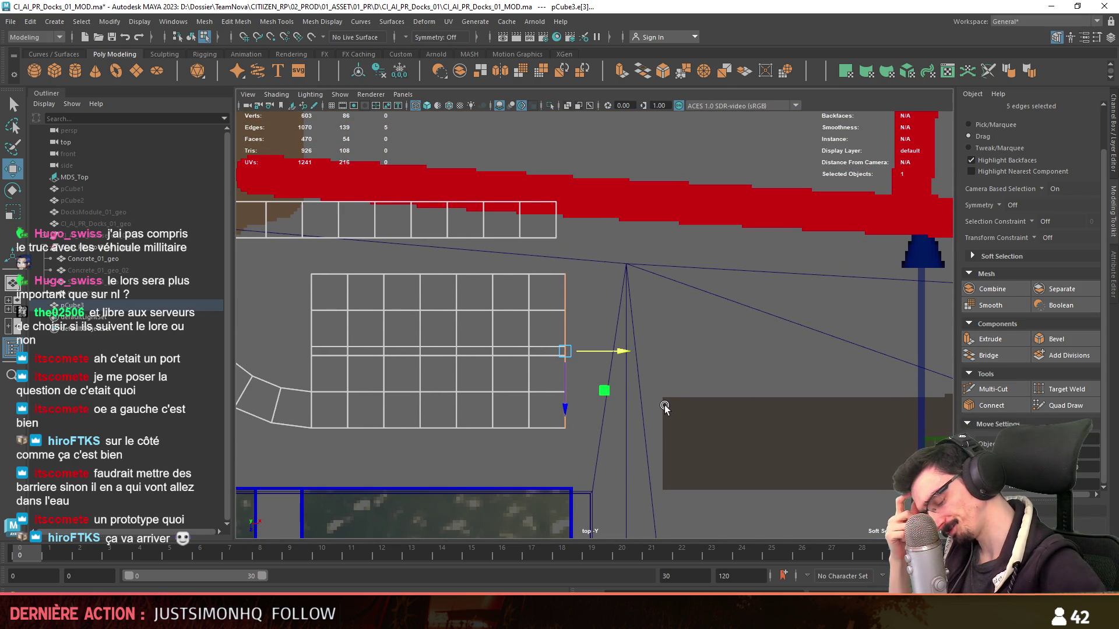
mouse_move(666, 405)
middle_mouse_down("alt")
mouse_move(409, 426)
mouse_move(765, 460)
middle_mouse_up("alt")
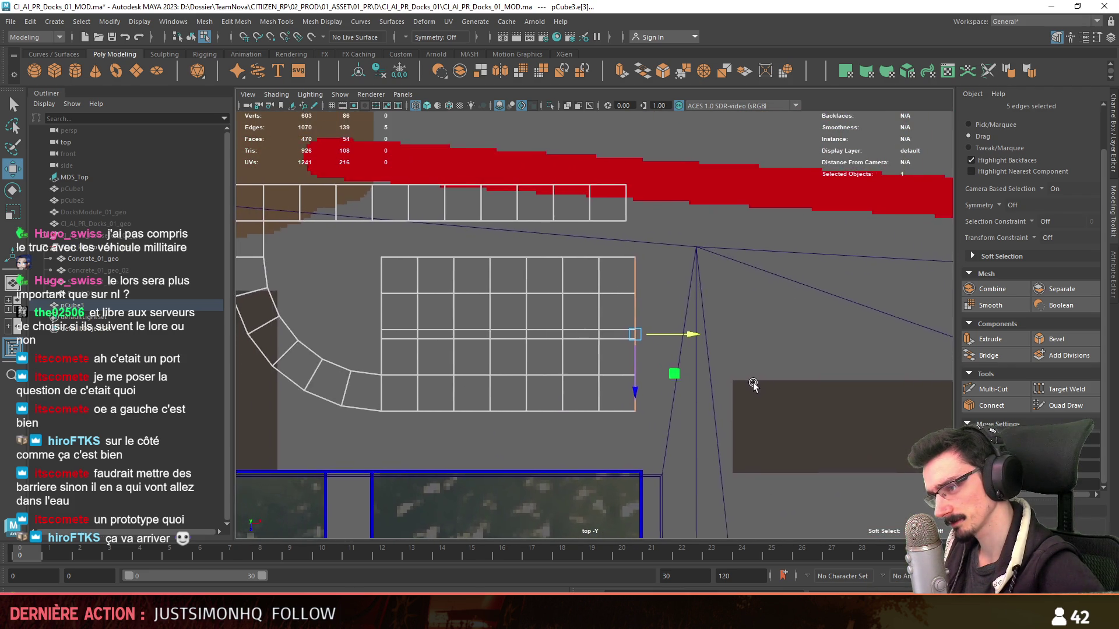
key("F8")
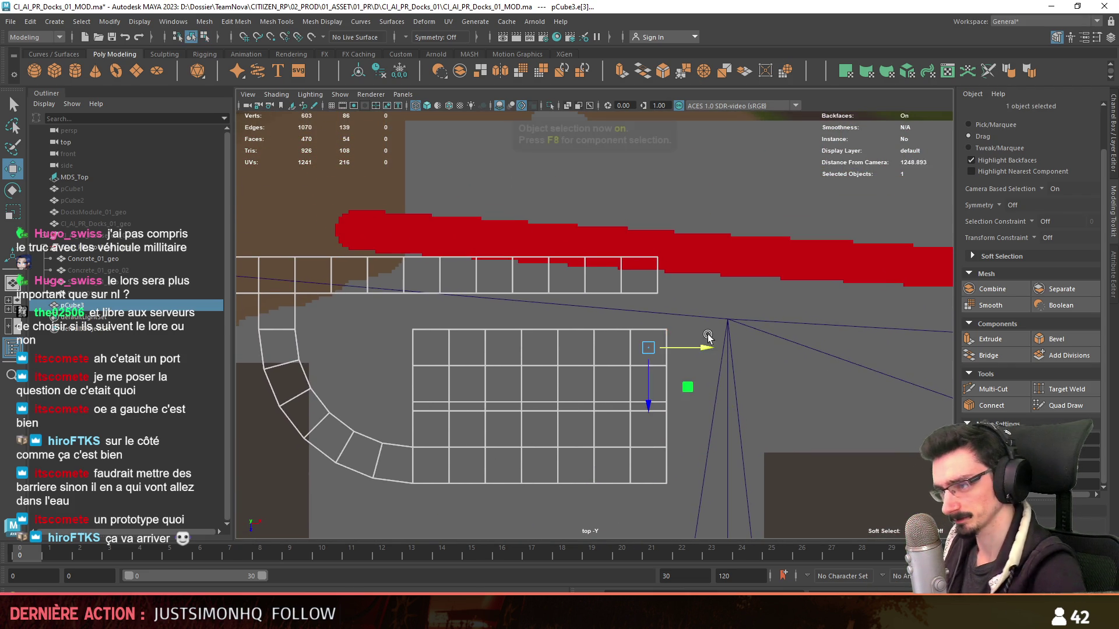
key("space")
key("space")
key("space")
key("space")
right_click_drag(658, 273, 772, 581)
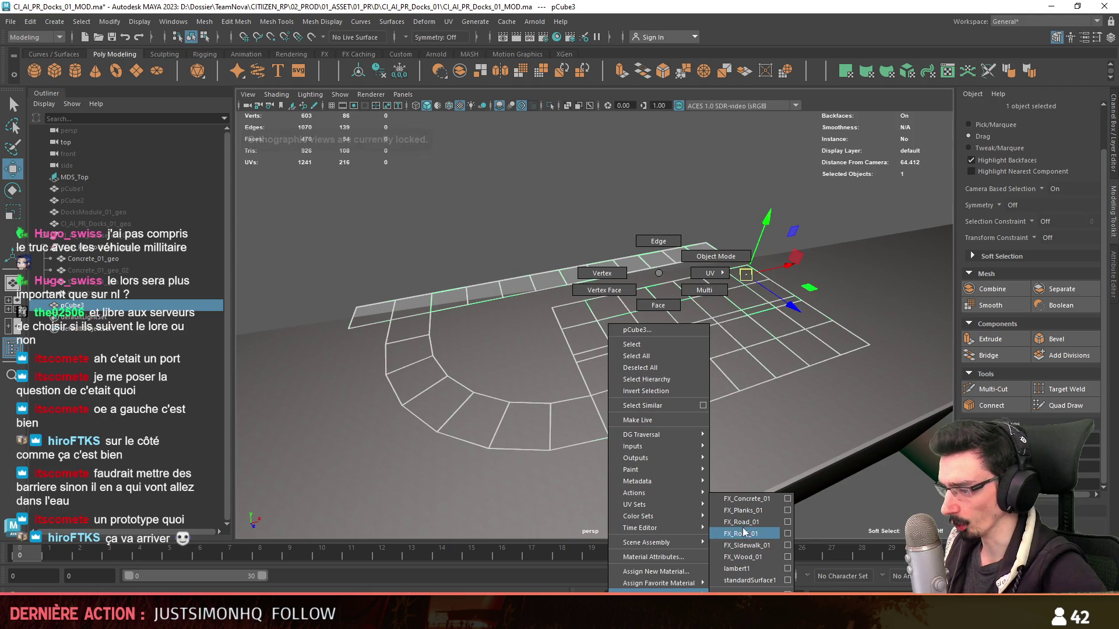
- Assign an FX material to pCube3, create an empty colour set, and select the docks group
left_click(100, 249)
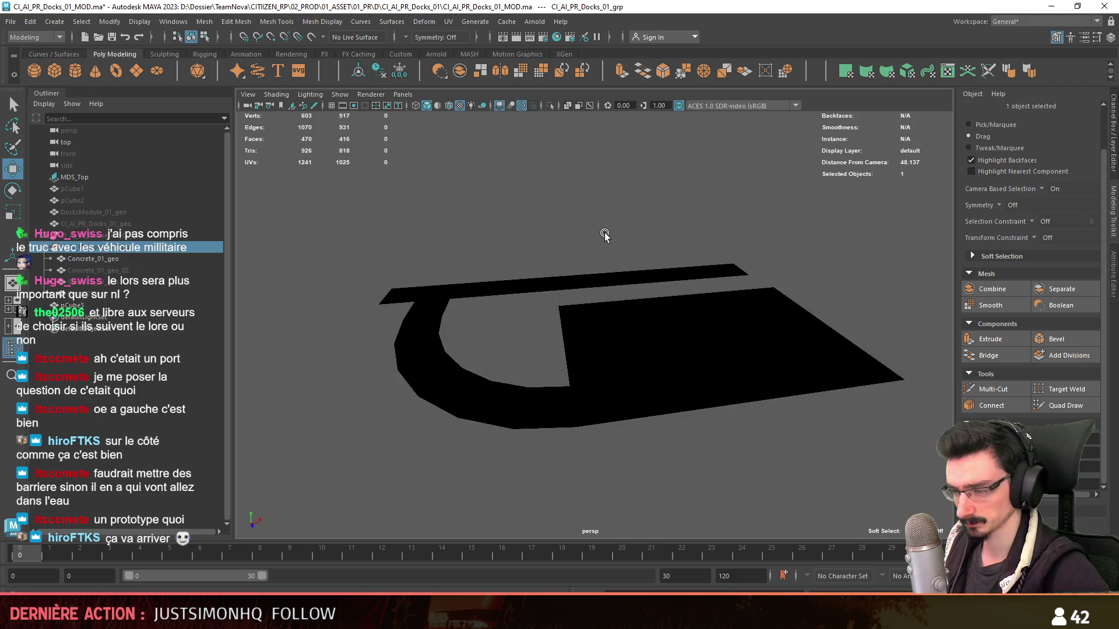
left_click(679, 294)
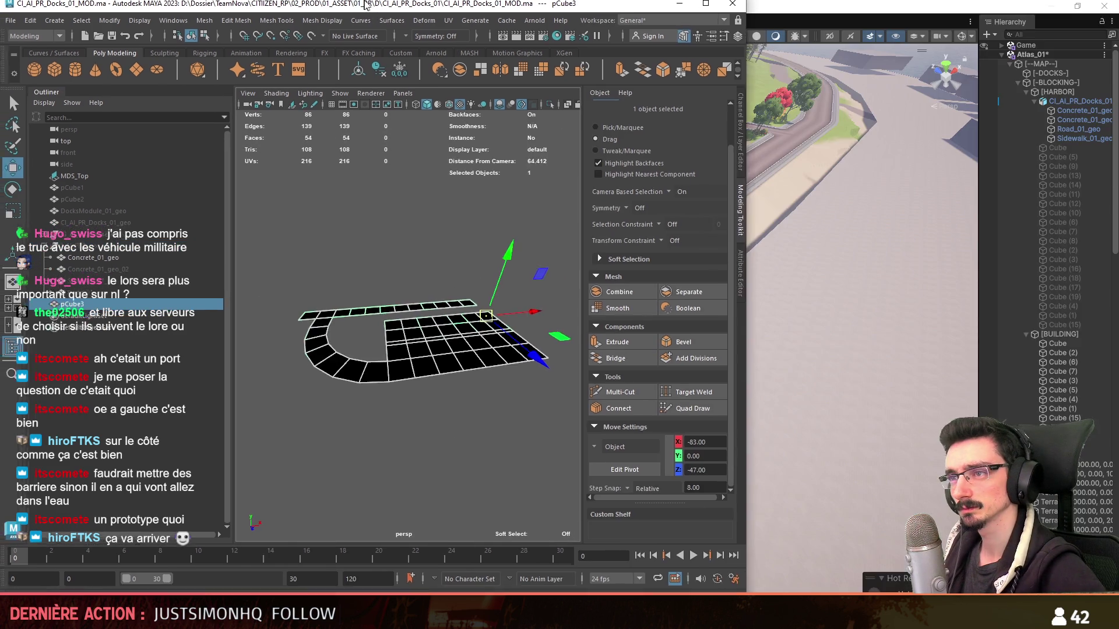
left_click(320, 21)
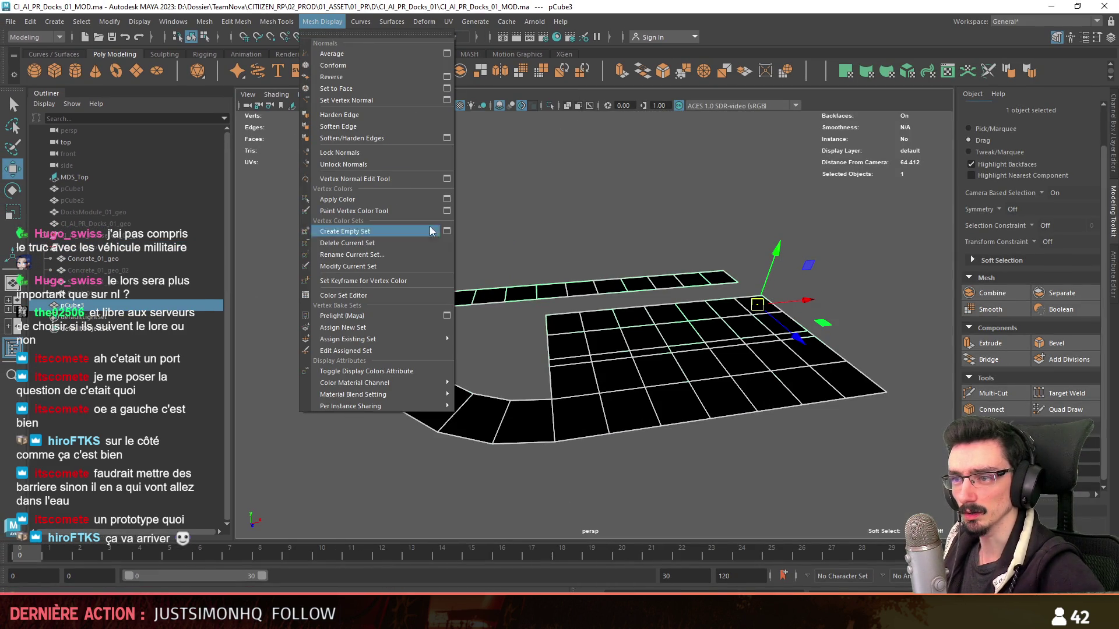
left_click(459, 308)
key("Up")
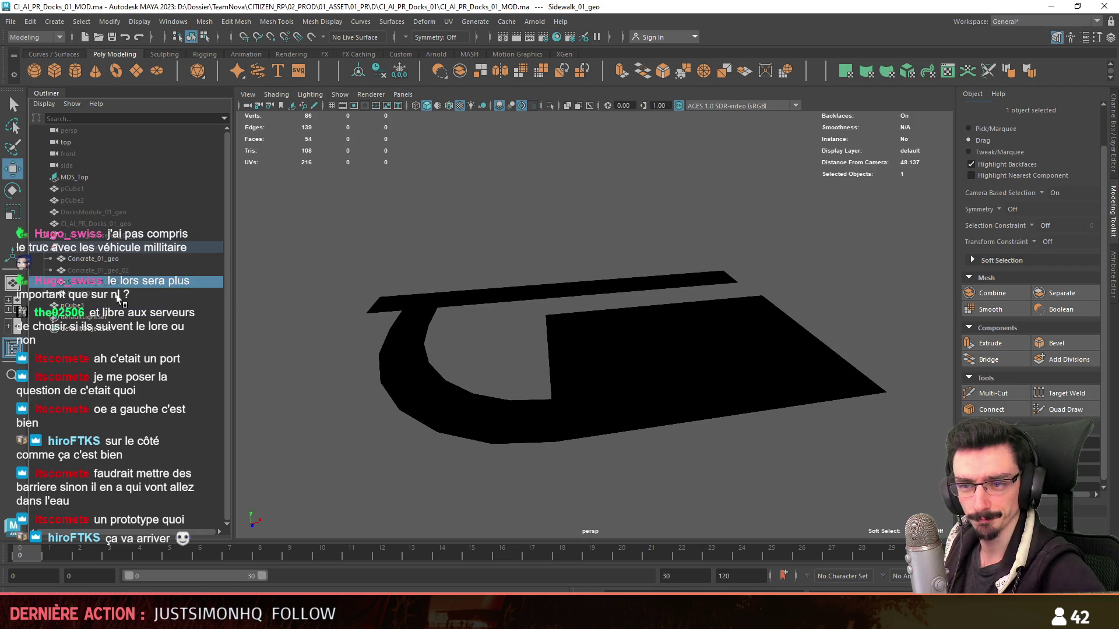
left_click(118, 250)
- Inspect the road mesh's end vertices, framing them in view
left_click(563, 267)
key("F9")
left_click(893, 237)
key("f")
scroll(637, 312, "down", 5)
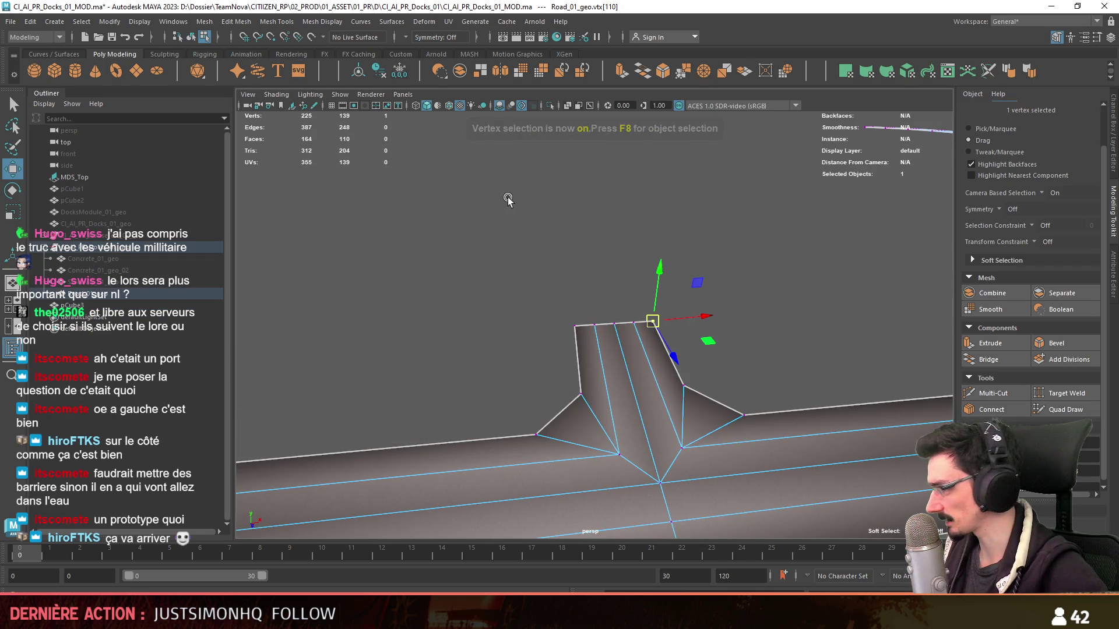
left_click(634, 324)
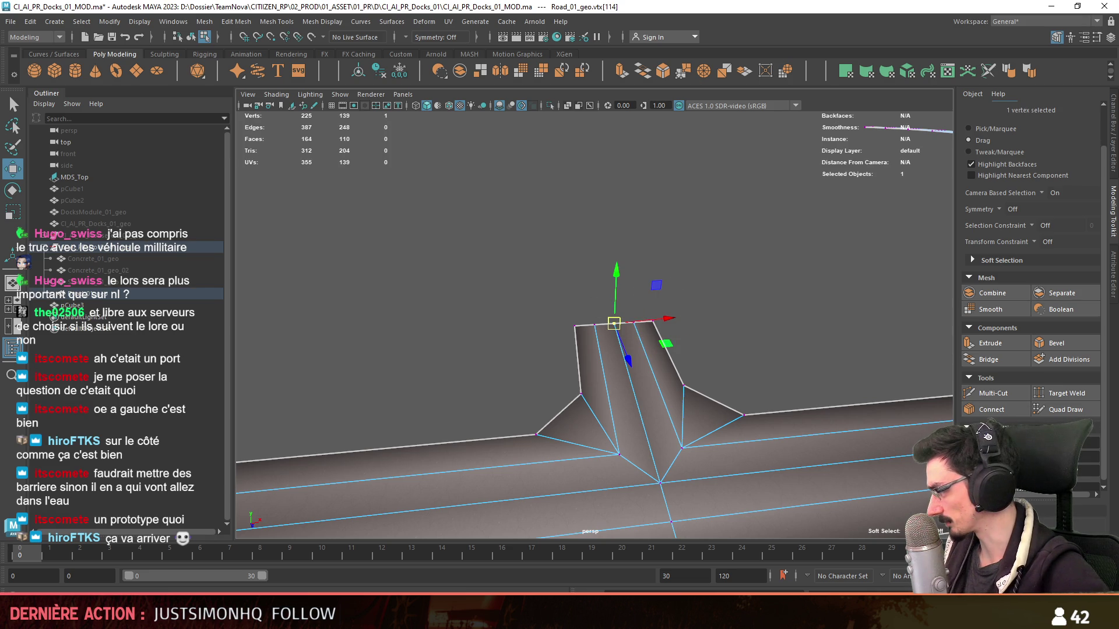
left_click(582, 302)
scroll(730, 286, "down", 5)
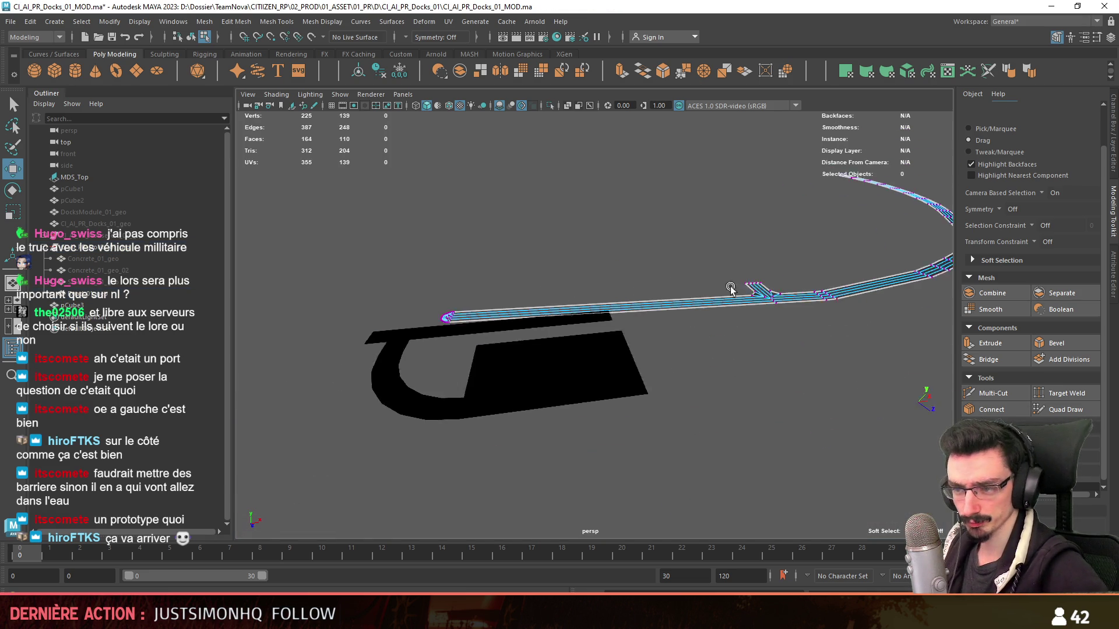
- Select all faces of the pCube3 ground mesh and project Automatic UVs onto them
left_click(626, 373)
key("ctrl+F11")
scroll(724, 407, "up", 3)
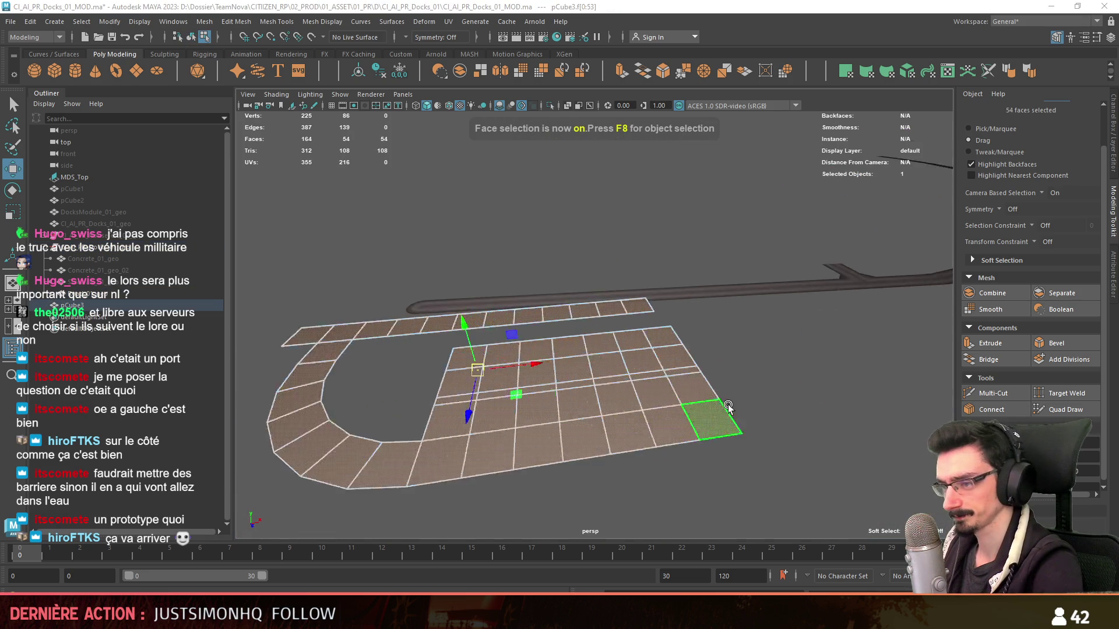
scroll(600, 400, "up", 3)
key("F8")
scroll(819, 271, "up", 2)
left_click(818, 271)
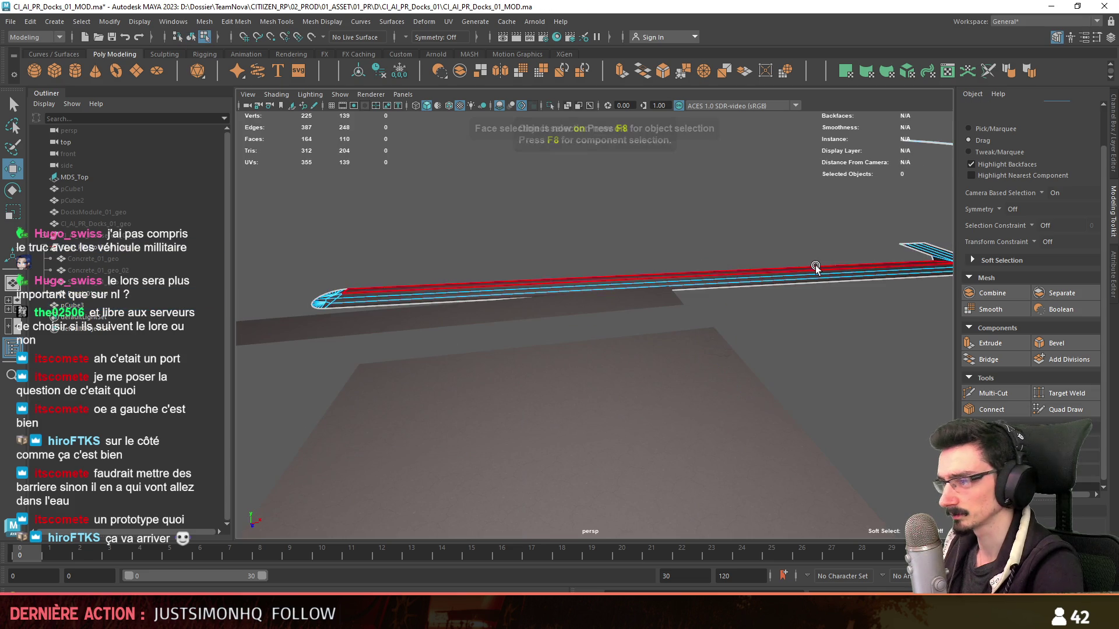
key("F11")
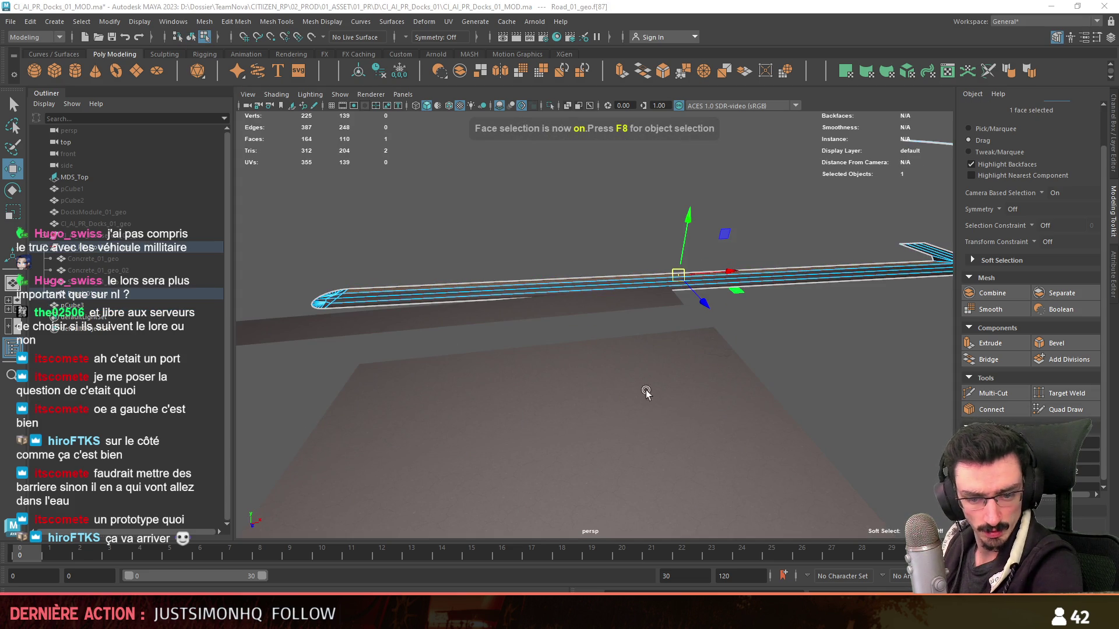
key("F8")
left_click(649, 407)
key("ctrl+F11")
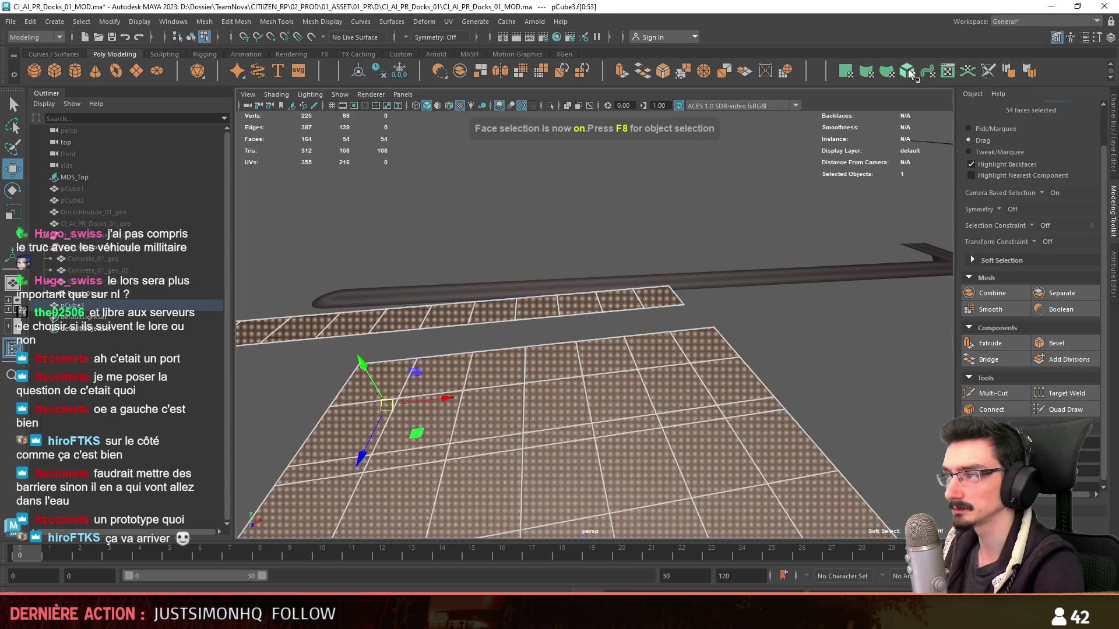
left_click(912, 74)
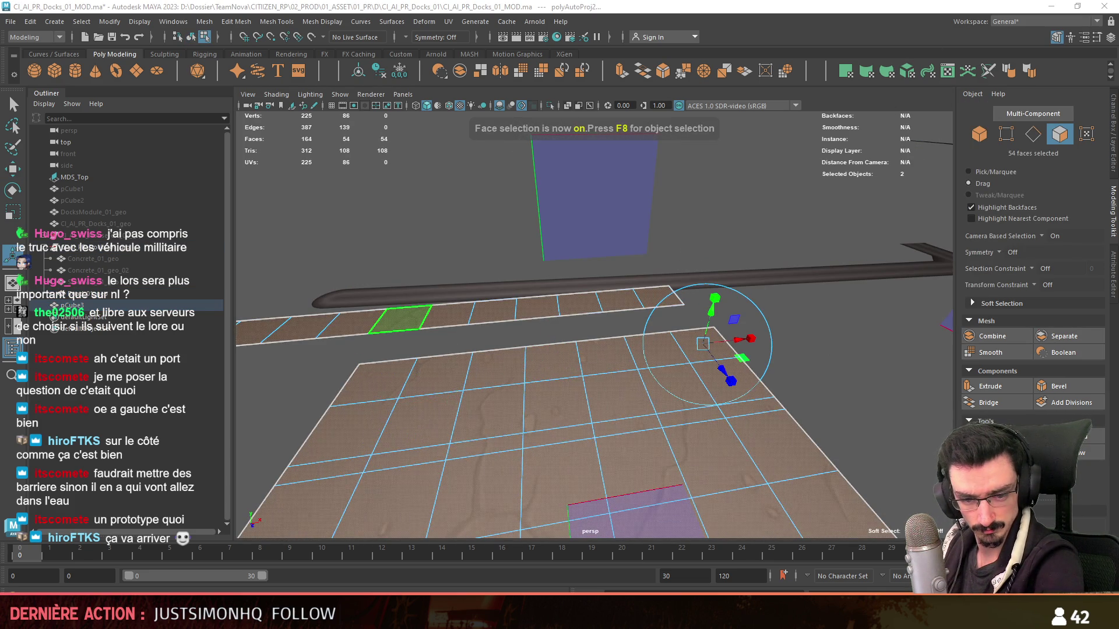
scroll(649, 343, "down", 3)
- Enter vertex editing on the ground mesh with the move tool active
key("F8")
mouse_move(725, 393)
left_mouse_down("alt")
mouse_move(687, 375)
mouse_move(587, 379)
left_mouse_up("alt")
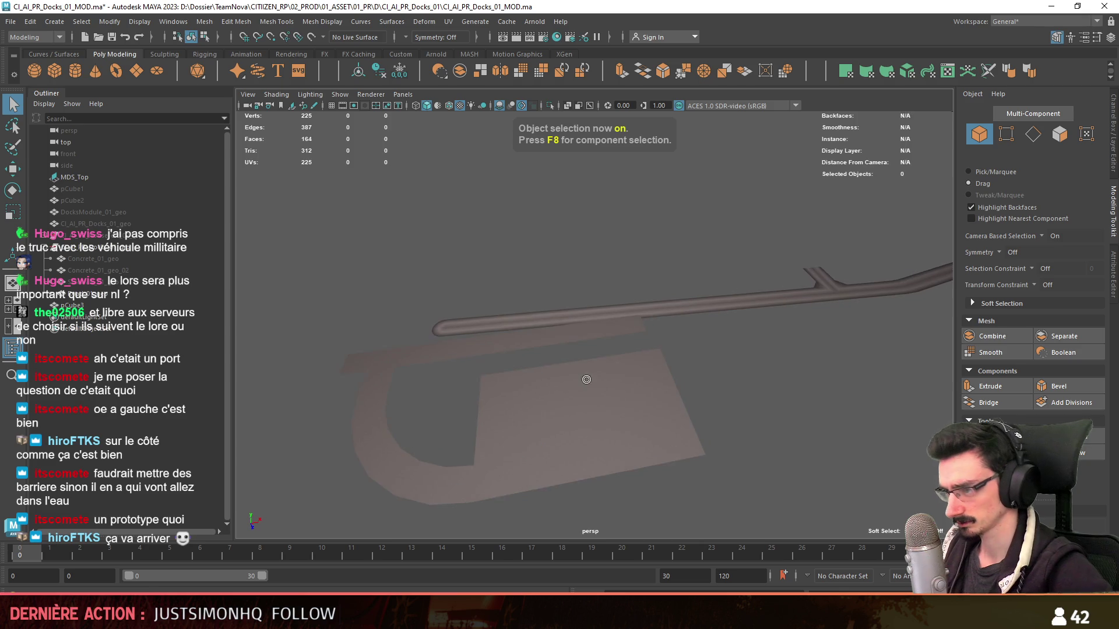
scroll(757, 344, "up", 3)
key("F8")
key("F8")
left_click(382, 330)
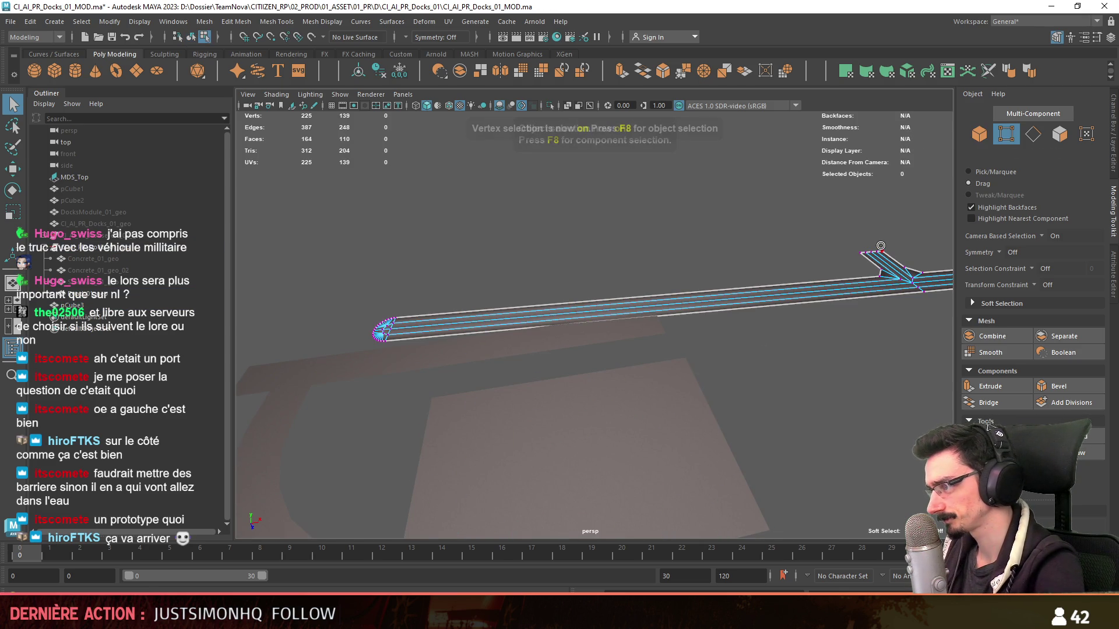
key("F8")
left_click(837, 404)
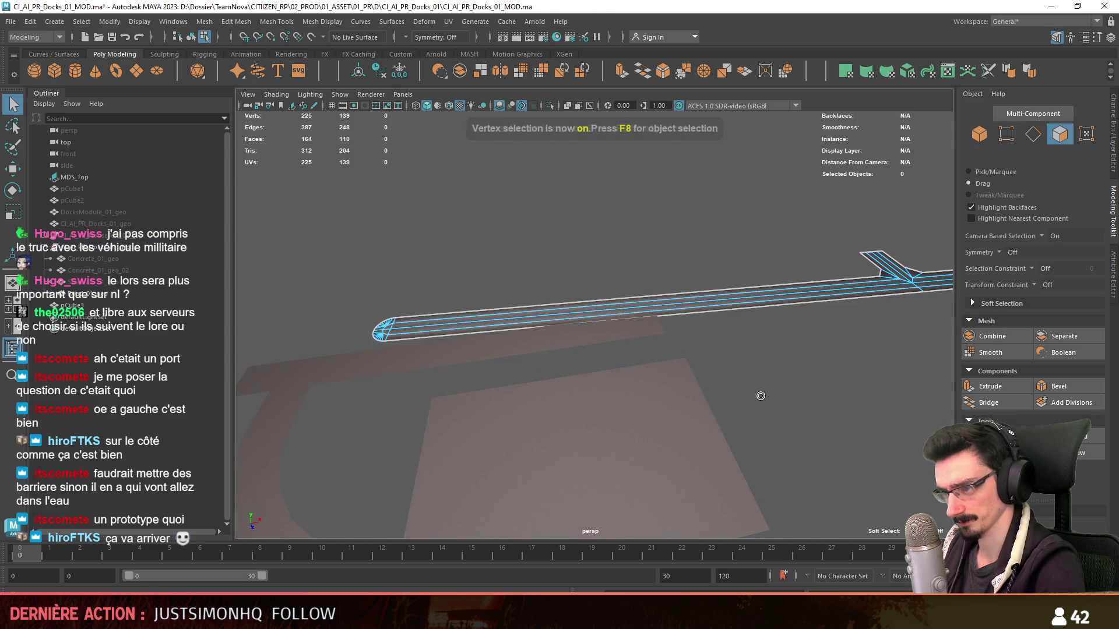
key("F8")
left_click(739, 385)
key("F8")
key("w")
scroll(657, 393, "up", 2)
scroll(690, 358, "up", 3)
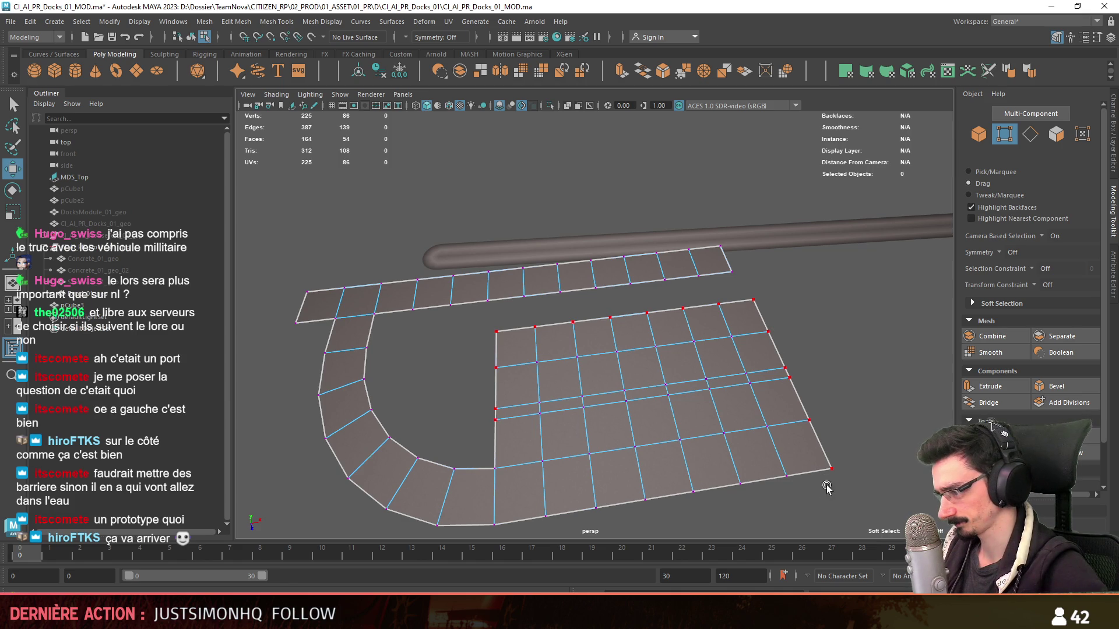
- Pick the ground mesh's border vertex loop, then a single bottom-edge vertex
double_click(442, 524)
middle_click_drag(524, 511, 527, 495, "alt")
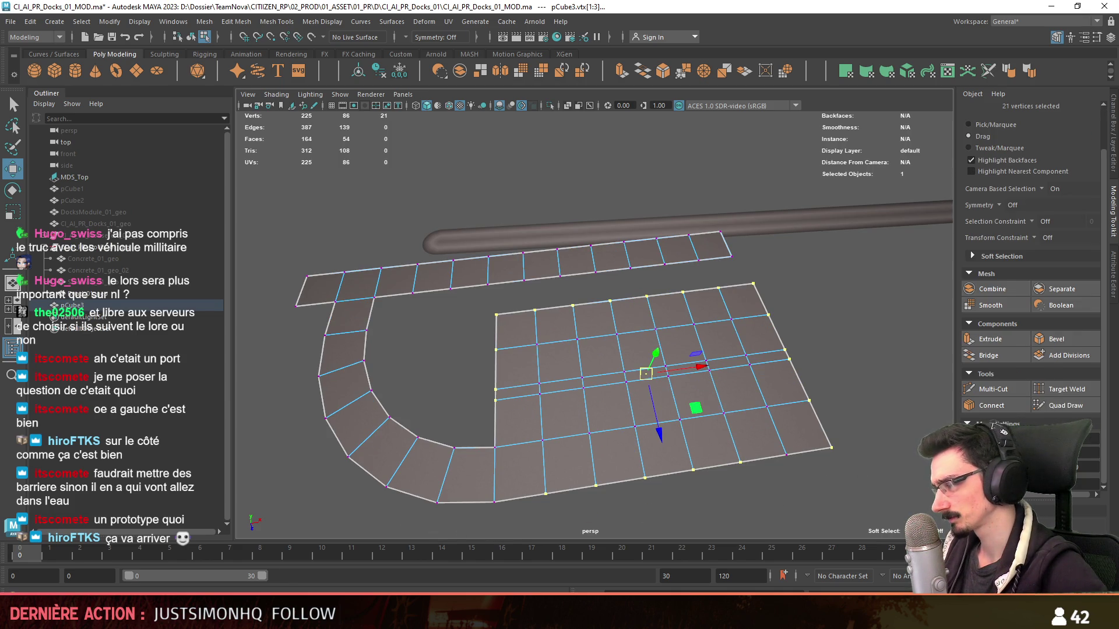
mouse_move(704, 411)
left_mouse_down("alt")
mouse_move(673, 427)
mouse_move(772, 342)
mouse_move(591, 310)
mouse_move(601, 341)
mouse_move(744, 380)
mouse_move(727, 367)
mouse_move(807, 405)
mouse_move(781, 397)
left_mouse_up("alt")
left_click(676, 429)
key("F8")
- Enter edge editing on the dock ground mesh and view it straight down from the top
left_click(731, 289)
key("F8")
left_click(637, 269)
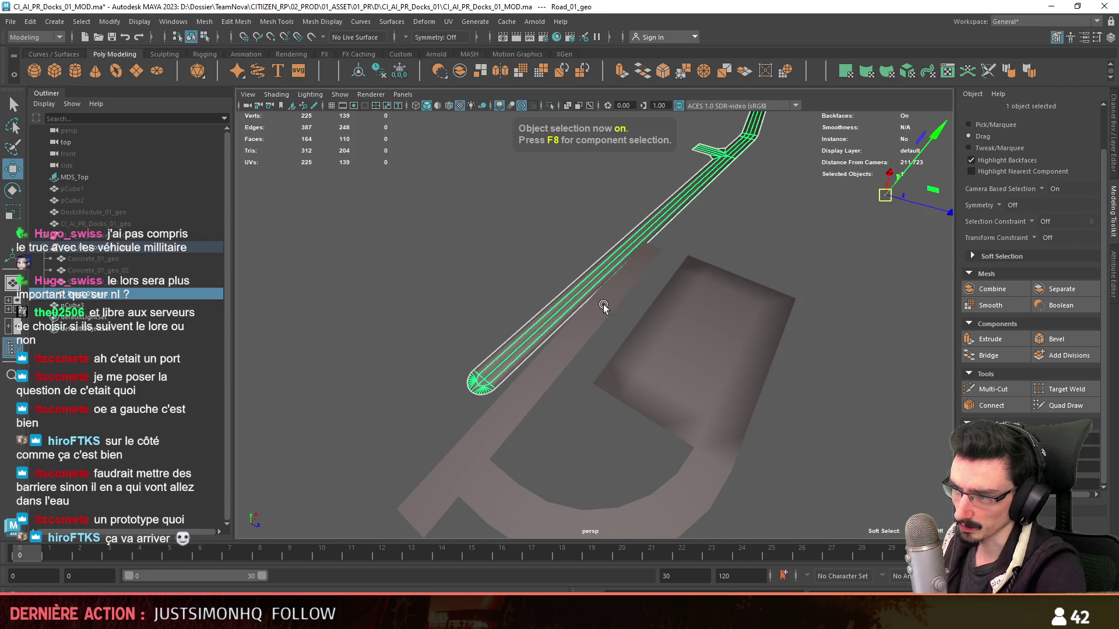
left_click_drag(639, 270, 664, 288, "alt")
left_click(699, 349)
key("F8")
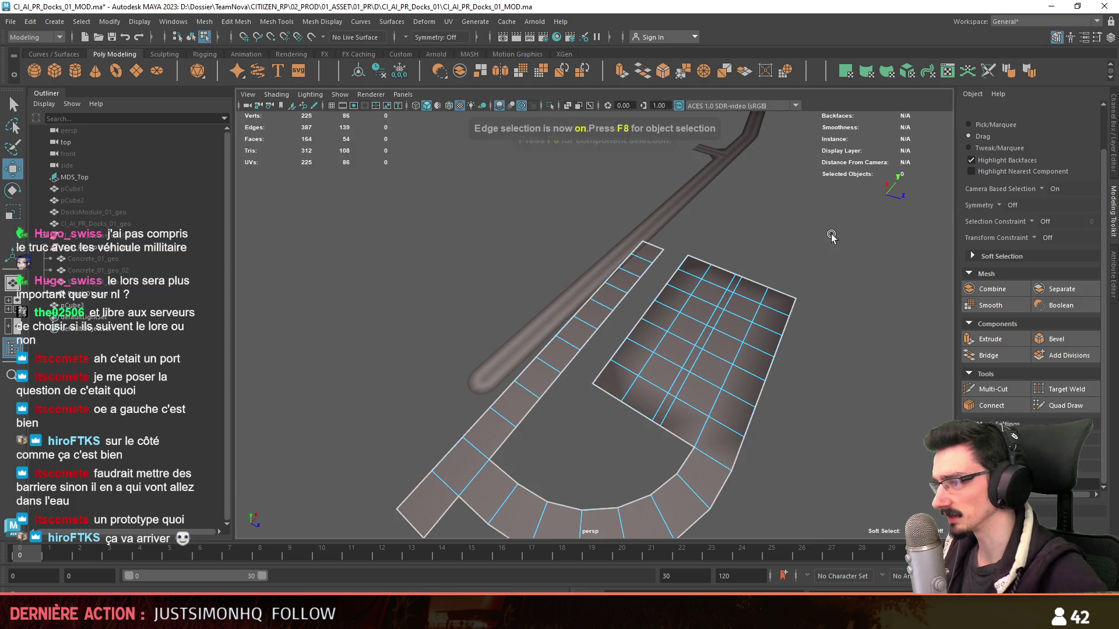
mouse_move(699, 350)
left_mouse_down("alt")
mouse_move(544, 368)
mouse_move(542, 382)
left_mouse_up("alt")
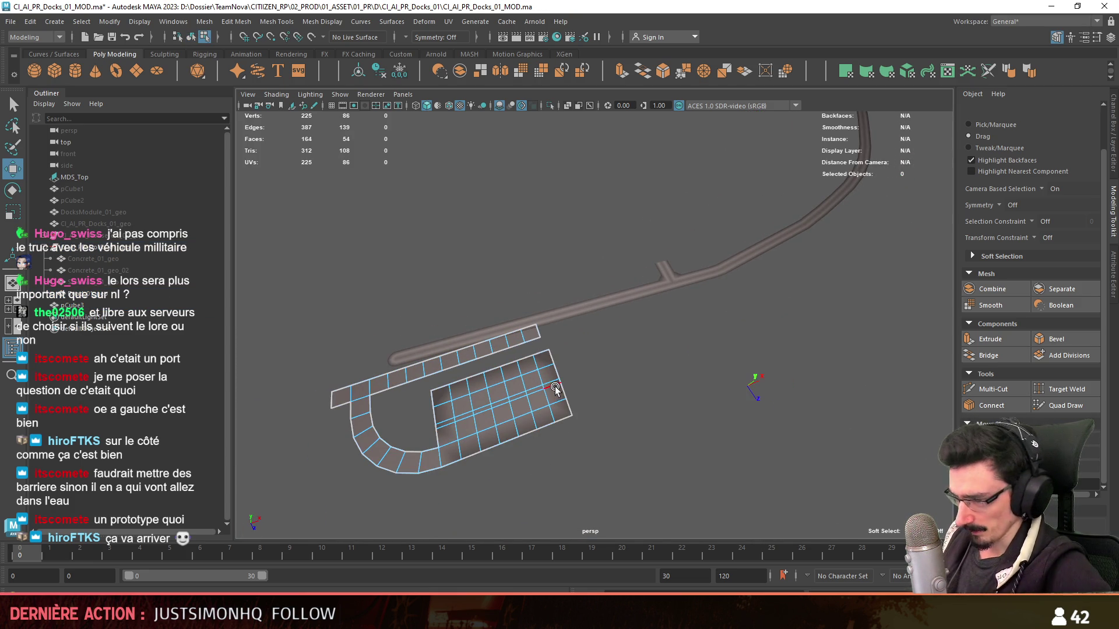
scroll(555, 390, "up", 3)
scroll(549, 390, "up", 3)
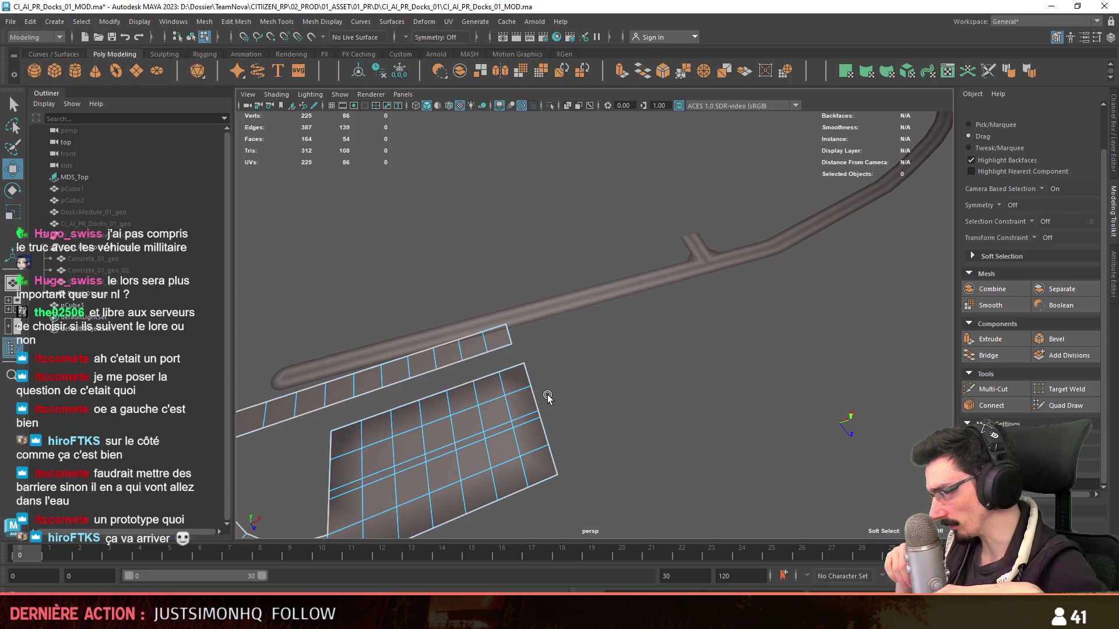
key("space")
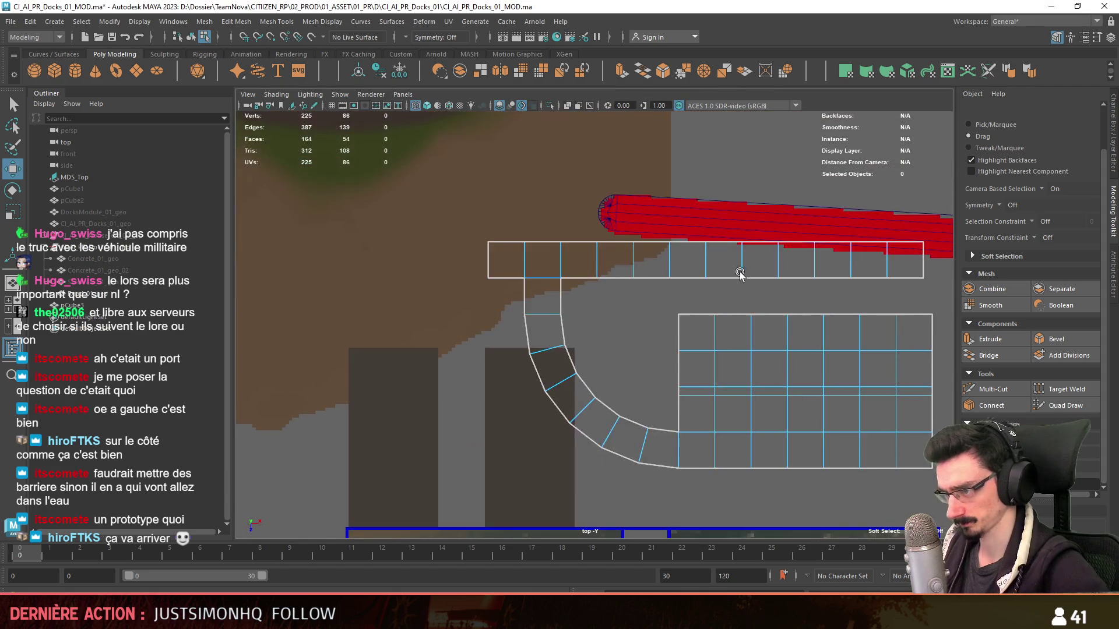
- Select the dock strip's end edge to extend from
left_click(578, 342)
scroll(606, 345, "down", 2)
scroll(537, 321, "down", 2)
scroll(524, 339, "down", 2)
middle_click_drag(523, 338, 716, 378, "alt")
scroll(777, 362, "down", 2)
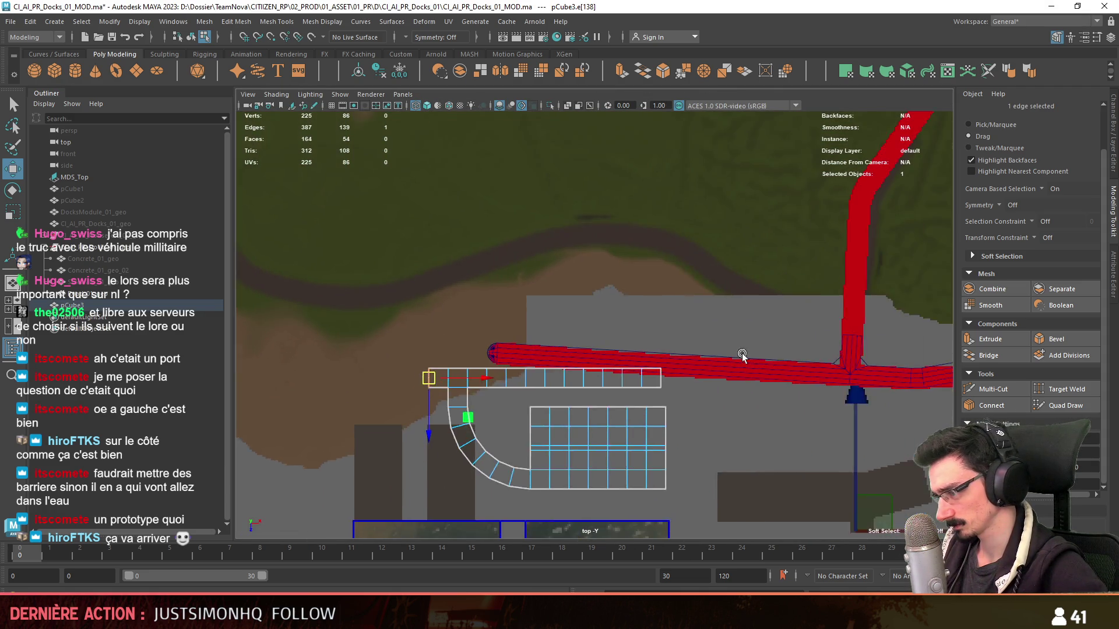
scroll(644, 357, "up", 2)
scroll(747, 387, "up", 2)
left_click(671, 384)
mouse_move(825, 418)
middle_mouse_down("alt")
mouse_move(698, 383)
mouse_move(855, 385)
middle_mouse_up("alt")
- Extrude several new segments from the end edge, pulling each rightward along the red path
key("ctrl+e")
left_click_drag(674, 357, 845, 359)
key("ctrl+e")
key("ctrl+e")
middle_click_drag(794, 365, 573, 357, "alt")
key("ctrl+e")
left_click_drag(647, 357, 751, 355)
key("ctrl+e")
key("ctrl+e")
middle_click_drag(749, 355, 433, 362, "alt")
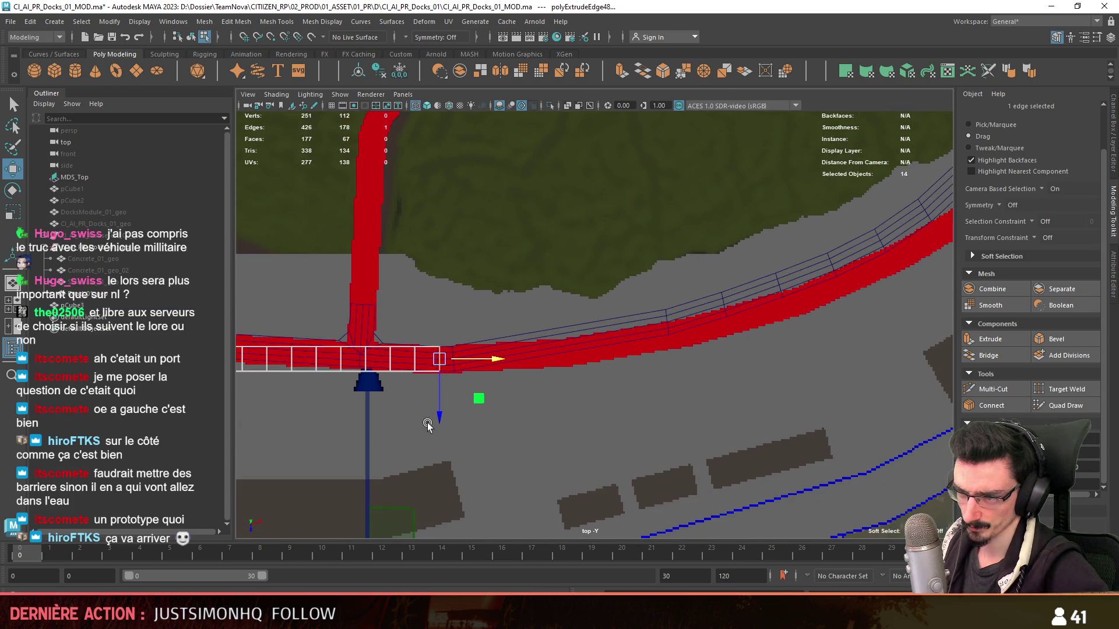
key("ctrl+e")
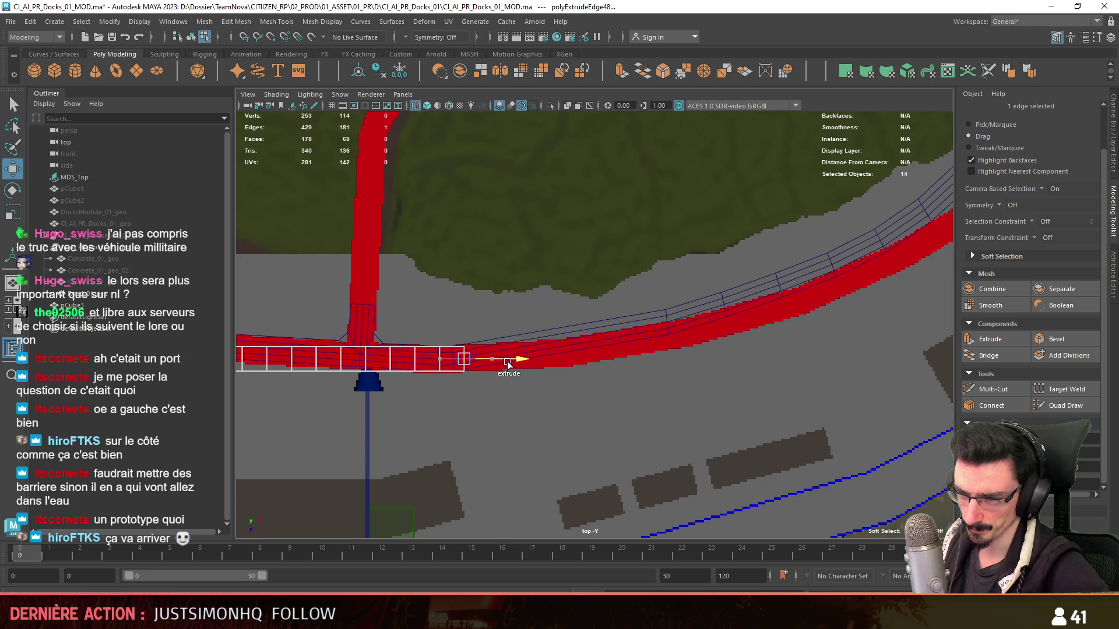
left_click_drag(462, 359, 448, 361)
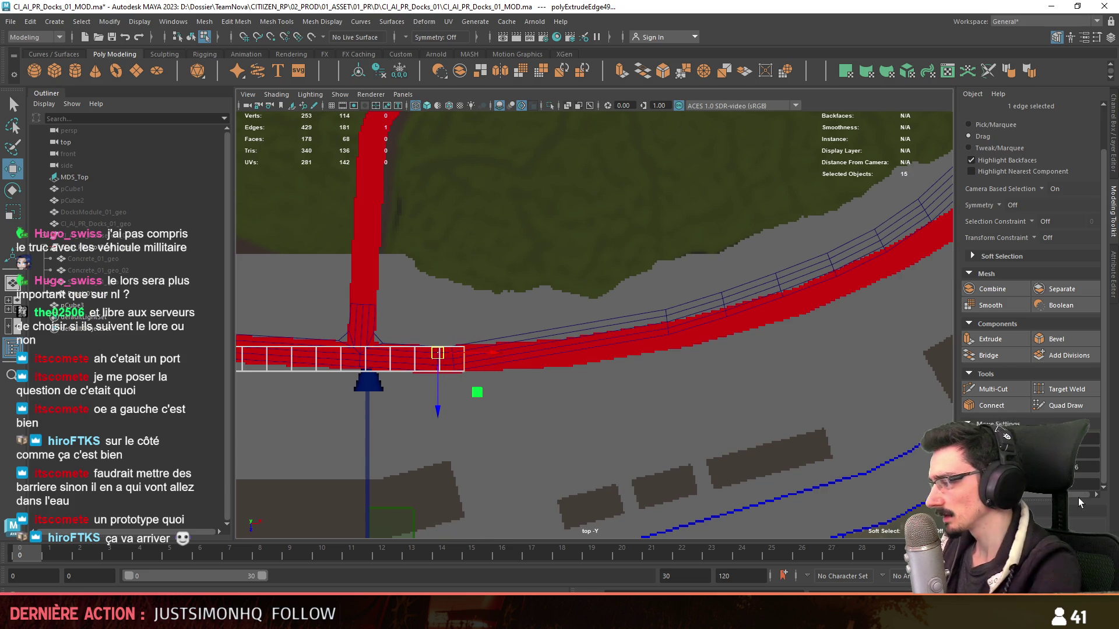
- Rotate the last extruded edge so the segment angles to follow the path
key("e")
middle_click_drag(683, 390, 785, 393, "alt")
scroll(784, 393, "up", 3)
key("w")
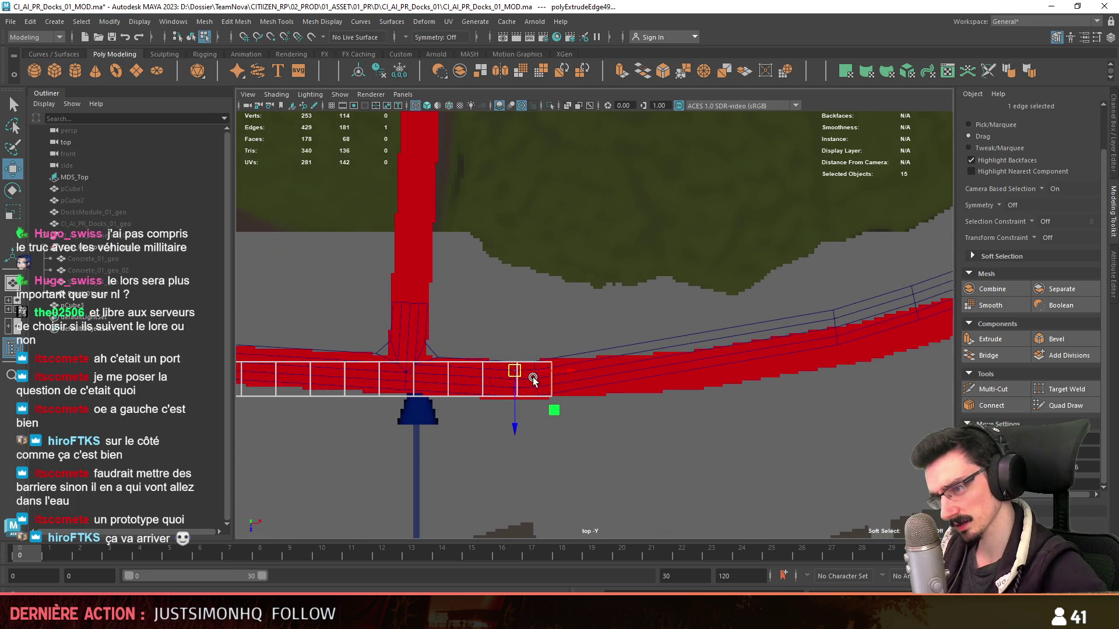
key("e")
left_click_drag(537, 409, 545, 411)
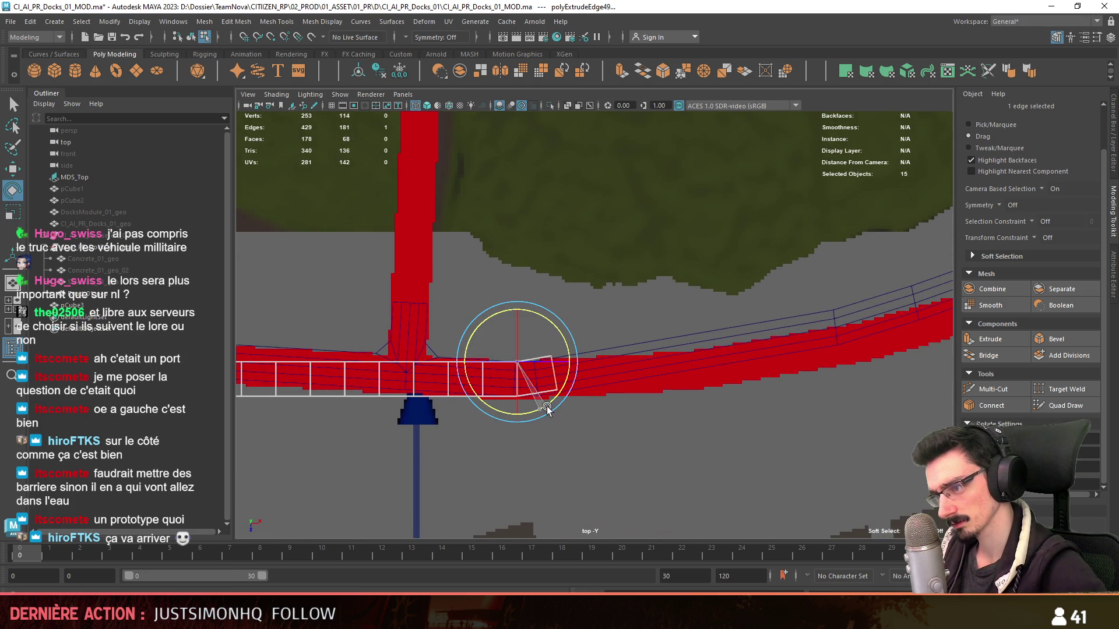
key("w")
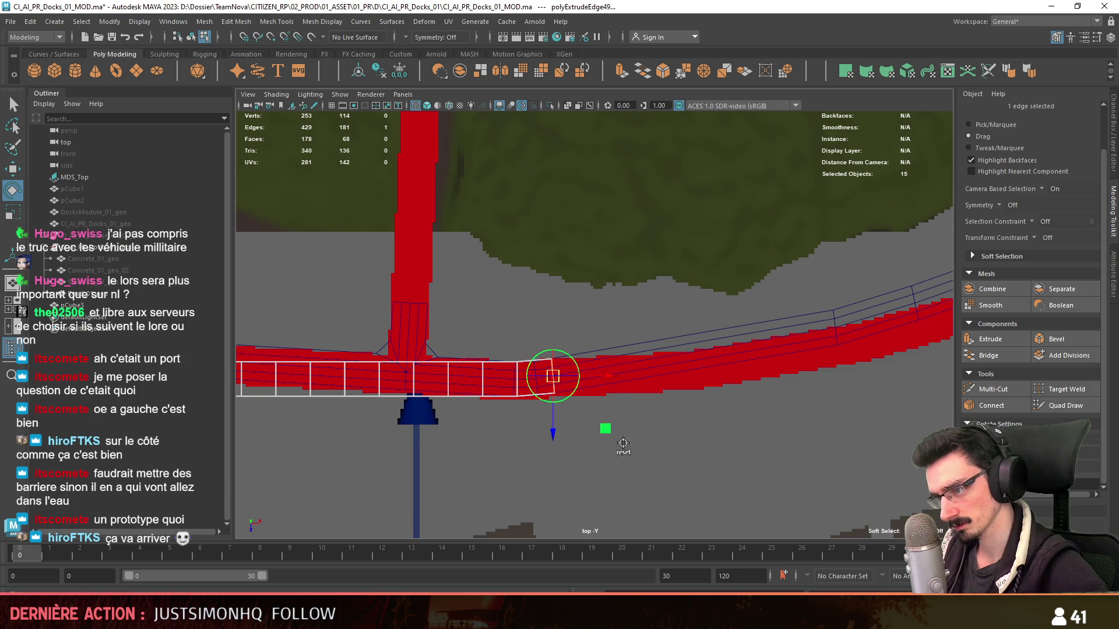
scroll(567, 403, "up", 1)
scroll(568, 404, "up", 1)
scroll(494, 409, "up", 1)
scroll(494, 410, "up", 1)
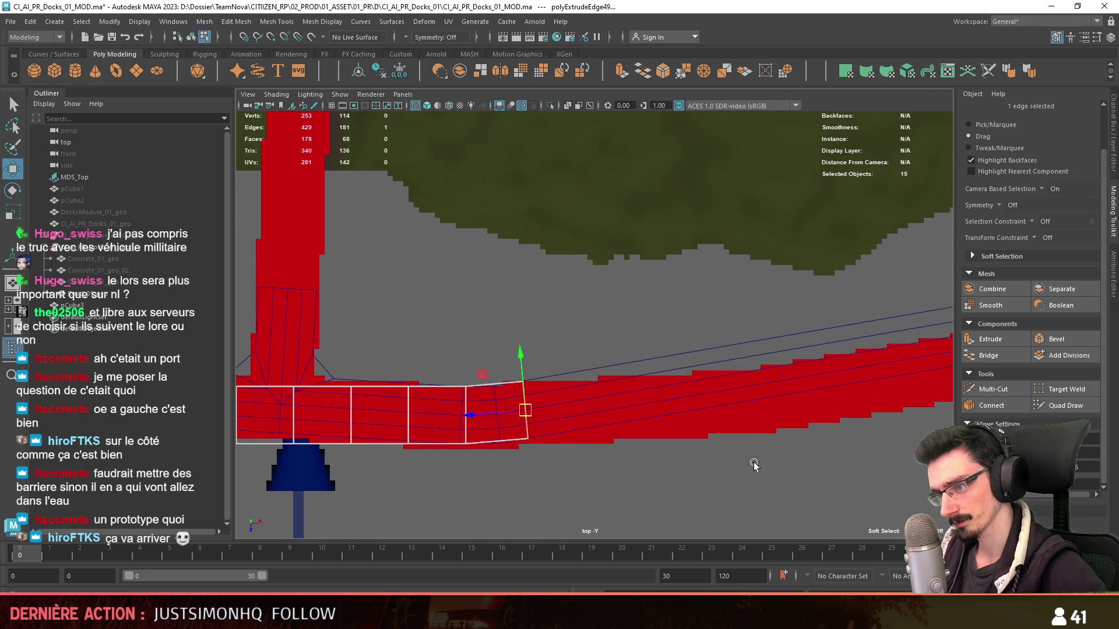
scroll(595, 324, "down", 2)
middle_click_drag(528, 384, 400, 385, "alt")
- Extrude further segments, rotating and moving each so the strip bends along the curving road
mouse_move(421, 387)
left_mouse_down()
mouse_move(458, 383)
mouse_move(445, 401)
left_mouse_up()
key("e")
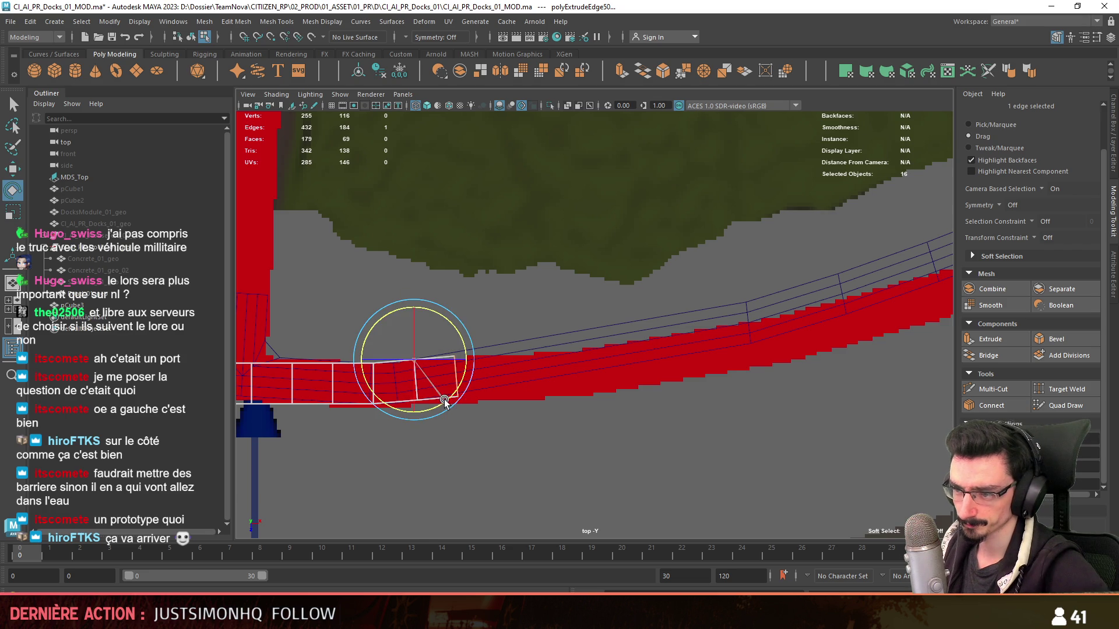
key("w")
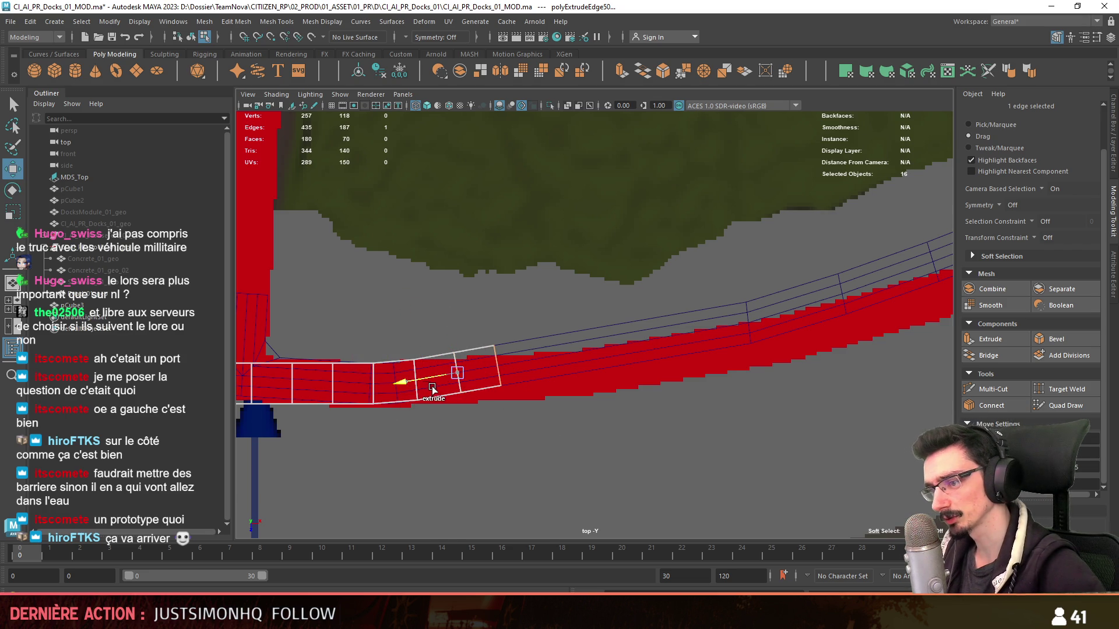
scroll(633, 375, "down", 3)
scroll(615, 388, "up", 1)
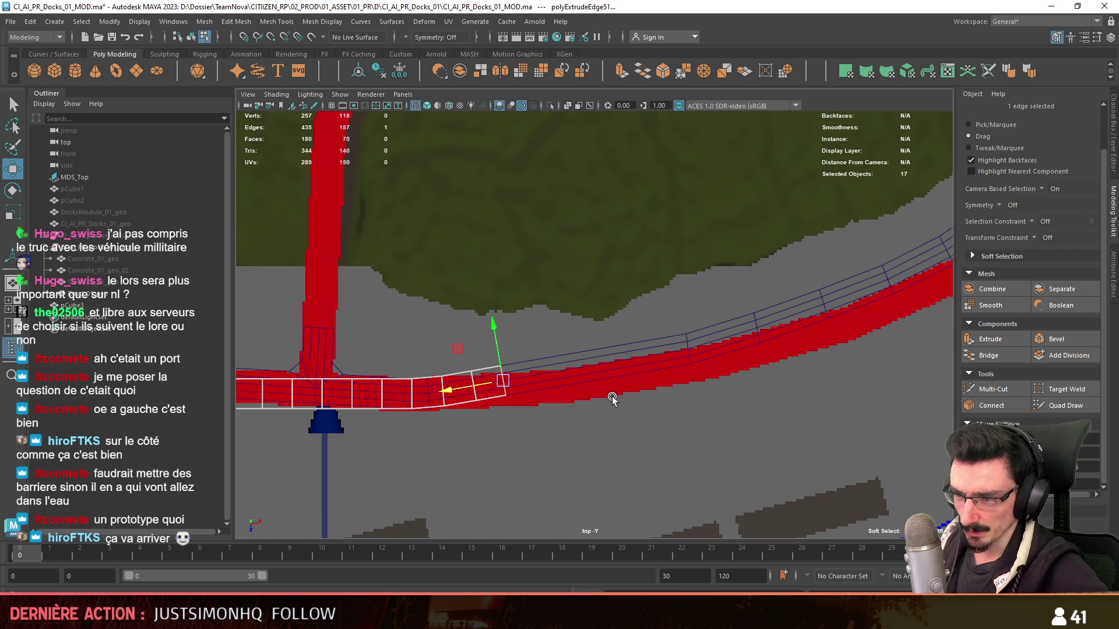
scroll(561, 410, "up", 2)
scroll(557, 399, "up", 2)
scroll(557, 403, "up", 1)
key("ctrl+e")
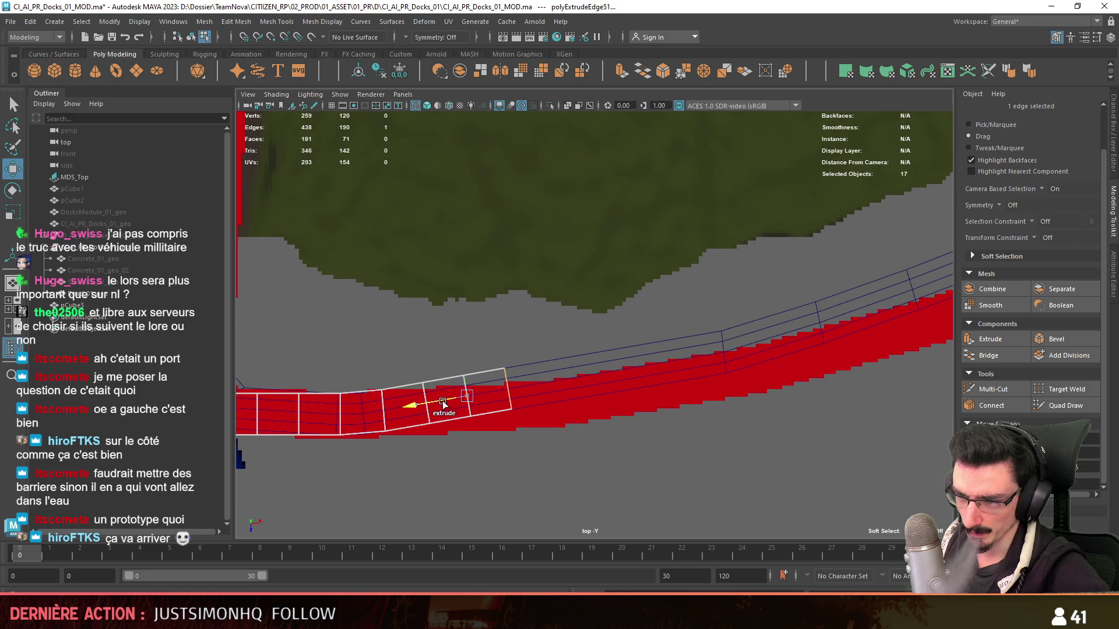
left_click_drag(489, 391, 526, 380, "shift")
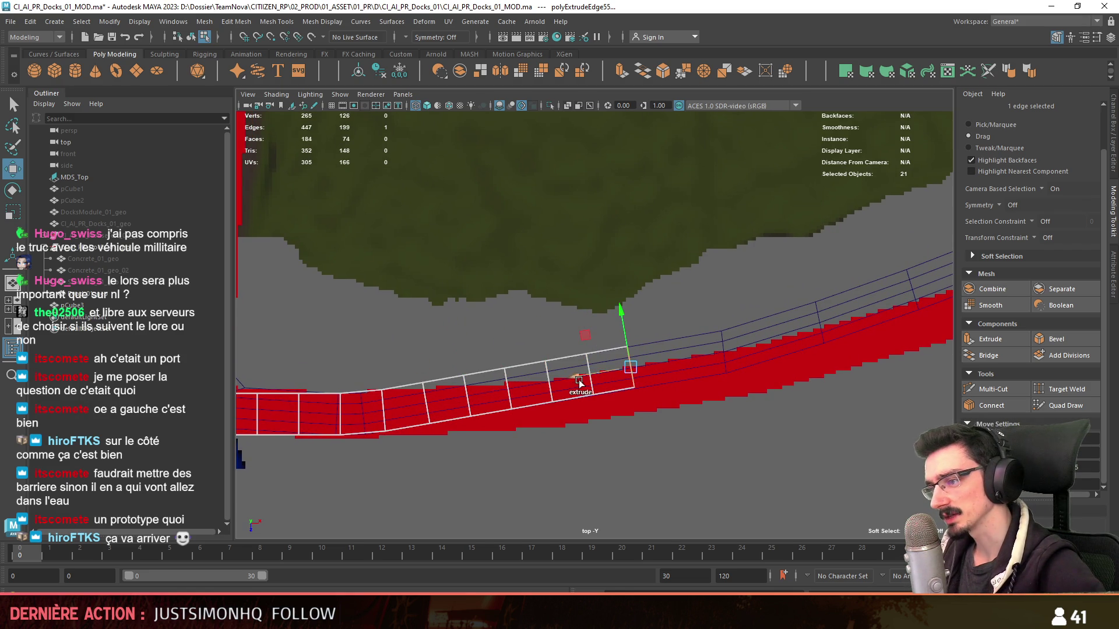
left_click_drag(613, 374, 624, 374, "shift")
scroll(624, 374, "down", 1)
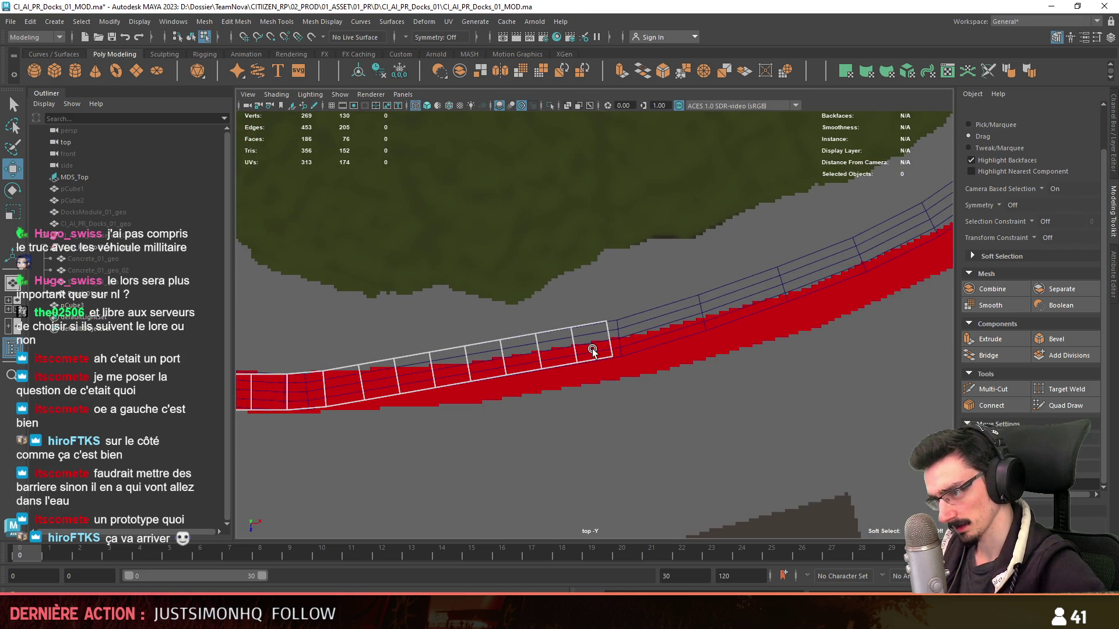
scroll(610, 461, "down", 1)
scroll(611, 461, "down", 2)
mouse_move(724, 370)
middle_mouse_down("alt")
mouse_move(511, 396)
mouse_move(535, 419)
mouse_move(567, 390)
middle_mouse_up("alt")
scroll(330, 394, "up", 1)
scroll(458, 385, "up", 1)
left_click(441, 297)
scroll(442, 292, "up", 1)
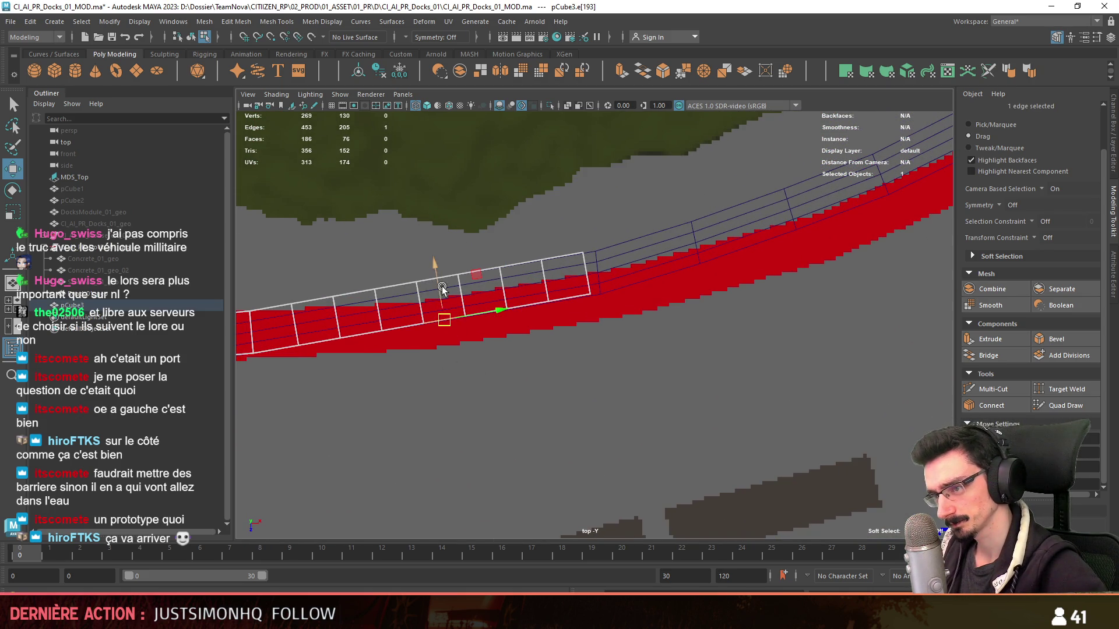
- Try extruding and rotating a new segment from the strip's lower edge, undoing two misangled attempts
middle_click_drag(547, 453, 537, 370, "alt")
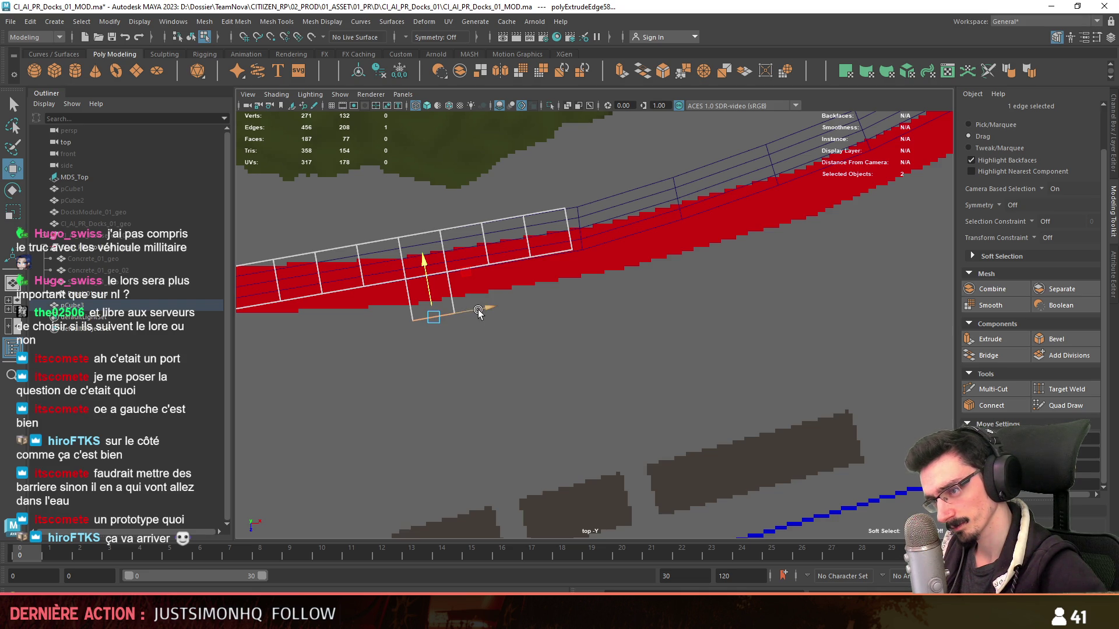
left_click_drag(478, 312, 531, 306)
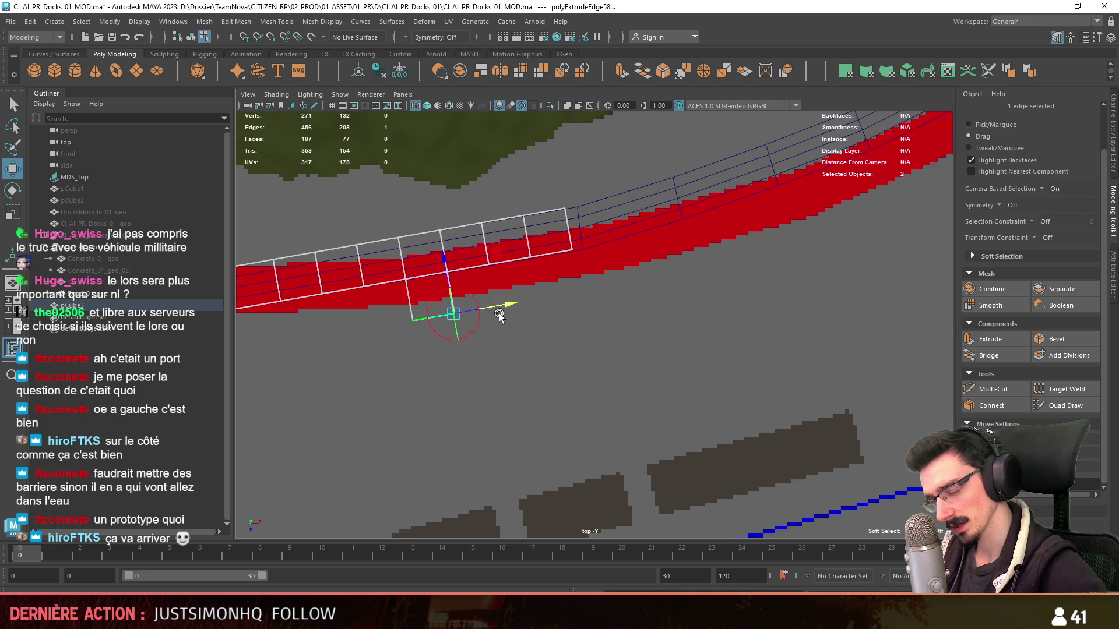
key("ctrl+e")
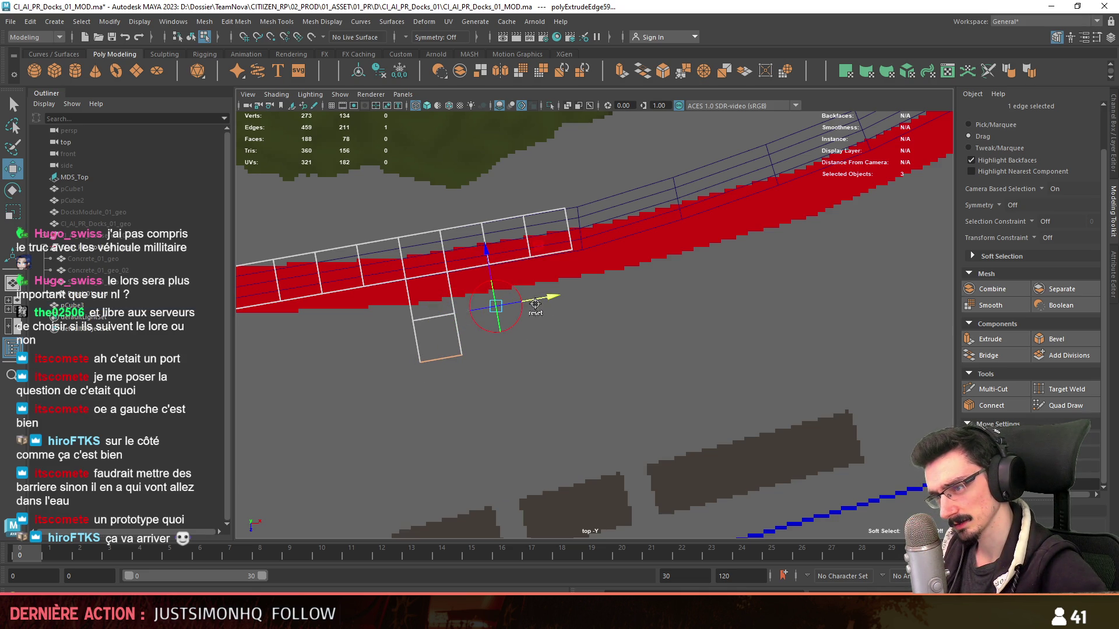
key("e")
key("w")
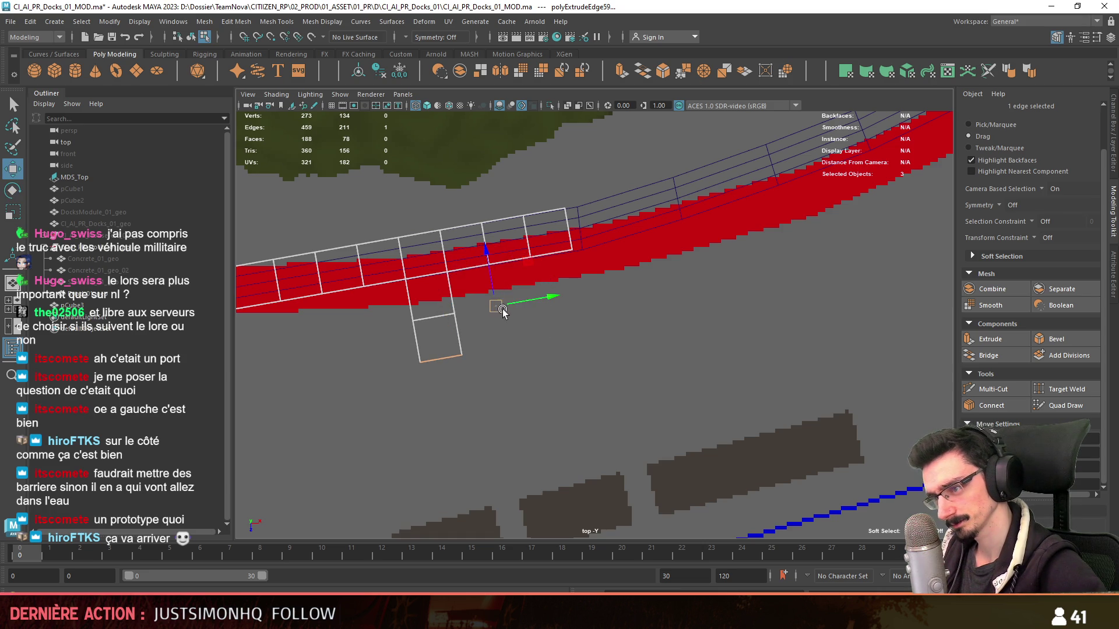
key("e")
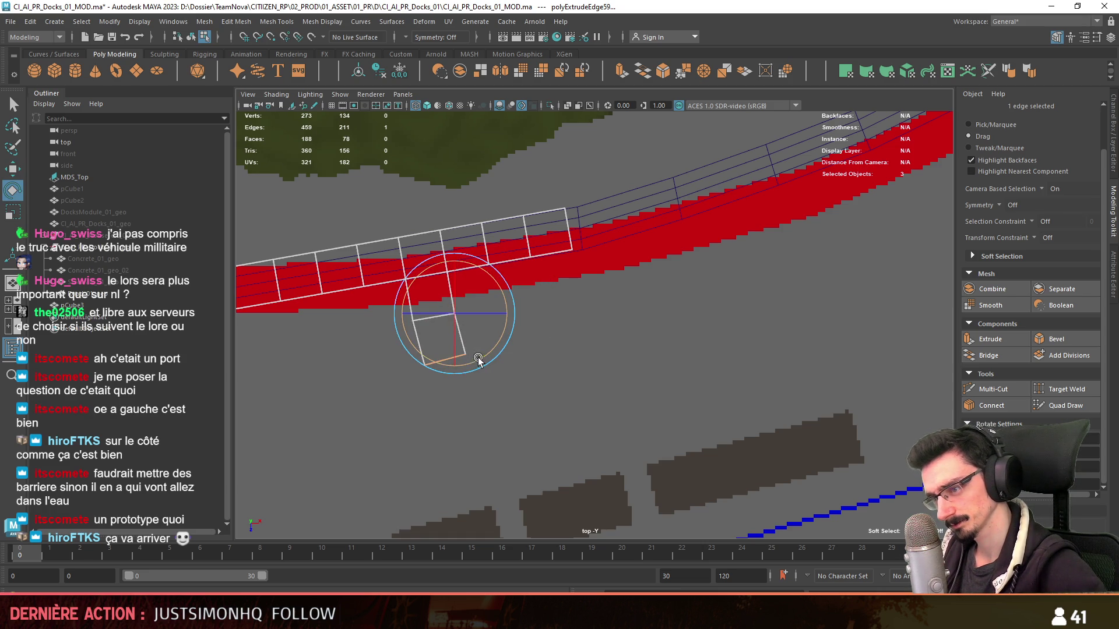
middle_click_drag(529, 374, 533, 393, "alt")
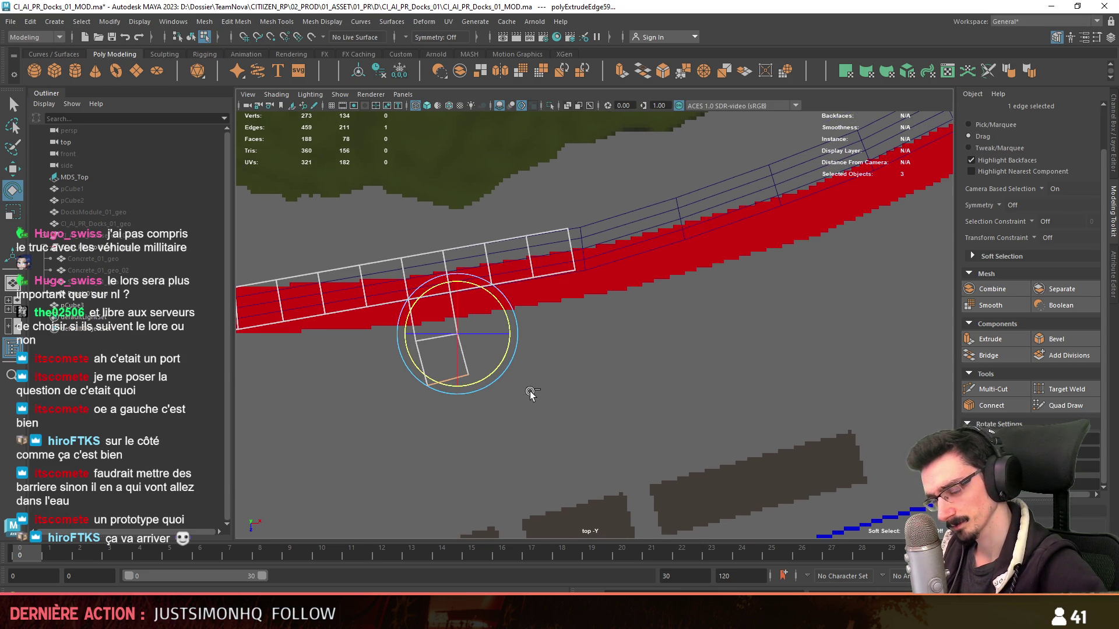
key("ctrl+z")
key("ctrl+z")
key("ctrl+z")
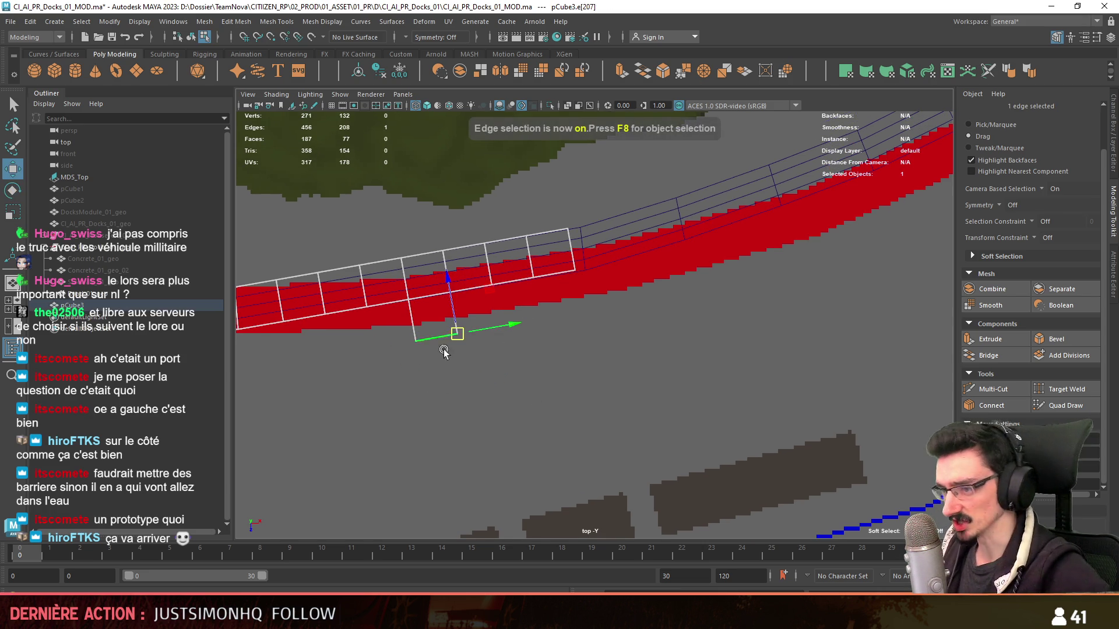
key("w")
left_click_drag(509, 331, 550, 324)
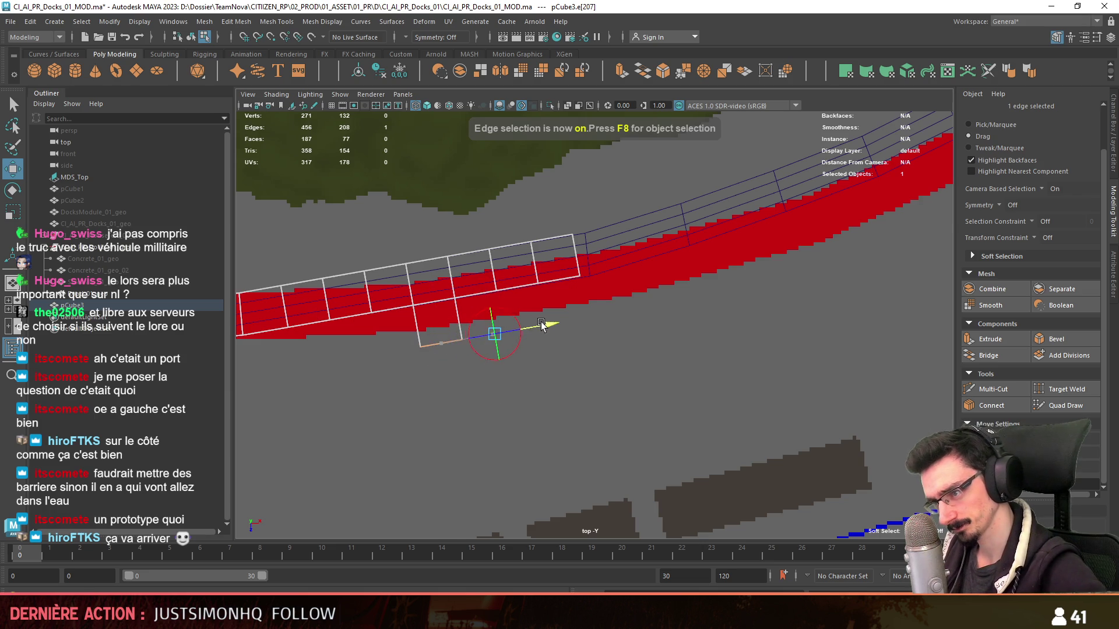
key("ctrl+e")
key("e")
left_click_drag(533, 390, 552, 374)
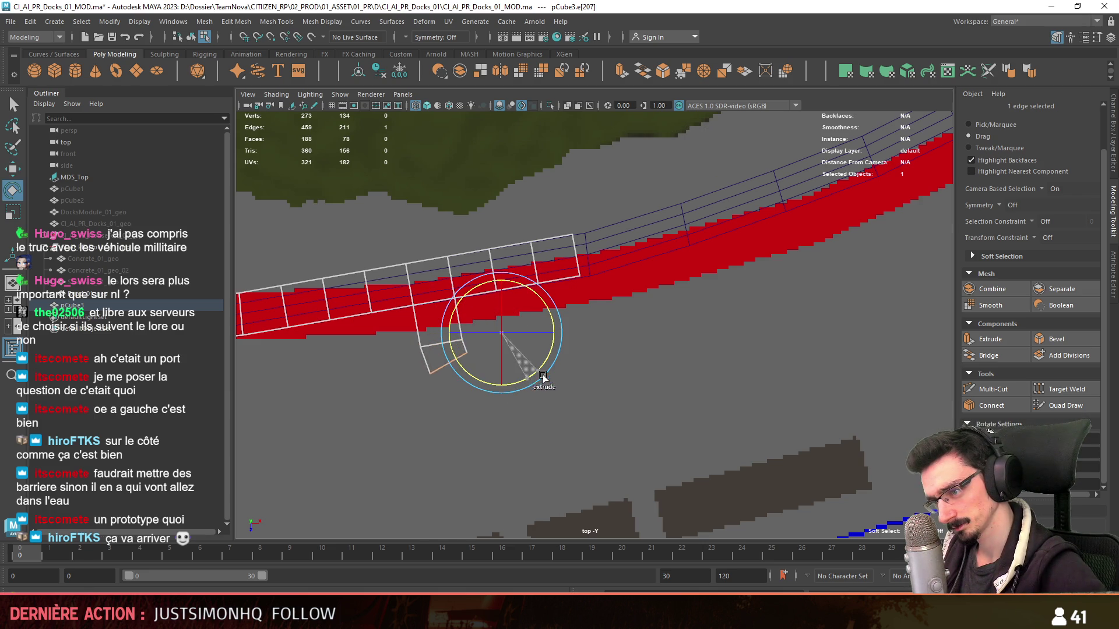
key("ctrl+z")
key("ctrl+z")
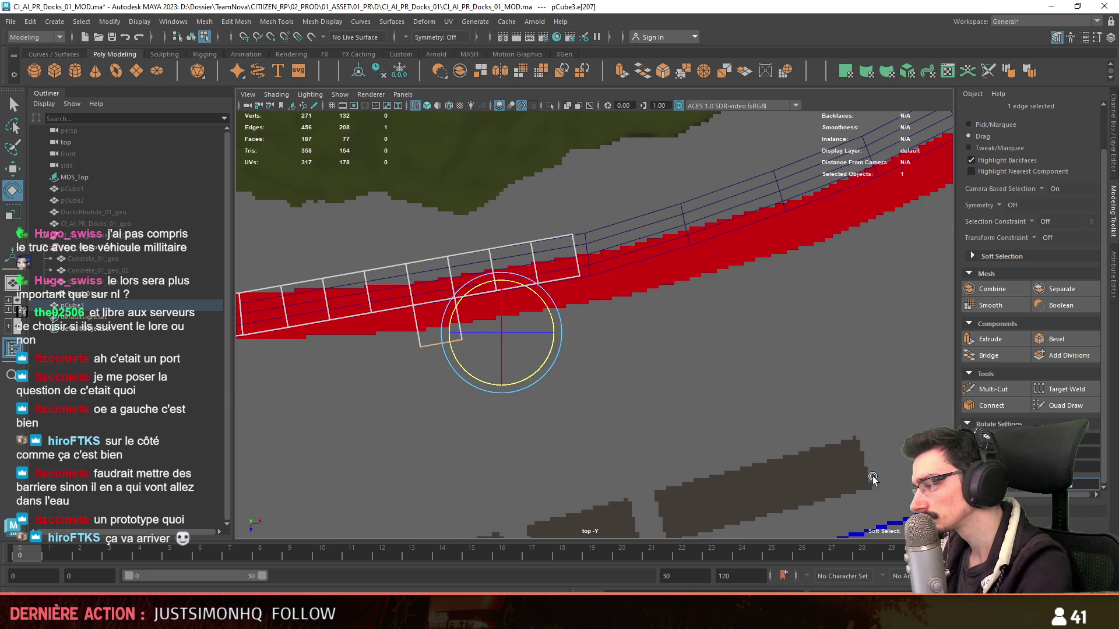
scroll(635, 421, "up", 1)
- Extrude the edge again, rotate the quad to follow the curve and pull the end out to the right
key("ctrl+e")
left_click_drag(523, 375, 568, 363)
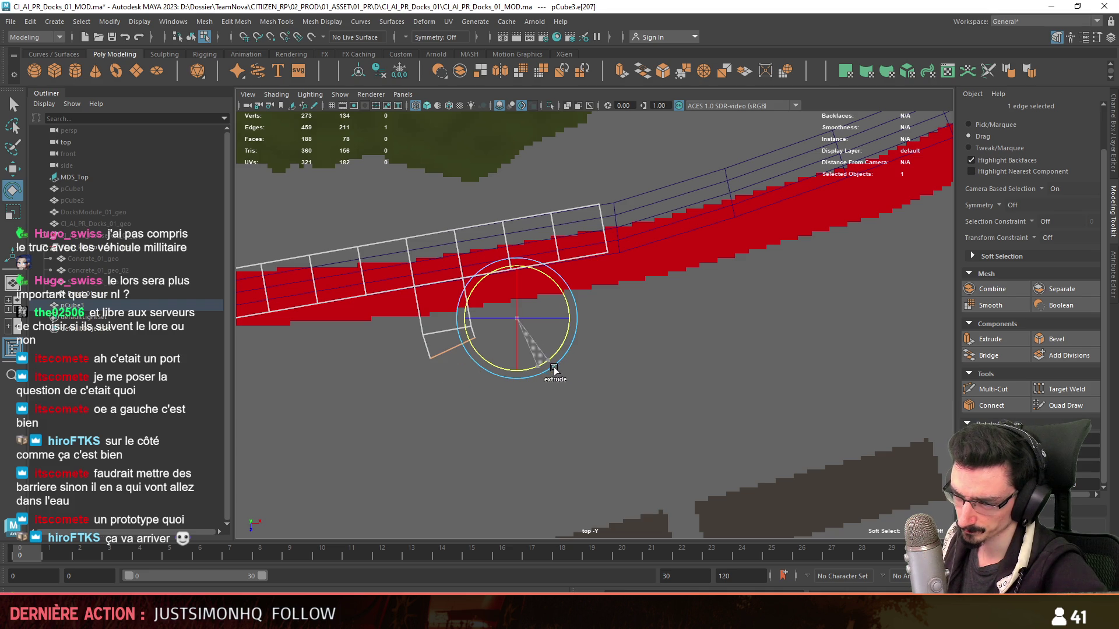
scroll(547, 376, "up", 1)
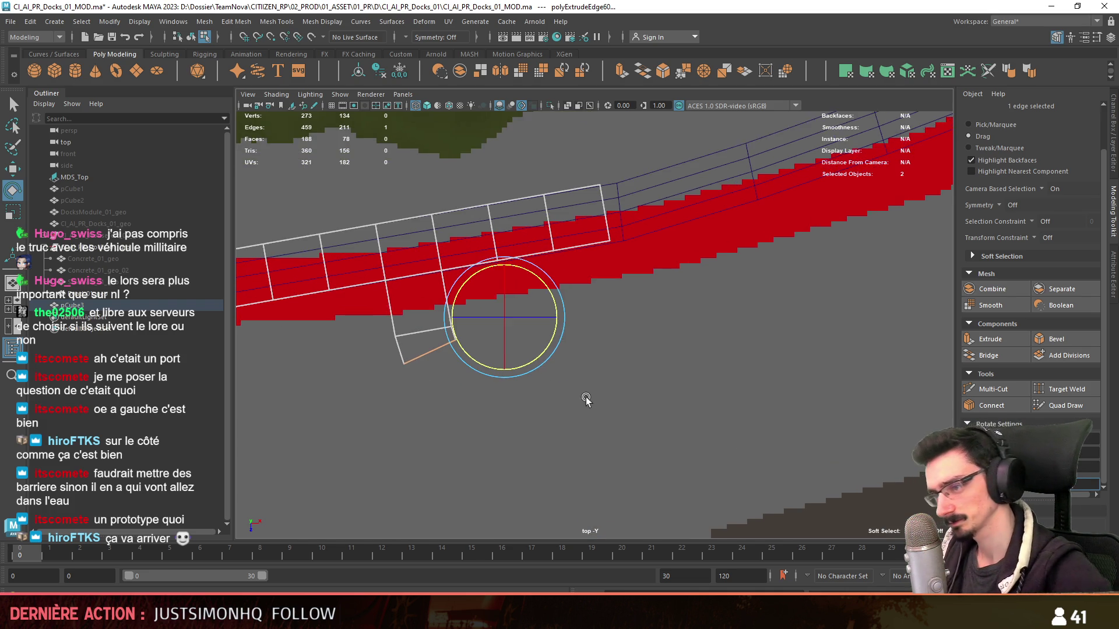
left_click_drag(537, 374, 526, 378)
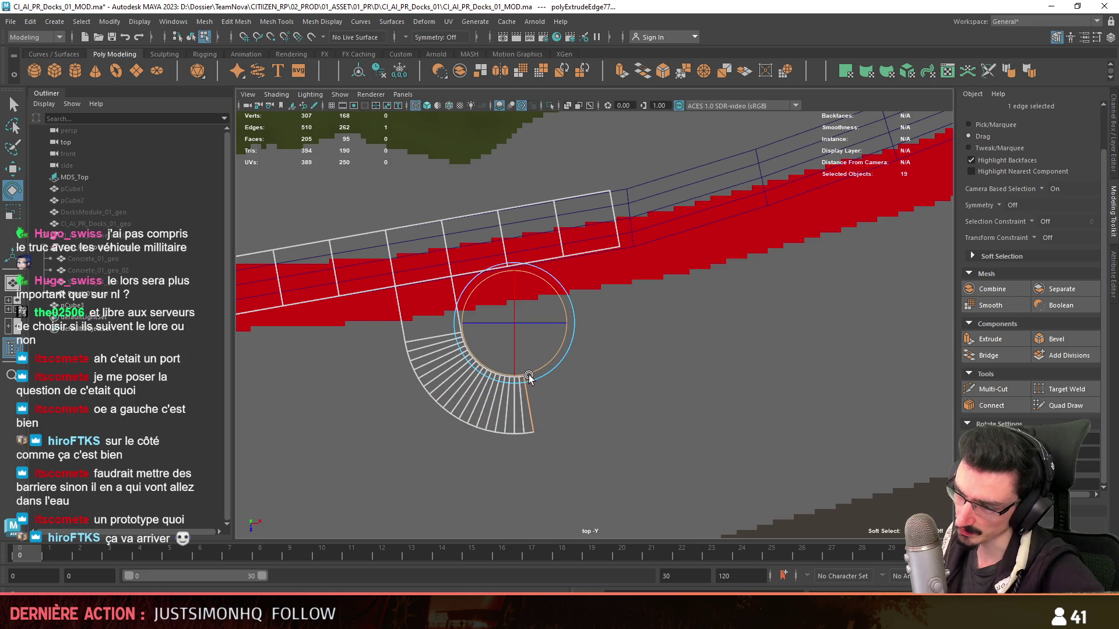
key("w")
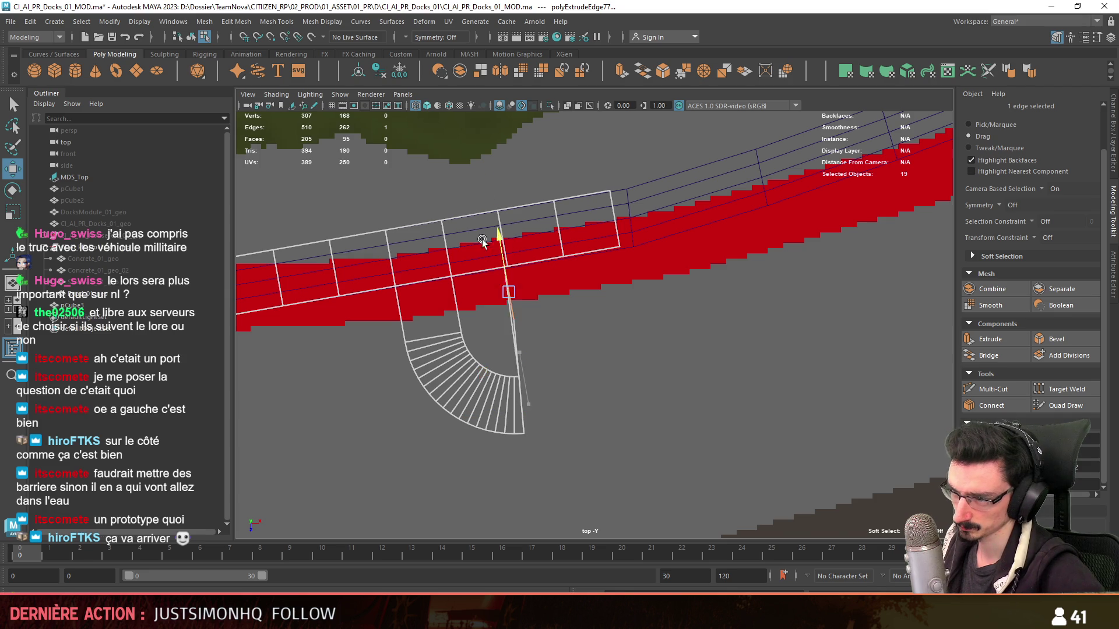
middle_click_drag(479, 255, 437, 411, "alt")
left_click_drag(463, 419, 444, 427, "shift")
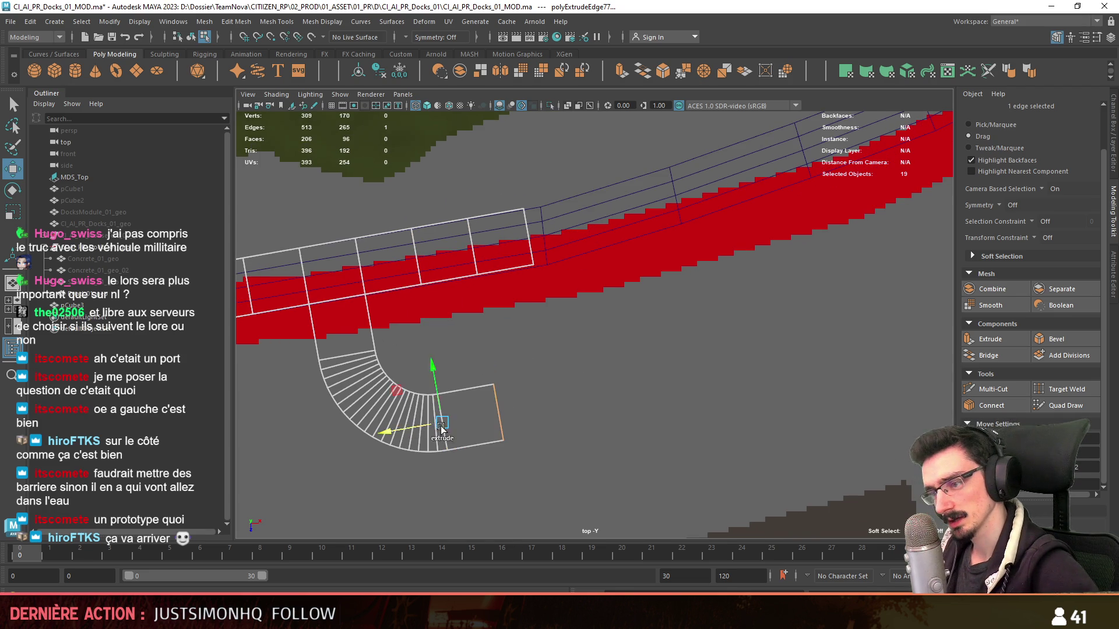
left_click_drag(537, 410, 669, 398, "shift")
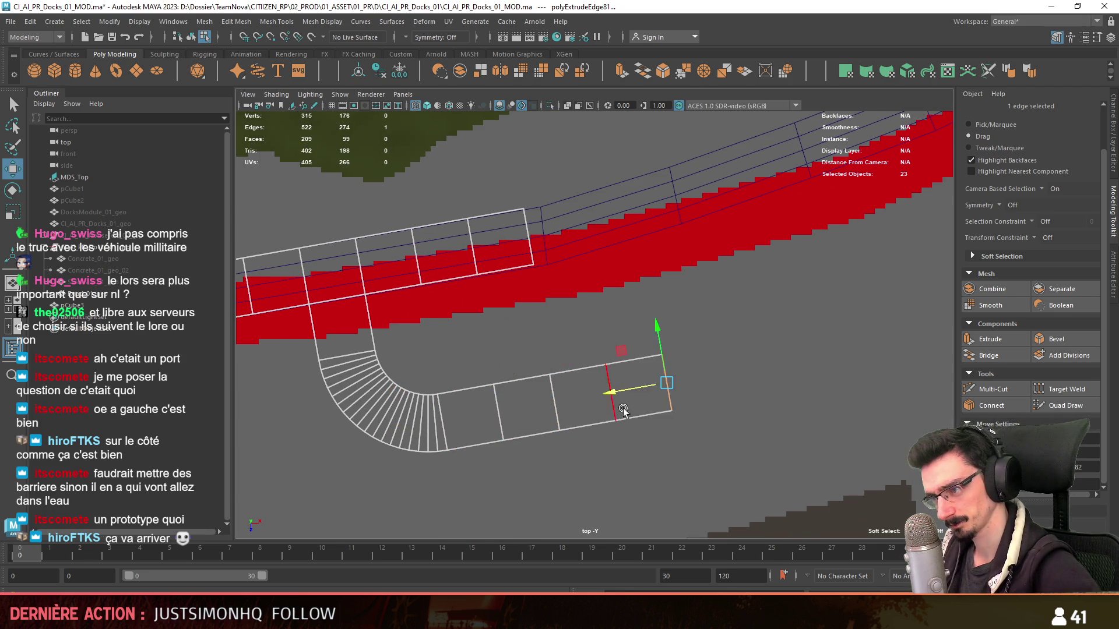
scroll(668, 410, "down", 3)
scroll(569, 408, "up", 2)
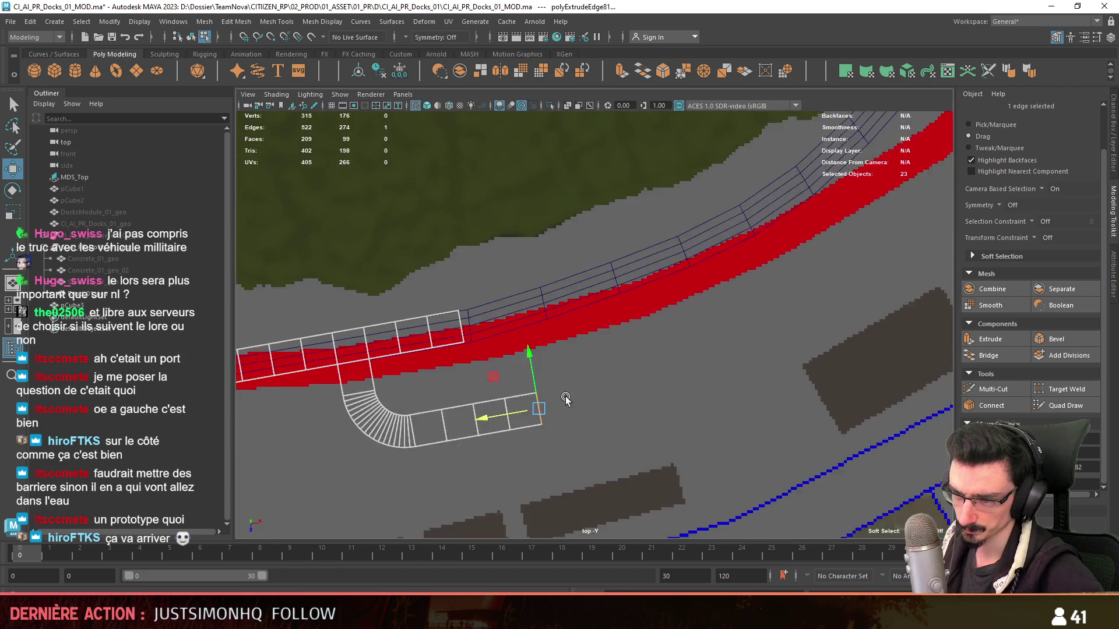
scroll(554, 380, "up", 2)
scroll(525, 399, "up", 2)
key("e")
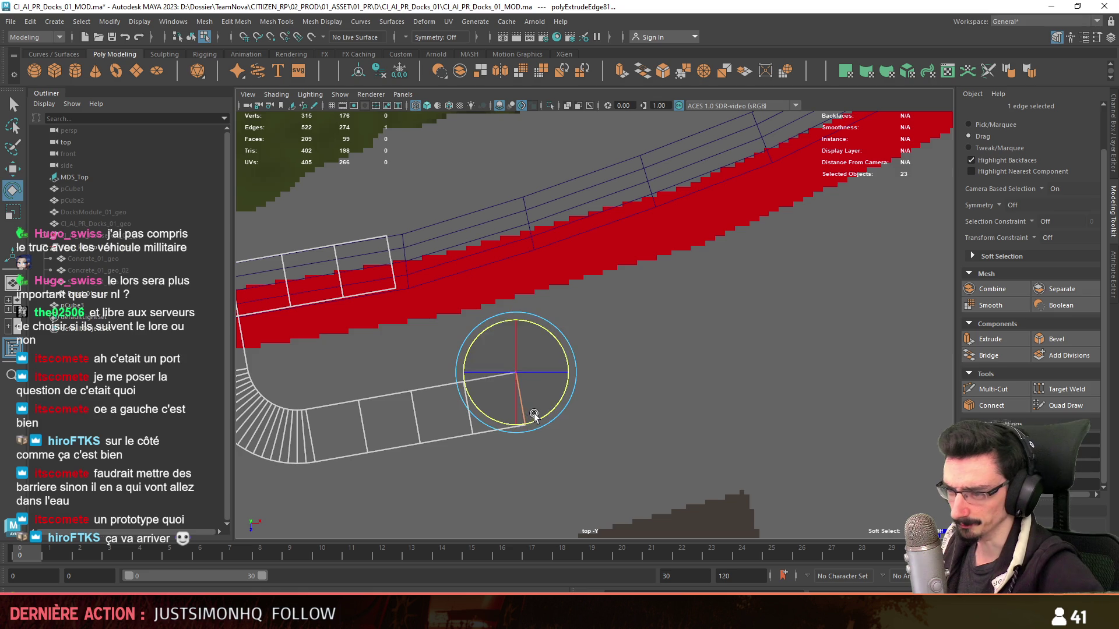
key("w")
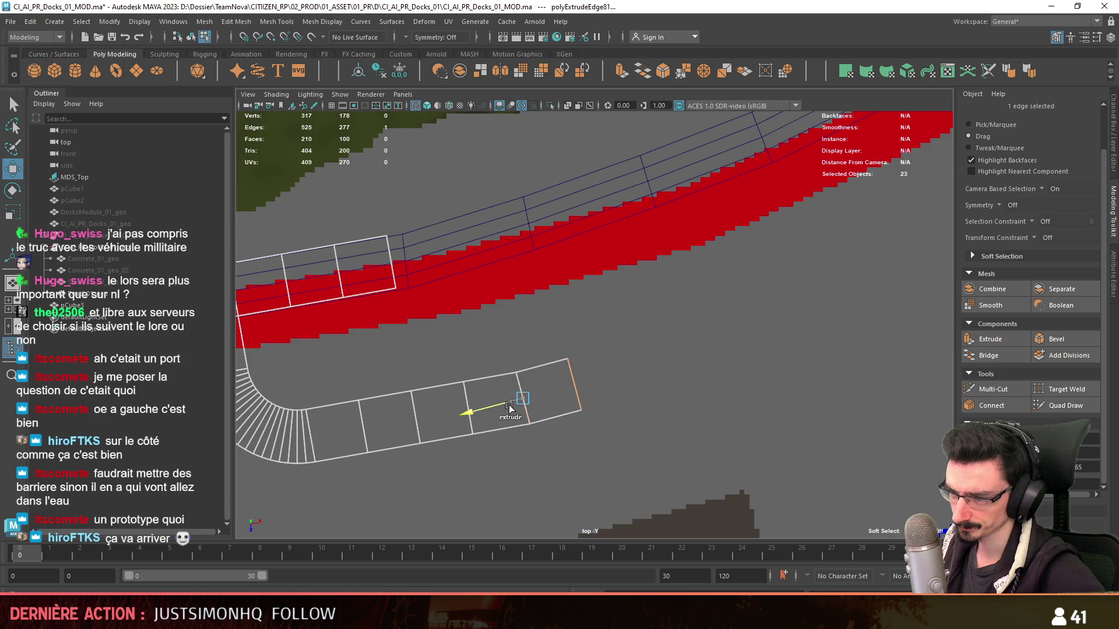
key("e")
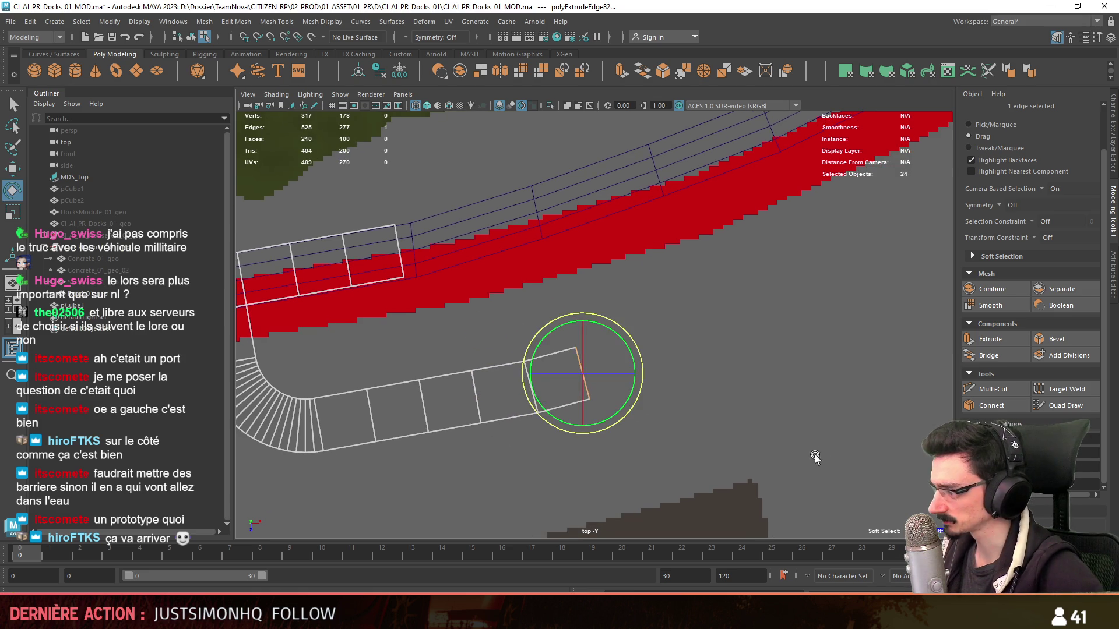
scroll(703, 443, "down", 2)
key("w")
scroll(634, 467, "down", 2)
scroll(466, 417, "up", 2)
key("e")
key("w")
- Undo the last segment, reselect the end edge and extrude two fresh segments toward the upper right
key("ctrl+z")
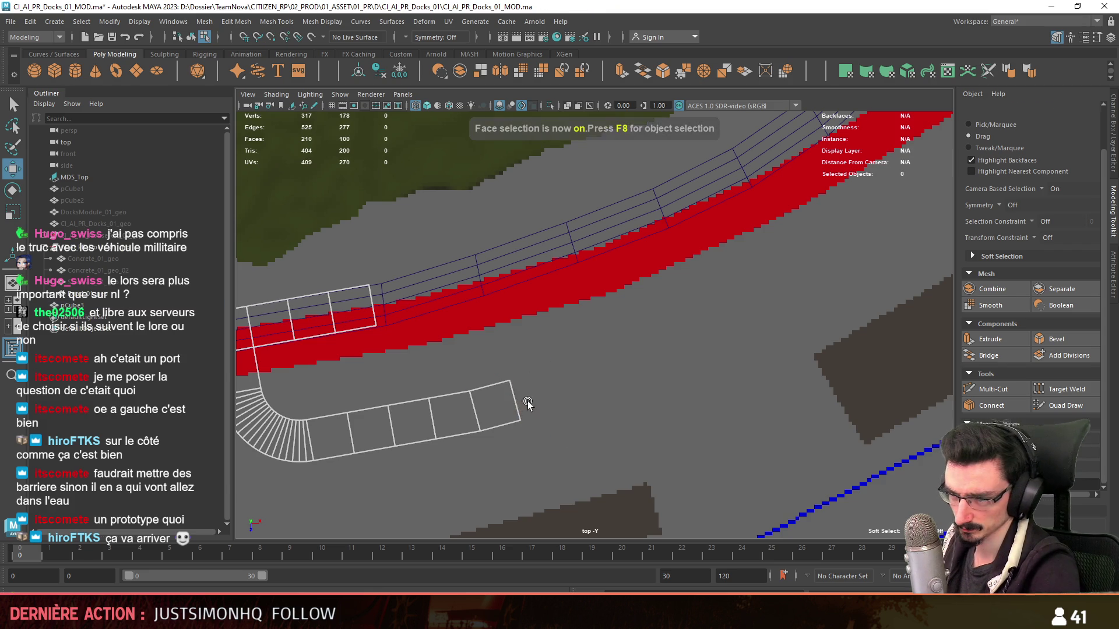
key("ctrl+z")
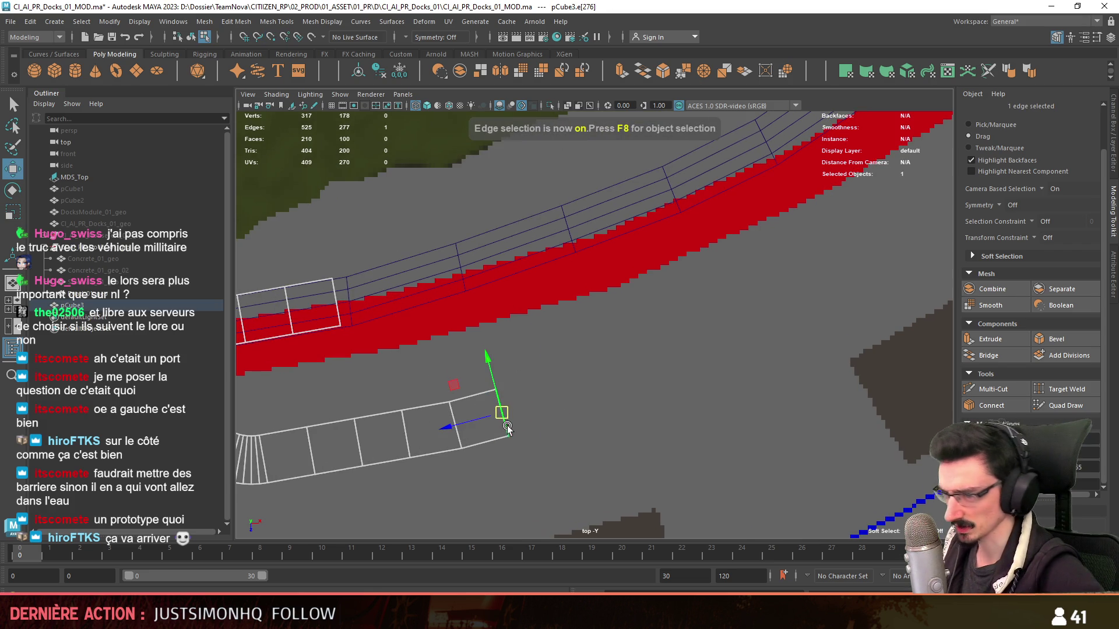
left_click(514, 423)
key("e")
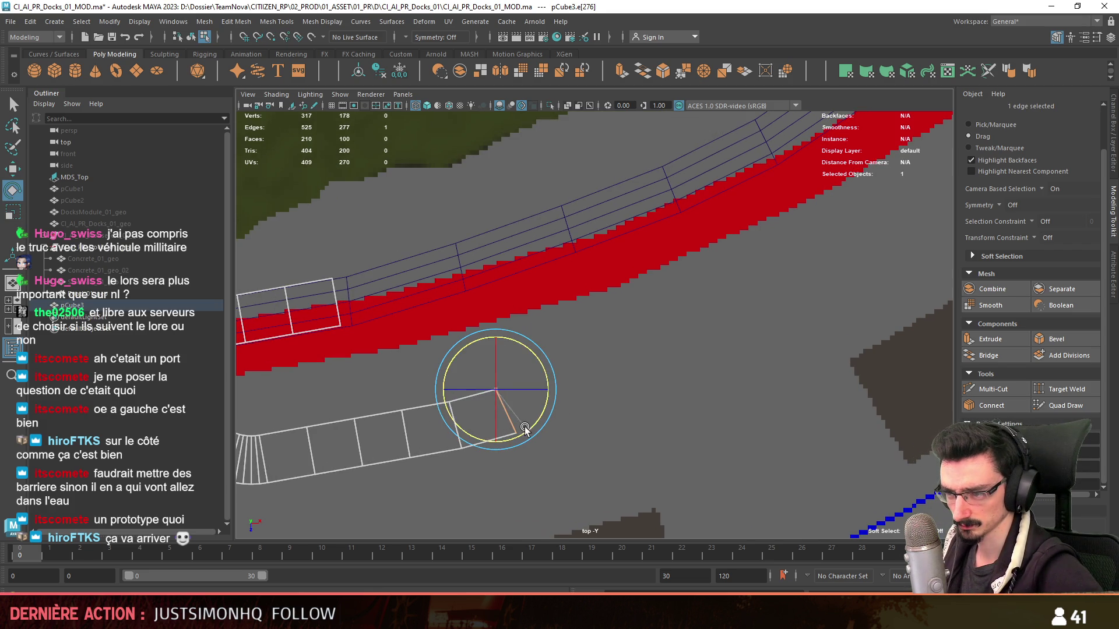
key("ctrl+z")
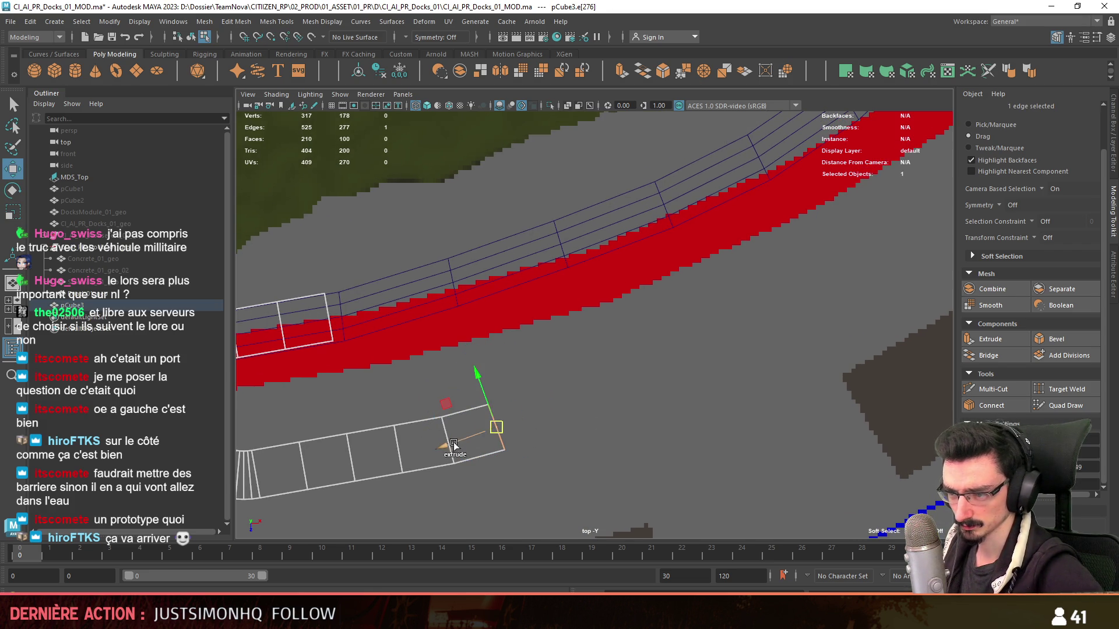
left_click_drag(480, 440, 542, 417, "shift")
key("e")
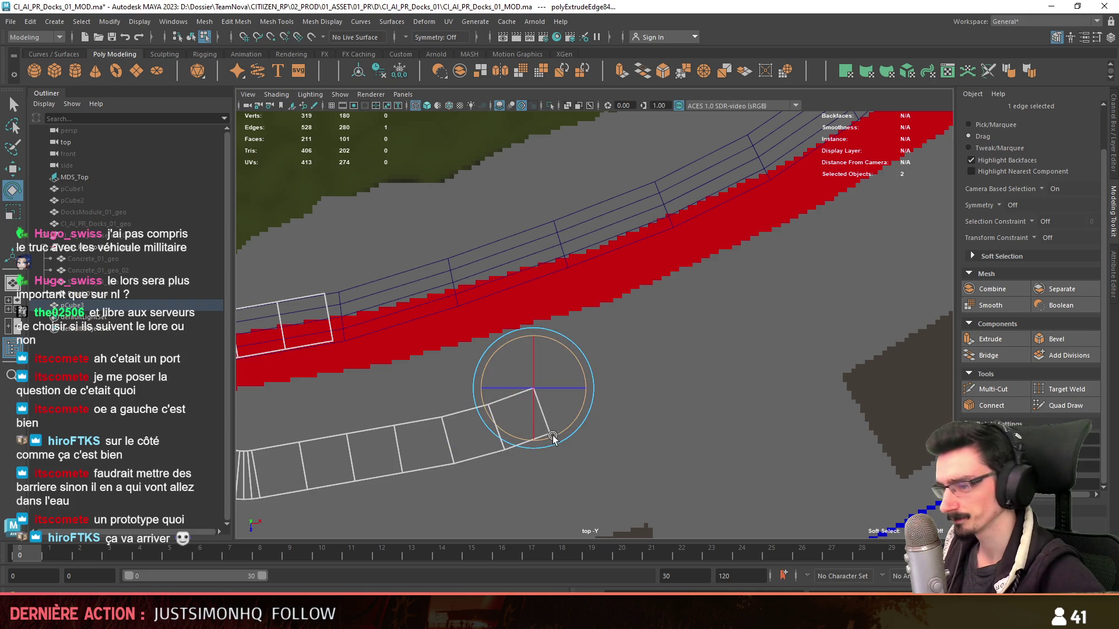
key("w")
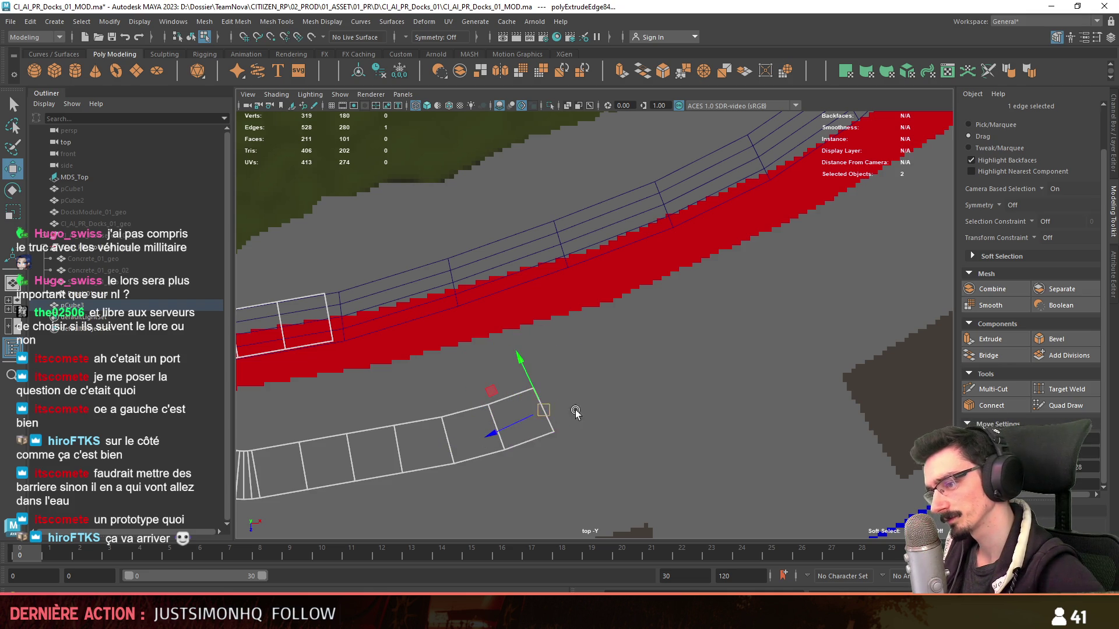
middle_click_drag(543, 421, 505, 473, "alt")
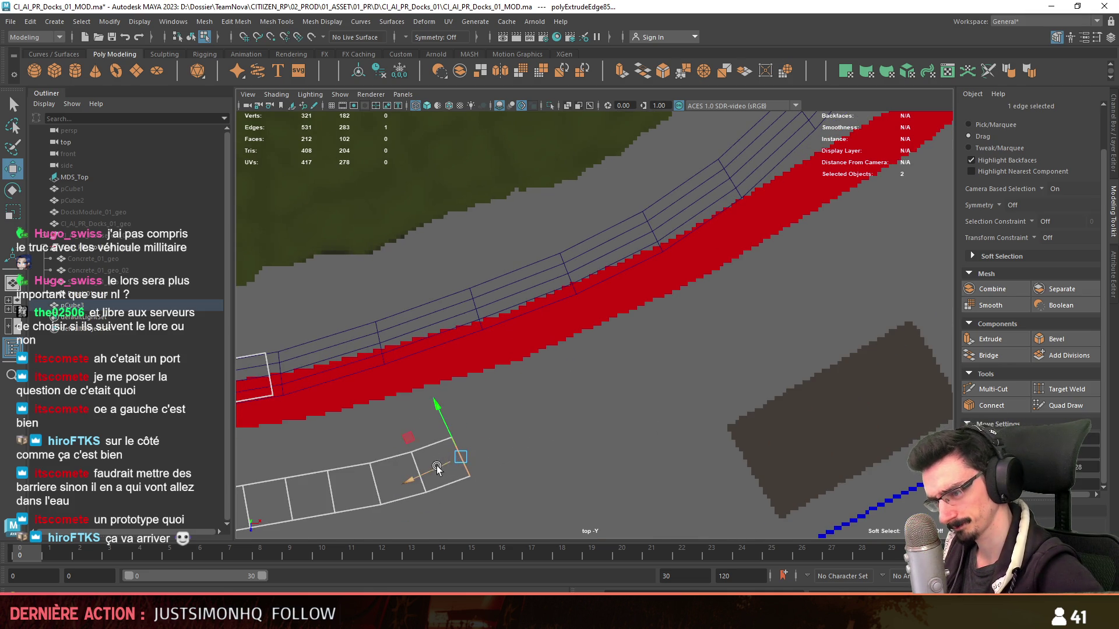
left_click_drag(461, 461, 486, 443, "shift")
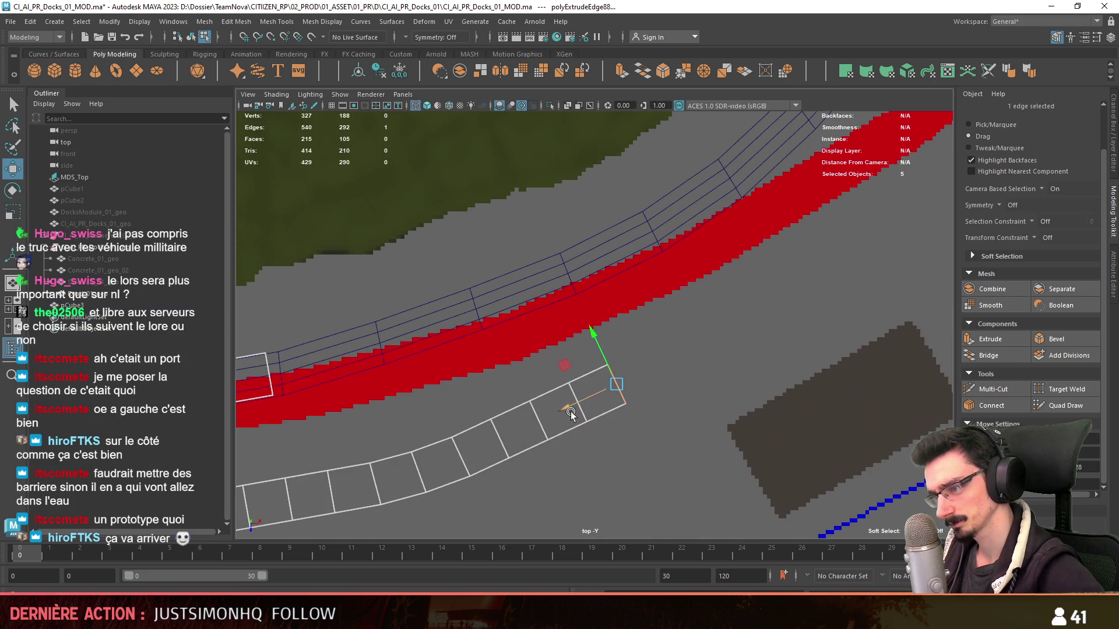
- Extrude further segments from the strip end and pull them outward along the red road
middle_click_drag(651, 383, 597, 404, "alt")
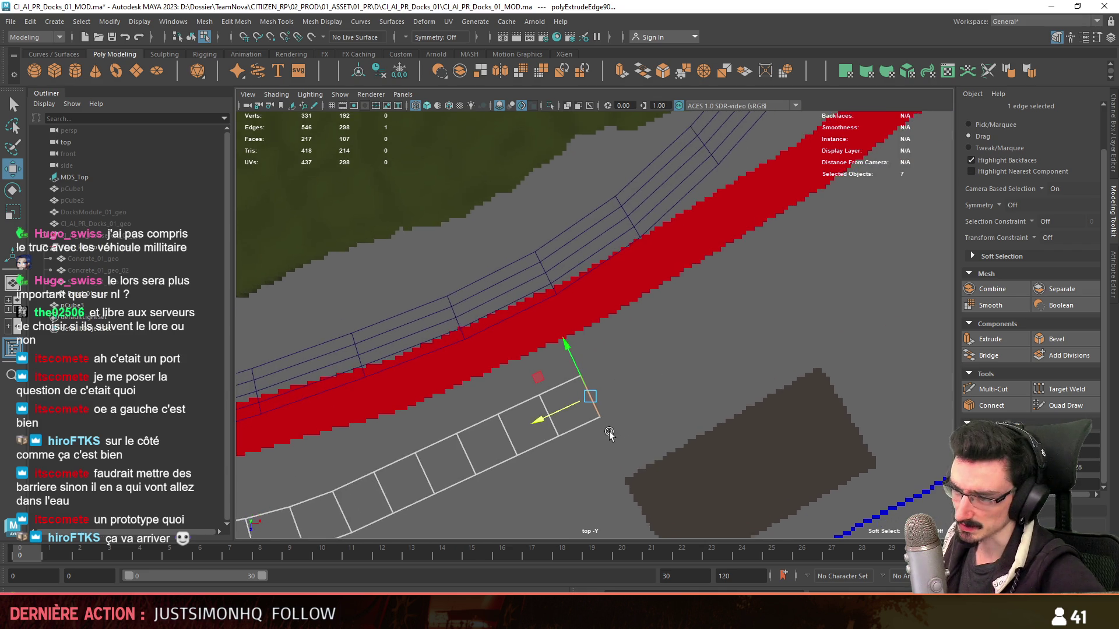
left_click(579, 376)
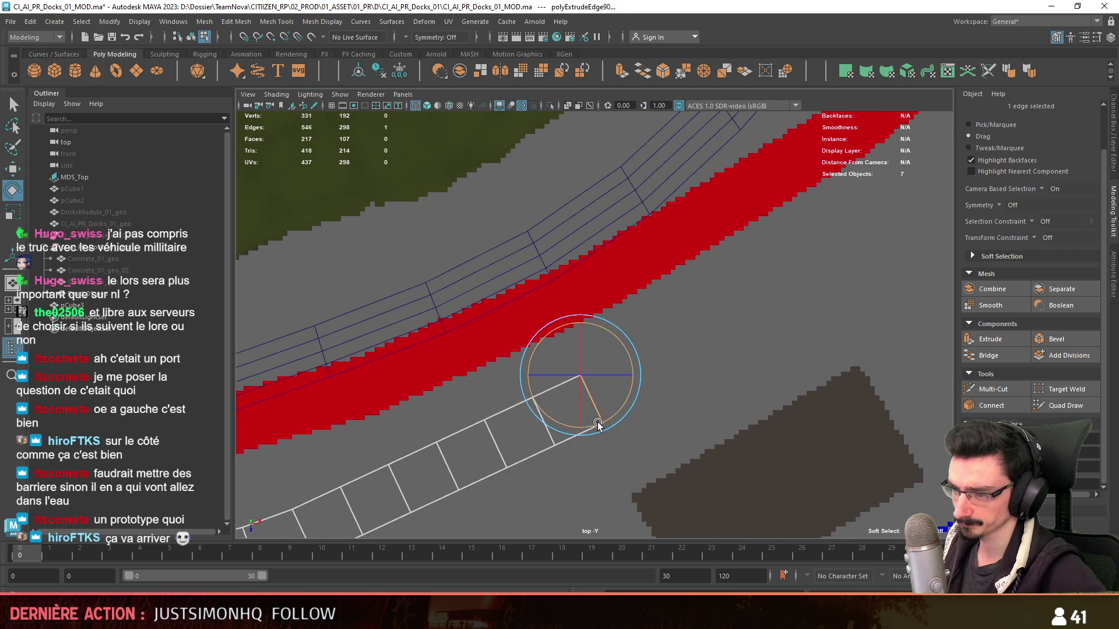
left_click_drag(579, 375, 595, 398, "shift")
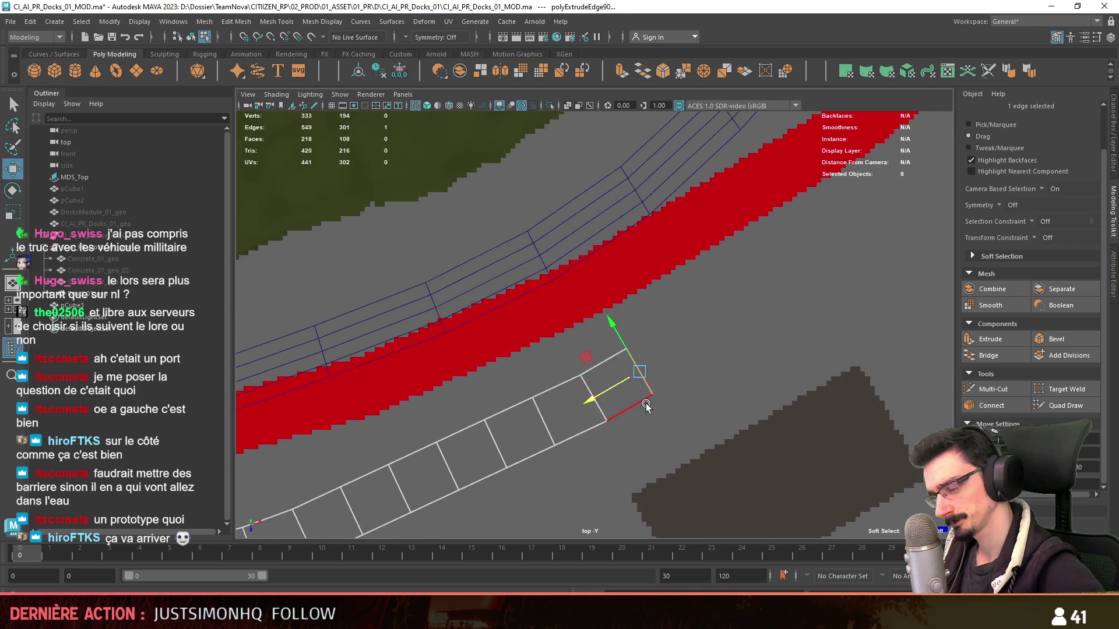
middle_click_drag(594, 398, 545, 380, "alt")
left_click_drag(545, 379, 651, 454, "shift")
middle_click_drag(651, 453, 621, 474, "alt")
key("e")
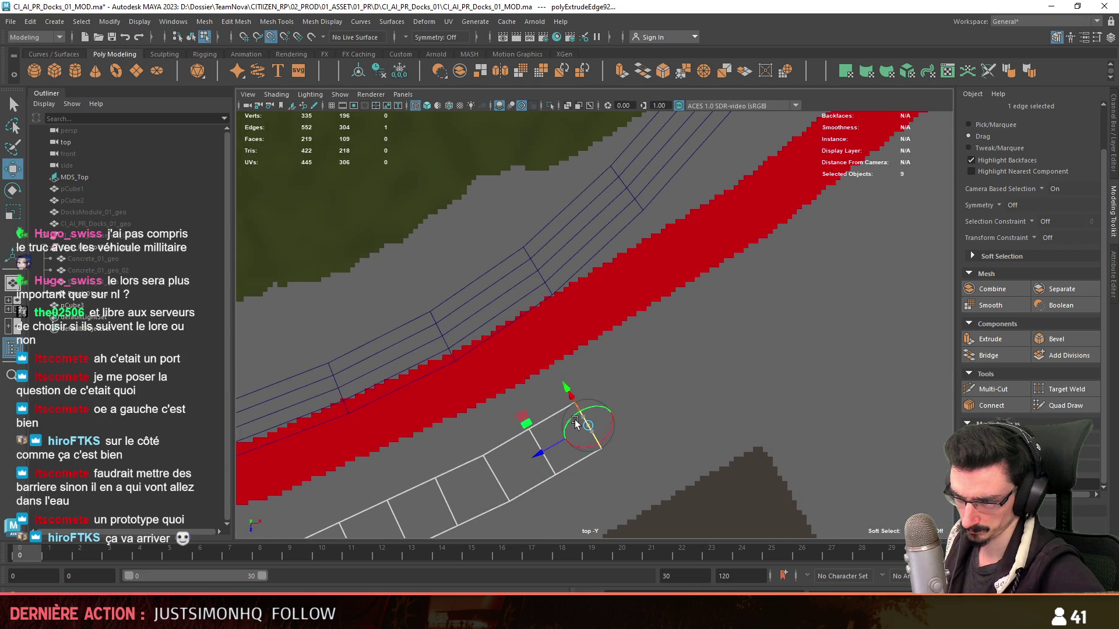
key("v")
key("e")
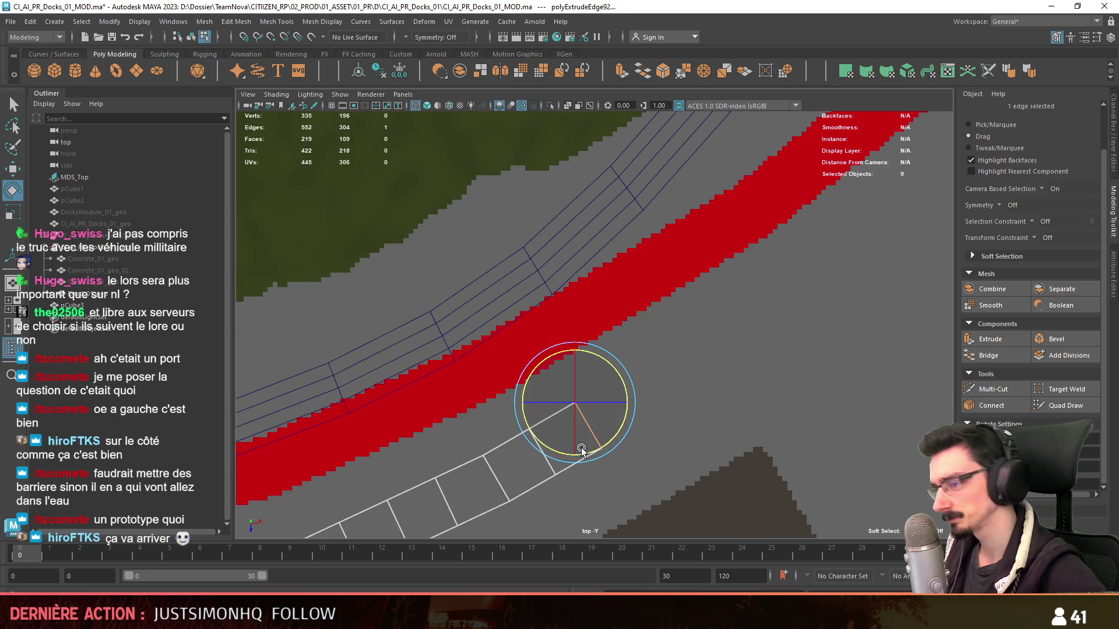
key("ctrl+e")
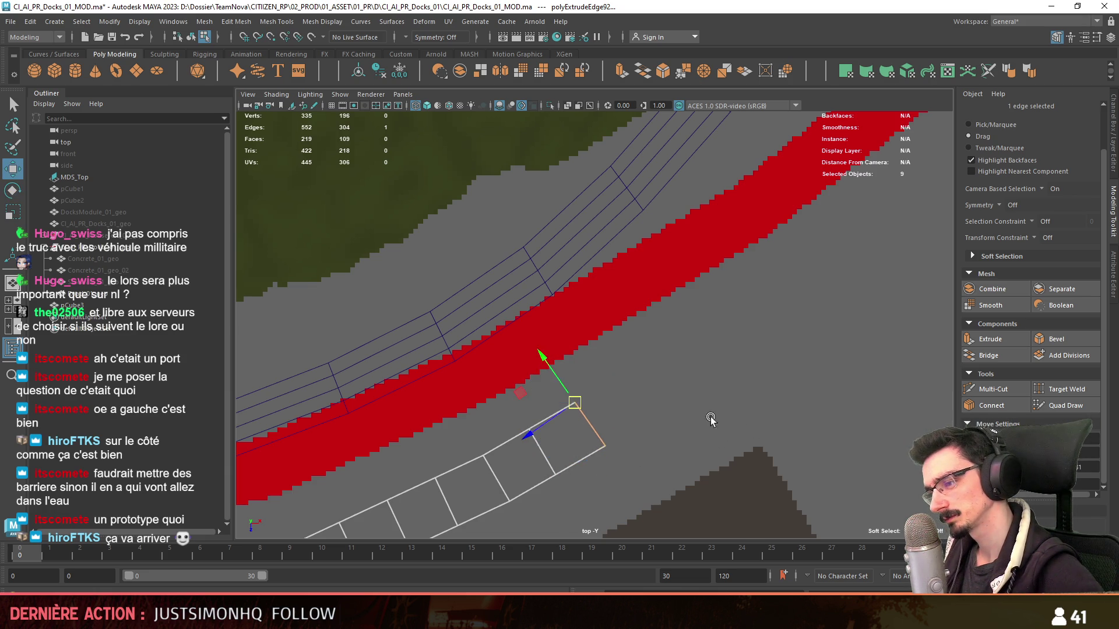
left_click_drag(577, 442, 625, 411)
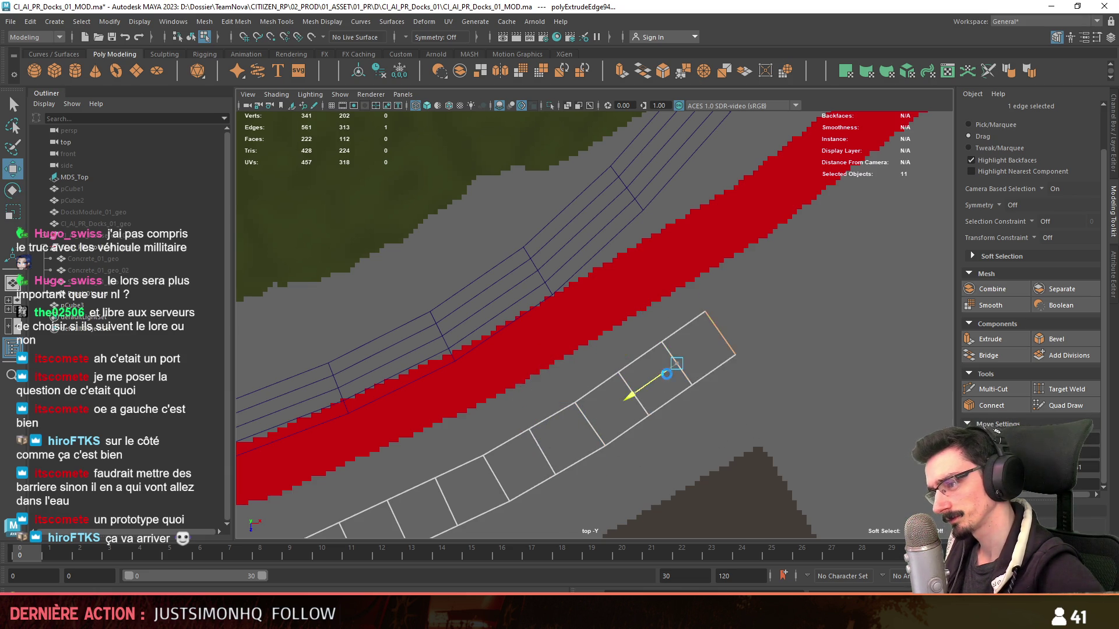
scroll(731, 405, "down", 3)
scroll(705, 403, "down", 3)
scroll(892, 424, "down", 3)
scroll(749, 404, "down", 3)
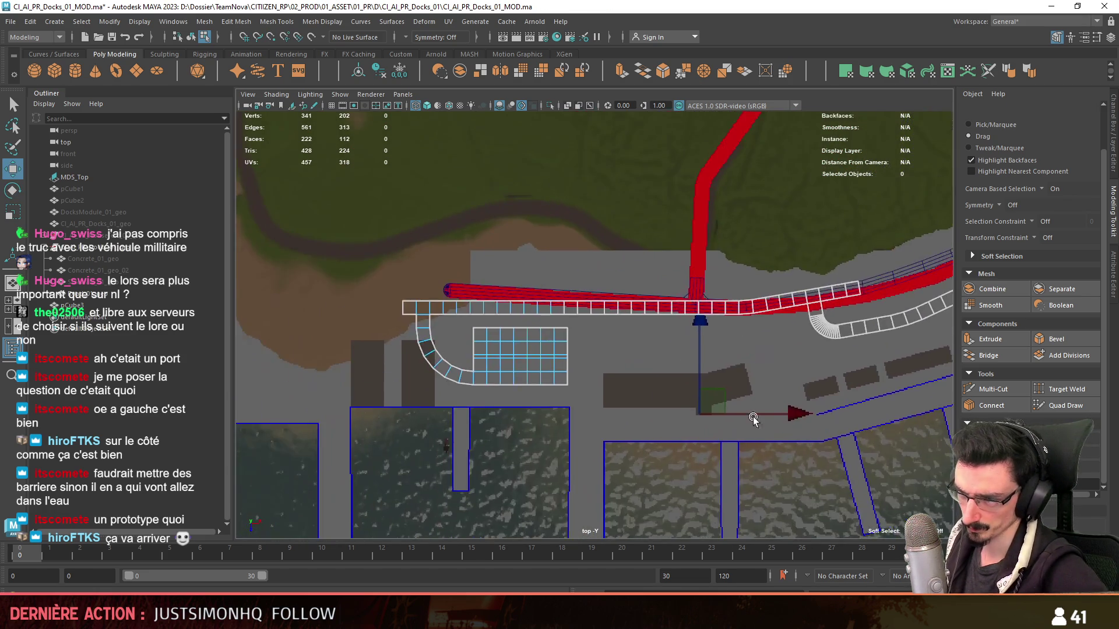
scroll(688, 430, "down", 2)
scroll(674, 432, "down", 2)
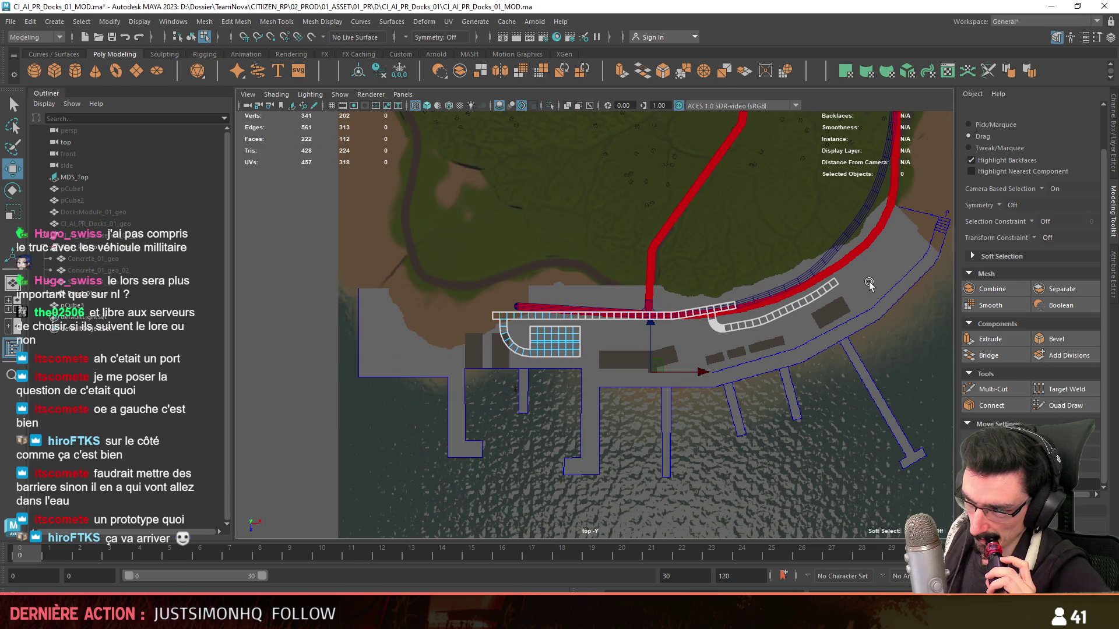
scroll(861, 282, "up", 3)
scroll(611, 415, "up", 2)
scroll(663, 396, "up", 3)
scroll(620, 438, "down", 2)
scroll(539, 477, "up", 3)
mouse_move(540, 477)
middle_mouse_down("alt")
mouse_move(916, 304)
mouse_move(876, 328)
middle_mouse_up("alt")
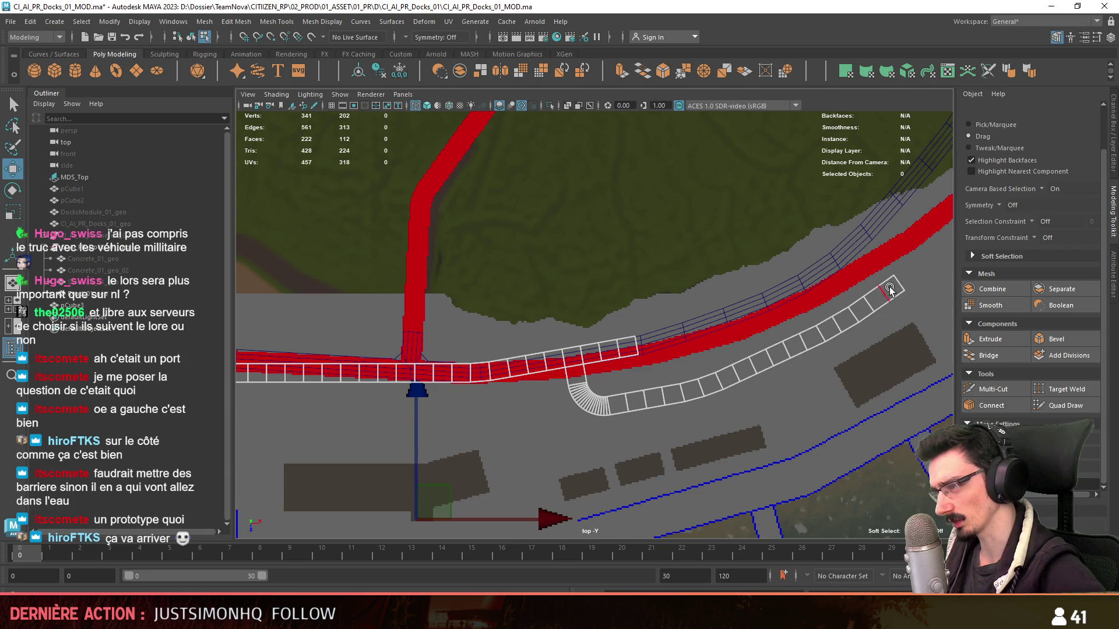
middle_click_drag(556, 415, 606, 401, "alt")
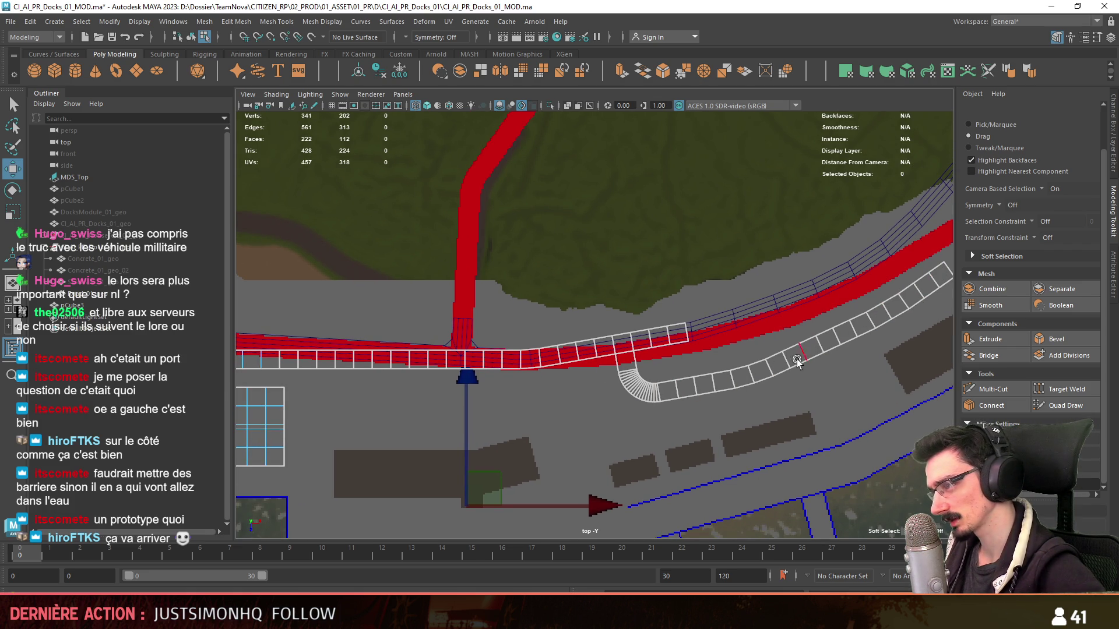
mouse_move(831, 325)
middle_mouse_down("alt")
mouse_move(591, 391)
mouse_move(758, 368)
middle_mouse_up("alt")
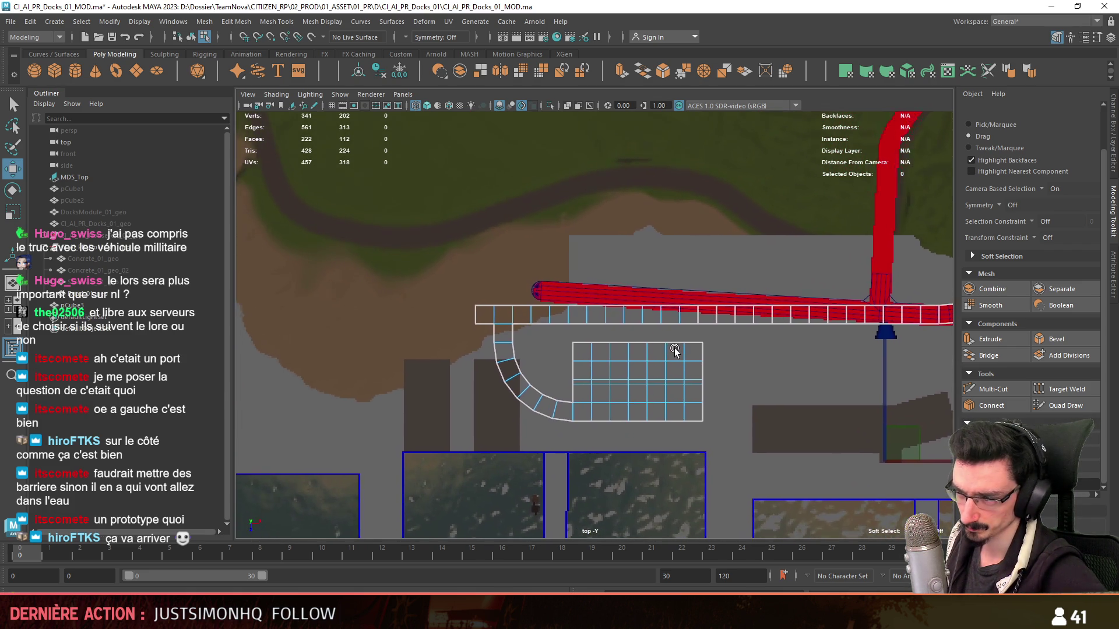
scroll(554, 375, "up", 3)
left_click(740, 328)
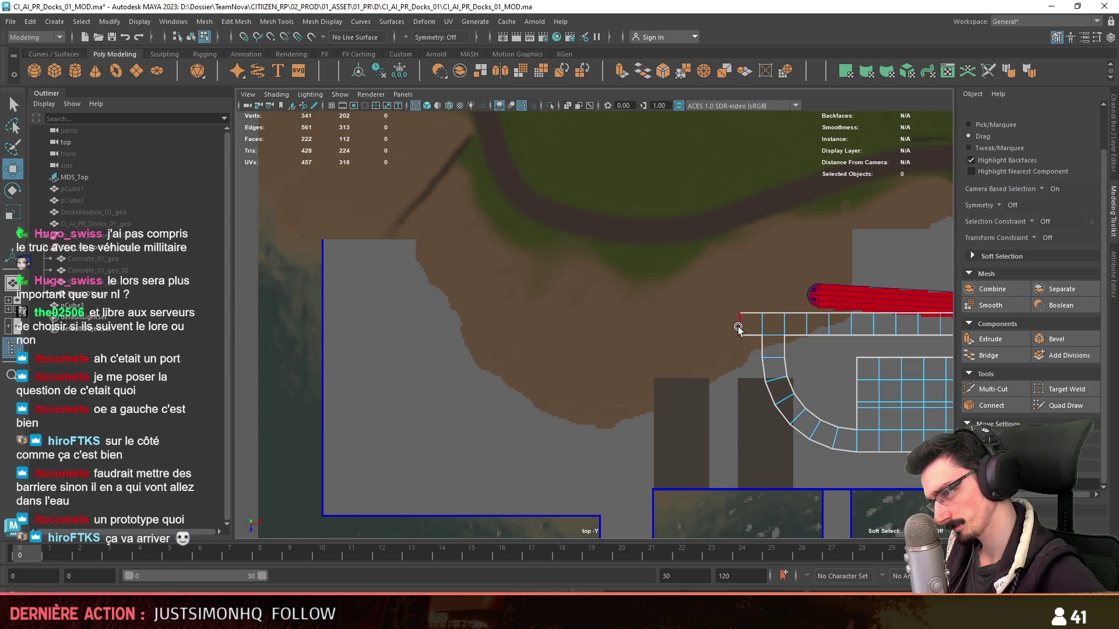
- Extrude the strip's left end edge twice and push it out leftward past the road's tip
middle_click_drag(639, 388, 725, 363, "alt")
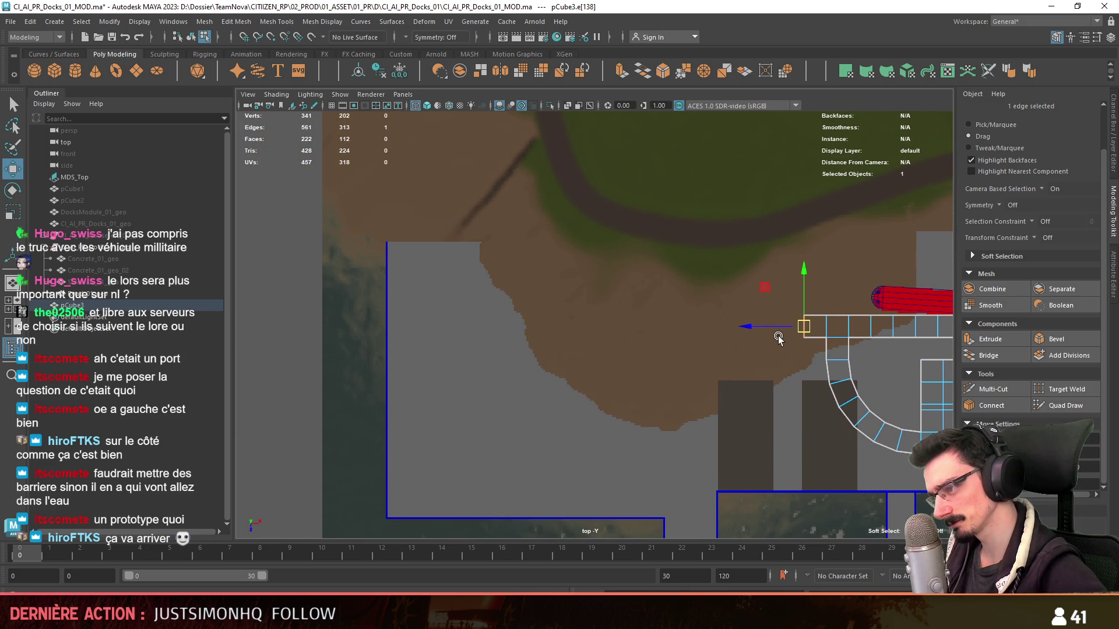
mouse_move(769, 330)
middle_mouse_down("alt")
mouse_move(565, 316)
mouse_move(686, 315)
middle_mouse_up("alt")
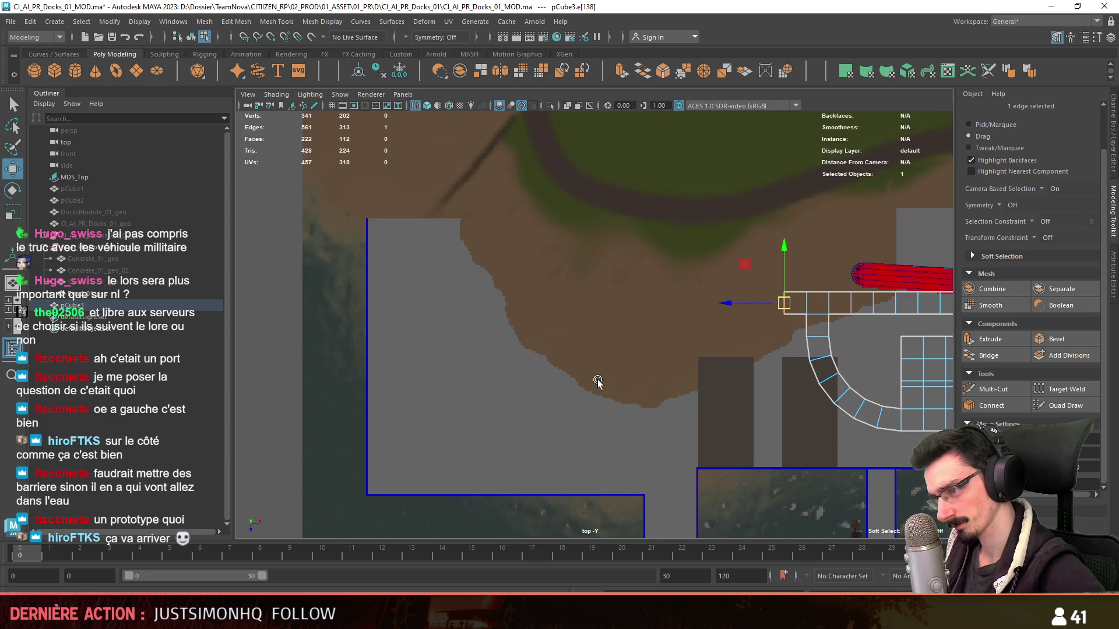
middle_click_drag(585, 394, 596, 385, "alt")
middle_click_drag(778, 345, 780, 359, "alt")
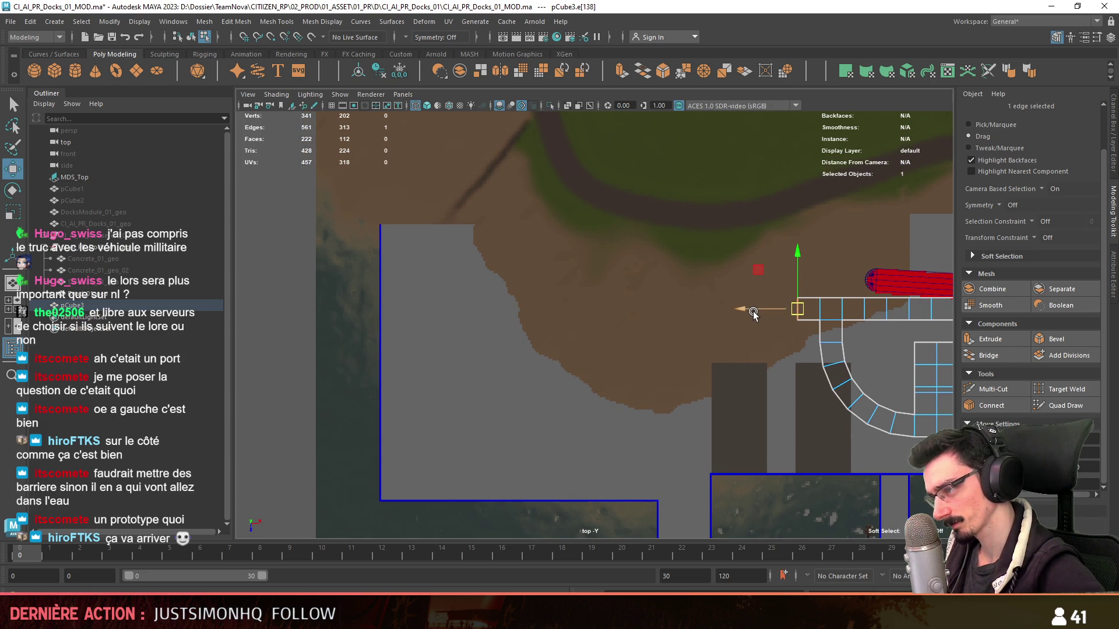
key("ctrl+e")
mouse_move(670, 380)
middle_mouse_down("alt")
mouse_move(582, 402)
mouse_move(660, 414)
mouse_move(687, 338)
middle_mouse_up("alt")
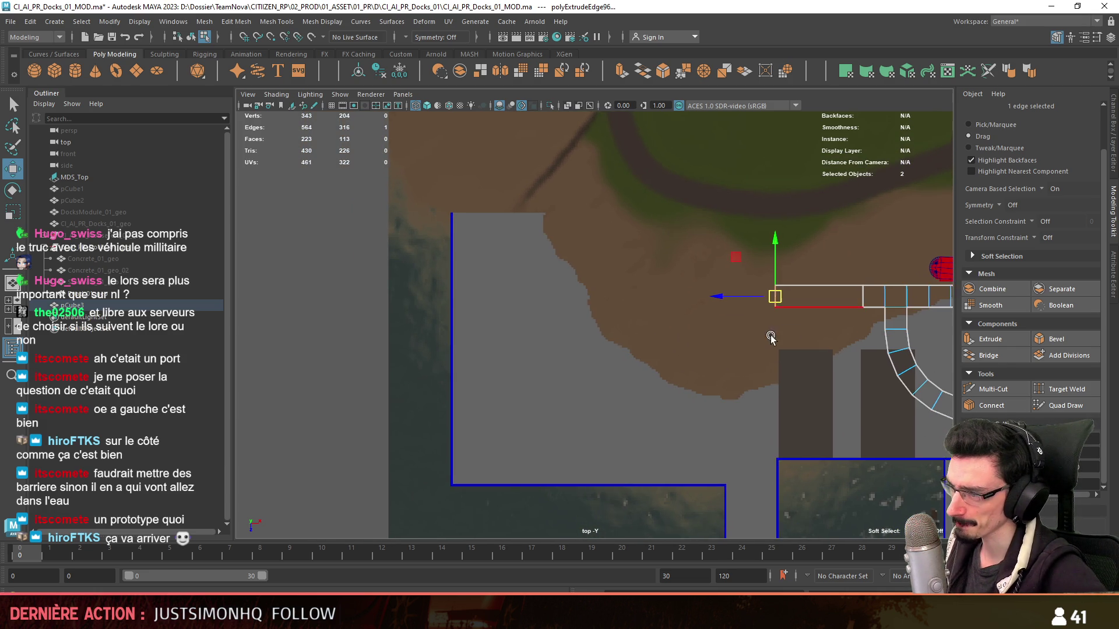
left_click_drag(725, 319, 695, 358)
middle_click_drag(729, 370, 711, 300, "alt")
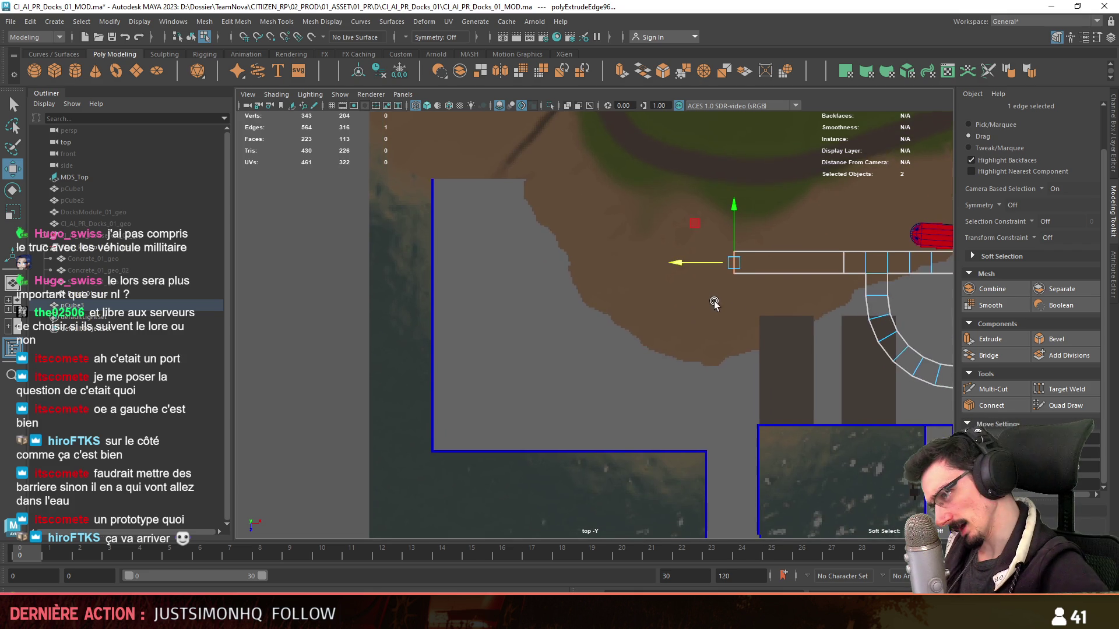
key("ctrl+e")
left_click_drag(679, 280, 442, 292)
- Extrude the new section's top and bottom edges outward to widen it into a rectangular platform
middle_click_drag(481, 305, 474, 344, "alt")
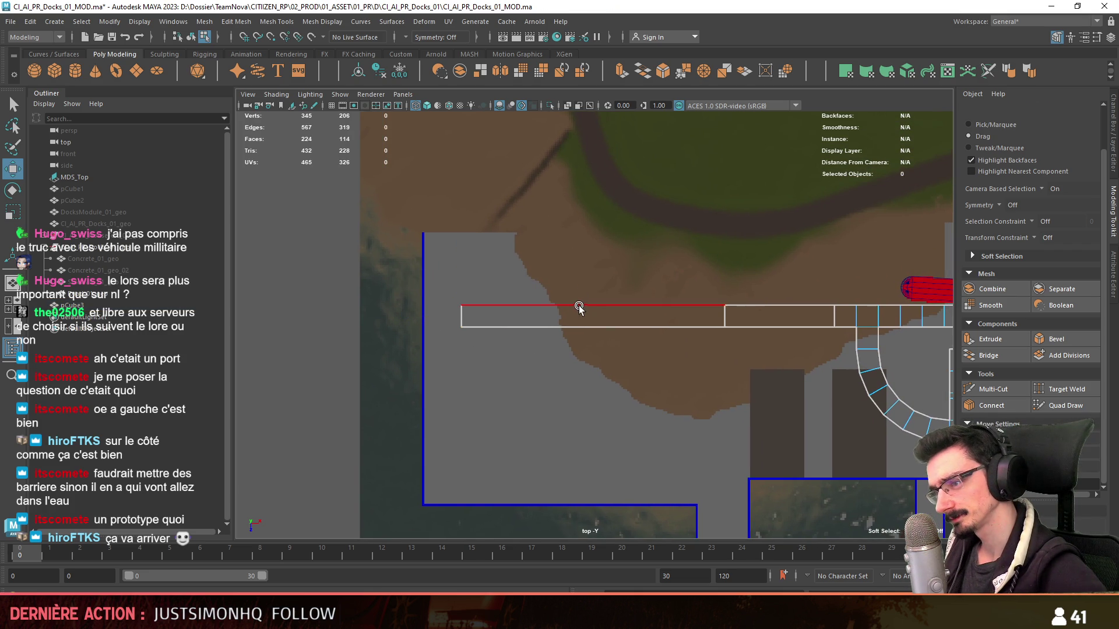
left_click(581, 303)
key("ctrl+e")
mouse_move(592, 332)
left_mouse_down()
mouse_move(595, 350)
mouse_move(599, 325)
mouse_move(591, 404)
left_mouse_up()
left_click(599, 326)
key("ctrl+e")
left_click(586, 409)
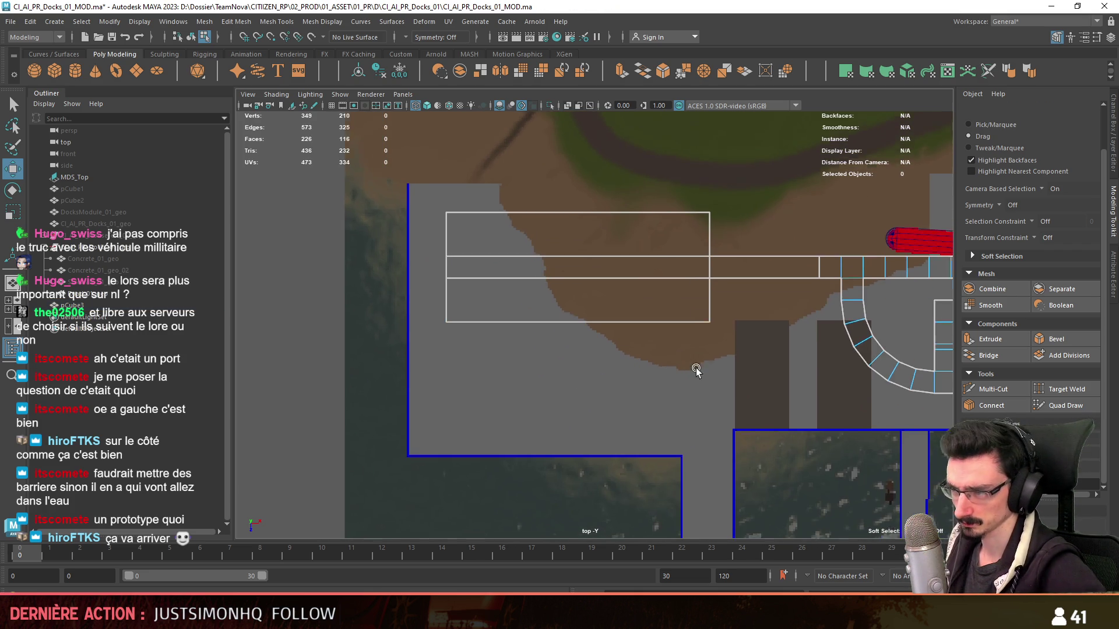
middle_click_drag(707, 358, 517, 357, "alt")
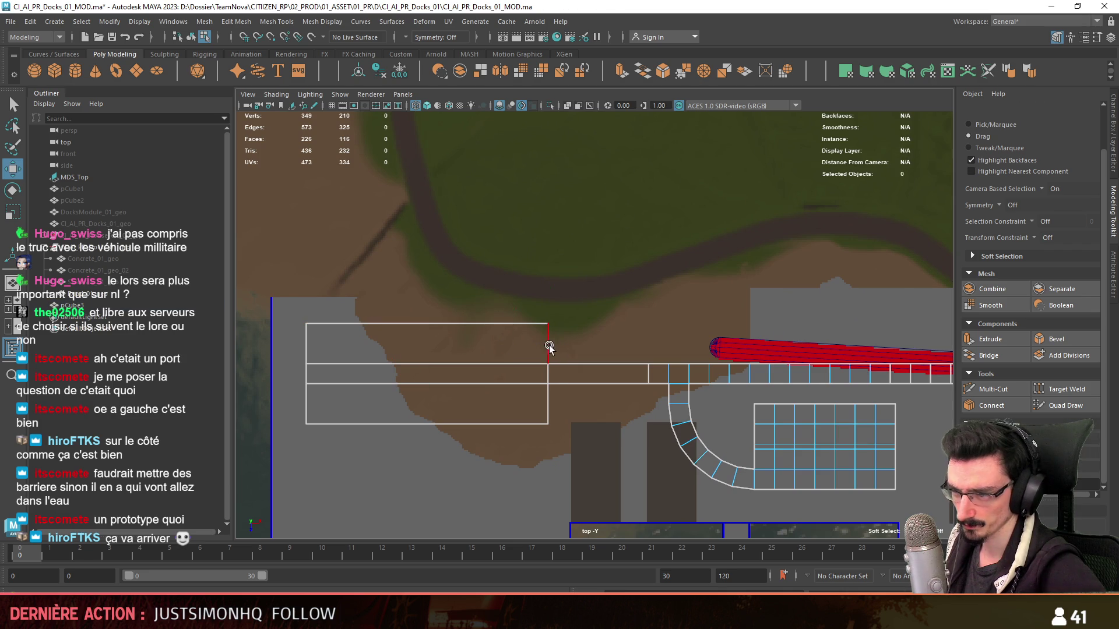
left_click(548, 343)
left_click(652, 323)
scroll(392, 324, "up", 2)
middle_click_drag(393, 324, 589, 320, "alt")
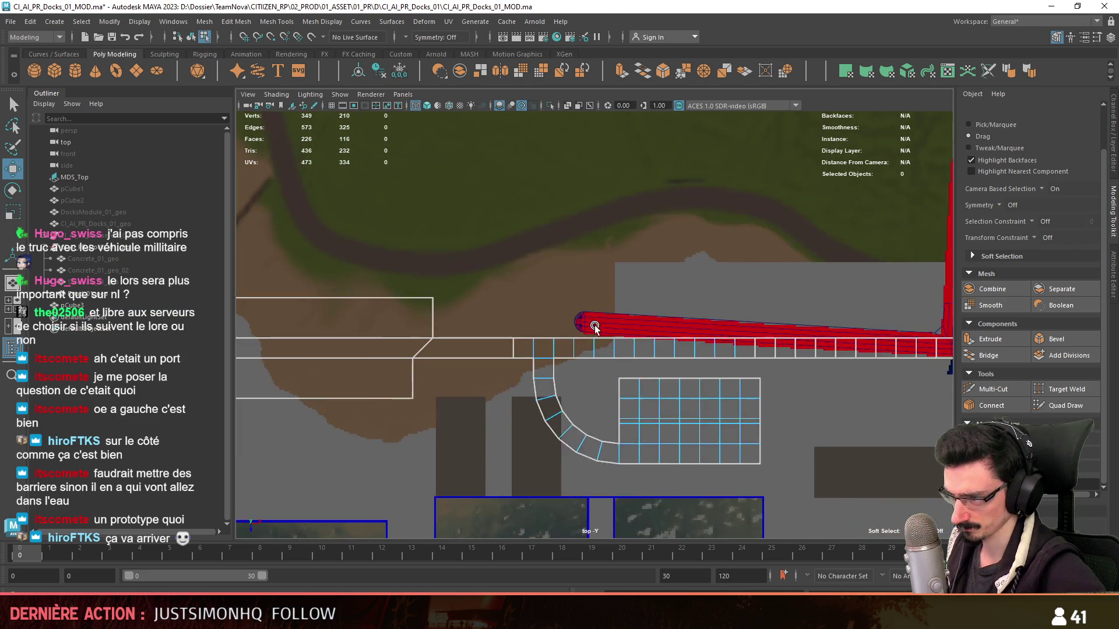
scroll(588, 341, "down", 3)
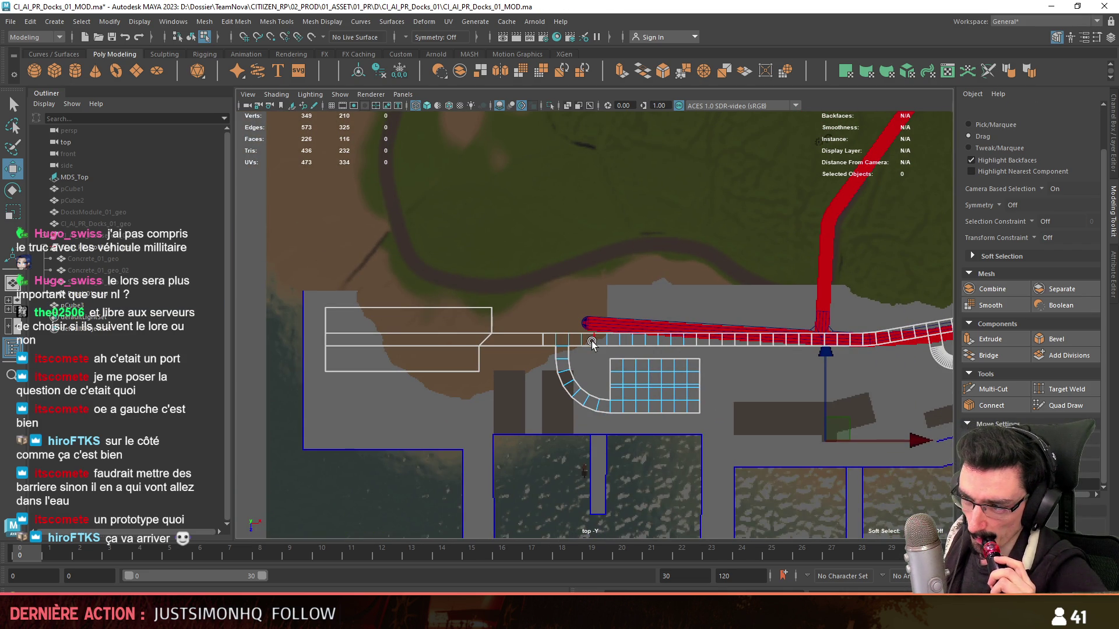
- Select the walkway's last edge and extrude it, stretching the strip up-right along the road
middle_click_drag(591, 341, 401, 425, "alt")
scroll(401, 425, "up", 2)
middle_click_drag(734, 336, 606, 385, "alt")
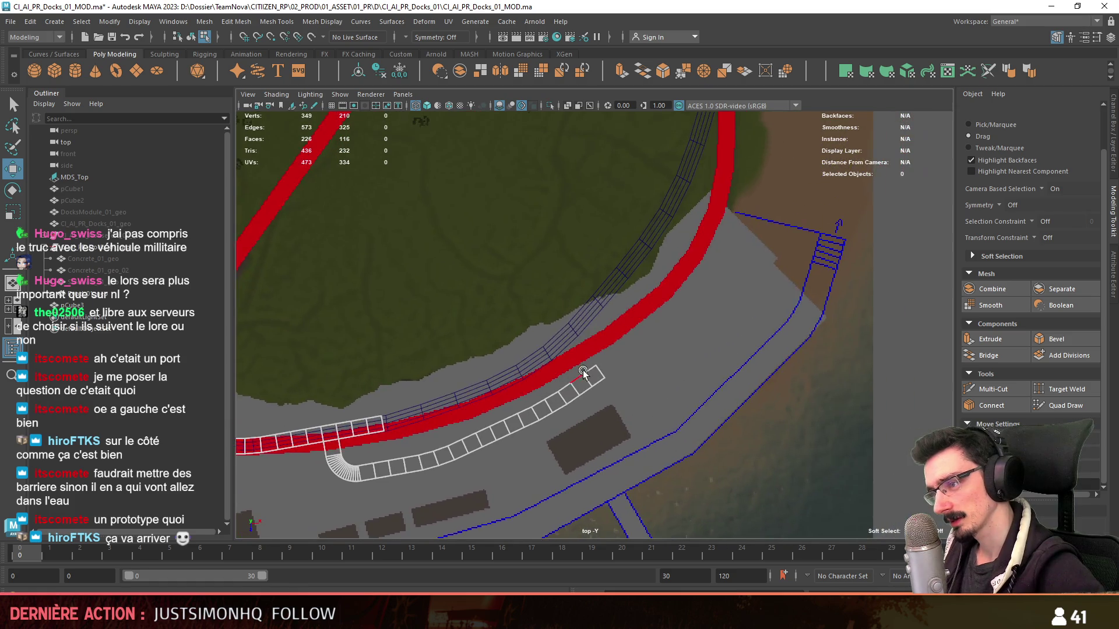
left_click(604, 385)
scroll(482, 445, "down", 2)
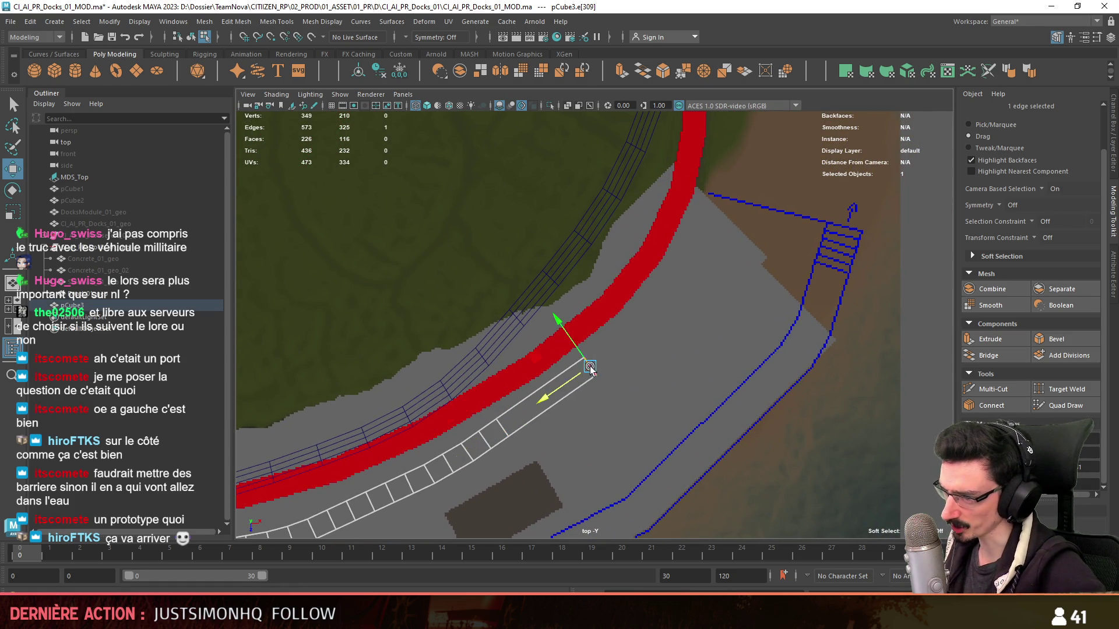
left_click(590, 370)
scroll(629, 419, "down", 2)
scroll(642, 398, "up", 2)
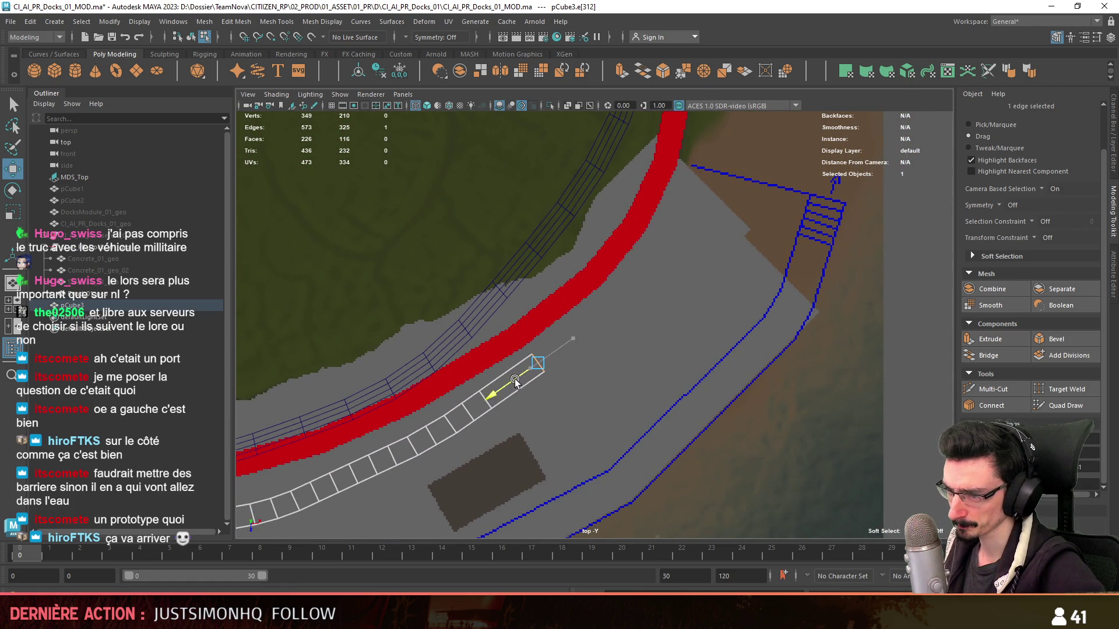
scroll(525, 379, "up", 1)
middle_click_drag(509, 396, 530, 417, "alt")
right_click_drag(528, 393, 489, 421, "shift")
left_click_drag(644, 370, 687, 350)
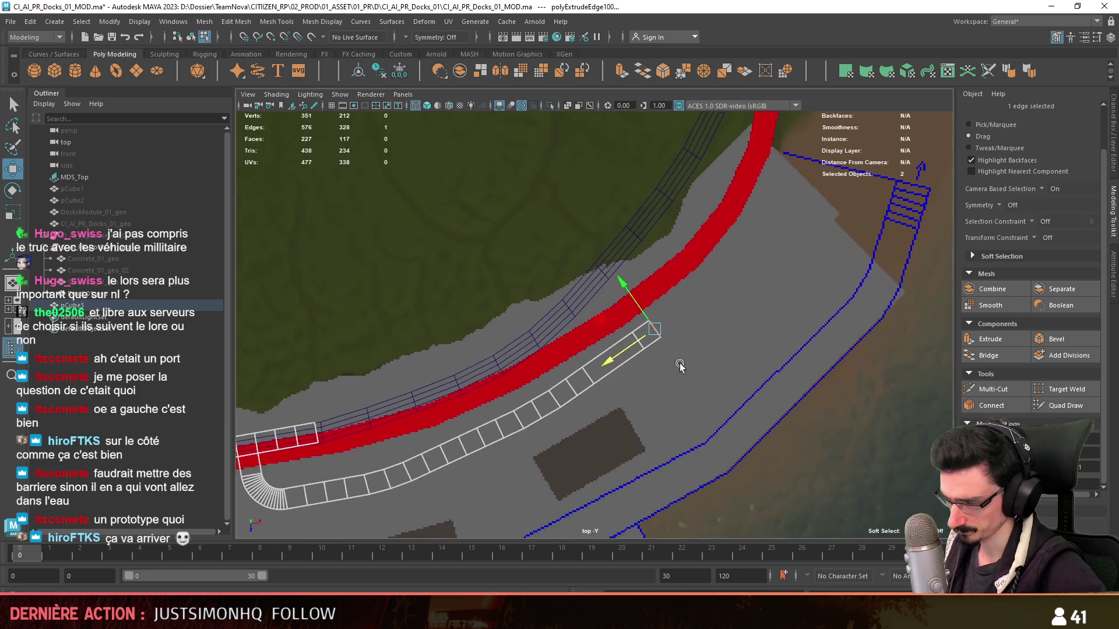
mouse_move(645, 393)
middle_mouse_down("alt")
mouse_move(898, 222)
mouse_move(463, 363)
middle_mouse_up("alt")
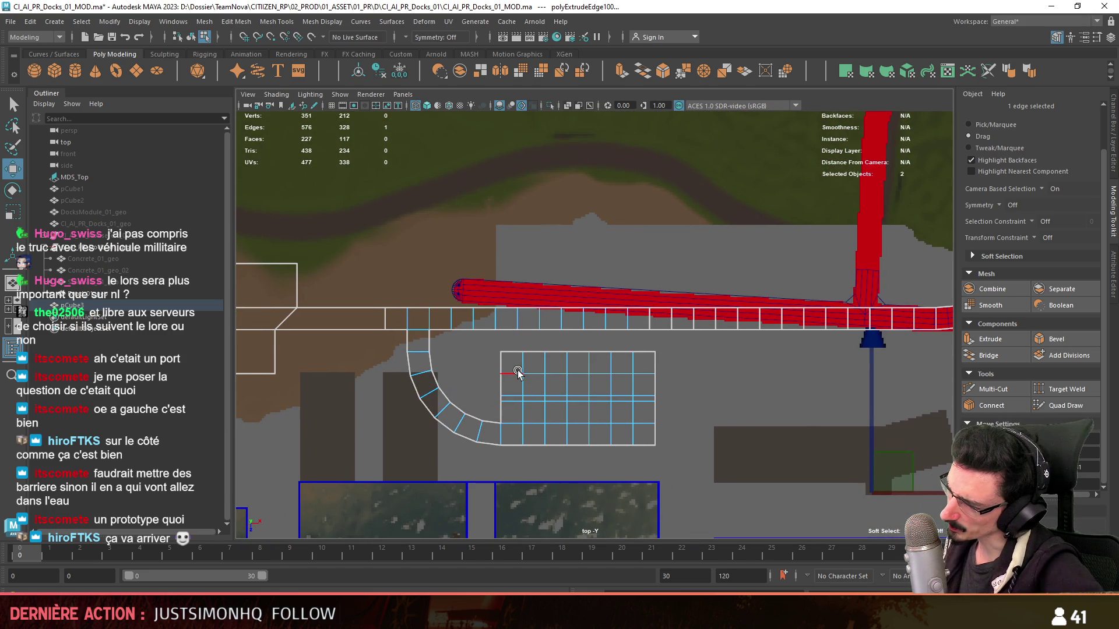
- Extrude several more segments so the walkway runs along the diagonal road section
middle_click_drag(571, 366, 530, 456, "alt")
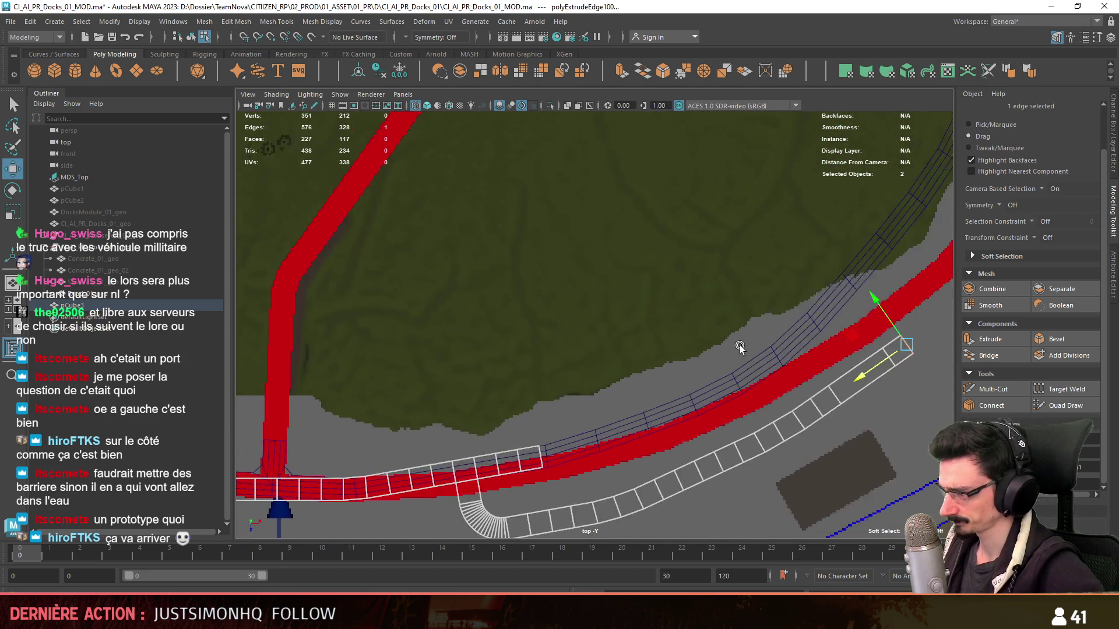
right_click_drag(529, 457, 530, 457, "shift")
middle_click_drag(530, 456, 537, 446)
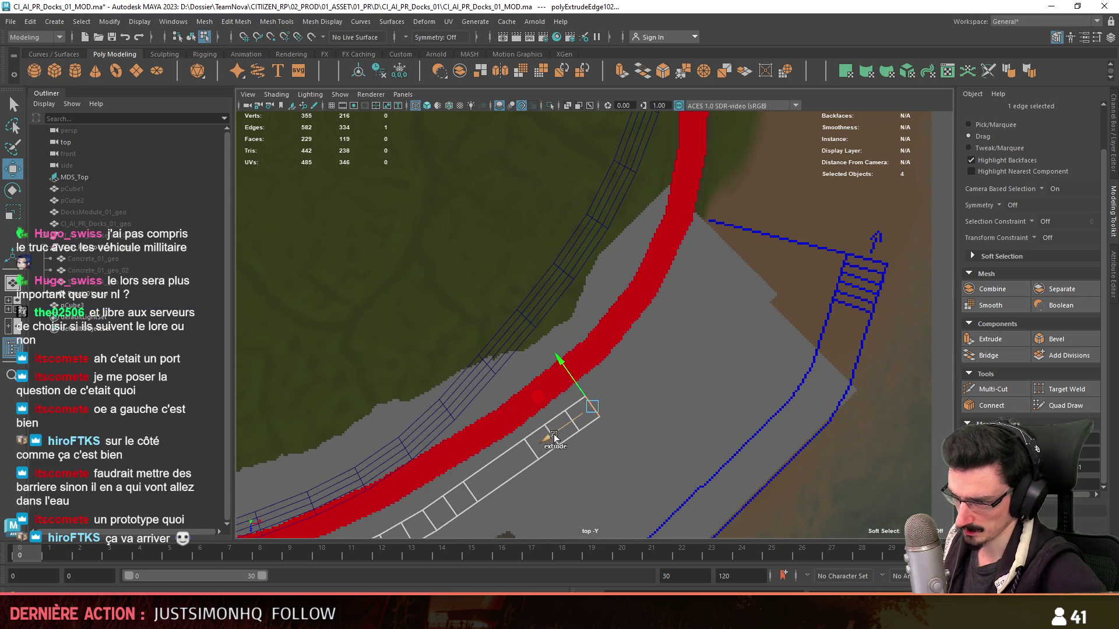
right_click_drag(603, 397, 602, 397, "shift")
middle_click_drag(603, 397, 669, 318, "alt")
right_click_drag(587, 322, 586, 323, "shift")
middle_click_drag(587, 323, 602, 295)
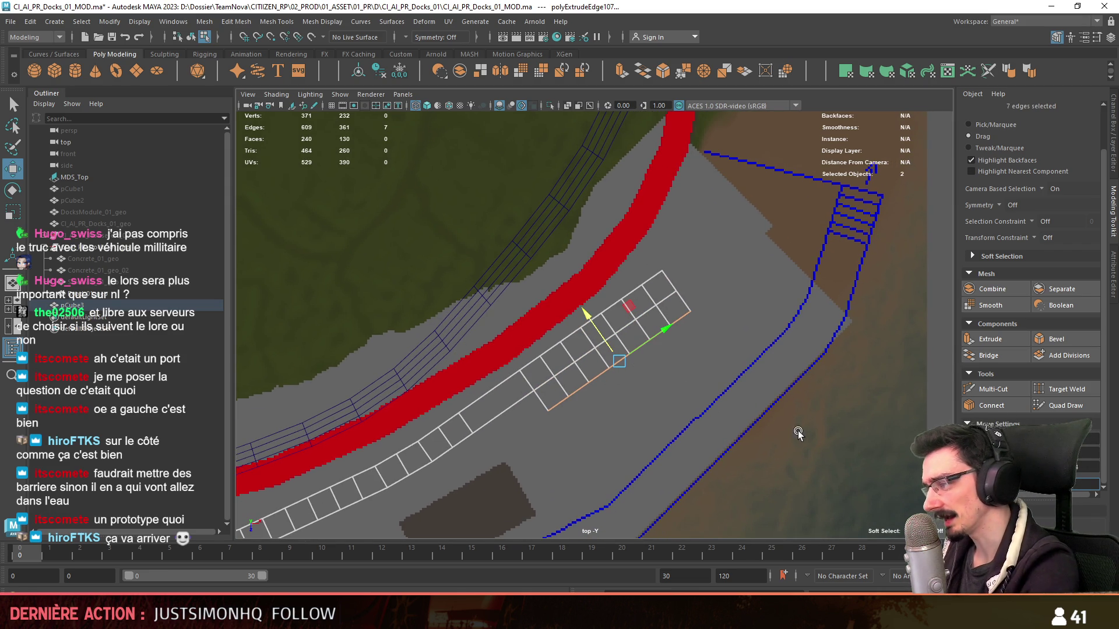
right_click_drag(595, 326, 594, 326, "shift")
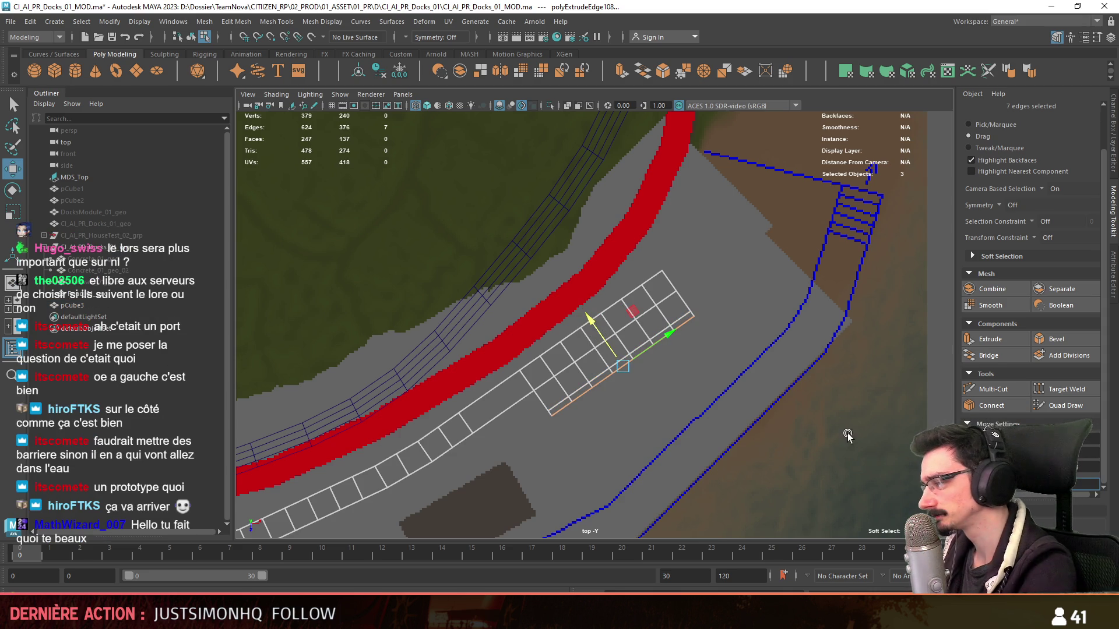
middle_click_drag(595, 327, 604, 264, "alt")
- Extrude extra rows at the far end to spread it into a wide gridded platform
right_click_drag(614, 288, 614, 288, "shift")
middle_click_drag(624, 289, 651, 339)
middle_click_drag(778, 419, 929, 291, "alt")
key("F9")
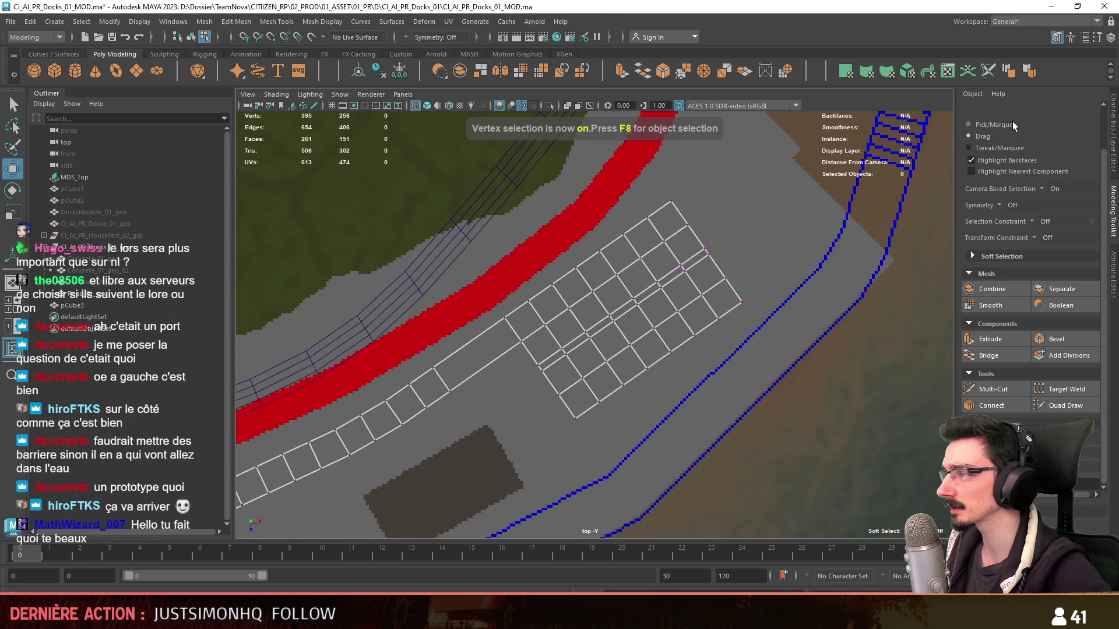
- Marquee-select the platform's 48 vertices, slide them up-right and rotate them to match the walkway direction
left_click_drag(842, 199, 513, 444)
scroll(664, 332, "up", 1)
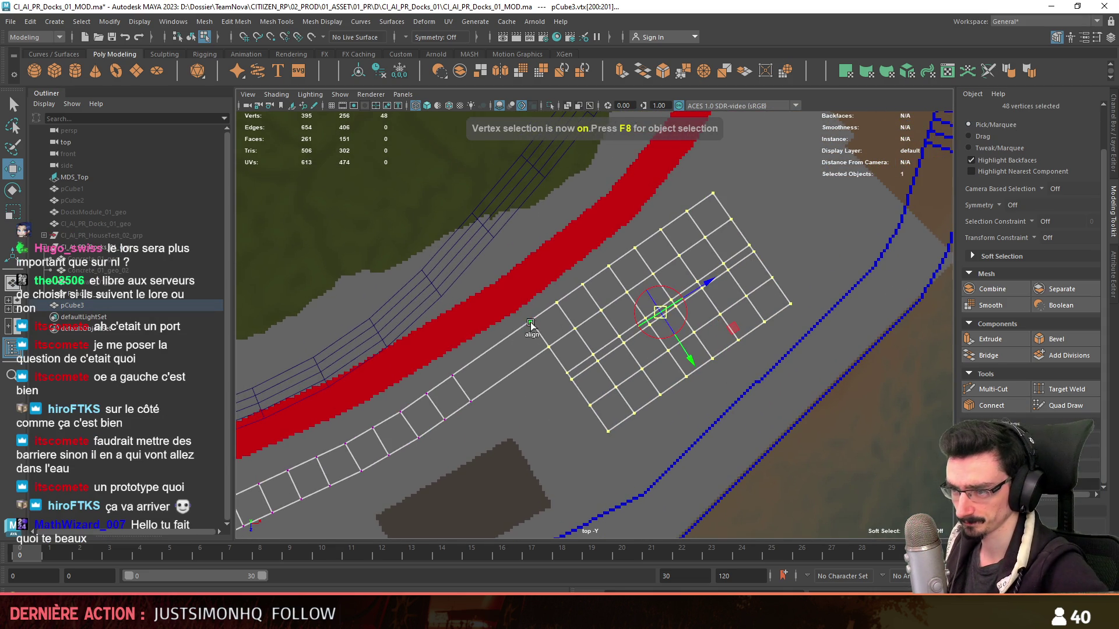
key("e")
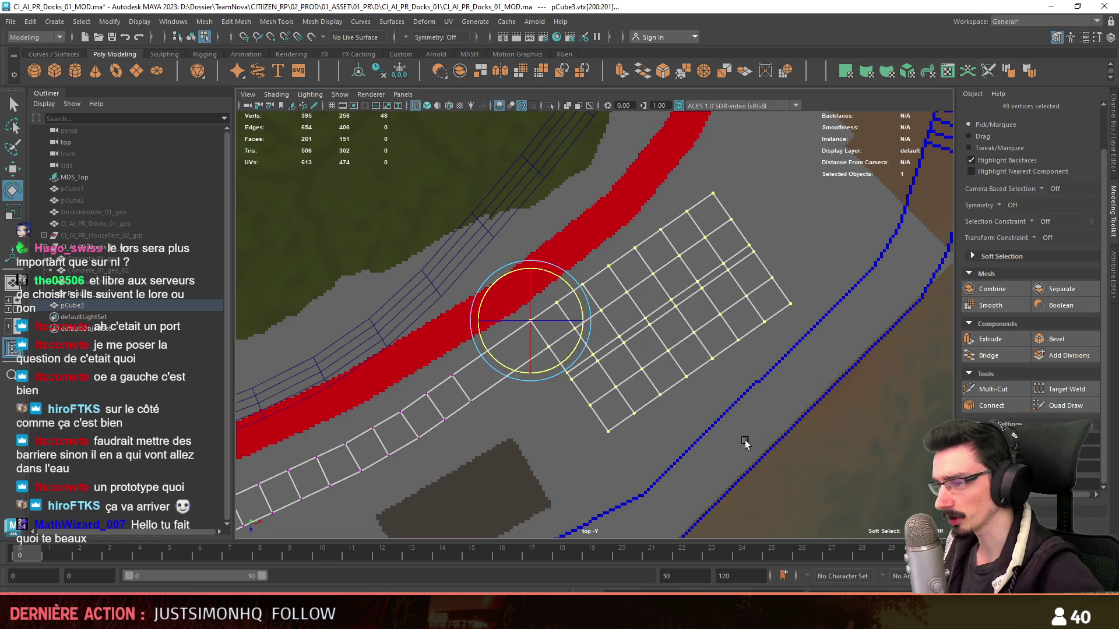
middle_click_drag(548, 368, 537, 437, "alt")
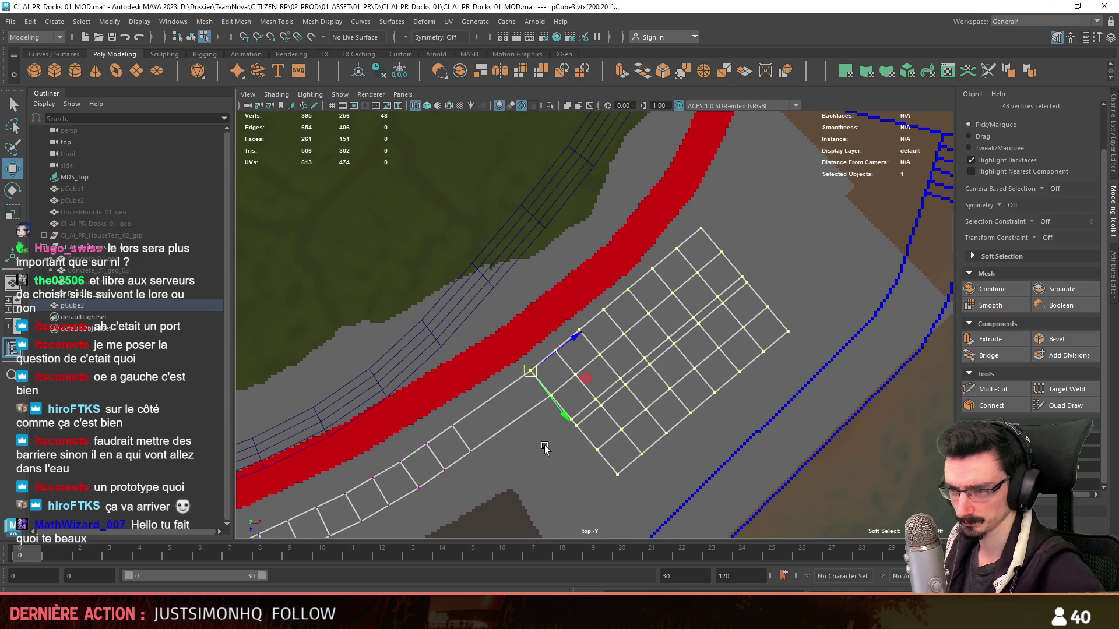
key("w")
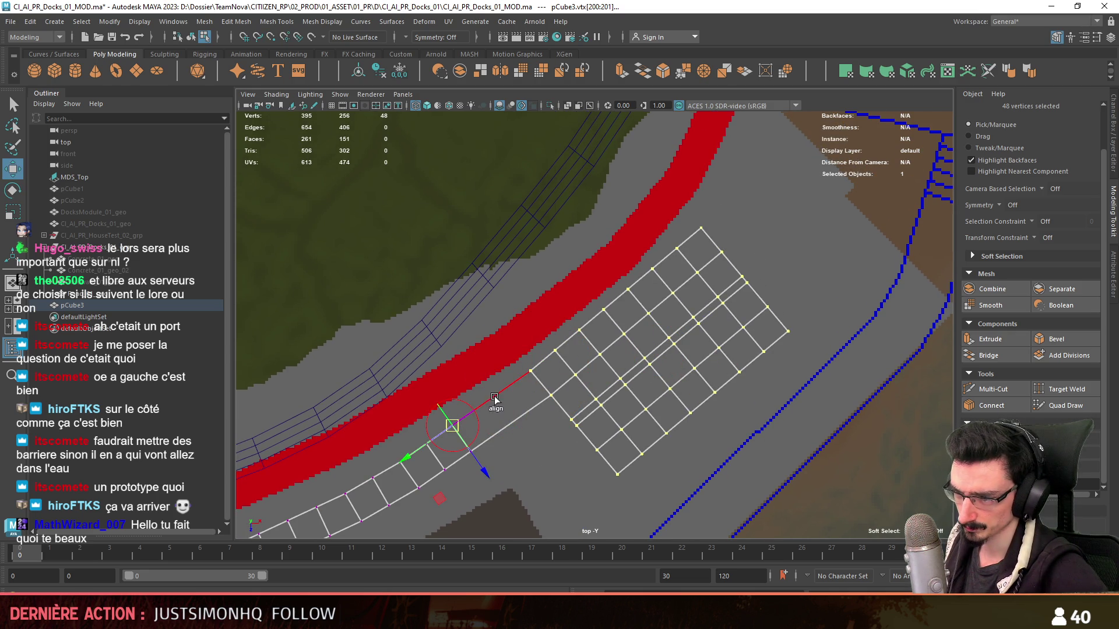
left_click_drag(528, 378, 605, 325)
middle_click_drag(604, 326, 560, 420, "alt")
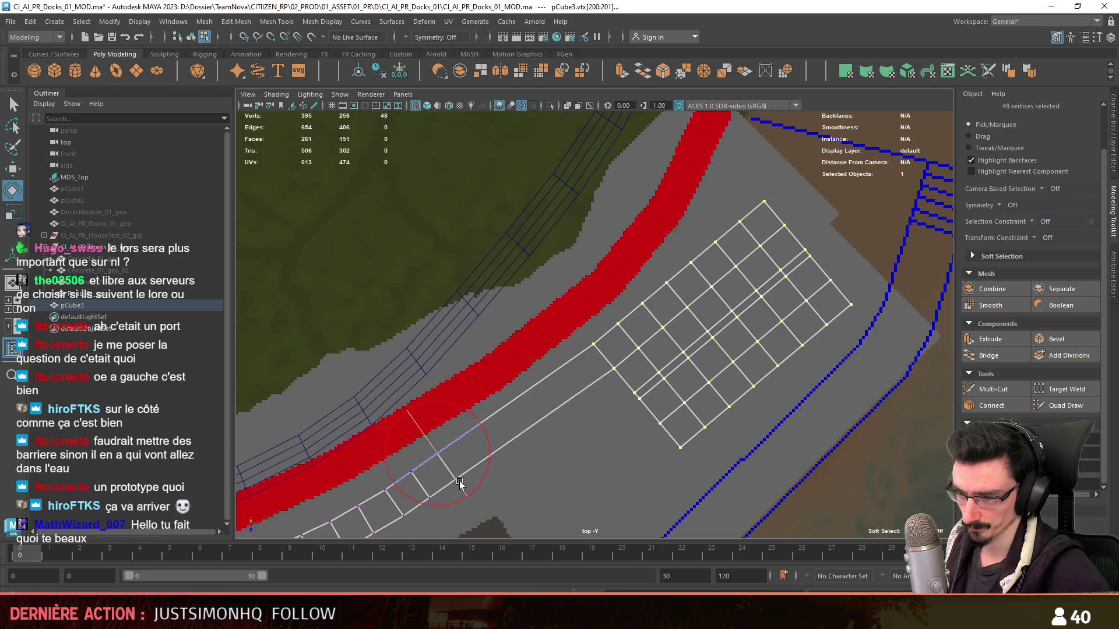
key("e")
left_click_drag(480, 474, 477, 482)
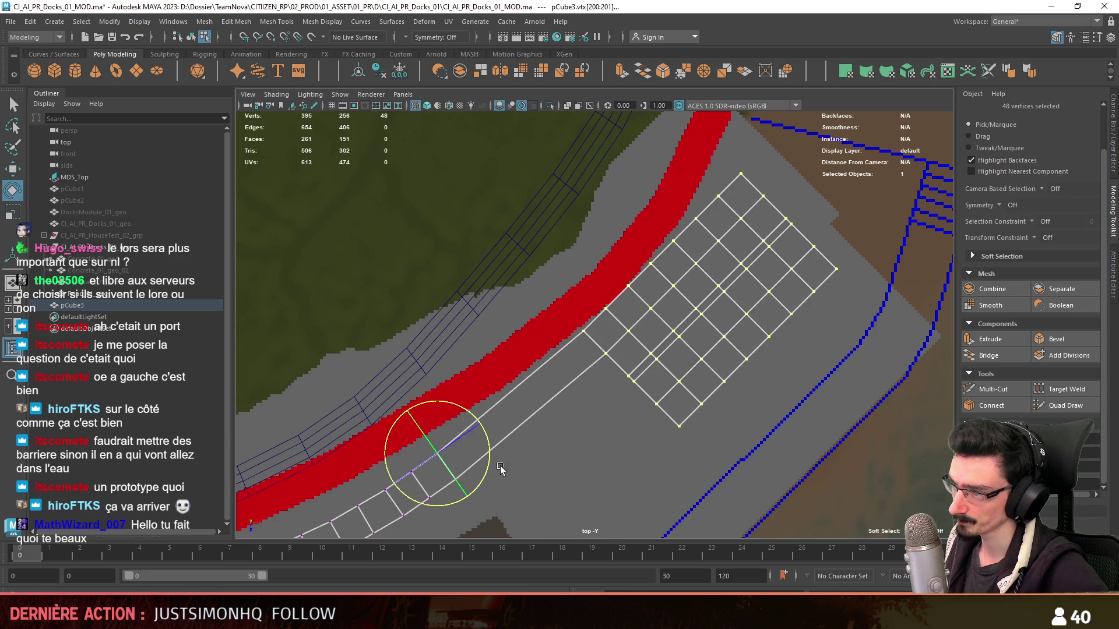
scroll(699, 420, "down", 4)
key("F10")
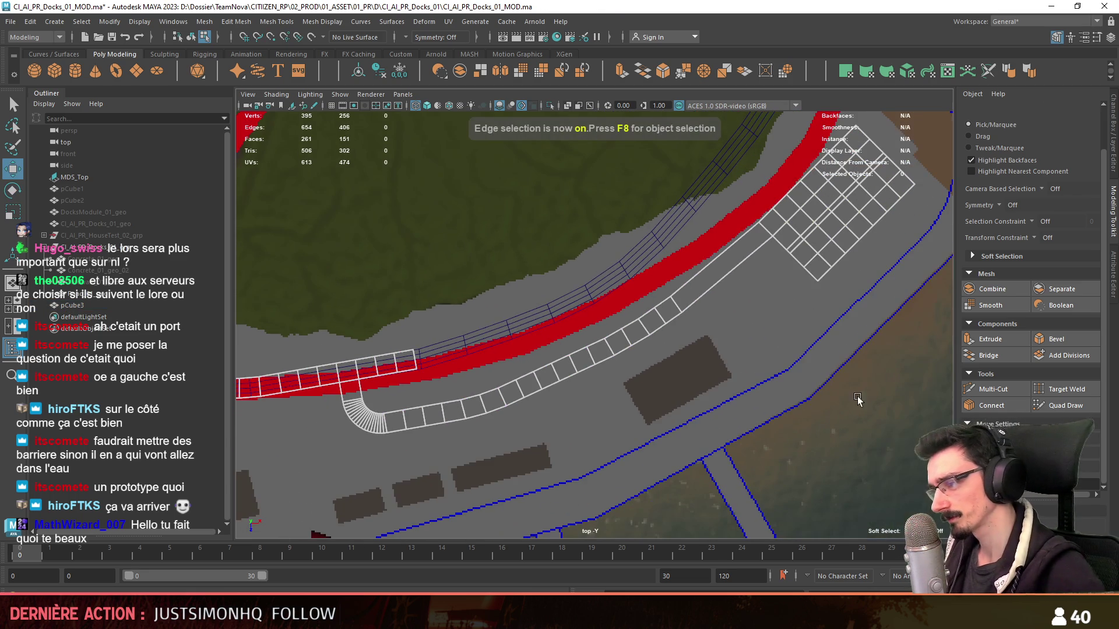
- Select the cross edge loops along the lower walkway run beside the road
middle_click_drag(761, 351, 685, 334, "alt")
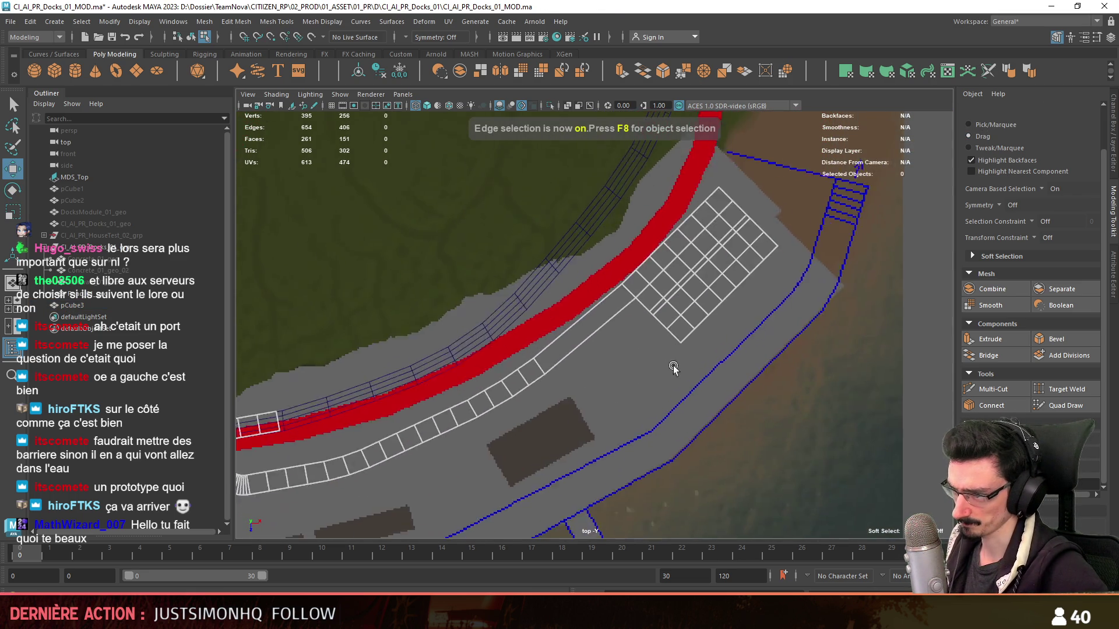
scroll(686, 334, "up", 2)
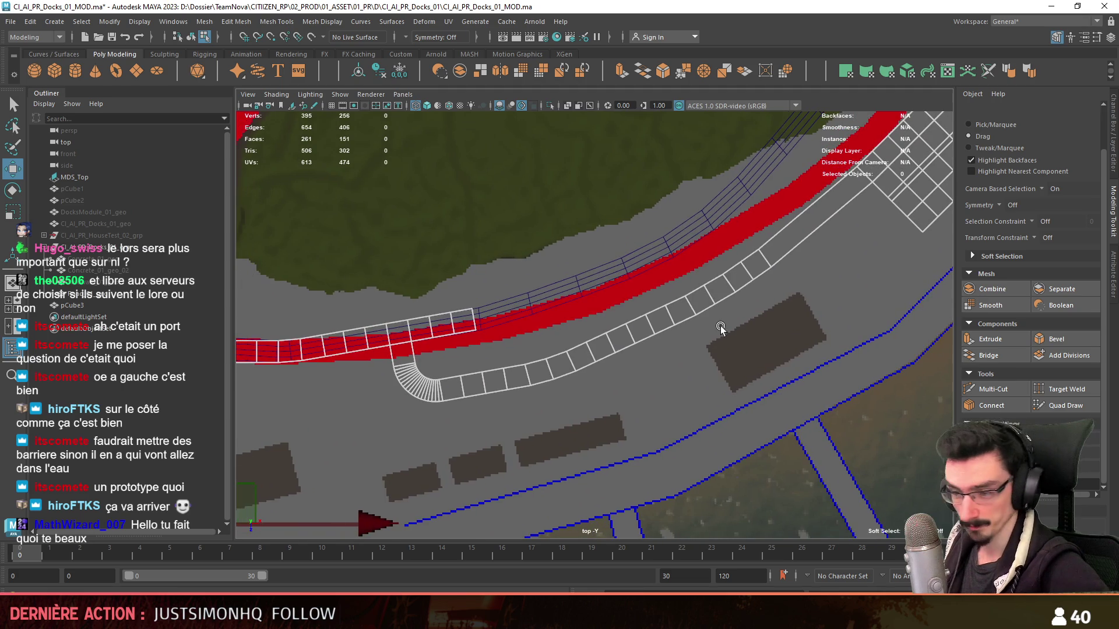
scroll(762, 265, "up", 1)
left_click(762, 267)
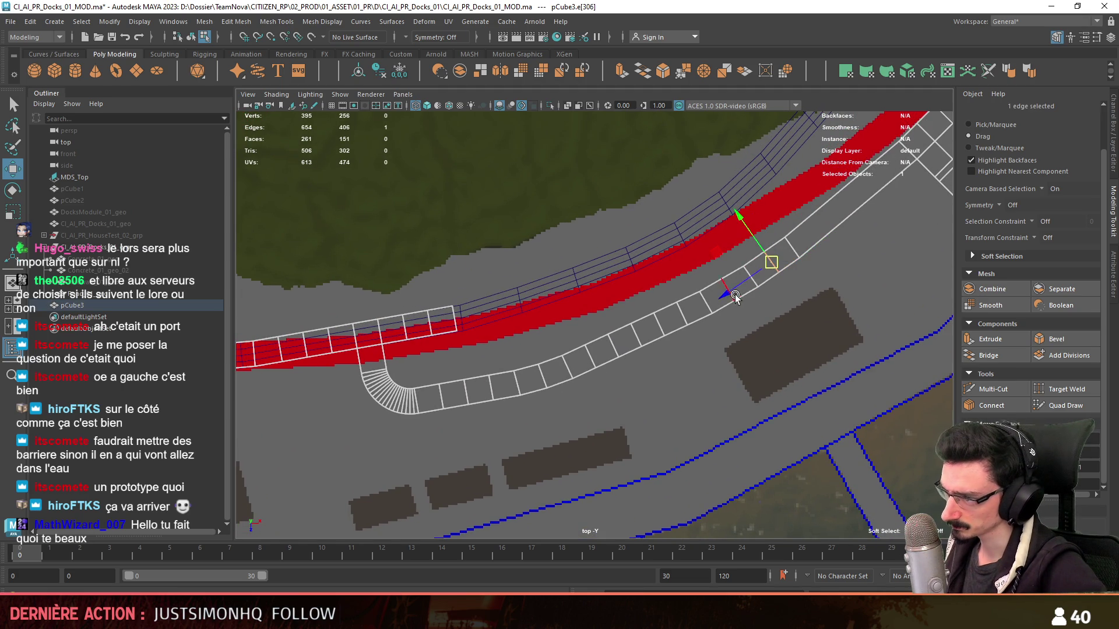
scroll(734, 296, "up", 1)
scroll(751, 275, "up", 1)
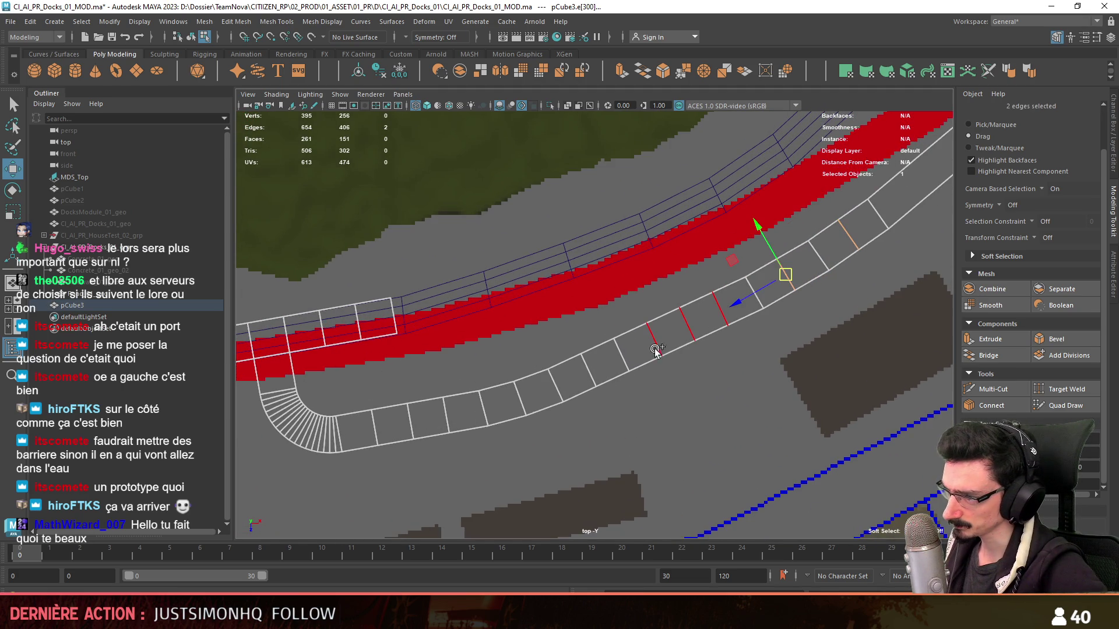
double_click(592, 376, "shift")
scroll(595, 375, "down", 2)
scroll(694, 325, "down", 1)
double_click(579, 332, "shift")
scroll(601, 295, "up", 1)
double_click(568, 291, "shift")
middle_click_drag(567, 291, 654, 291, "alt")
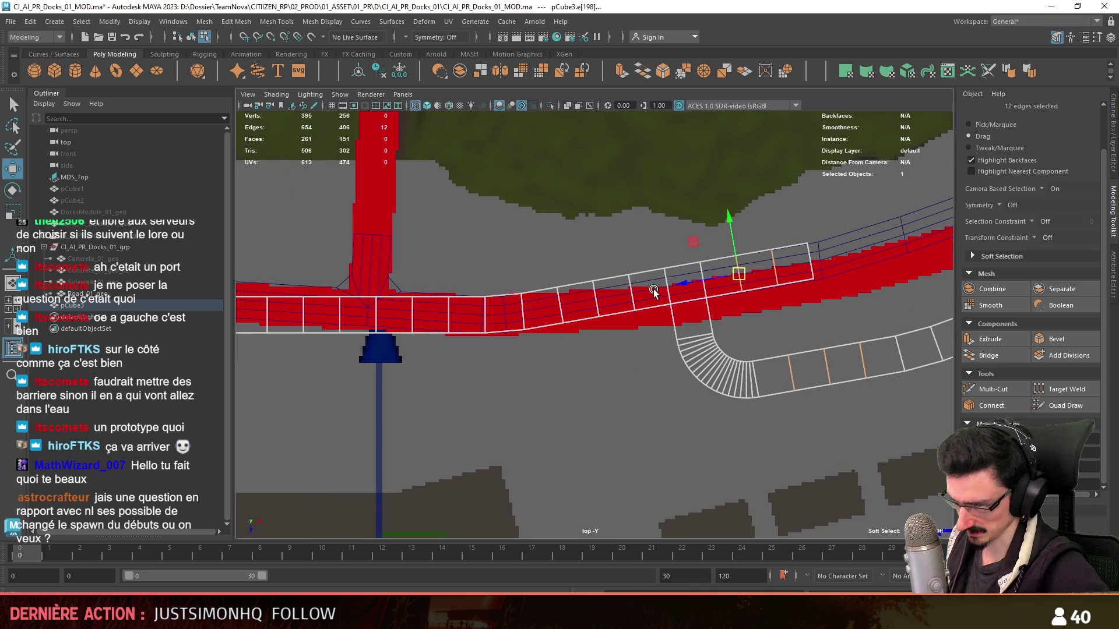
- Add the cross edges near the T-junction and along the upper strip to the selection for deletion
double_click(554, 310, "shift")
middle_click_drag(555, 311, 687, 337, "alt")
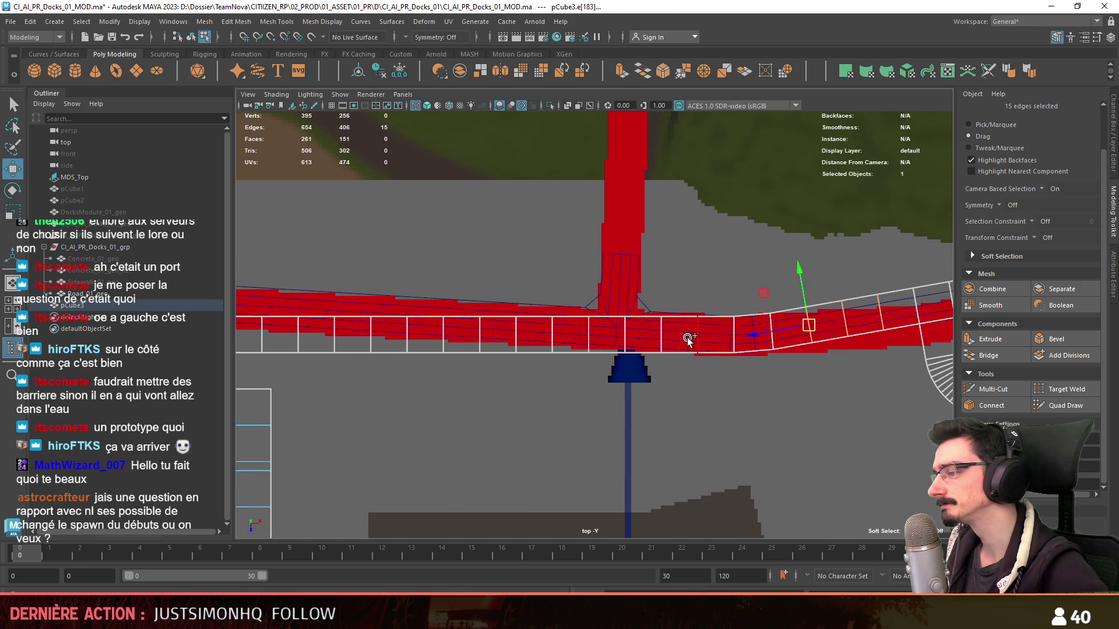
double_click(698, 332, "shift")
middle_click_drag(564, 338, 381, 328, "alt")
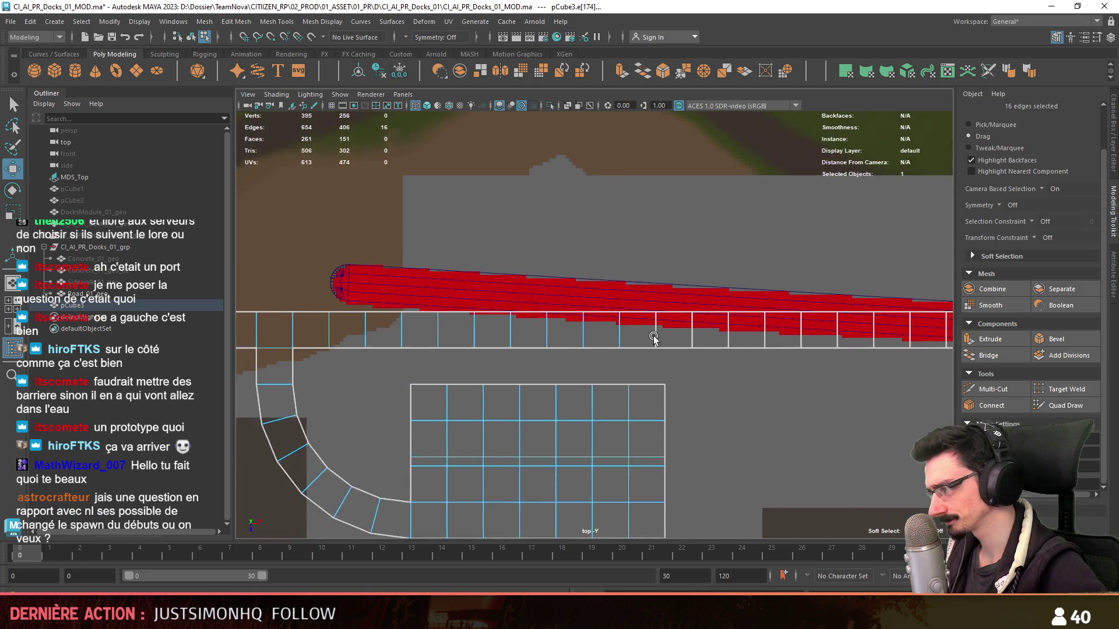
double_click(410, 320, "shift")
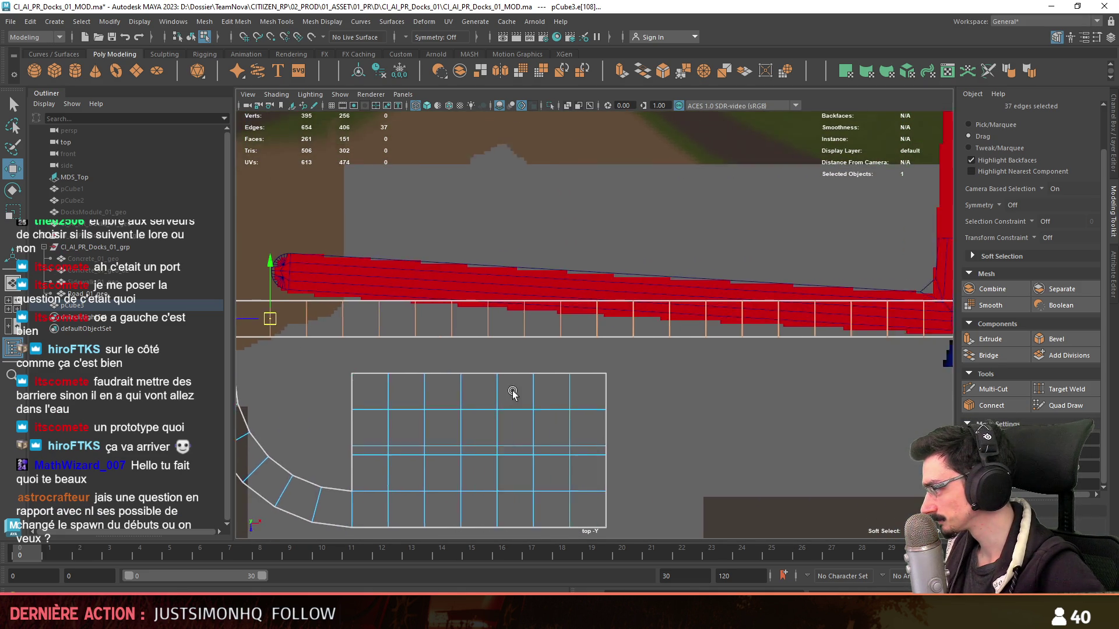
scroll(542, 388, "down", 3)
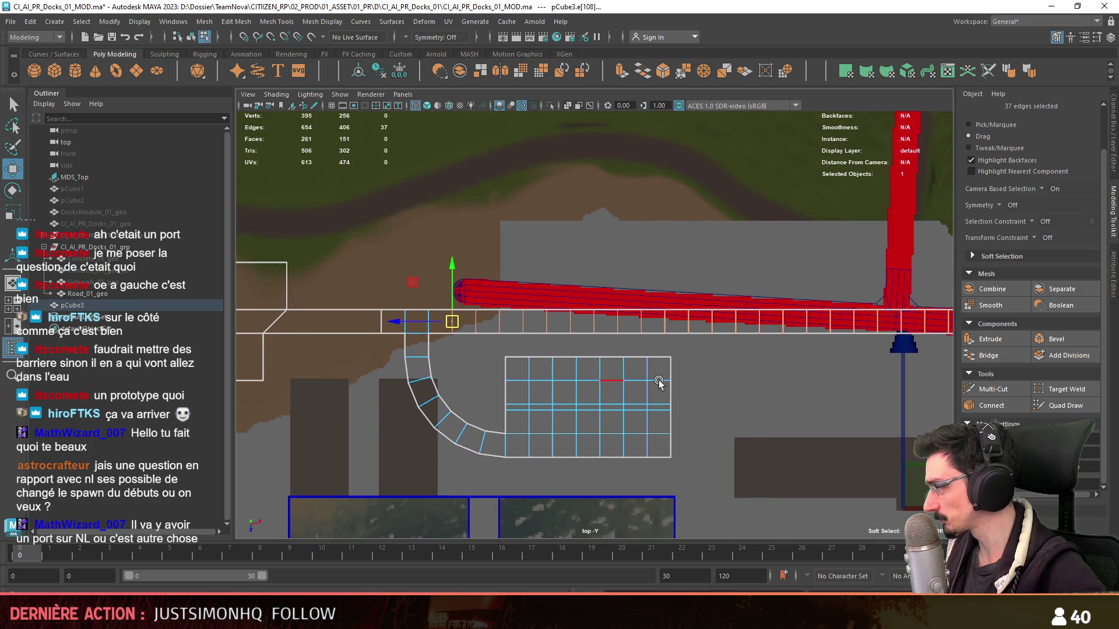
middle_click_drag(636, 377, 443, 338, "alt")
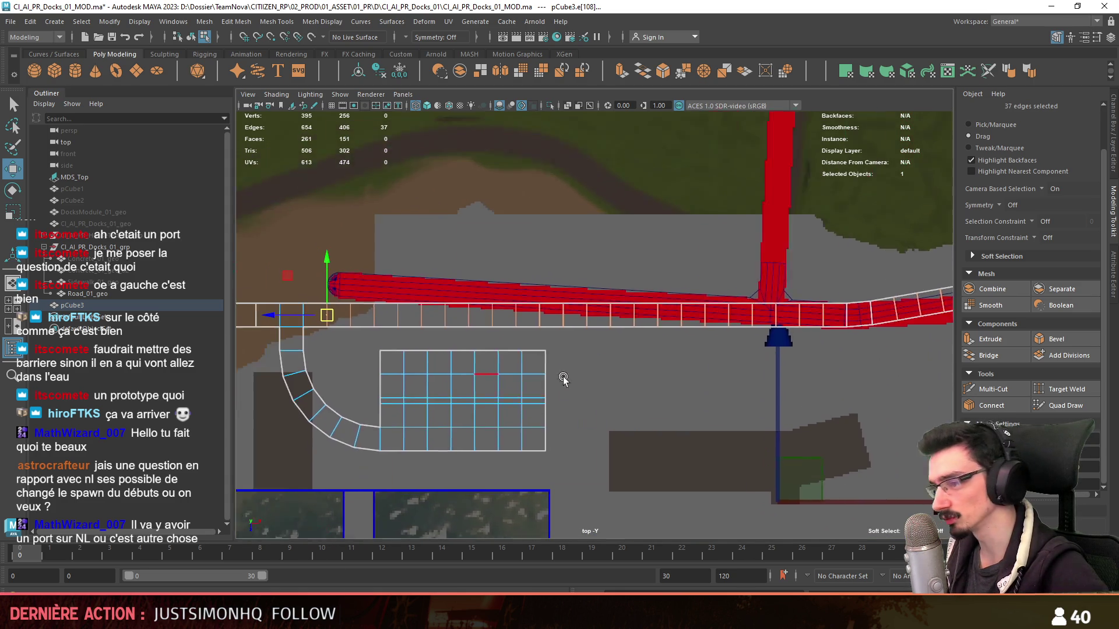
scroll(443, 338, "up", 2)
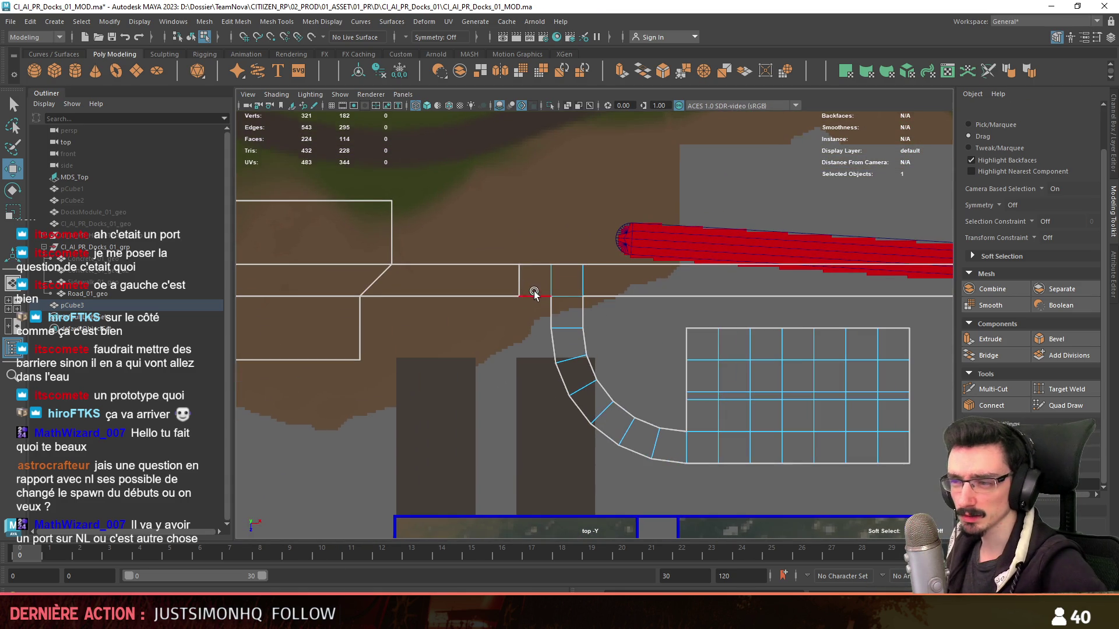
- Check the harbour layout in the Unity scene and return to the dock model in Maya
mouse_move(460, 287)
middle_mouse_down("alt")
mouse_move(522, 354)
mouse_move(495, 370)
mouse_move(659, 342)
middle_mouse_up("alt")
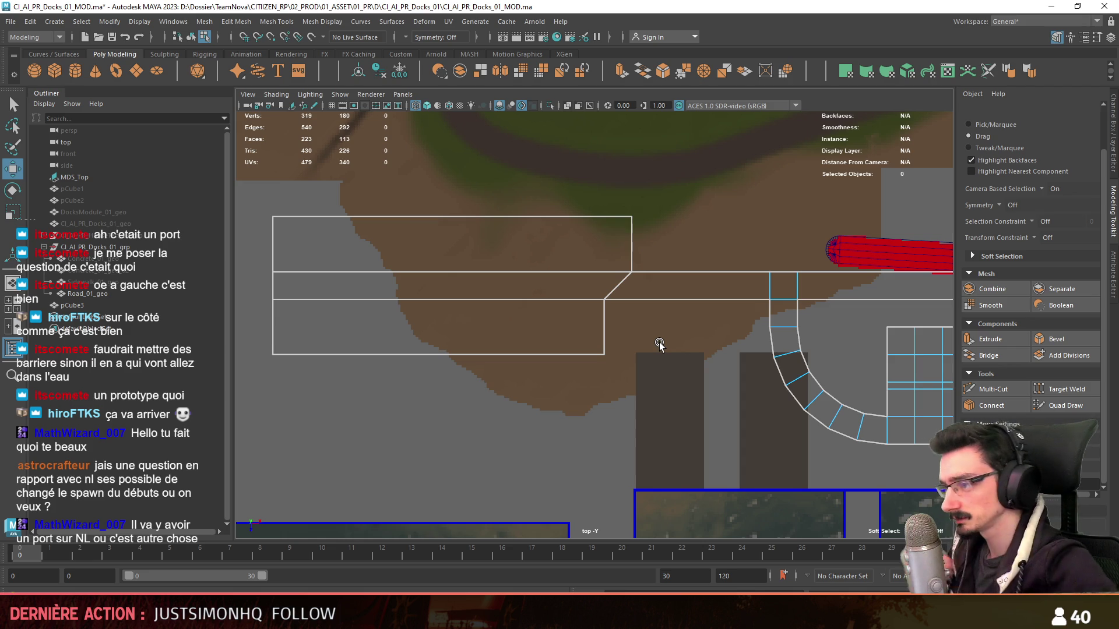
key("alt+Tab")
left_click_drag(659, 342, 557, 342, "alt")
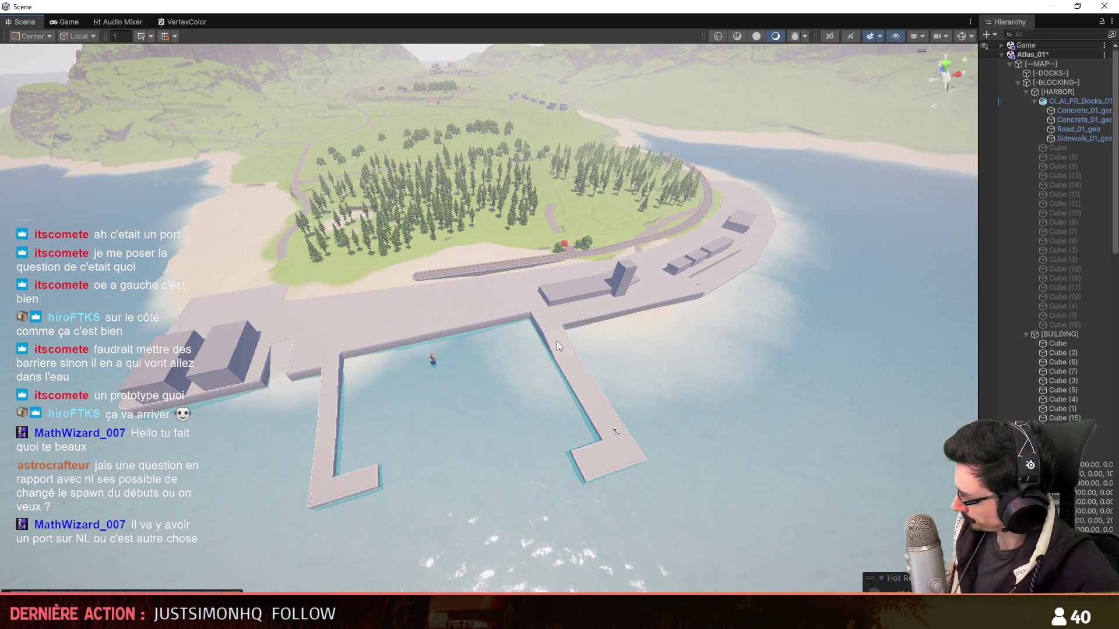
key("alt+Tab")
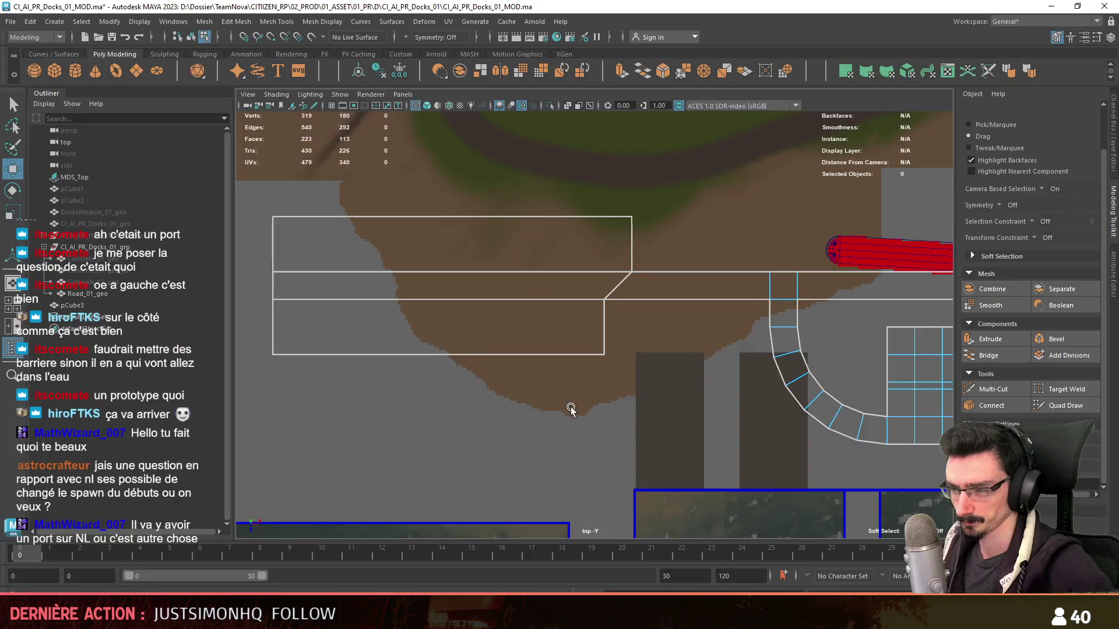
scroll(674, 324, "down", 2)
scroll(661, 358, "down", 2)
scroll(664, 382, "up", 3)
- Inspect the dock mesh pCube3 in the persp camera through vertex and face modes, back to object mode
left_click_drag(480, 388, 616, 318, "alt")
scroll(616, 319, "down", 3)
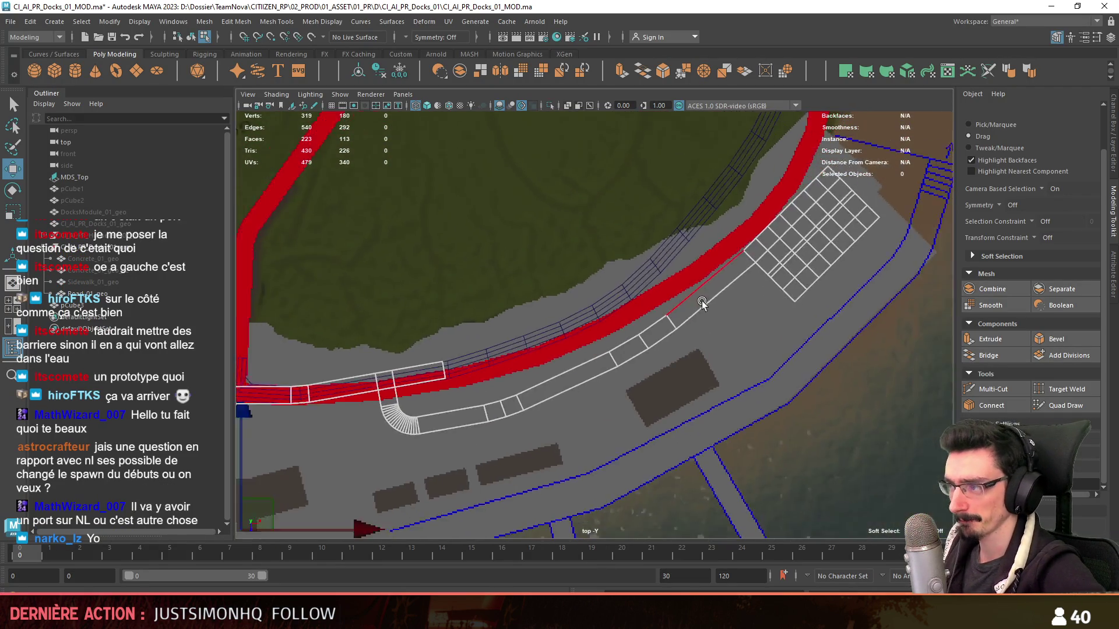
scroll(617, 318, "down", 2)
key("F8")
left_click_drag(821, 324, 612, 376, "alt")
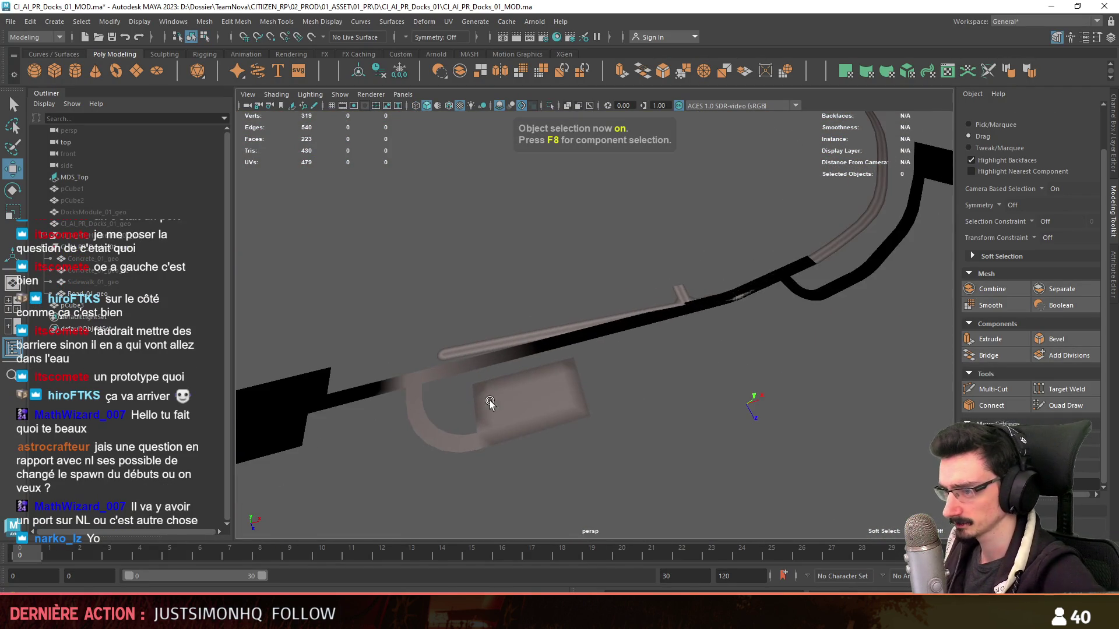
left_click(544, 438)
key("F8")
left_click(536, 381)
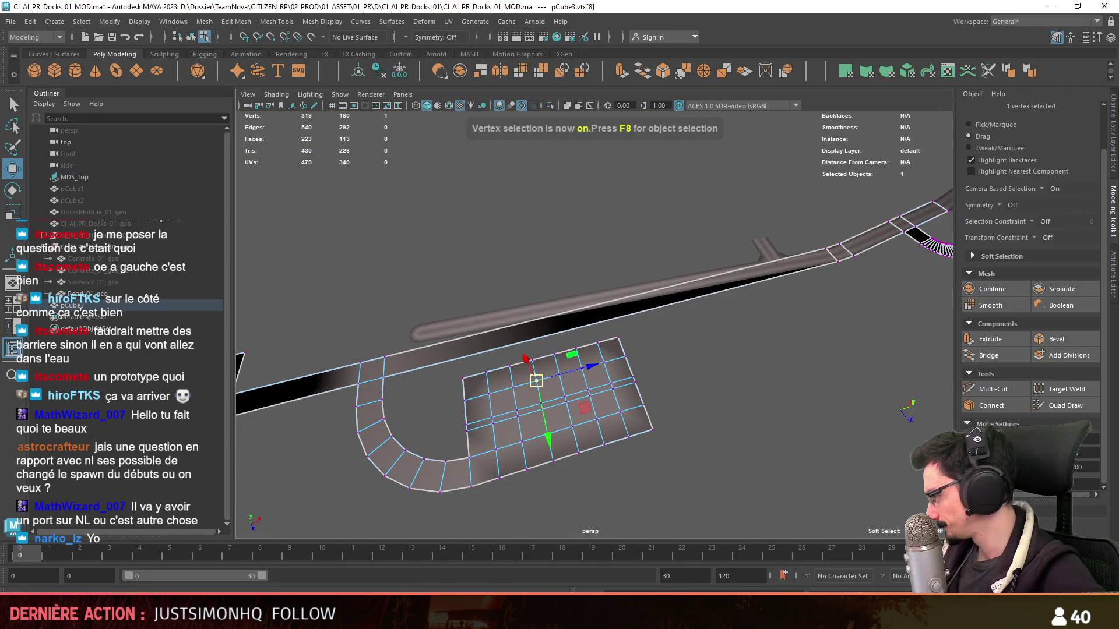
key("F11")
double_click(546, 418)
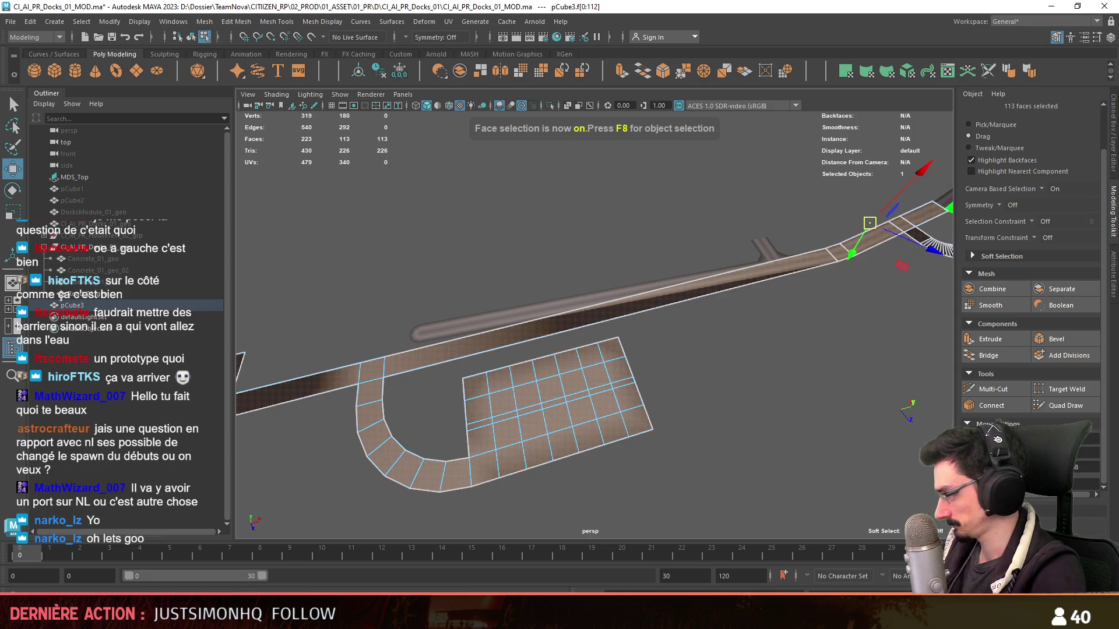
key("F8")
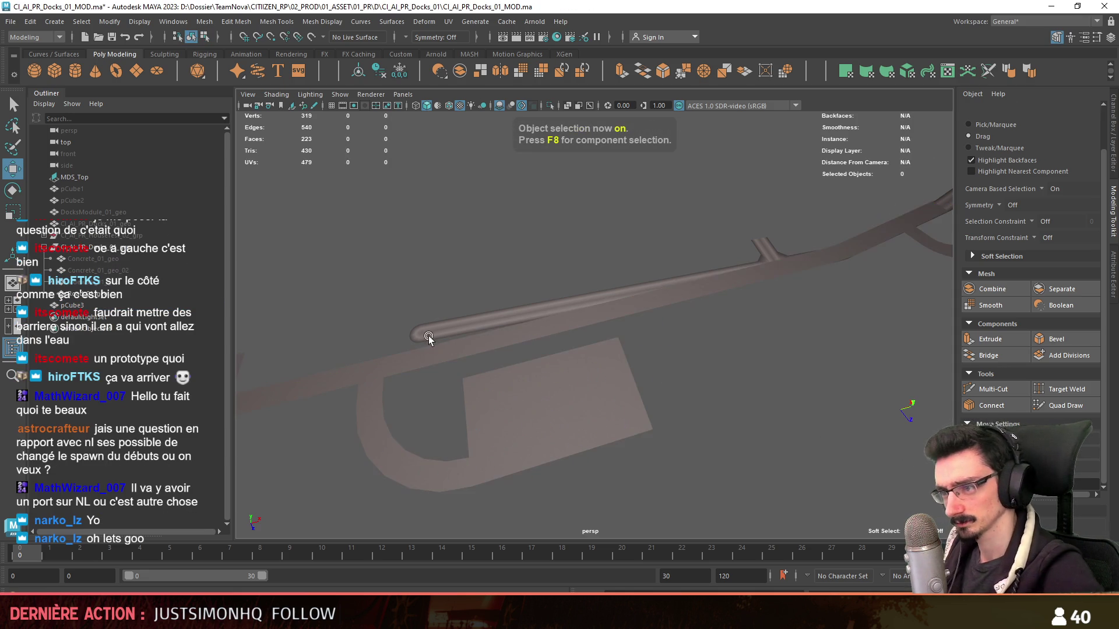
- Select the rounded road tube, then the dock mesh, checking it with the rotate and move tools
left_click(634, 366)
mouse_move(697, 385)
left_mouse_down("alt")
mouse_move(670, 364)
mouse_move(705, 365)
mouse_move(568, 350)
mouse_move(671, 340)
mouse_move(500, 420)
left_mouse_up("alt")
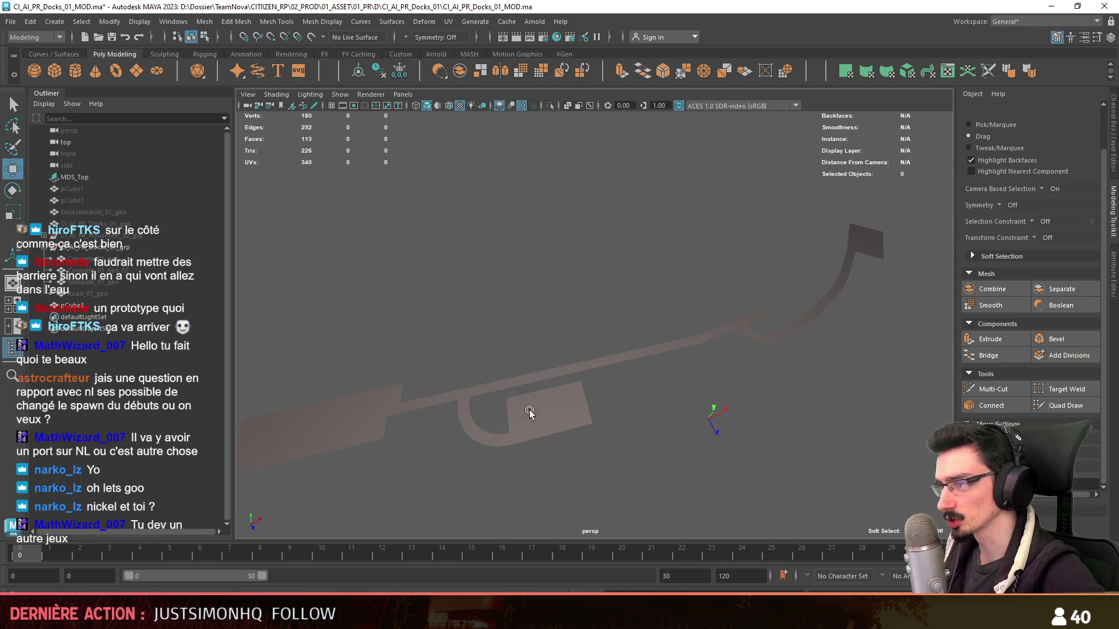
left_click(726, 350)
mouse_move(727, 349)
left_mouse_down("alt")
mouse_move(454, 300)
mouse_move(521, 408)
mouse_move(786, 342)
left_mouse_up("alt")
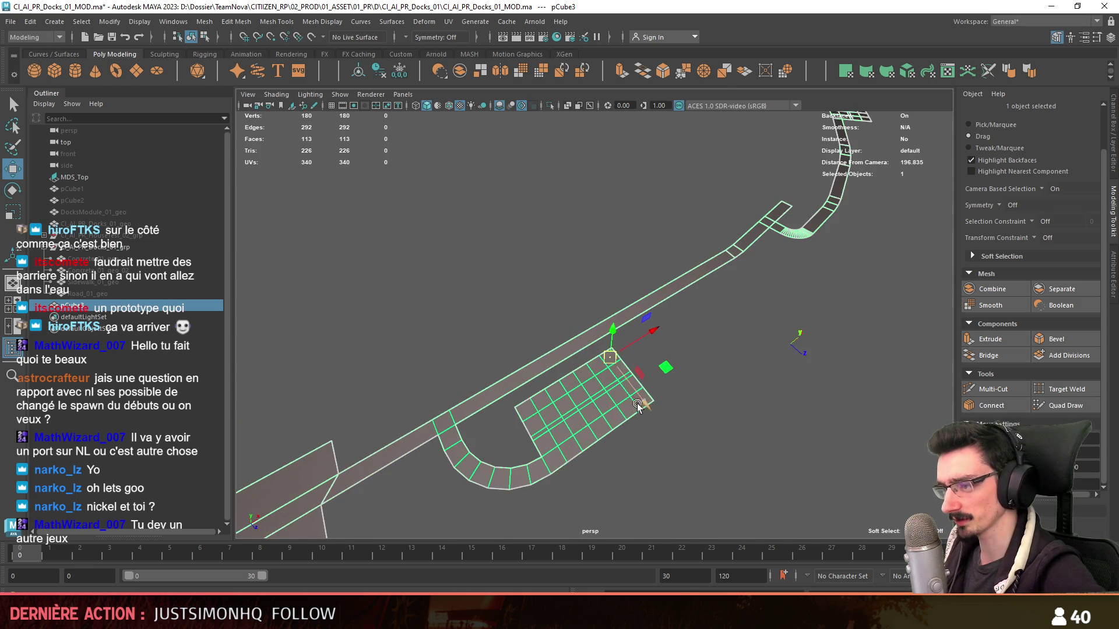
key("e")
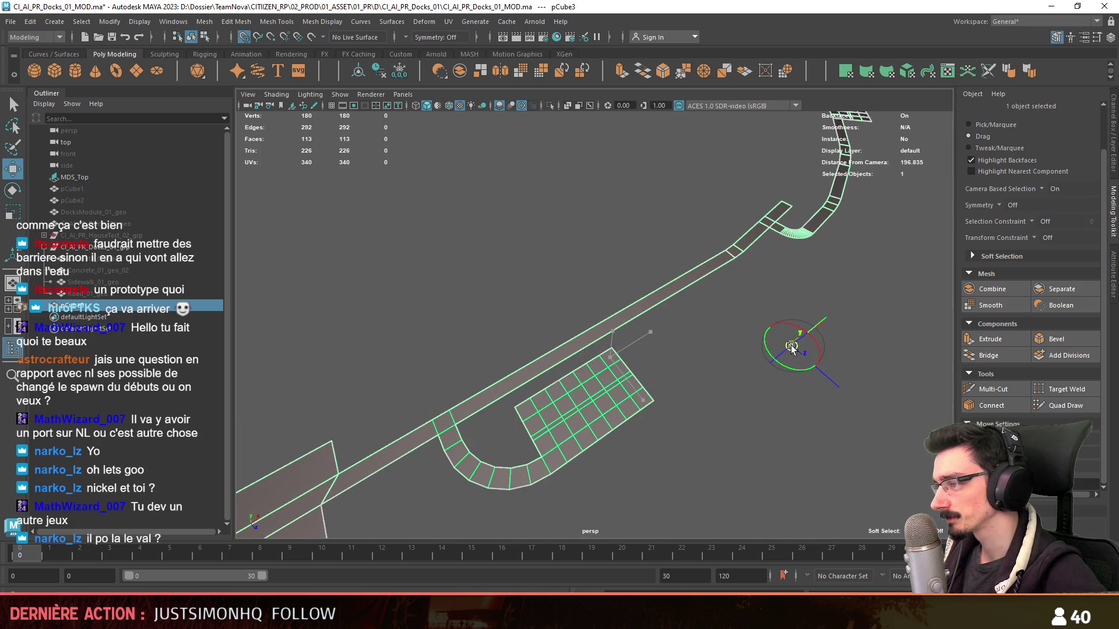
key("w")
mouse_move(790, 344)
left_mouse_down("alt")
mouse_move(699, 425)
mouse_move(539, 416)
mouse_move(644, 362)
mouse_move(616, 472)
left_mouse_up("alt")
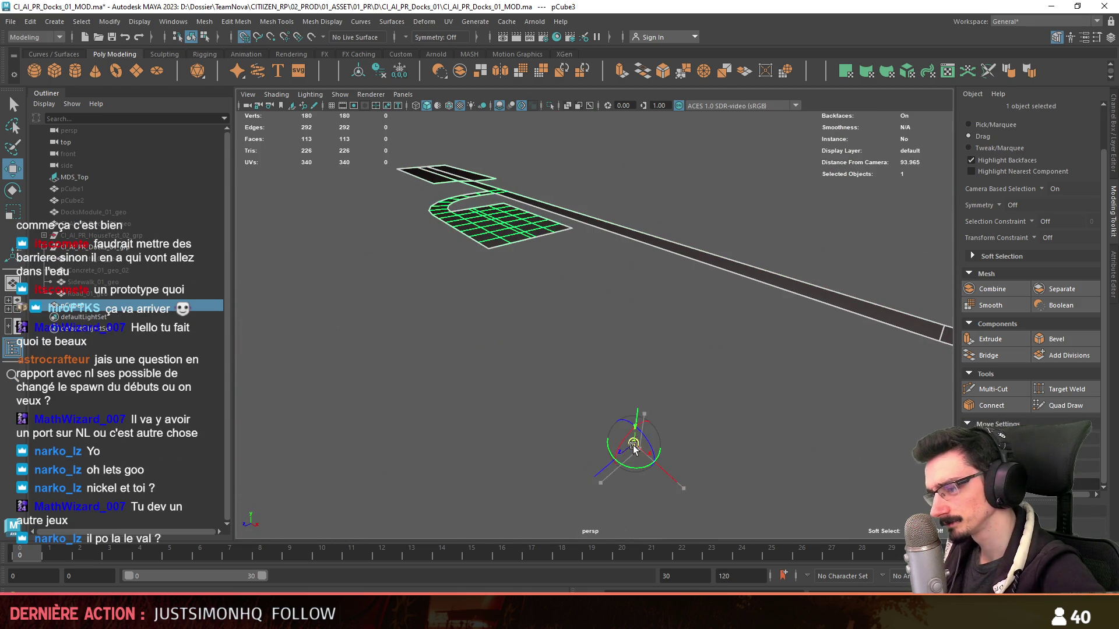
- Reselect the dock mesh in edge mode and return to the top-down view of the docks
left_click(508, 370)
mouse_move(507, 369)
left_mouse_down("alt")
mouse_move(546, 332)
mouse_move(587, 408)
mouse_move(849, 325)
left_mouse_up("alt")
key("w")
left_click_drag(662, 408, 528, 379, "alt")
scroll(643, 380, "up", 4)
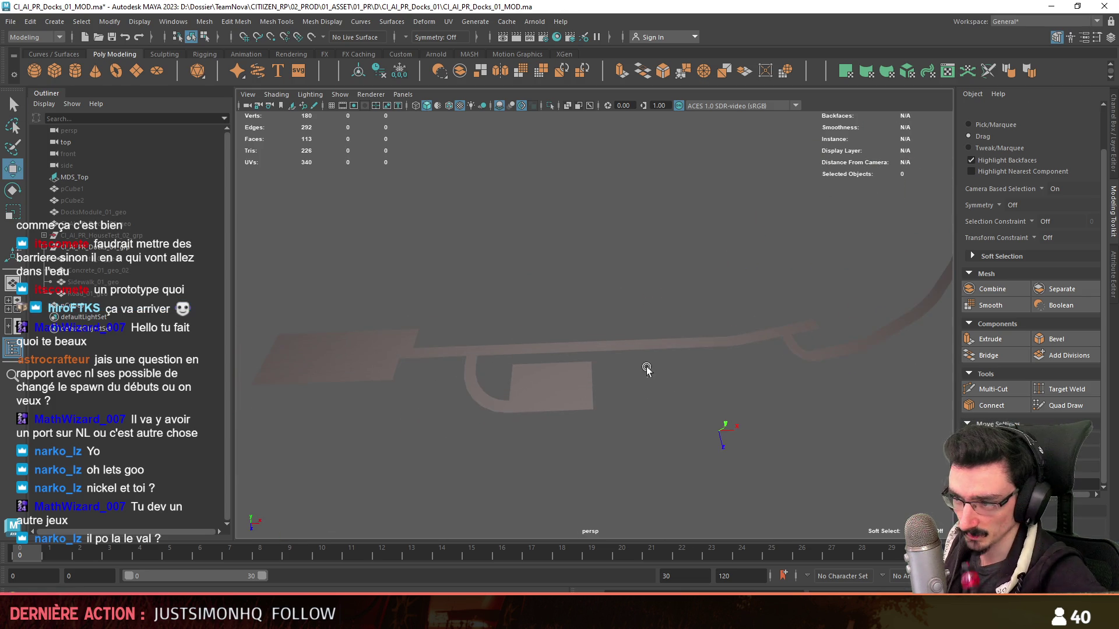
left_click(577, 402)
left_click(645, 392)
mouse_move(644, 392)
left_mouse_down("alt")
mouse_move(742, 387)
mouse_move(503, 352)
mouse_move(536, 352)
mouse_move(607, 382)
mouse_move(529, 404)
mouse_move(625, 412)
mouse_move(554, 388)
left_mouse_up("alt")
scroll(574, 395, "up", 3)
left_click(575, 394)
key("F10")
key("space")
key("space")
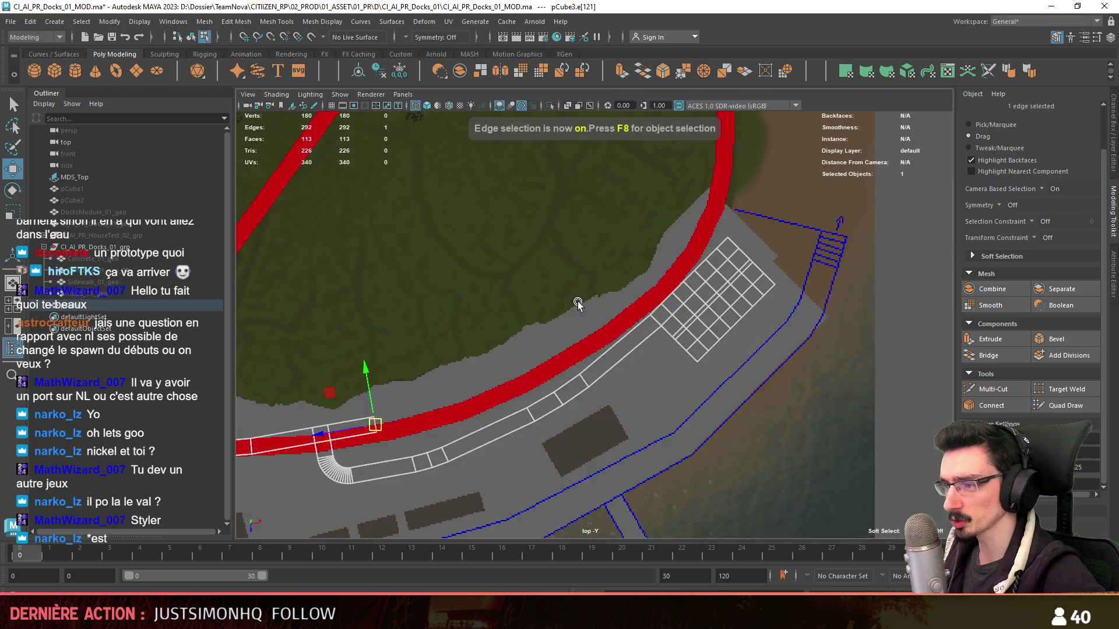
- Reframe the top view above the dock and fly through the Unity harbour for reference
mouse_move(412, 383)
left_mouse_down("alt")
mouse_move(644, 380)
mouse_move(717, 415)
mouse_move(667, 376)
left_mouse_up("alt")
scroll(655, 399, "down", 3)
scroll(569, 374, "down", 3)
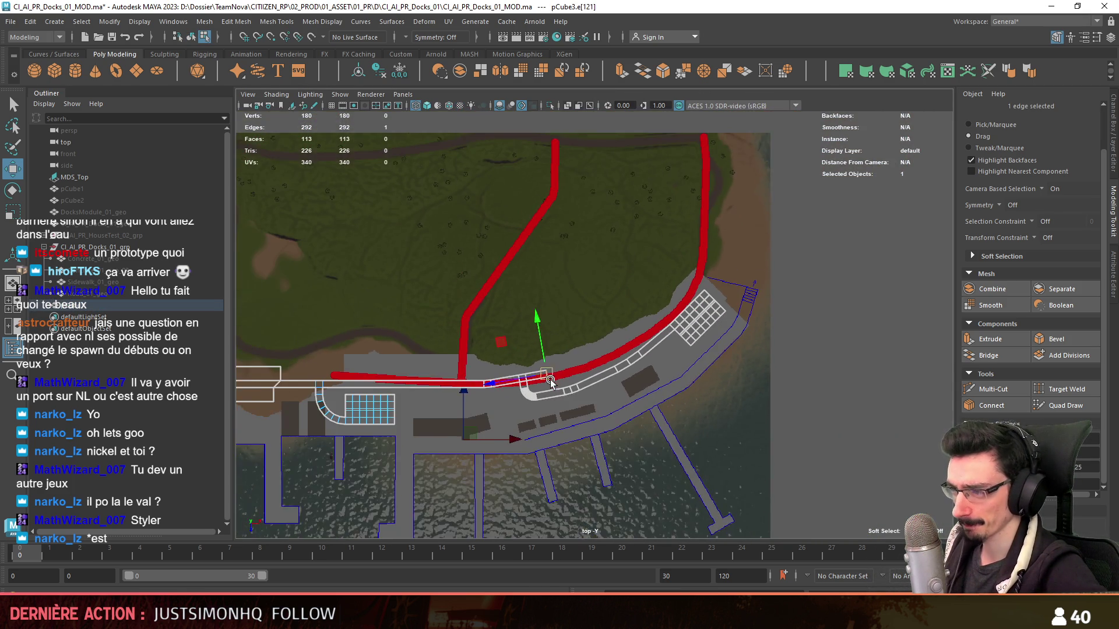
middle_click_drag(551, 382, 464, 440, "alt")
scroll(642, 376, "up", 2)
scroll(612, 385, "up", 2)
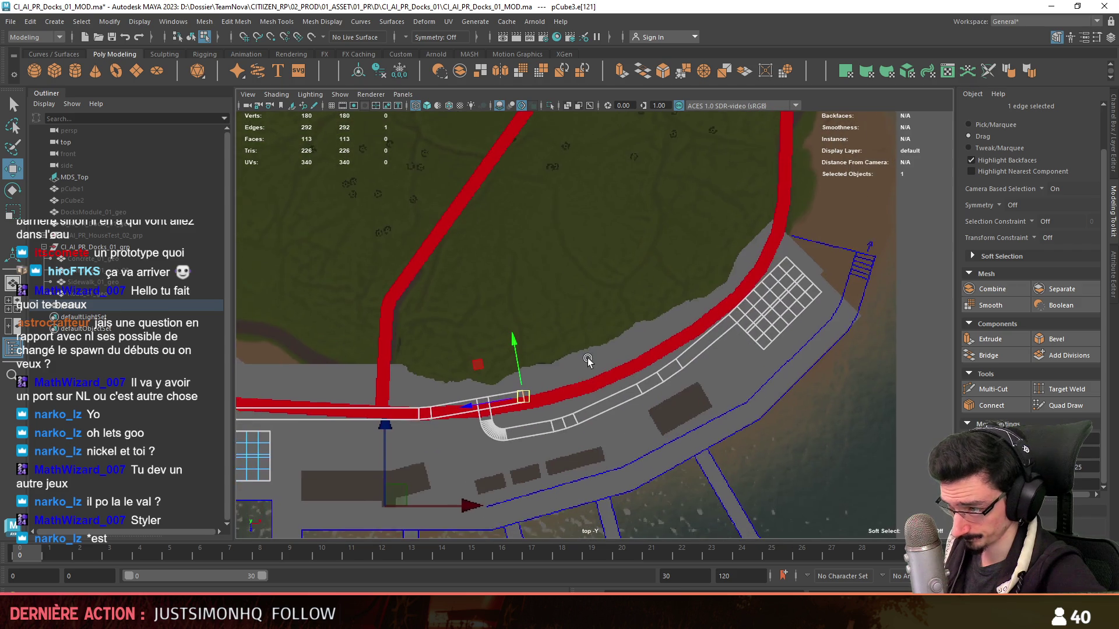
scroll(615, 368, "up", 1)
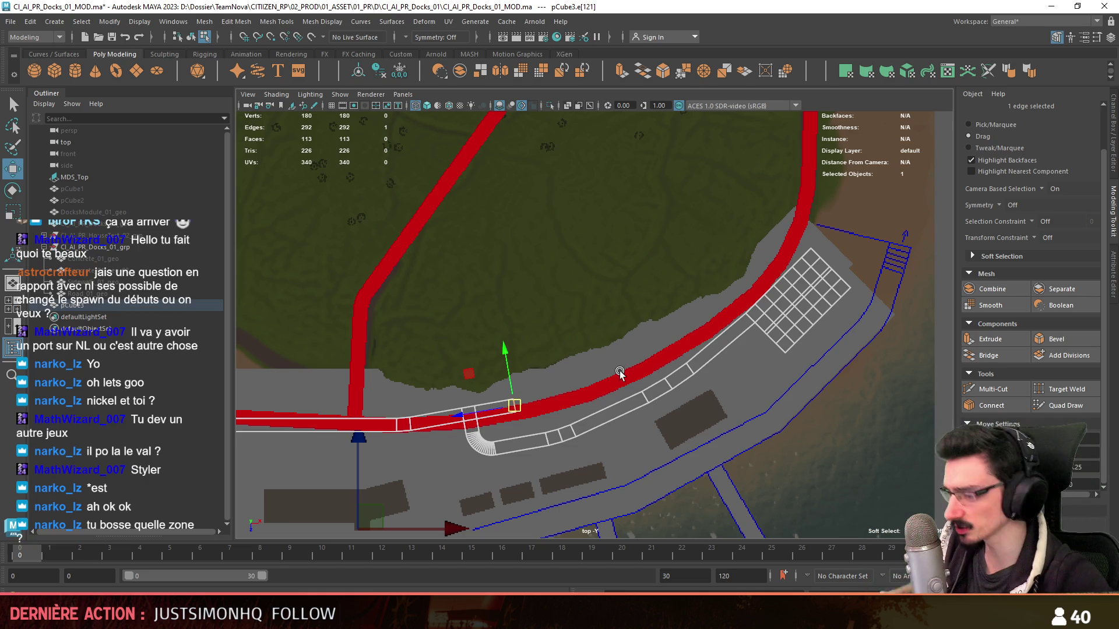
key("alt+Tab")
right_click_drag(535, 430, 517, 424)
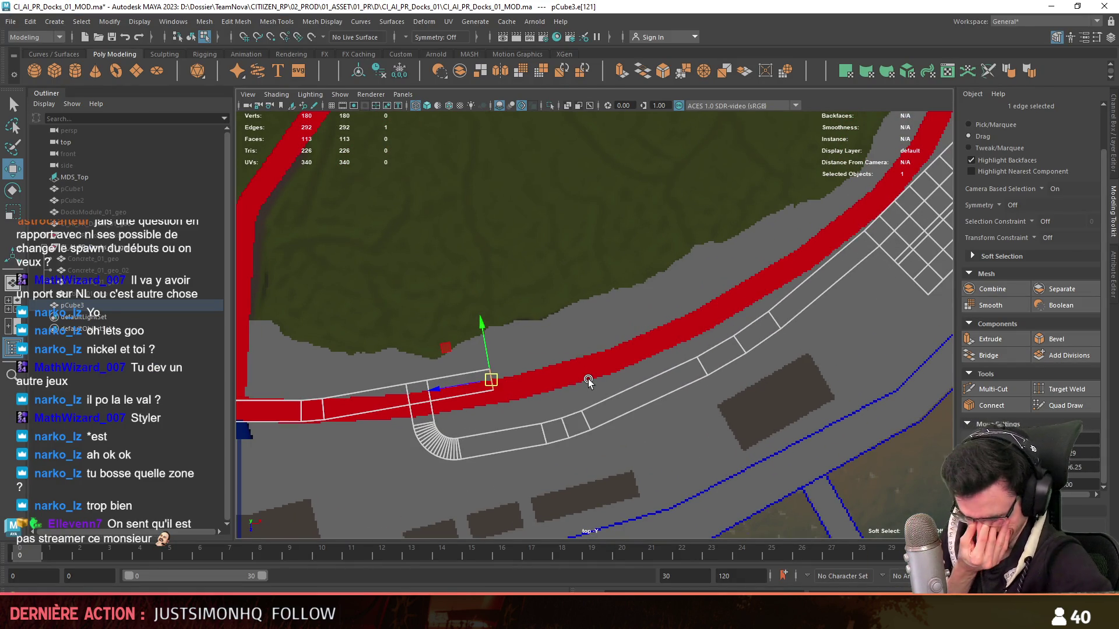
scroll(590, 367, "down", 3)
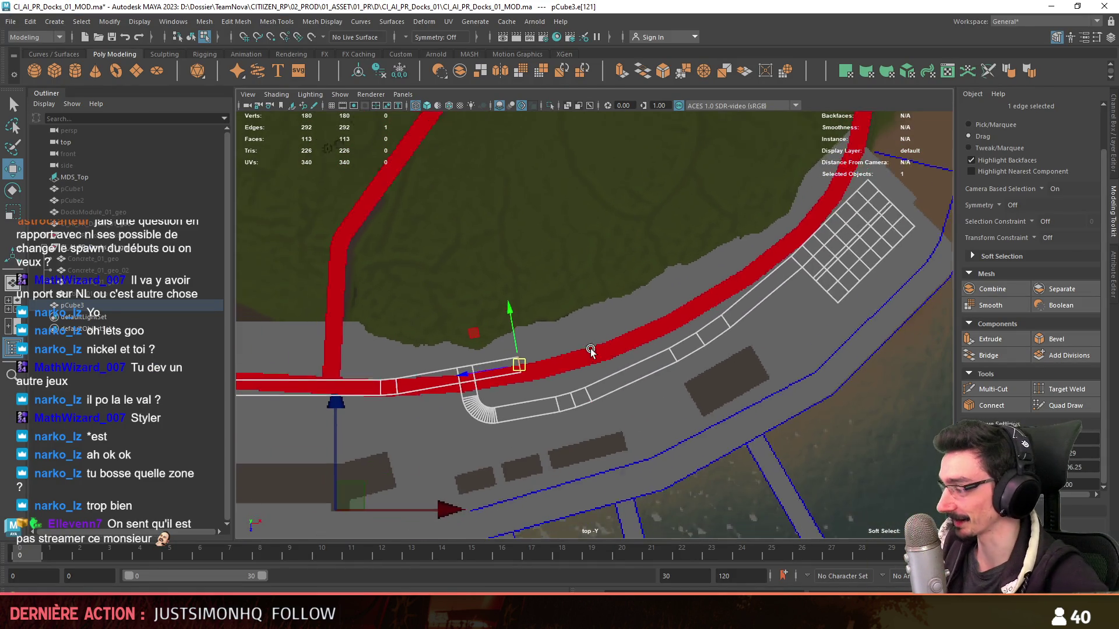
scroll(612, 411, "down", 5)
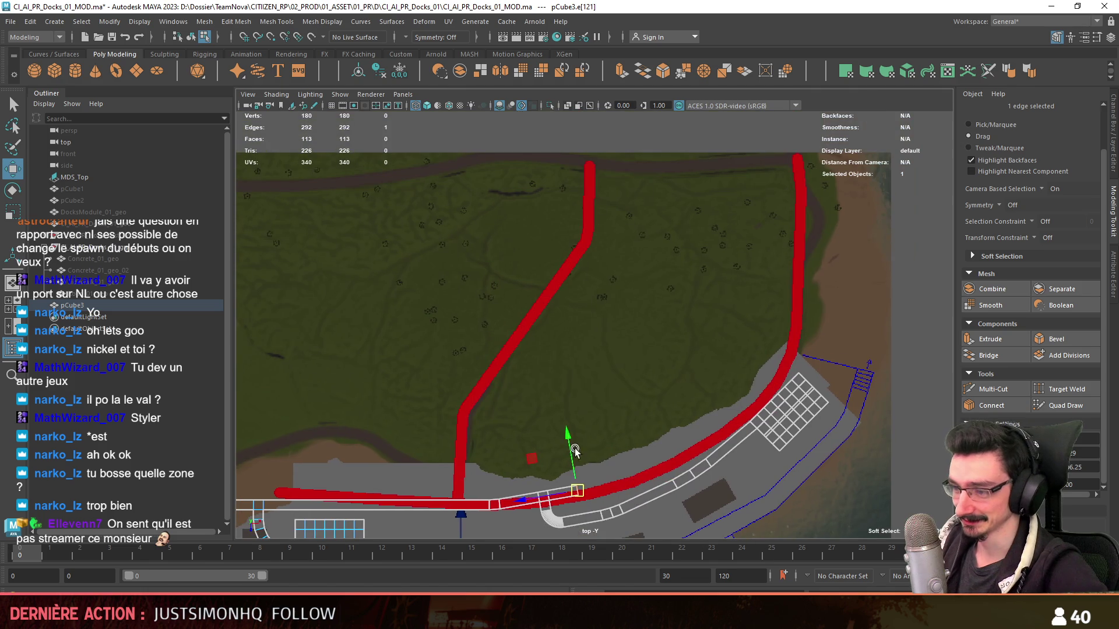
- Nudge and rotate the dock's end edge, try one angled extrusion and undo it
left_click_drag(522, 245, 524, 230)
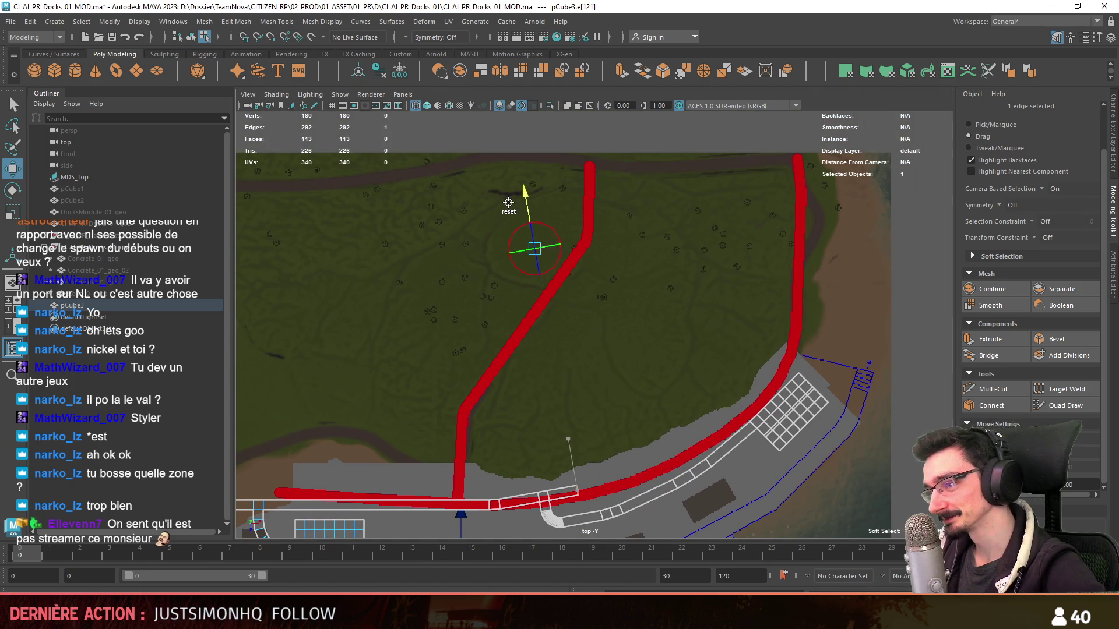
key("e")
left_click_drag(560, 293, 614, 291)
key("w")
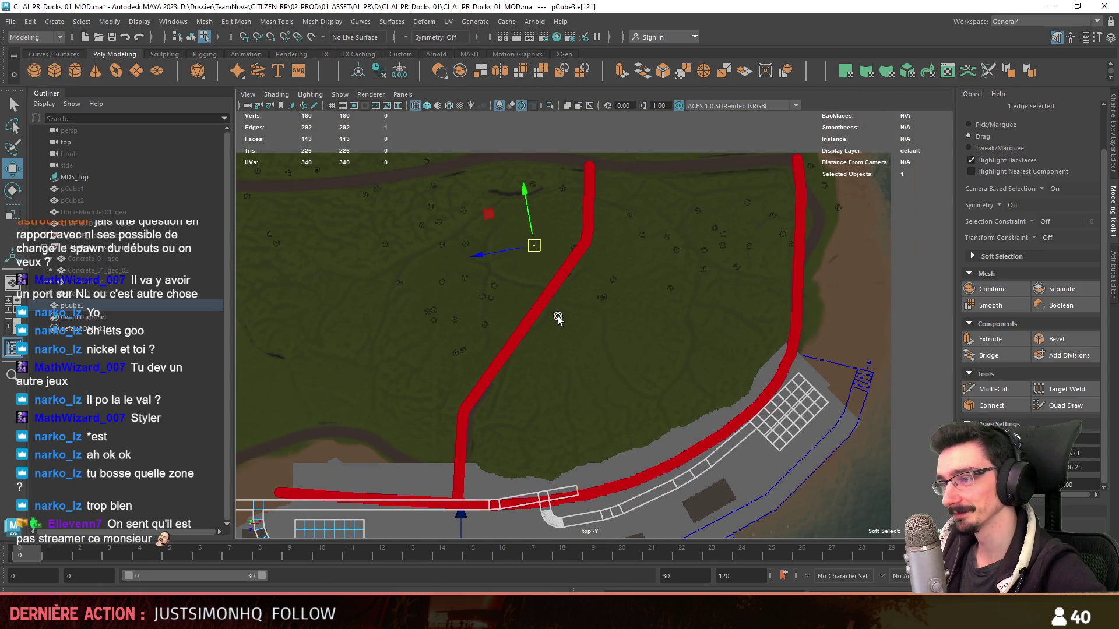
key("e")
left_click_drag(559, 292, 681, 426, "shift")
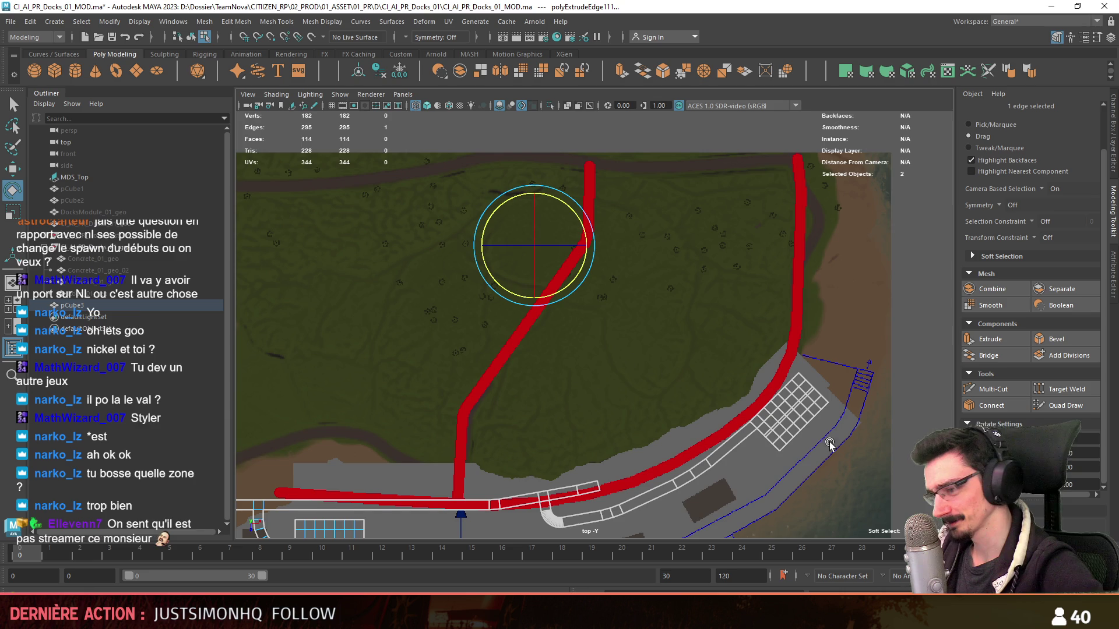
key("ctrl+z")
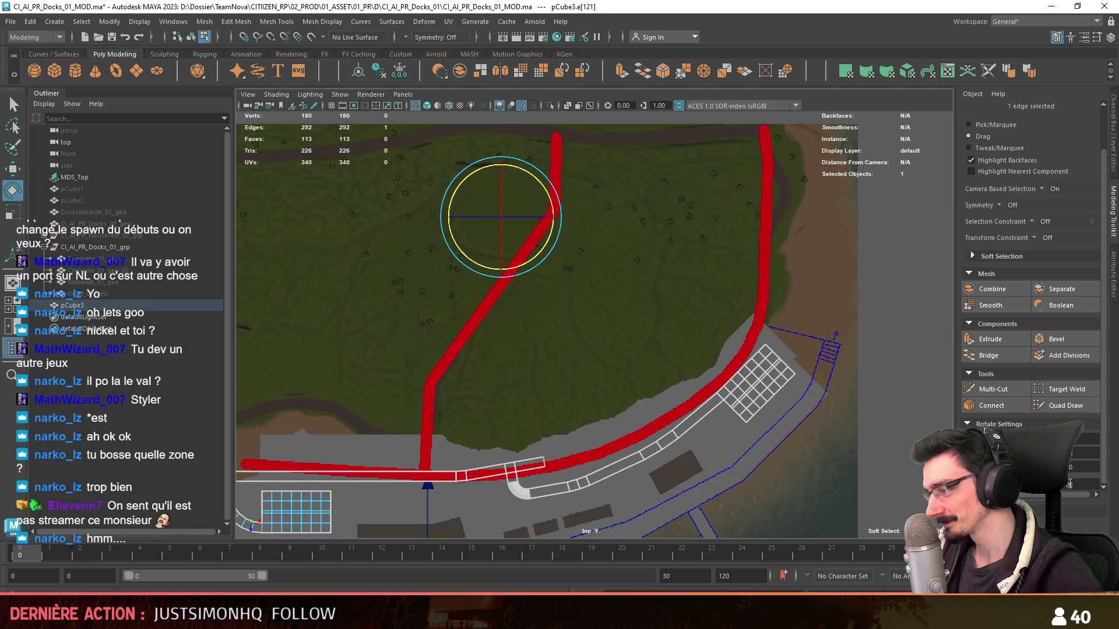
- Extrude a curved walkway strip segment by segment up beside the road, reaching 142 faces
left_click(527, 259, "shift")
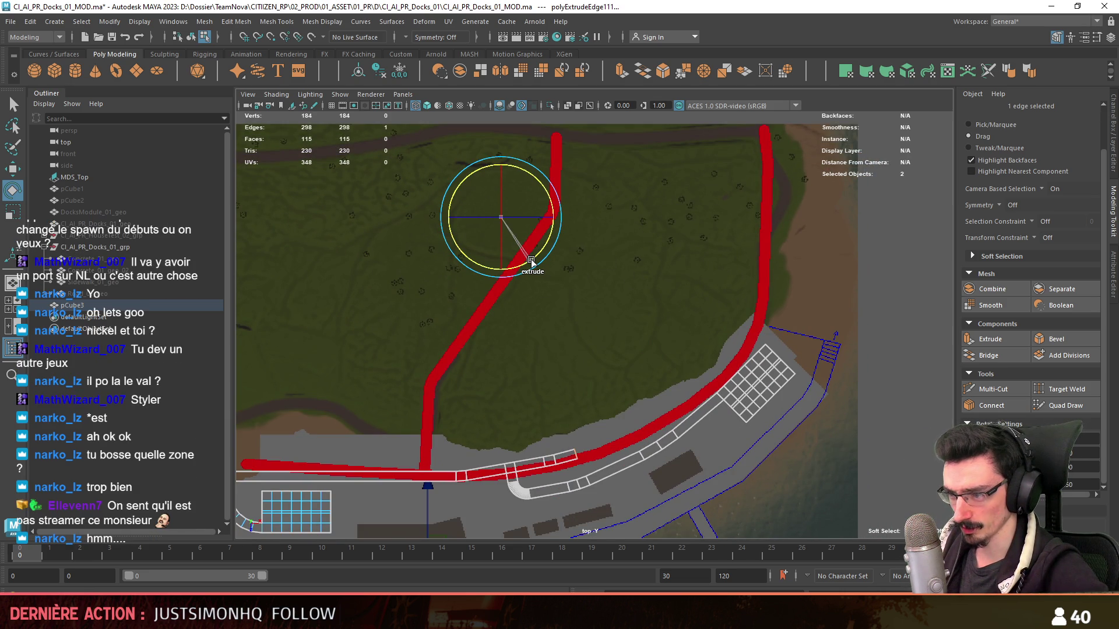
left_click(530, 262, "shift")
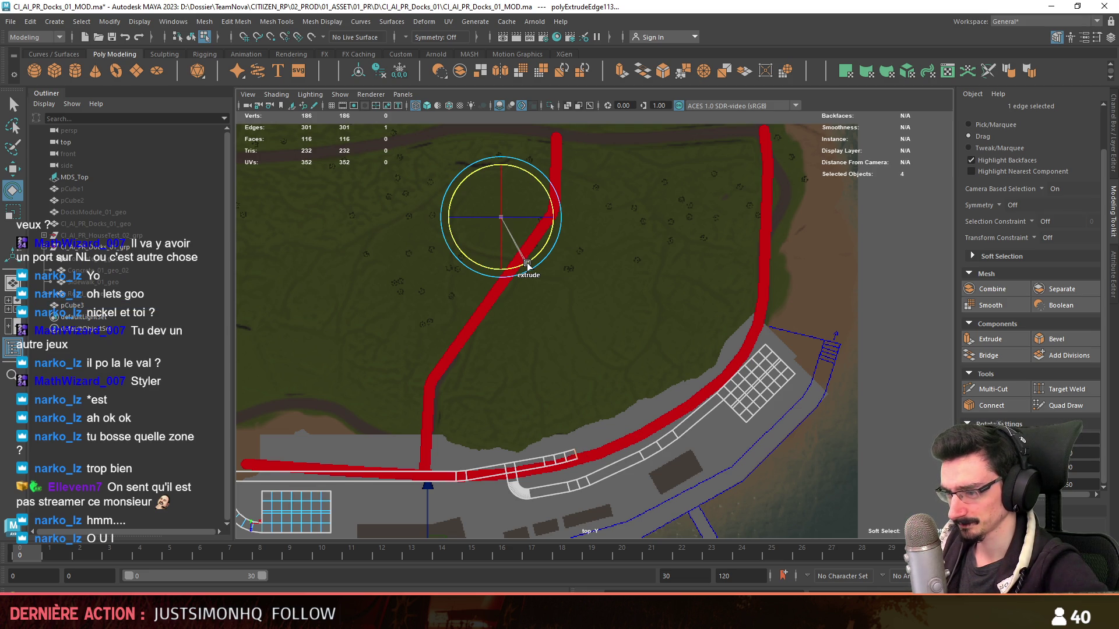
left_click(529, 263, "shift")
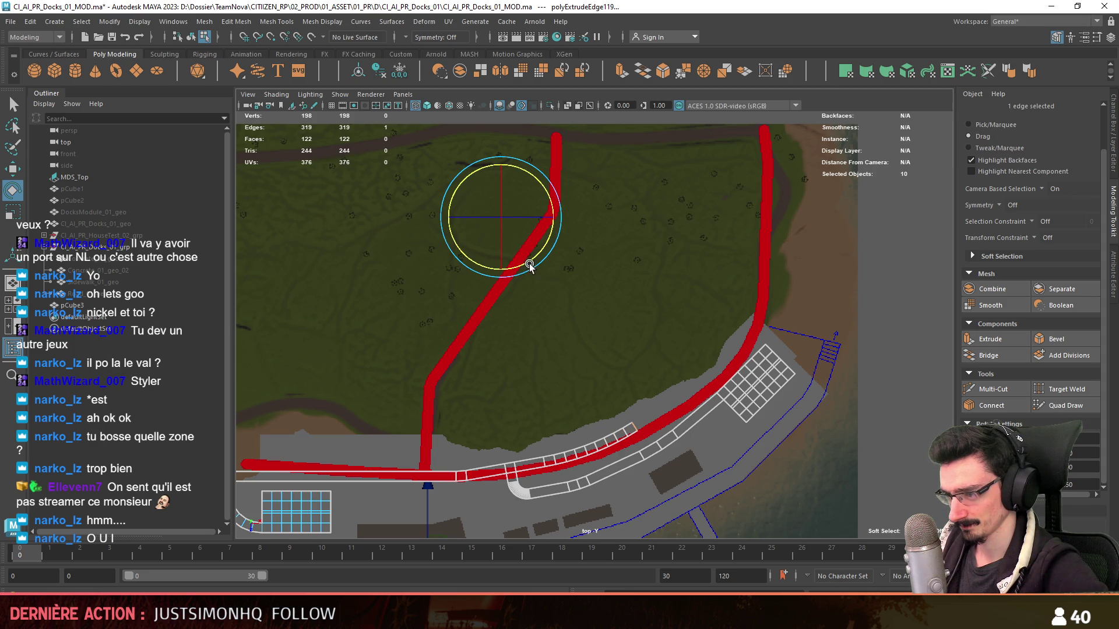
left_click(527, 264, "shift")
left_click(528, 264, "shift")
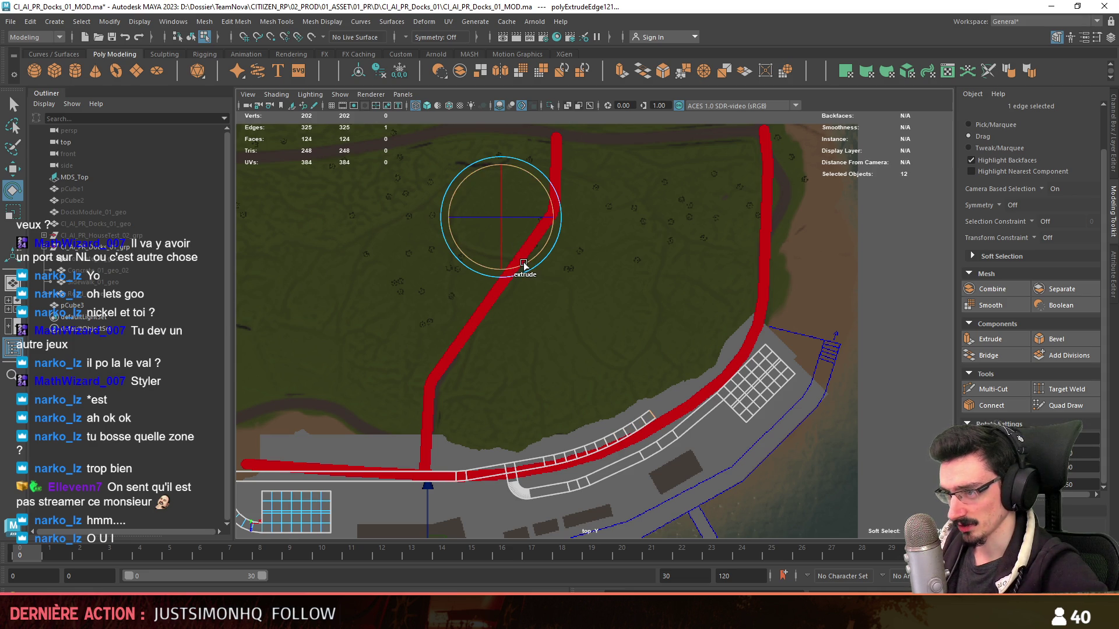
left_click(527, 264, "shift")
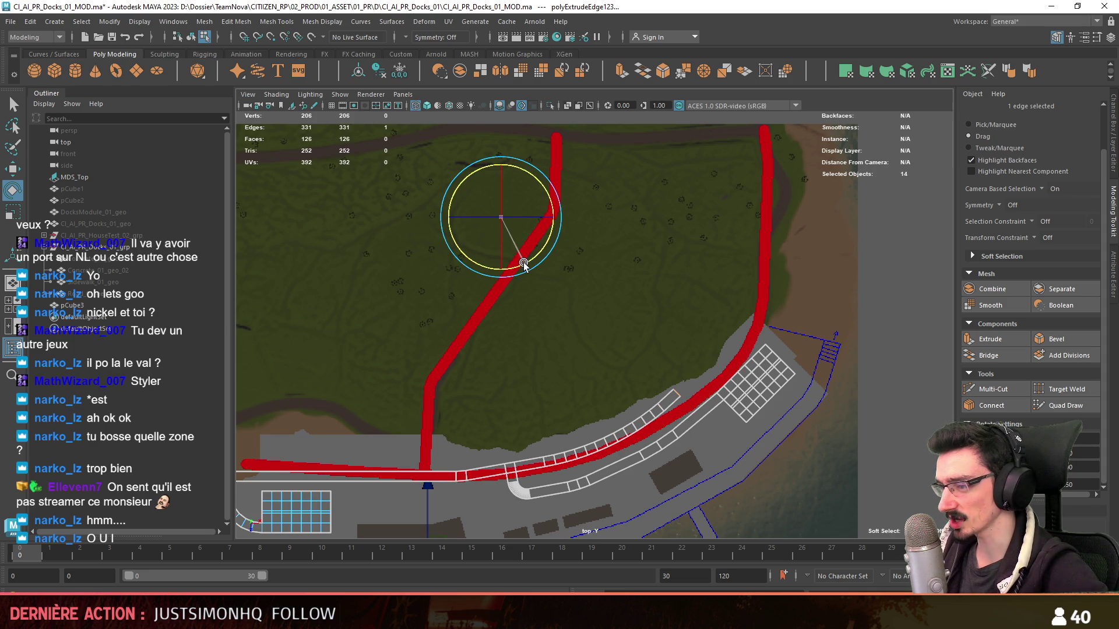
left_click(525, 264, "shift")
left_click(526, 264, "shift")
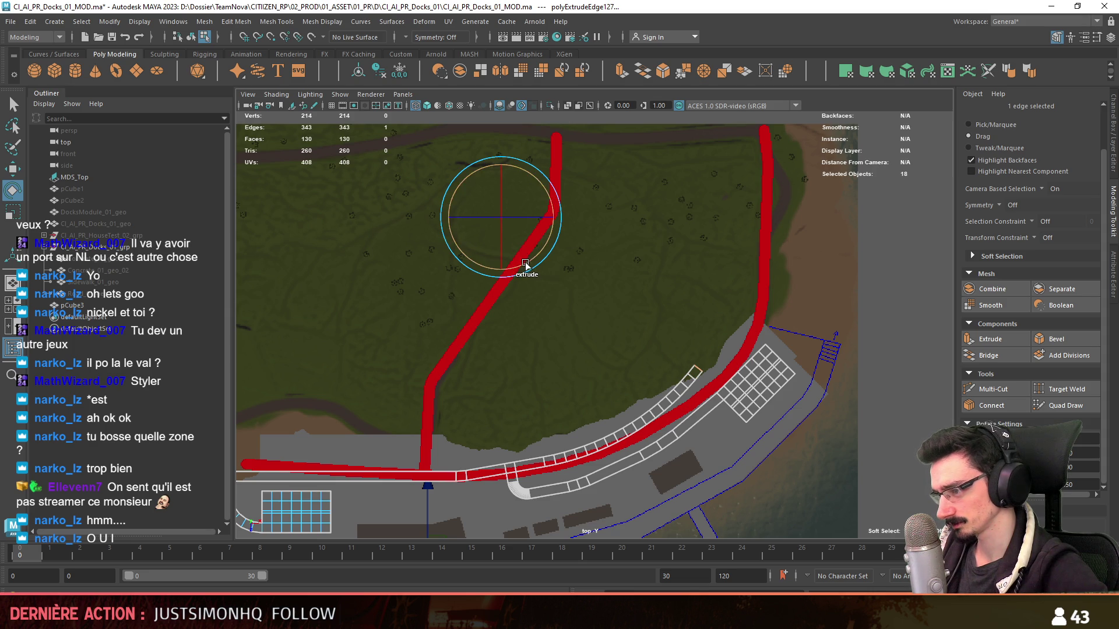
left_click(524, 264, "shift")
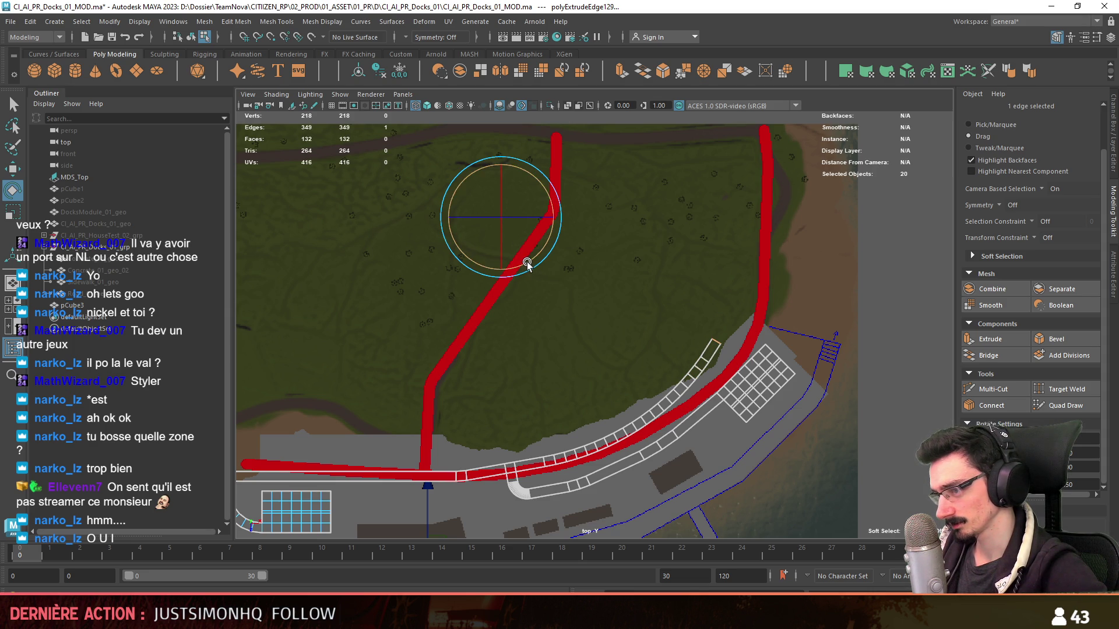
left_click(526, 263, "shift")
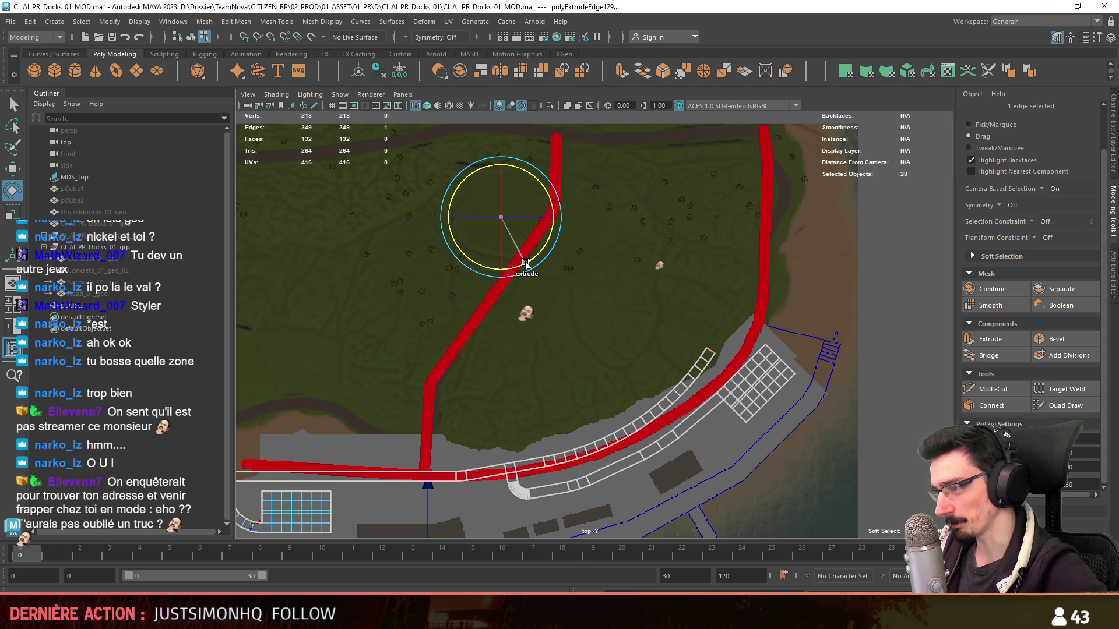
left_click(525, 263, "shift")
left_click(525, 263, "shift")
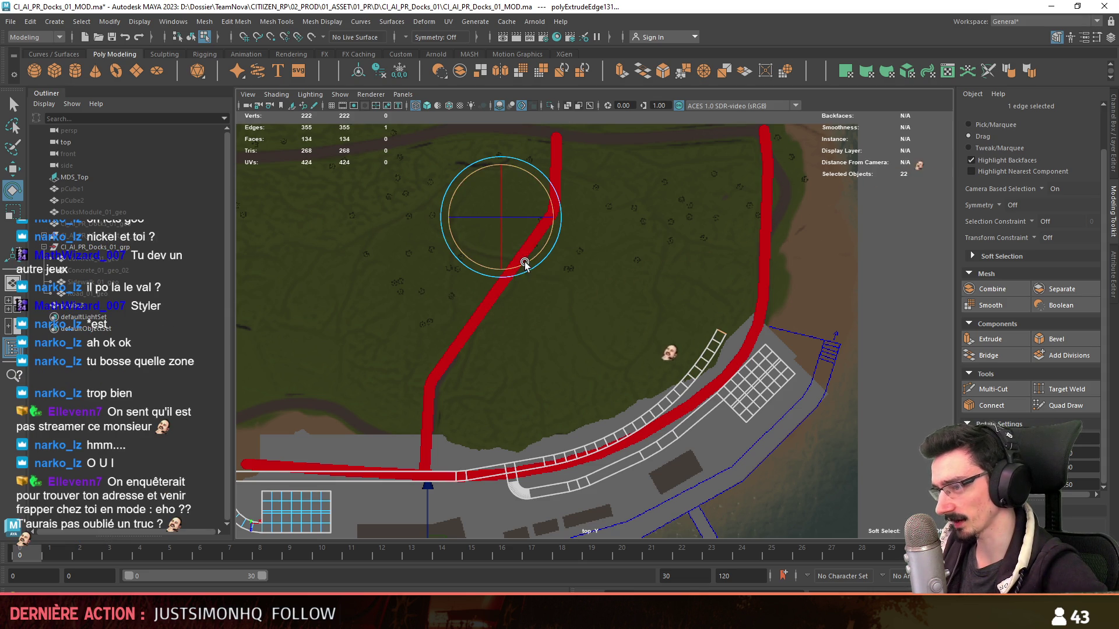
left_click(526, 262, "shift")
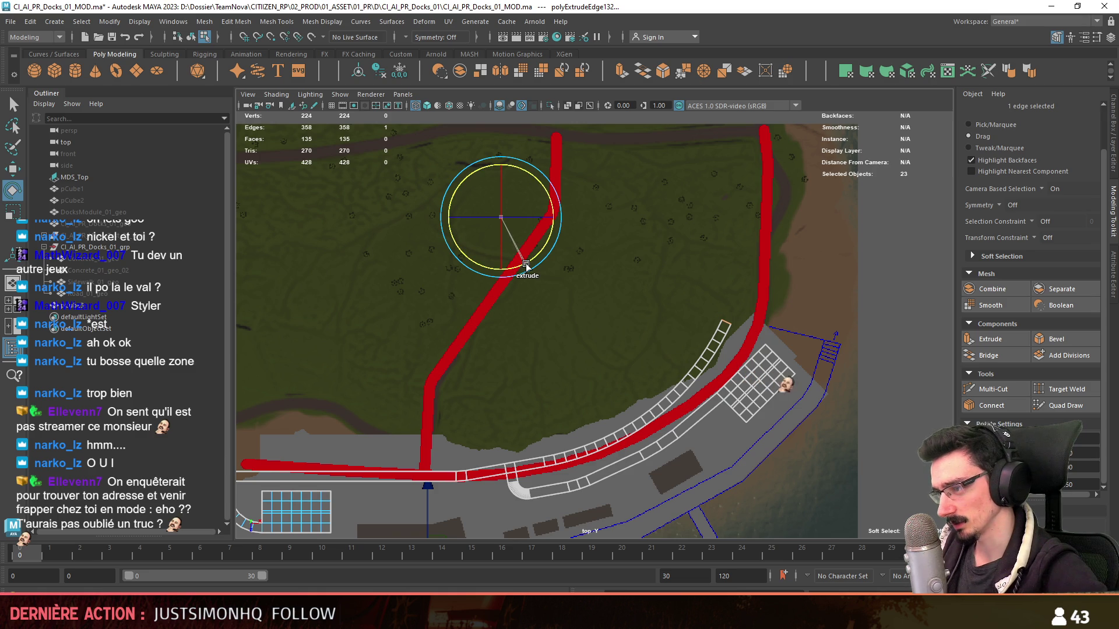
left_click(525, 265, "shift")
left_click(526, 264, "shift")
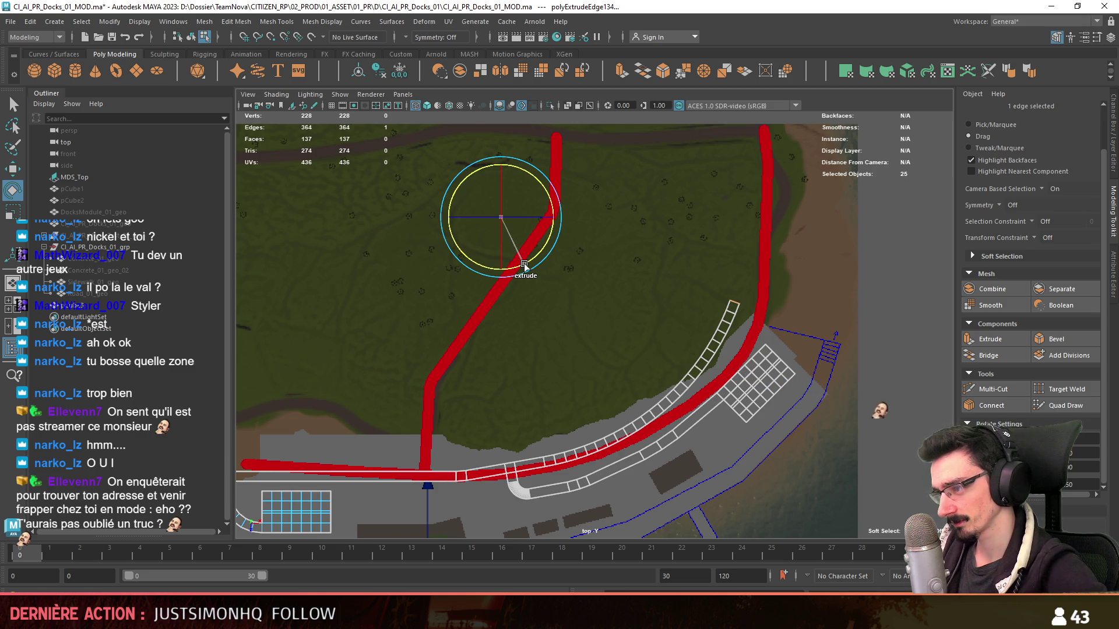
left_click(525, 264, "shift")
left_click(526, 264, "shift")
left_click(525, 264, "shift")
left_click(526, 264, "shift")
left_click(525, 264, "shift")
key("w")
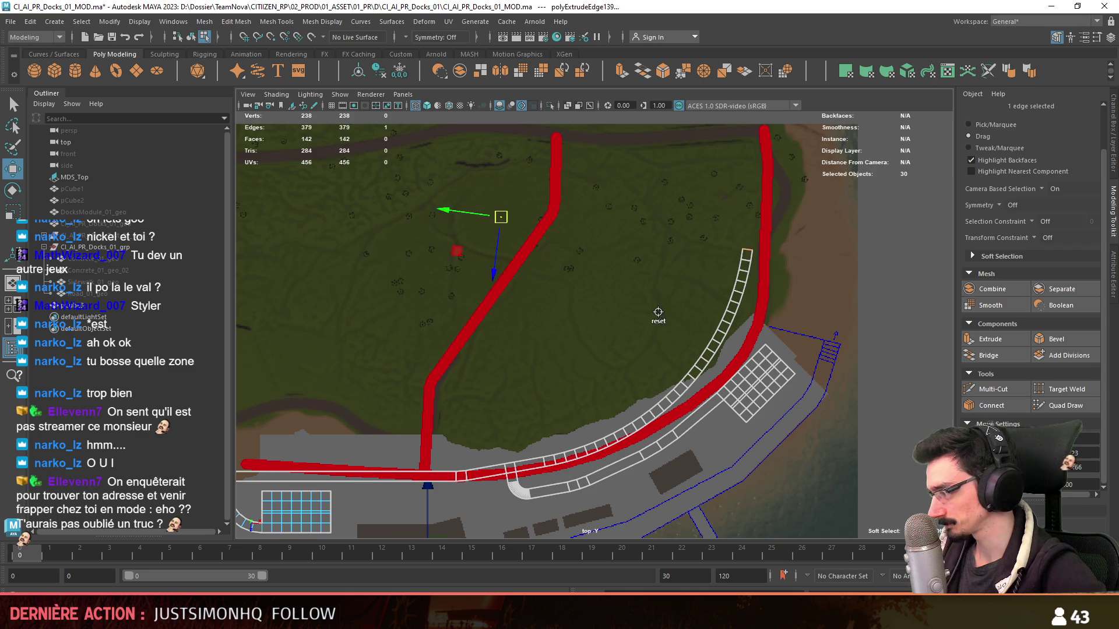
key("space")
scroll(731, 228, "down", 3)
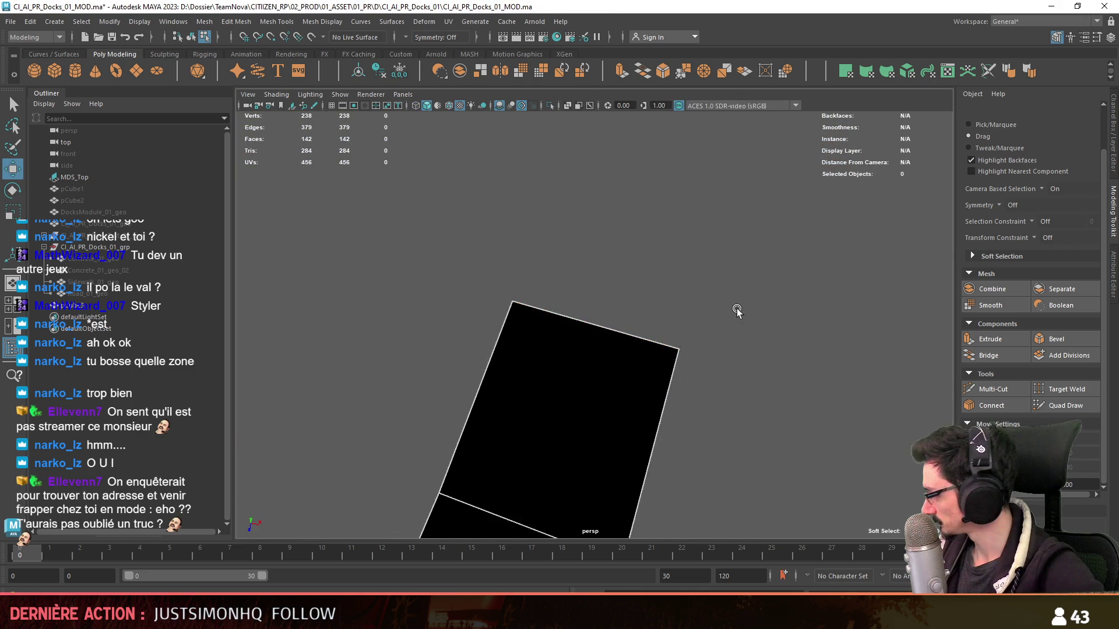
scroll(737, 311, "down", 3)
scroll(695, 332, "down", 3)
scroll(664, 327, "up", 2)
scroll(647, 341, "up", 2)
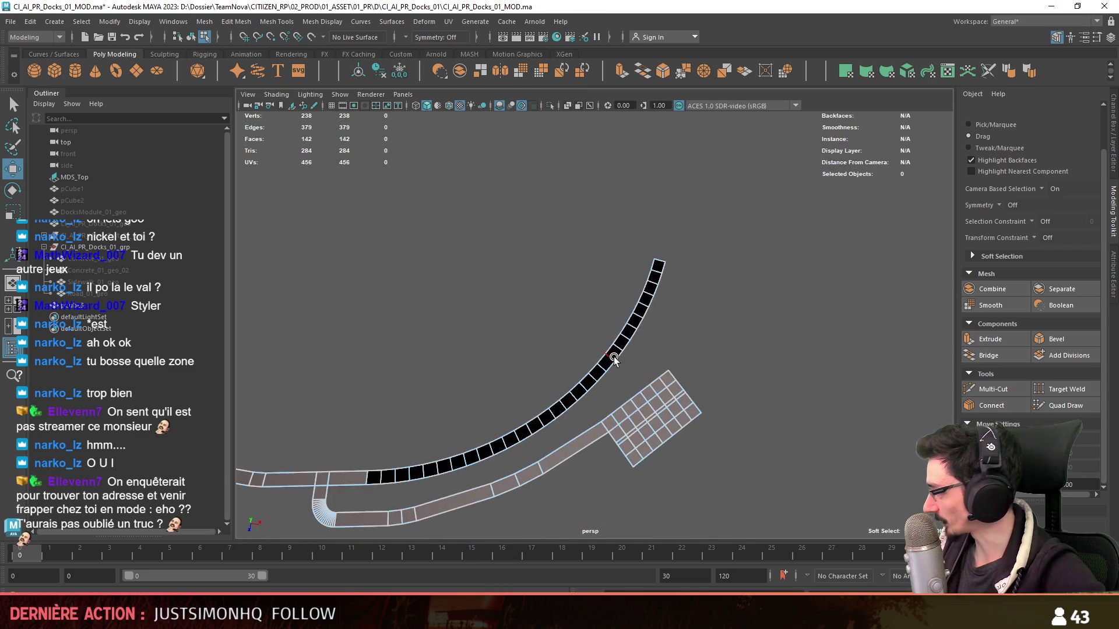
scroll(630, 351, "up", 2)
scroll(674, 277, "up", 2)
- Check the grid patch in vertex and face modes, then return to object selection
mouse_move(674, 276)
left_mouse_down("alt")
mouse_move(594, 262)
mouse_move(581, 308)
mouse_move(631, 323)
left_mouse_up("alt")
key("F9")
scroll(744, 392, "up", 3)
left_click(724, 387)
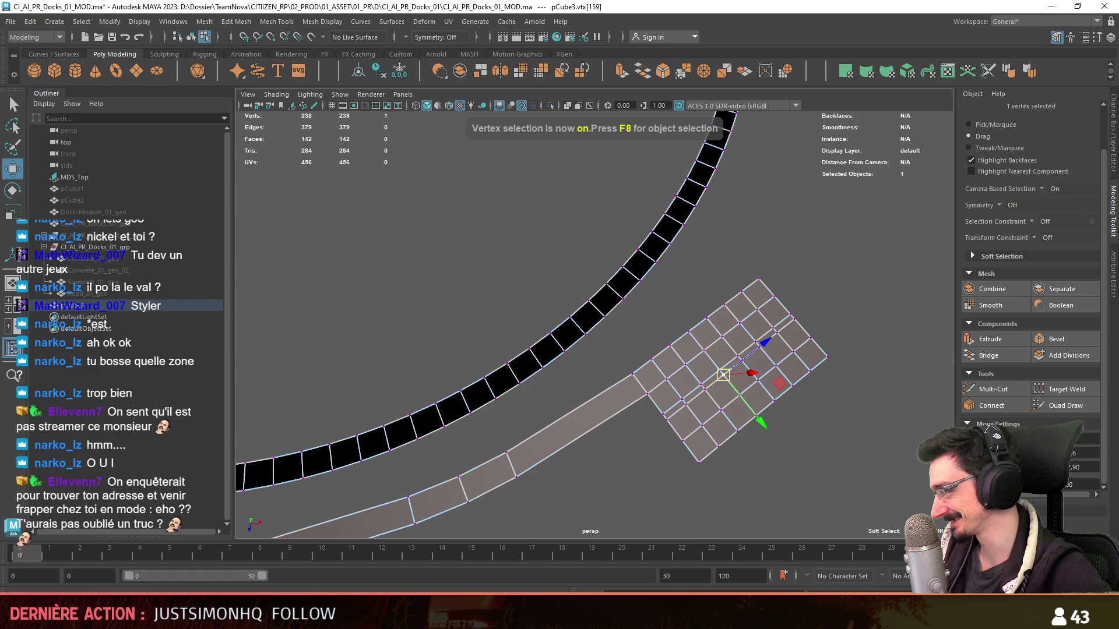
scroll(681, 246, "down", 3)
key("F11")
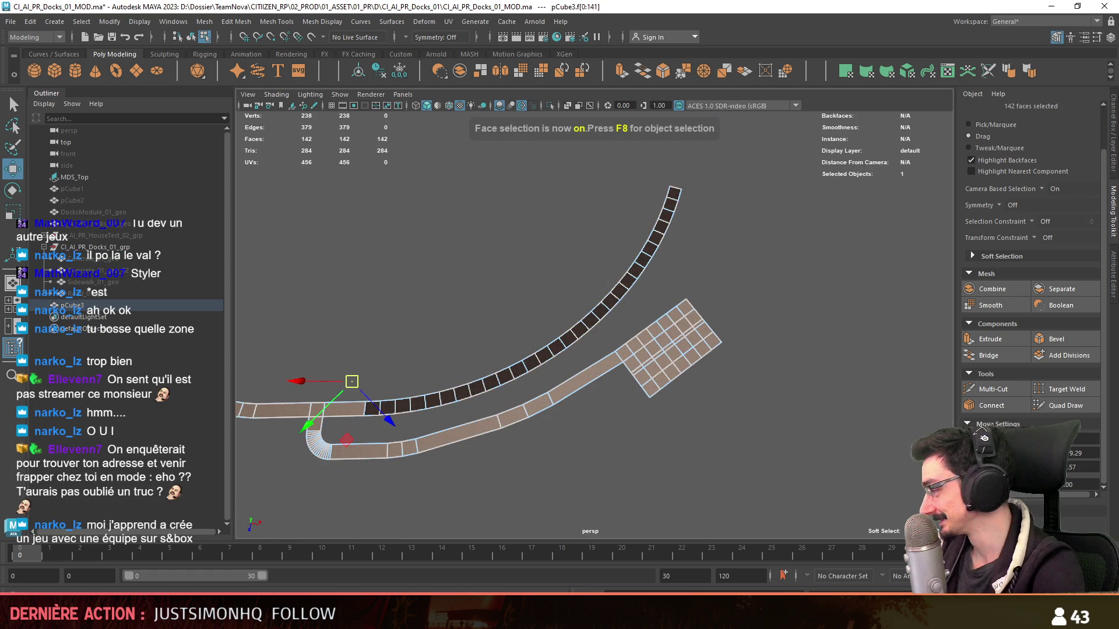
left_click(777, 318)
key("F8")
scroll(677, 310, "up", 2)
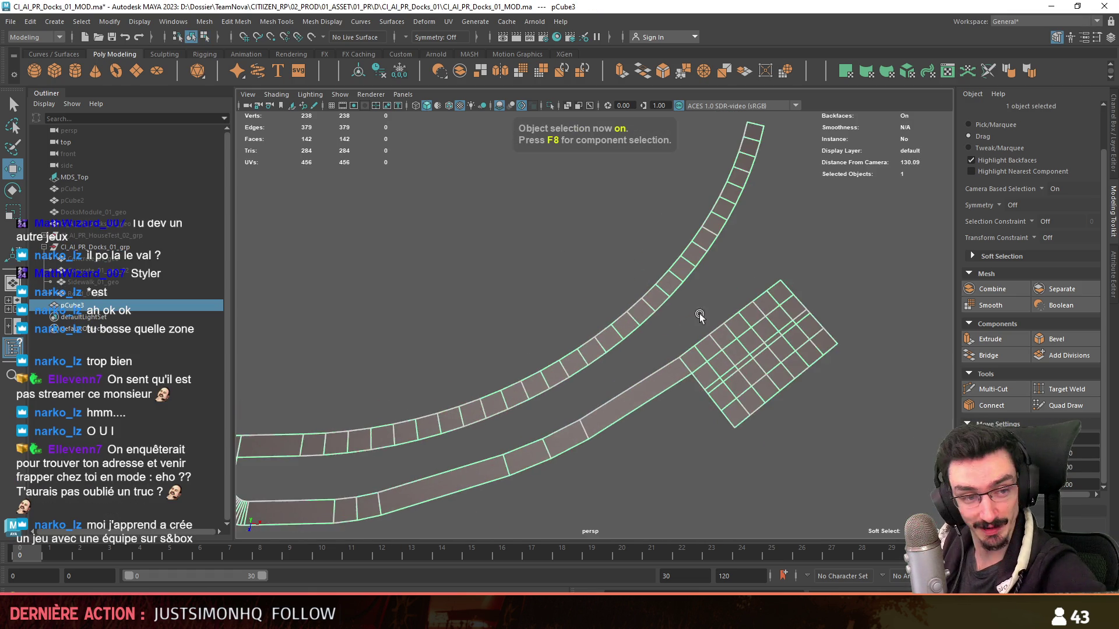
scroll(678, 310, "up", 2)
- Apply Automatic UV projection to the dock mesh and deselect it
key("w")
left_click(907, 72)
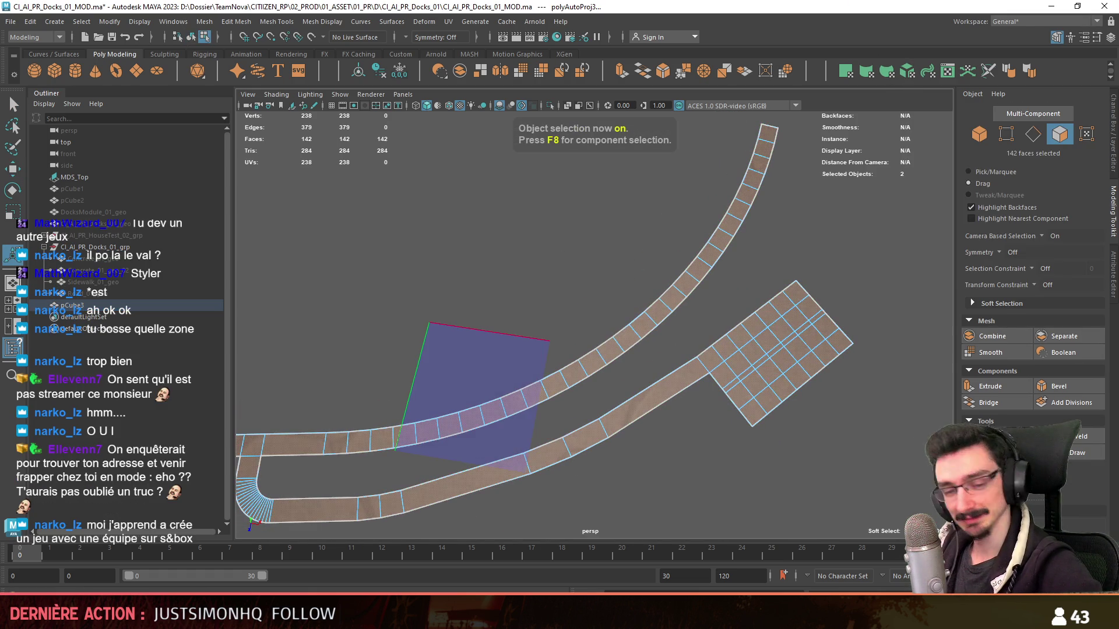
left_click(353, 353)
scroll(550, 382, "up", 3)
scroll(541, 338, "up", 2)
scroll(541, 339, "up", 2)
scroll(544, 332, "down", 5)
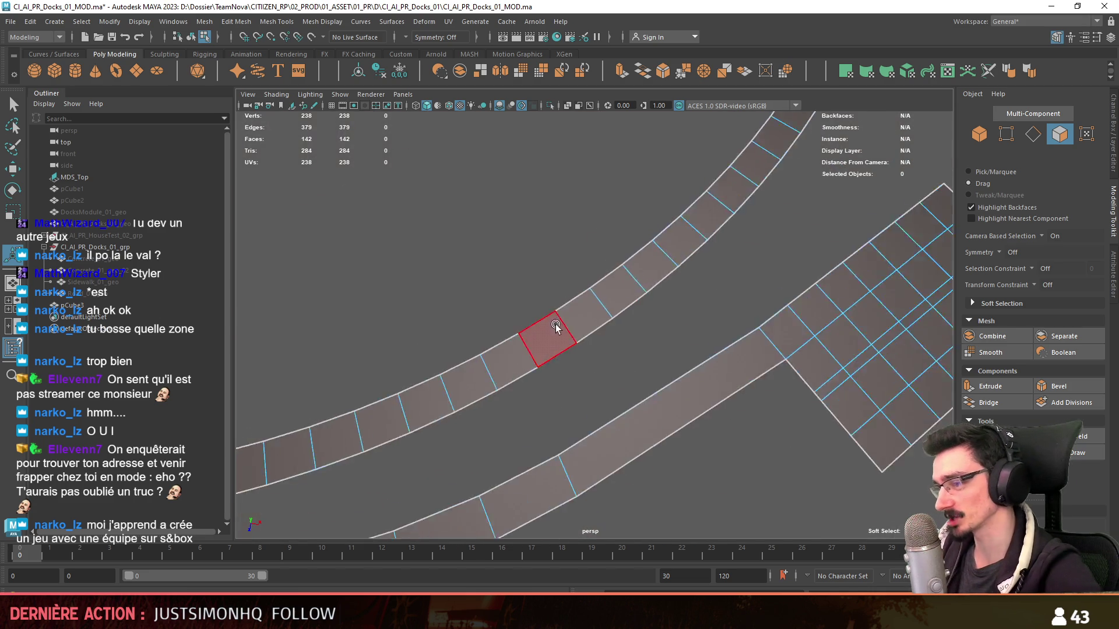
scroll(521, 294, "down", 2)
key("q")
key("F8")
- Orbit low around the dock strips and close in on the gridded platform in edge mode
mouse_move(521, 293)
left_mouse_down("alt")
mouse_move(714, 341)
mouse_move(624, 339)
left_mouse_up("alt")
key("w")
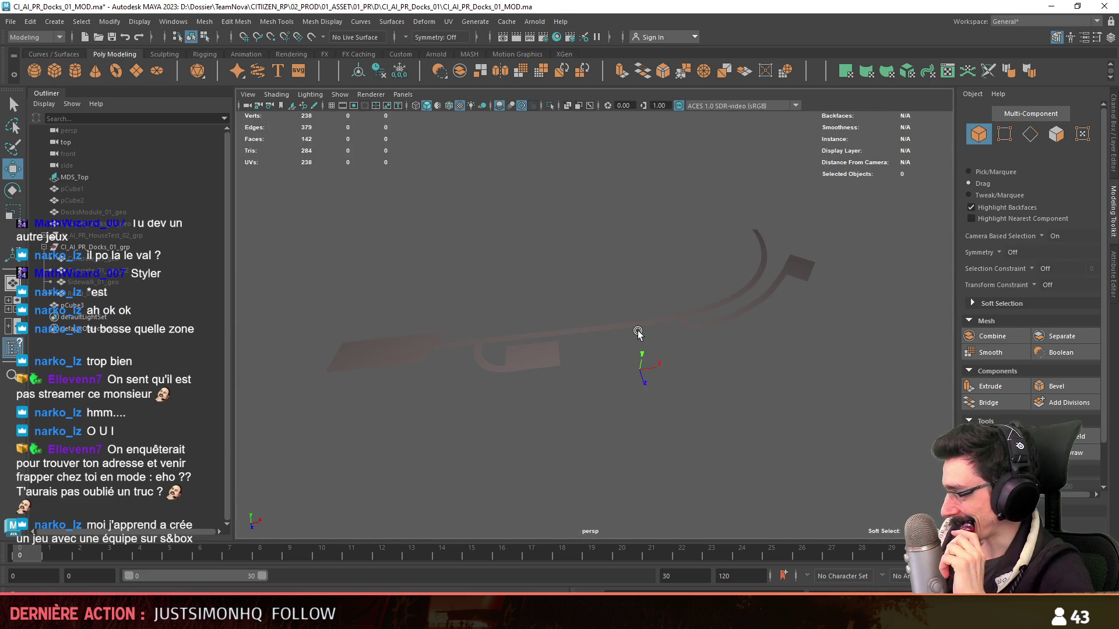
scroll(656, 323, "up", 2)
left_click(674, 318)
left_click(878, 327)
mouse_move(877, 327)
left_mouse_down("alt")
mouse_move(537, 367)
mouse_move(552, 295)
mouse_move(615, 405)
left_mouse_up("alt")
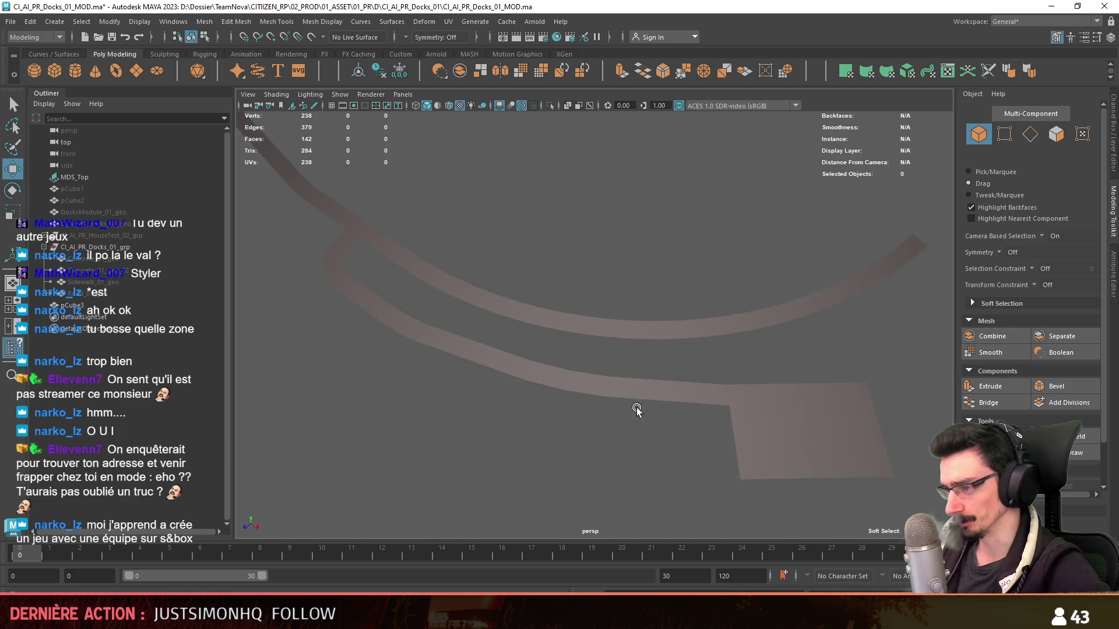
scroll(666, 370, "up", 2)
right_click_drag(667, 370, 601, 393)
mouse_move(594, 399)
left_mouse_down("alt")
mouse_move(545, 358)
mouse_move(573, 354)
left_mouse_up("alt")
- Delete one vertical edge loop from the platform, then two more together
double_click(573, 354)
key("ctrl+Delete")
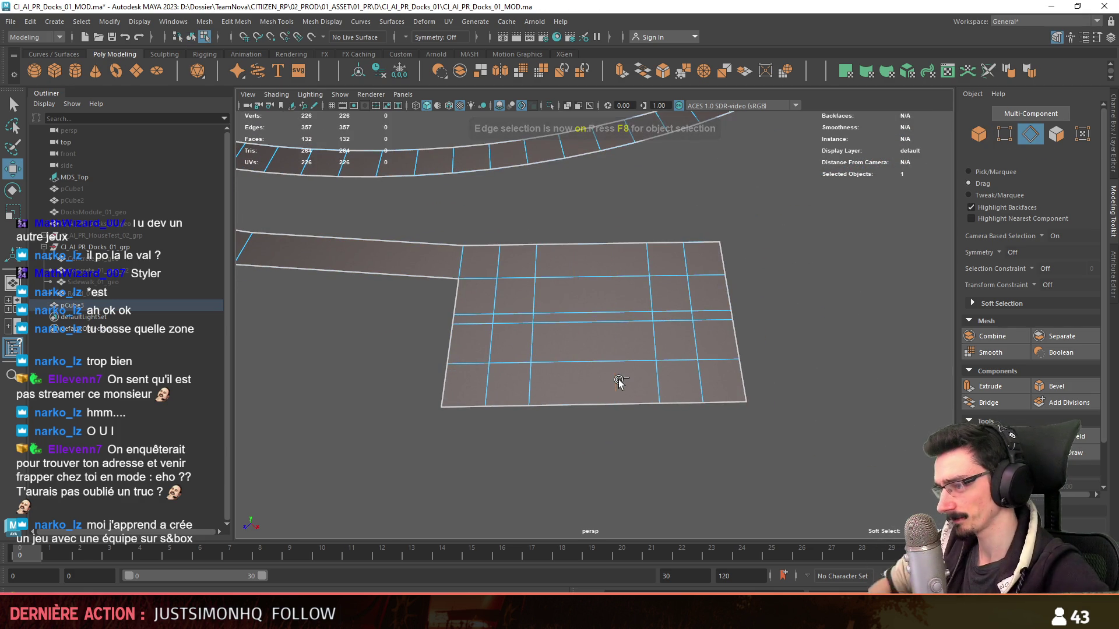
double_click(657, 336)
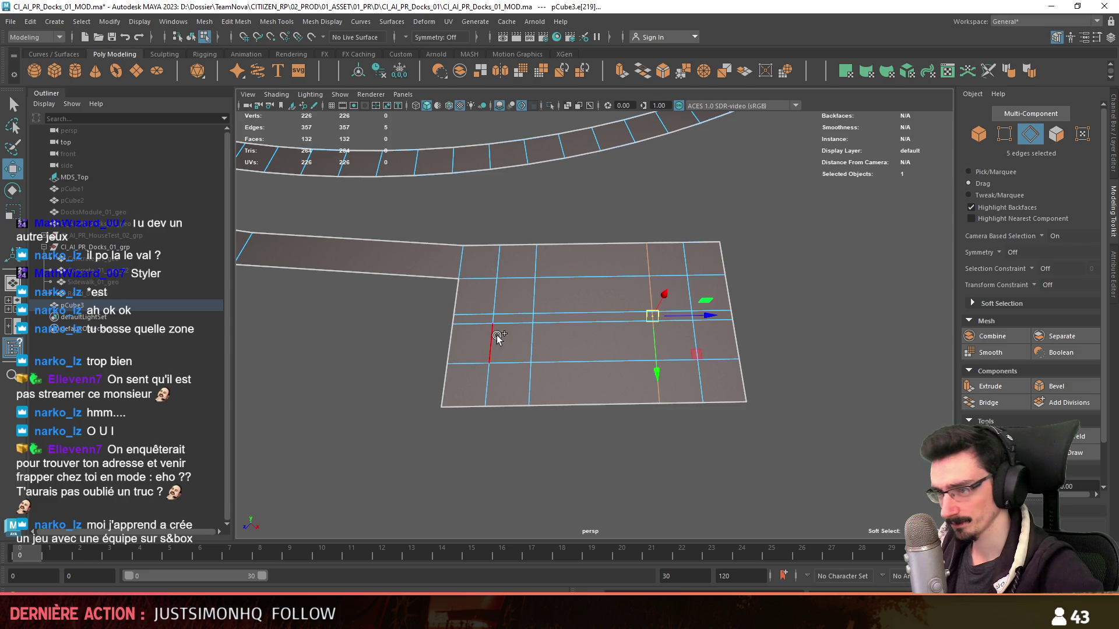
double_click(529, 343, "shift")
key("ctrl+Delete")
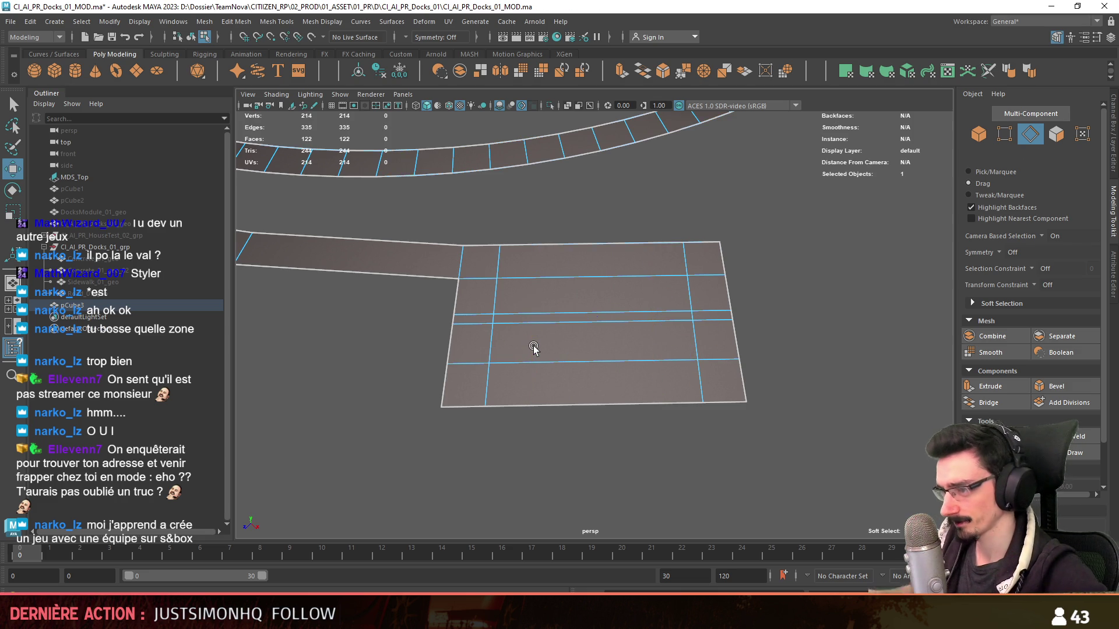
scroll(525, 345, "down", 3)
scroll(425, 306, "down", 3)
scroll(408, 319, "down", 2)
- Frame the grid piece and delete three further vertical edge loops, reaching 102 faces
key("f")
scroll(463, 338, "down", 3)
scroll(507, 412, "down", 3)
scroll(499, 316, "down", 2)
double_click(530, 343)
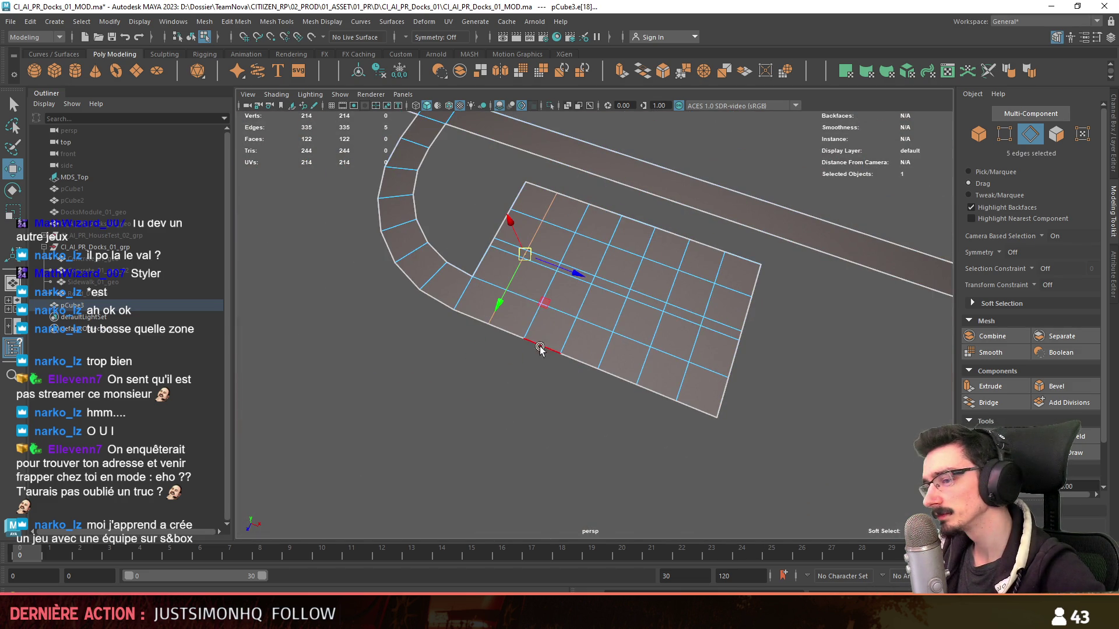
double_click(567, 352, "shift")
double_click(603, 366, "shift")
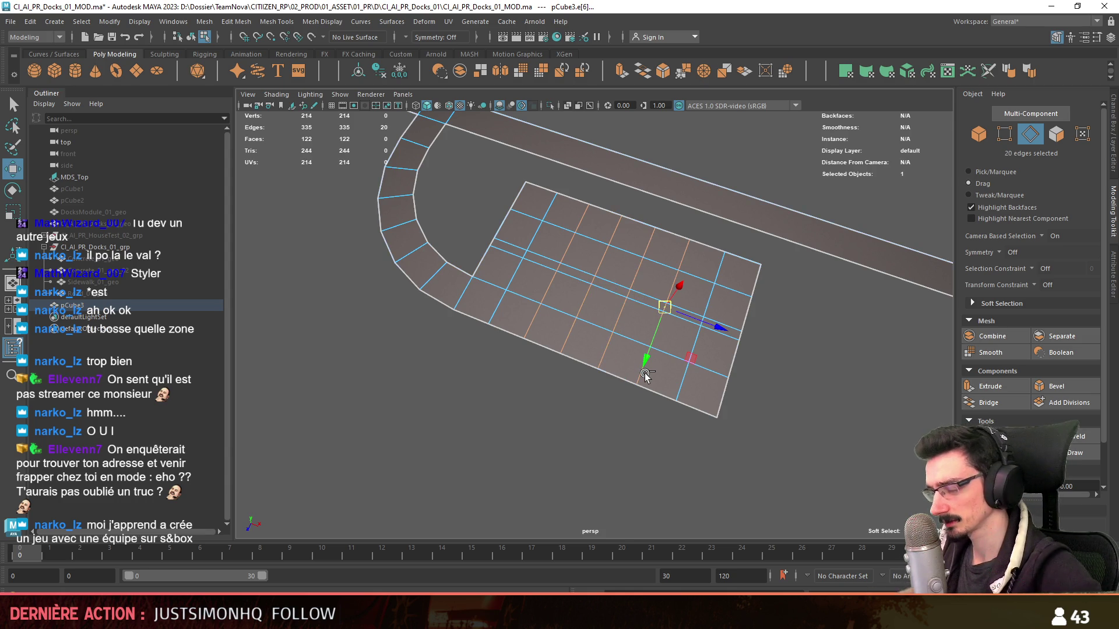
key("ctrl+Delete")
scroll(635, 400, "down", 3)
scroll(635, 401, "down", 3)
- Return to object mode and tumble the view to inspect the trimmed dock mesh
key("F8")
mouse_move(636, 400)
left_mouse_down("alt")
mouse_move(674, 394)
mouse_move(655, 376)
mouse_move(592, 382)
mouse_move(635, 387)
mouse_move(545, 417)
mouse_move(539, 382)
left_mouse_up("alt")
mouse_move(620, 344)
left_mouse_down("alt")
mouse_move(575, 445)
mouse_move(725, 392)
mouse_move(656, 405)
mouse_move(693, 391)
mouse_move(538, 389)
mouse_move(625, 424)
left_mouse_up("alt")
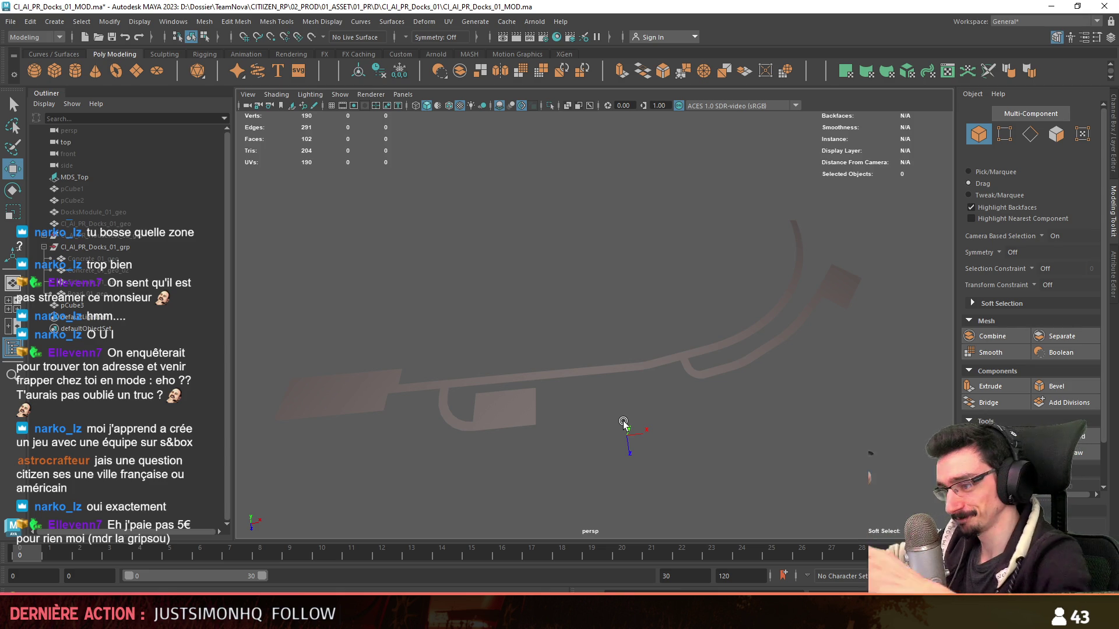
scroll(657, 386, "up", 2)
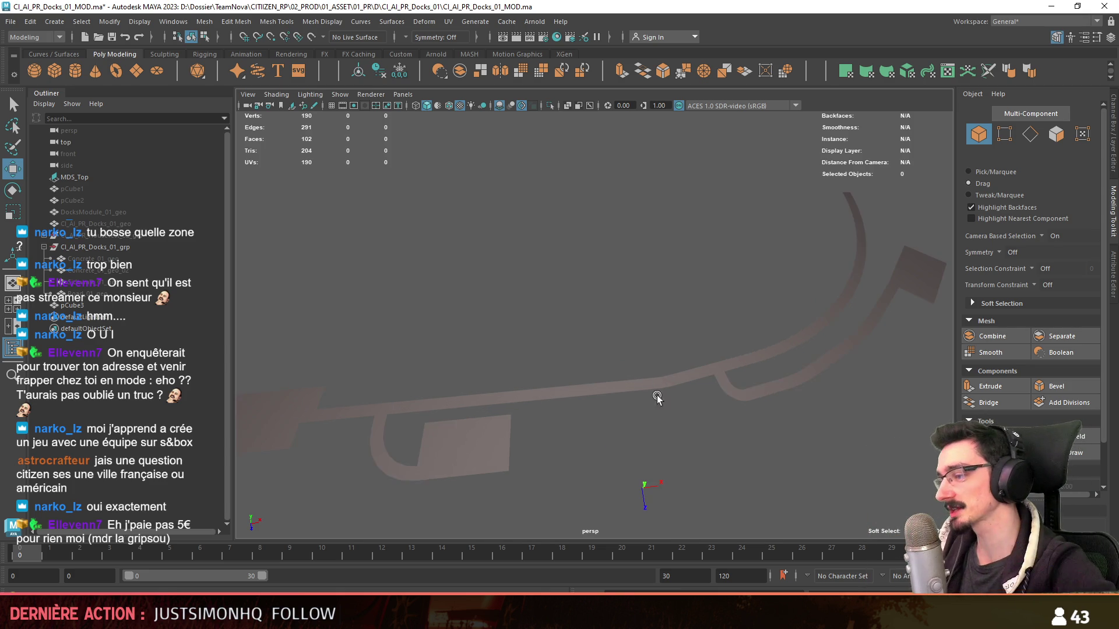
left_click(656, 385)
key("F10")
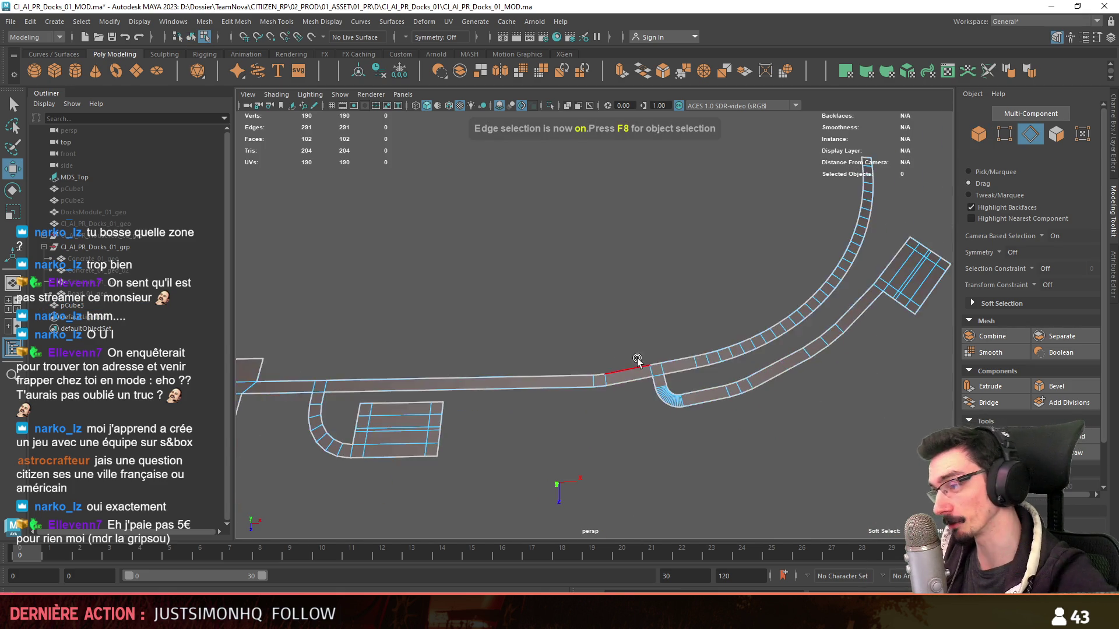
middle_click_drag(617, 362, 451, 354, "alt")
left_click(634, 398)
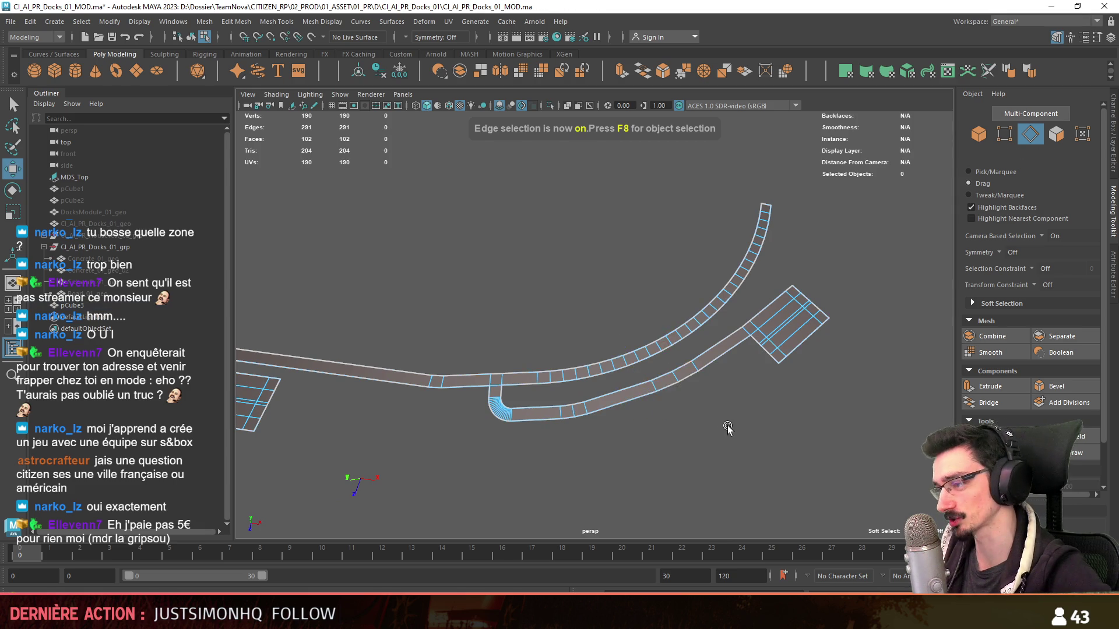
left_click_drag(726, 429, 674, 395, "alt")
left_click(606, 444)
key("F8")
mouse_move(606, 445)
left_mouse_down("alt")
mouse_move(475, 420)
mouse_move(670, 407)
left_mouse_up("alt")
left_click(664, 358)
mouse_move(664, 358)
left_mouse_down("alt")
mouse_move(562, 388)
mouse_move(544, 412)
left_mouse_up("alt")
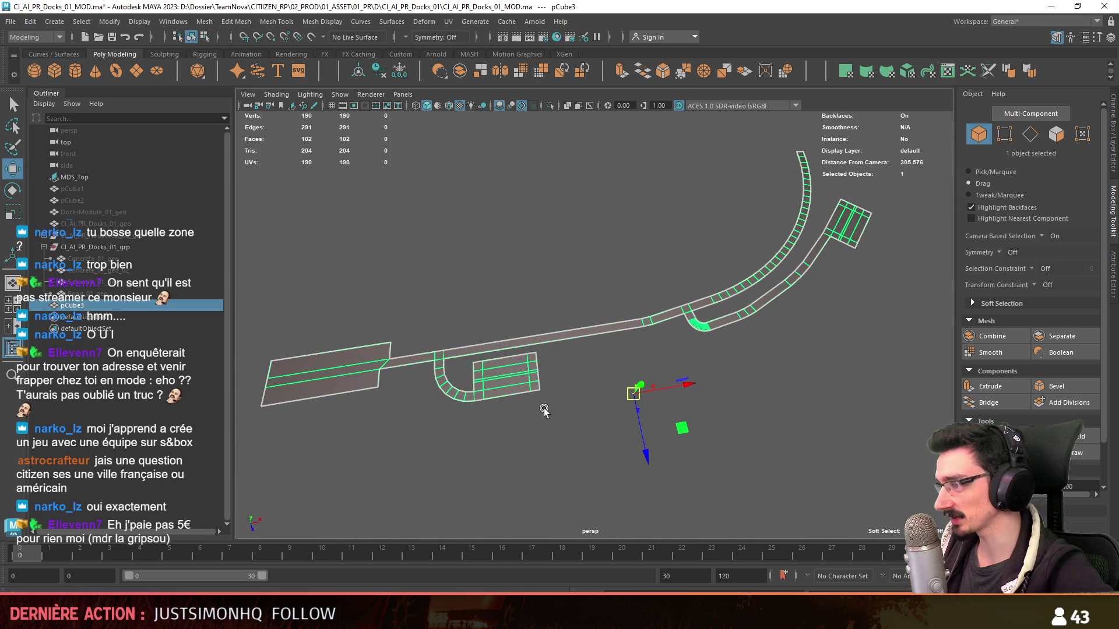
mouse_move(543, 411)
left_mouse_down("alt")
mouse_move(777, 302)
mouse_move(714, 378)
left_mouse_up("alt")
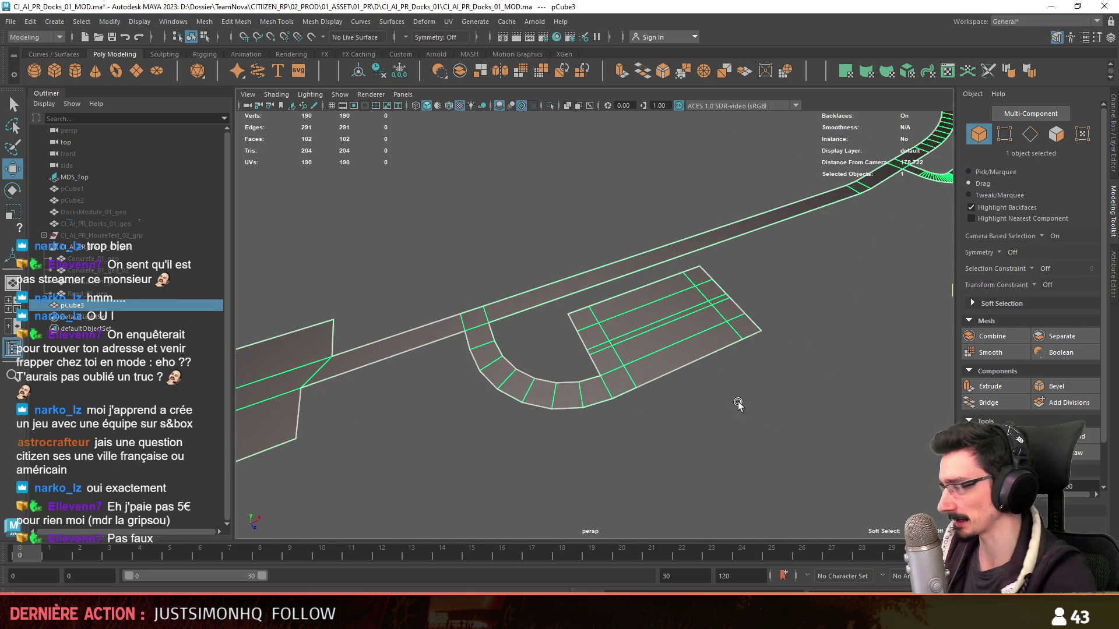
left_click(766, 424)
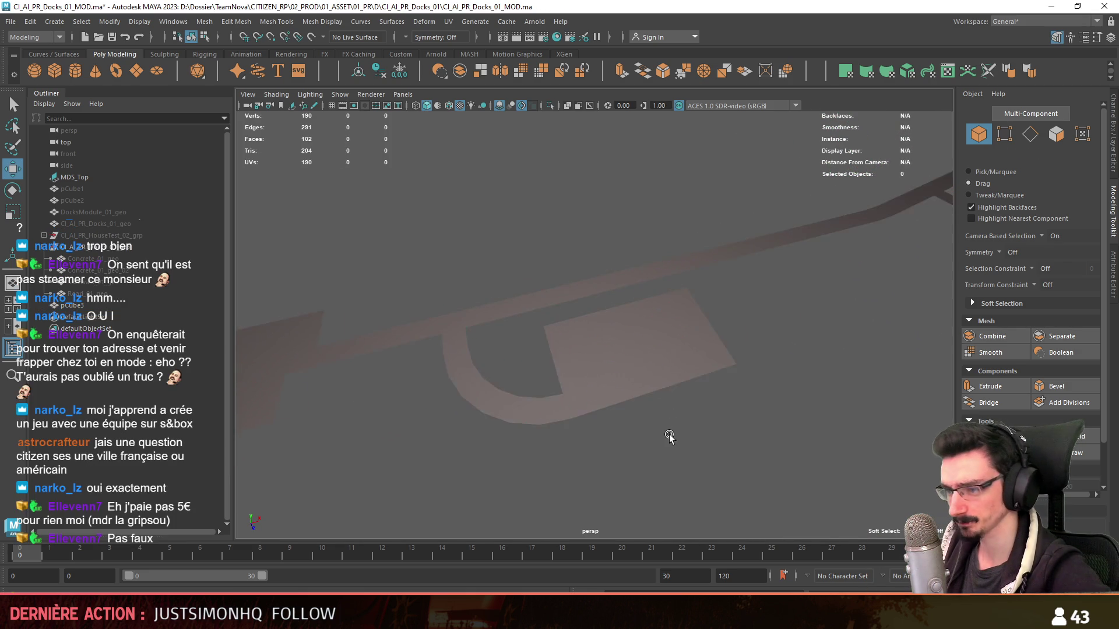
scroll(630, 356, "down", 3)
double_click(91, 295)
- Rename the old road Road_01_geo_old in the outliner and select Road_01_geo
key("Return")
double_click(114, 295)
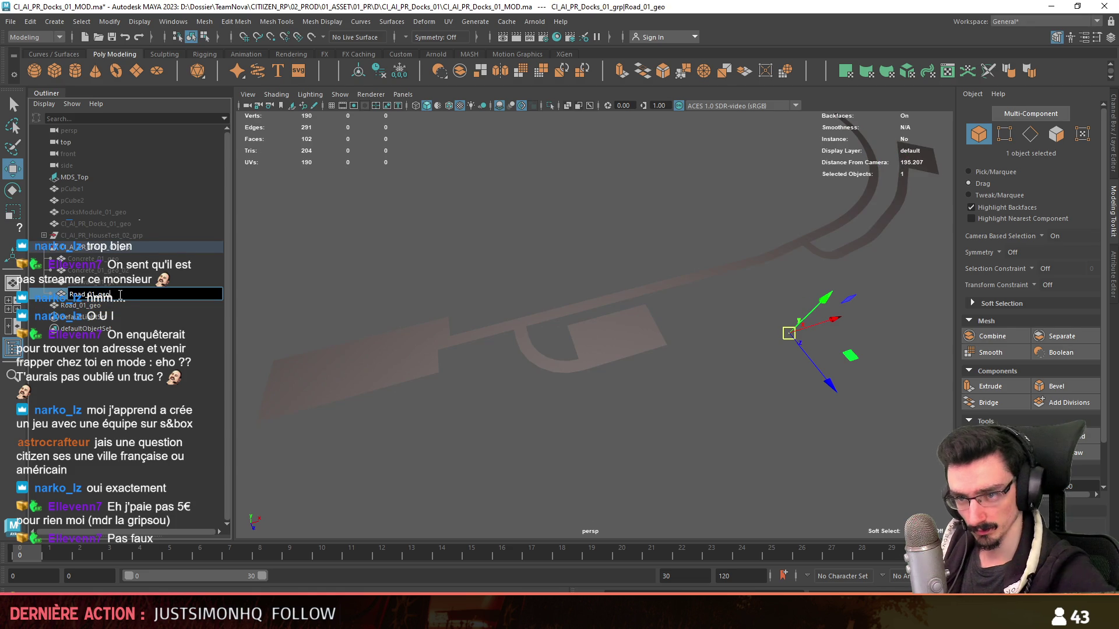
key("Return")
left_click(105, 306)
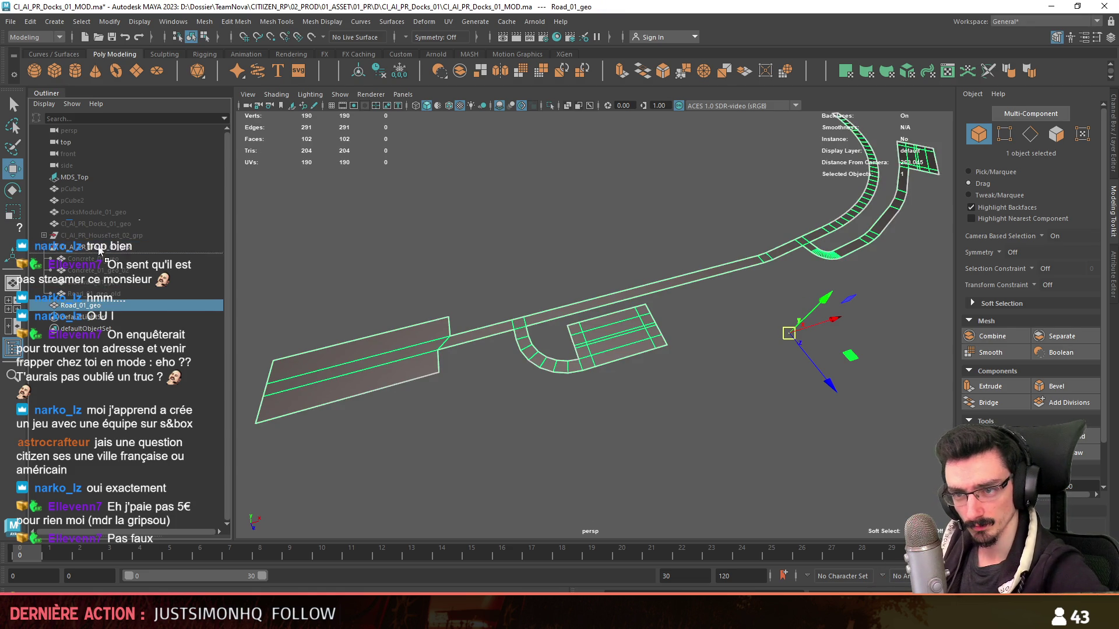
- View the road flat and select the parent group CI_AI_PR_Docks_01_grp
mouse_move(616, 390)
left_mouse_down("alt")
mouse_move(712, 324)
mouse_move(762, 333)
mouse_move(619, 350)
left_mouse_up("alt")
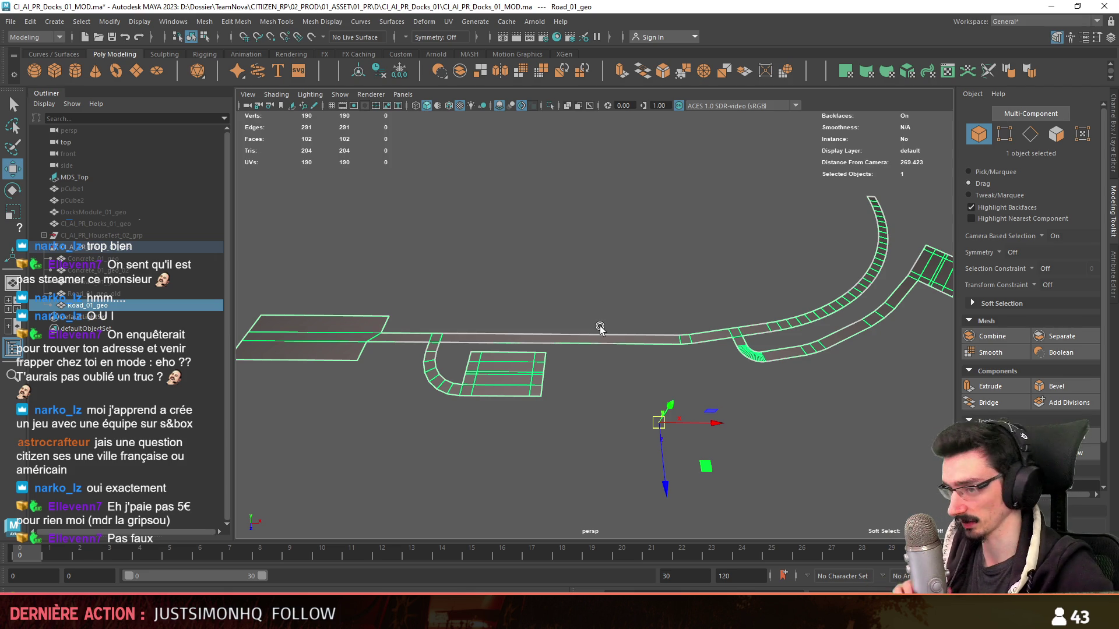
left_click_drag(604, 356, 636, 352, "alt")
key("Up")
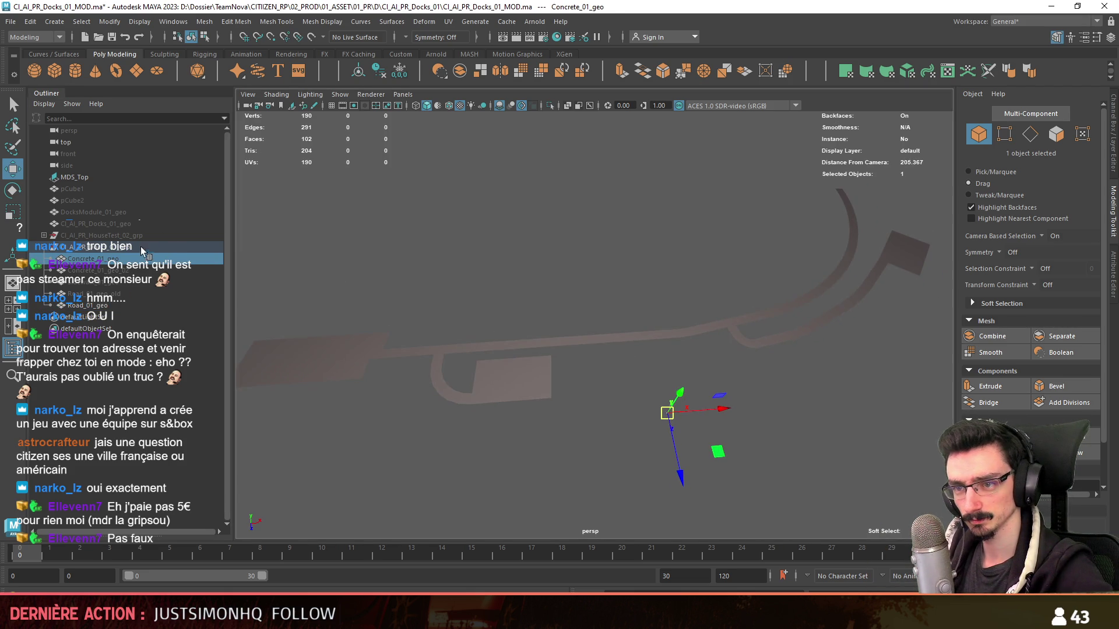
left_click_drag(349, 295, 469, 268, "alt")
left_click_drag(454, 202, 475, 213, "alt")
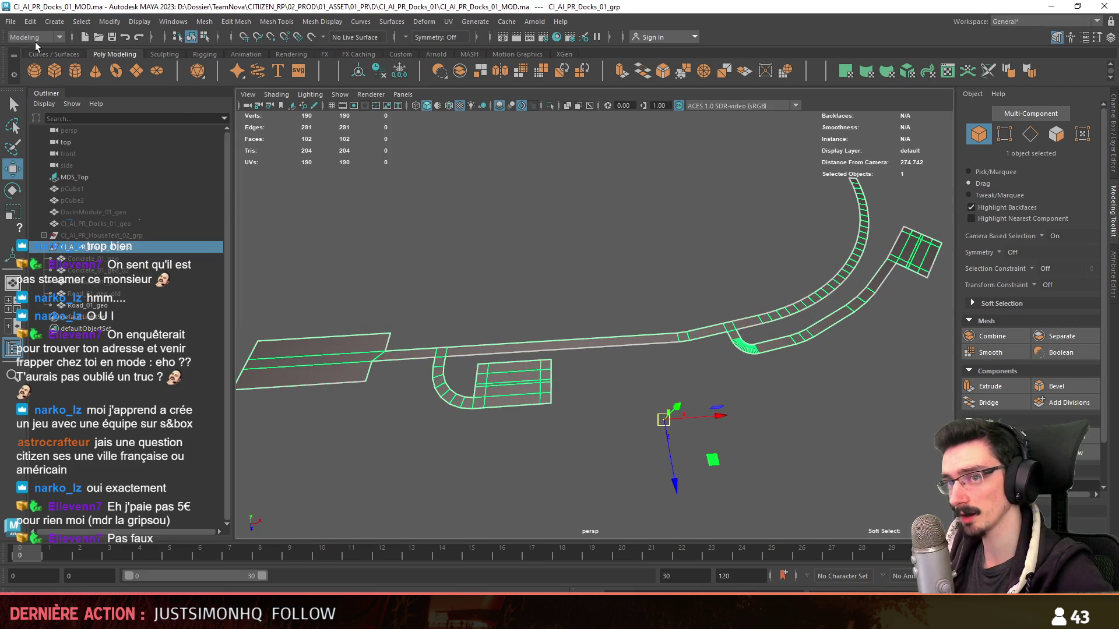
- Export the docks group as FBX via Export Selection and switch to Unity
left_click(11, 23)
left_click(49, 176)
left_click(644, 493)
key("alt+Tab")
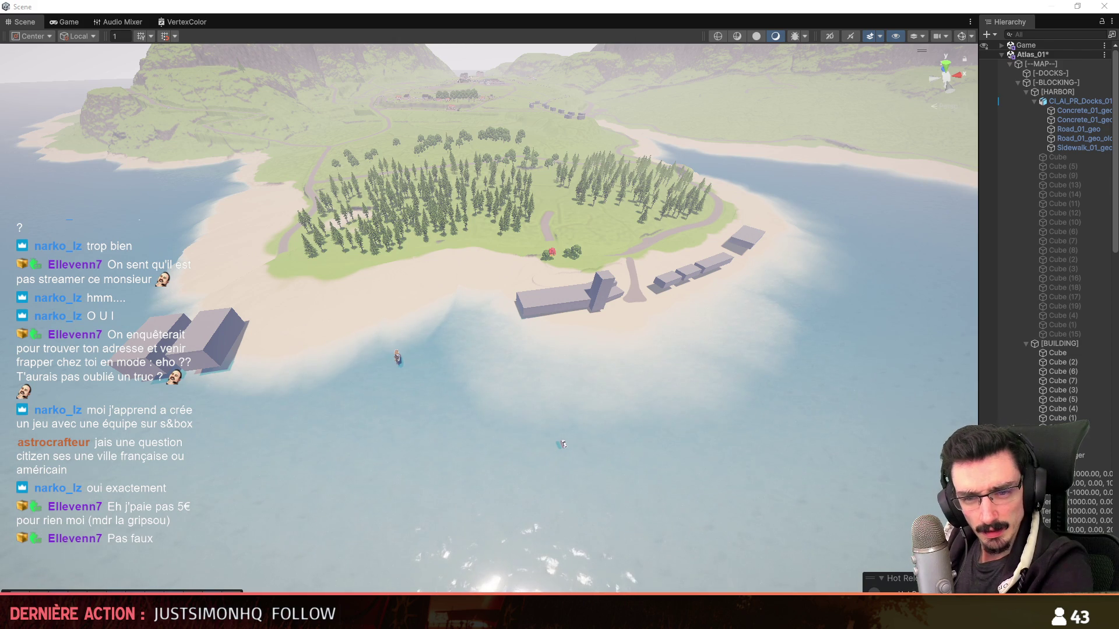
scroll(489, 314, "down", 2)
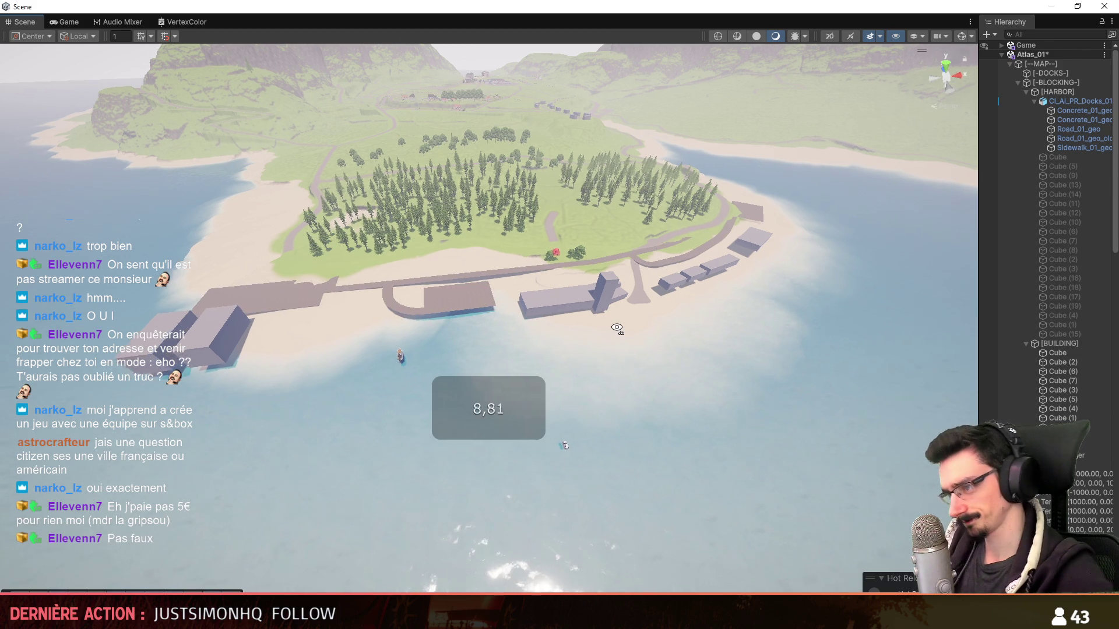
scroll(489, 315, "down", 1)
- Collapse the hierarchy, frame a terrain tile and fly the camera down to the docks
key("Left")
key("Left")
key("Left")
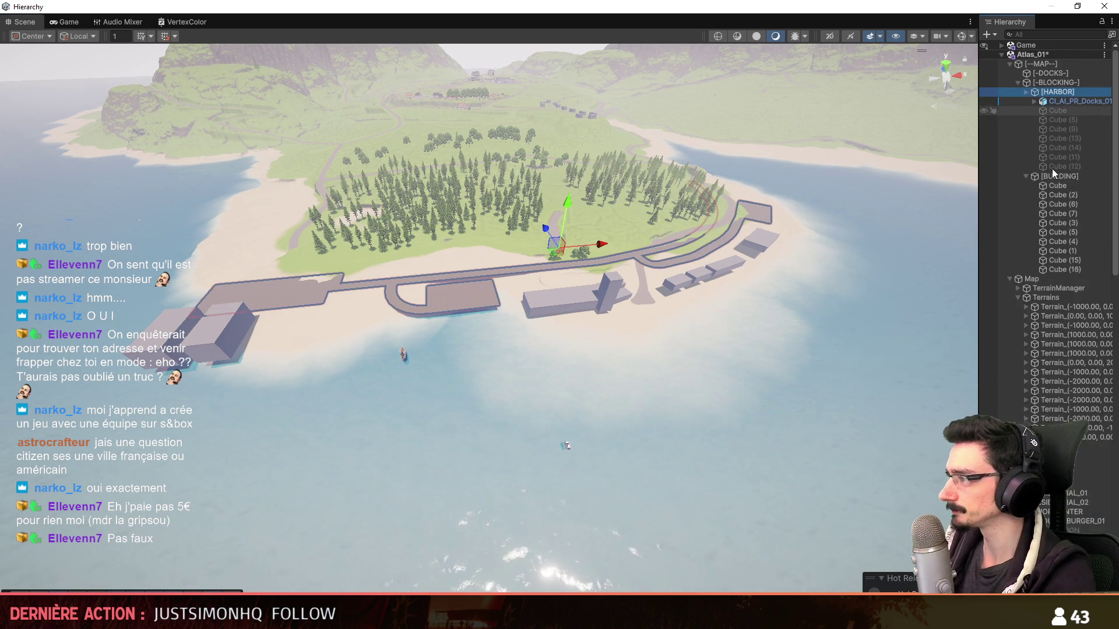
key("Left")
key("Left")
key("Left")
key("Left")
left_click(1049, 175)
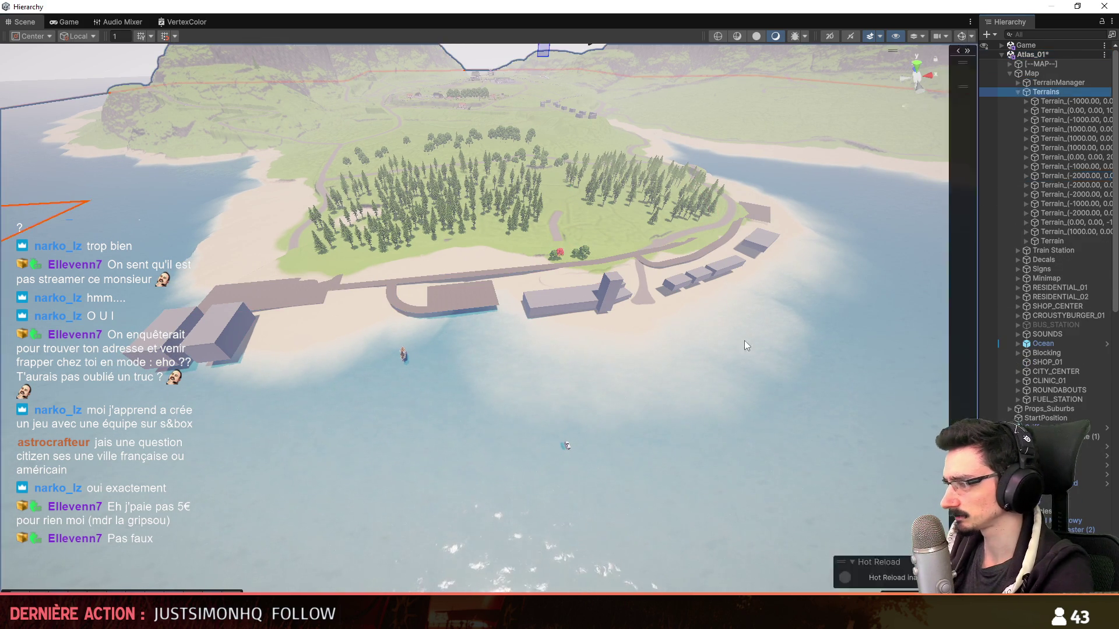
key("f")
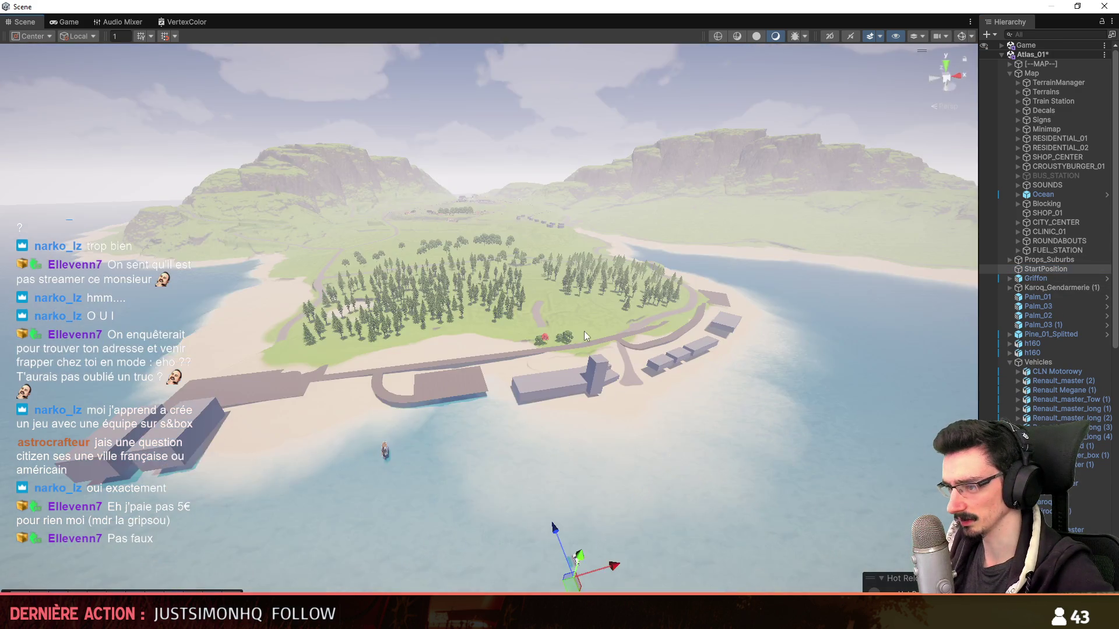
right_click_drag(584, 331, 541, 264)
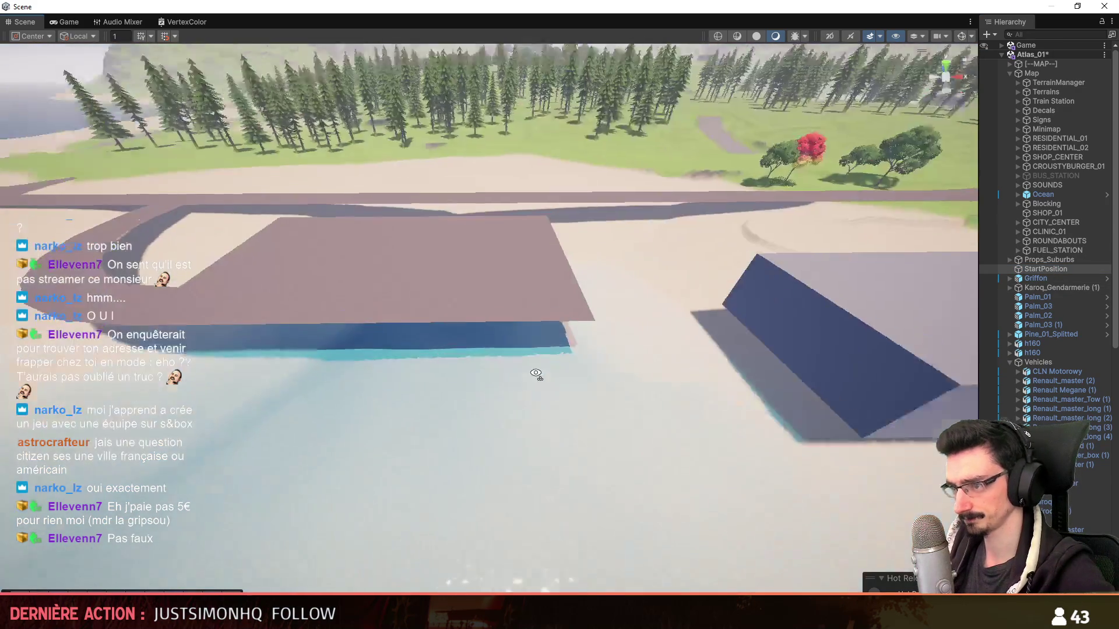
scroll(542, 264, "up", 1)
scroll(542, 264, "up", 1)
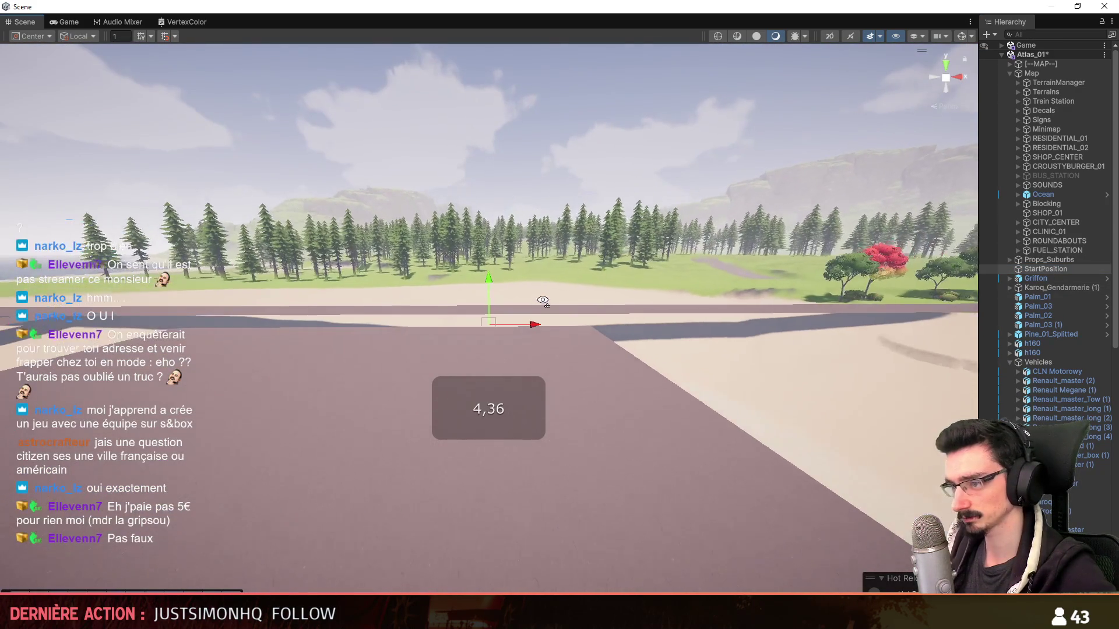
scroll(541, 264, "up", 2)
mouse_move(541, 265)
right_mouse_down()
mouse_move(768, 331)
mouse_move(517, 440)
mouse_move(714, 356)
mouse_move(664, 288)
right_mouse_up()
scroll(714, 357, "up", 2)
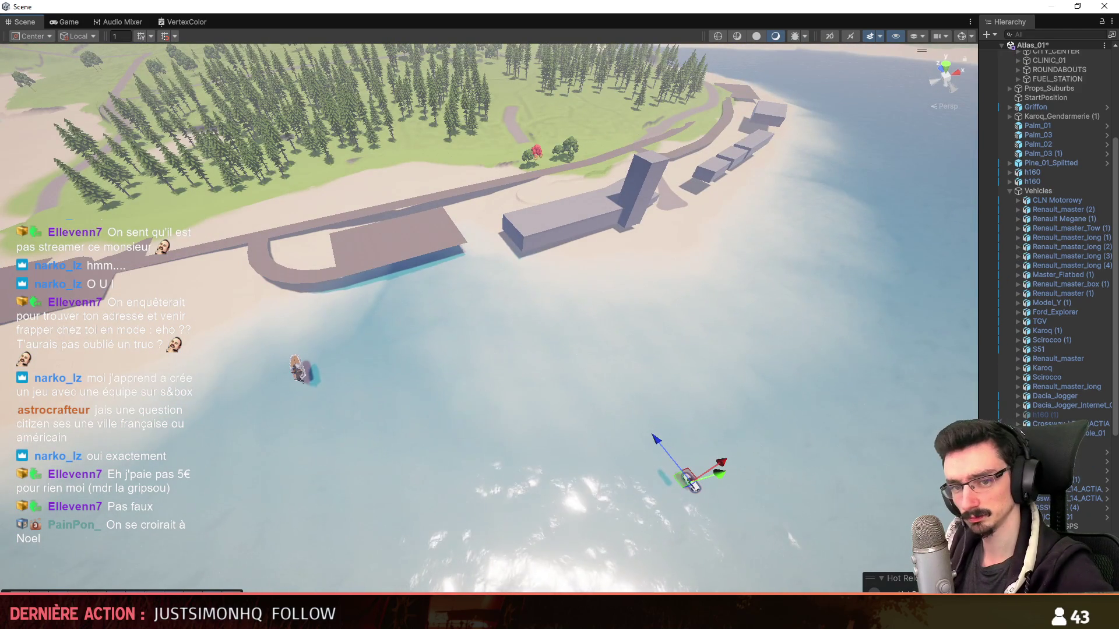
- Move the car from the water onto the dock platform, then select the terrain for painting
left_click_drag(690, 480, 423, 260)
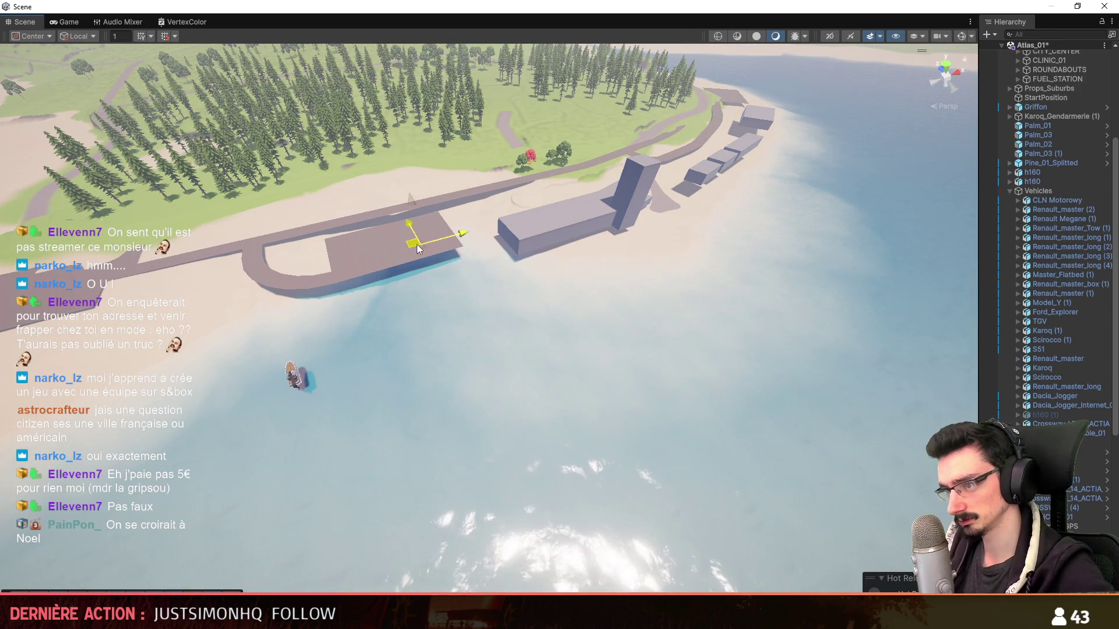
key("f")
scroll(489, 319, "down", 5)
key("e")
key("w")
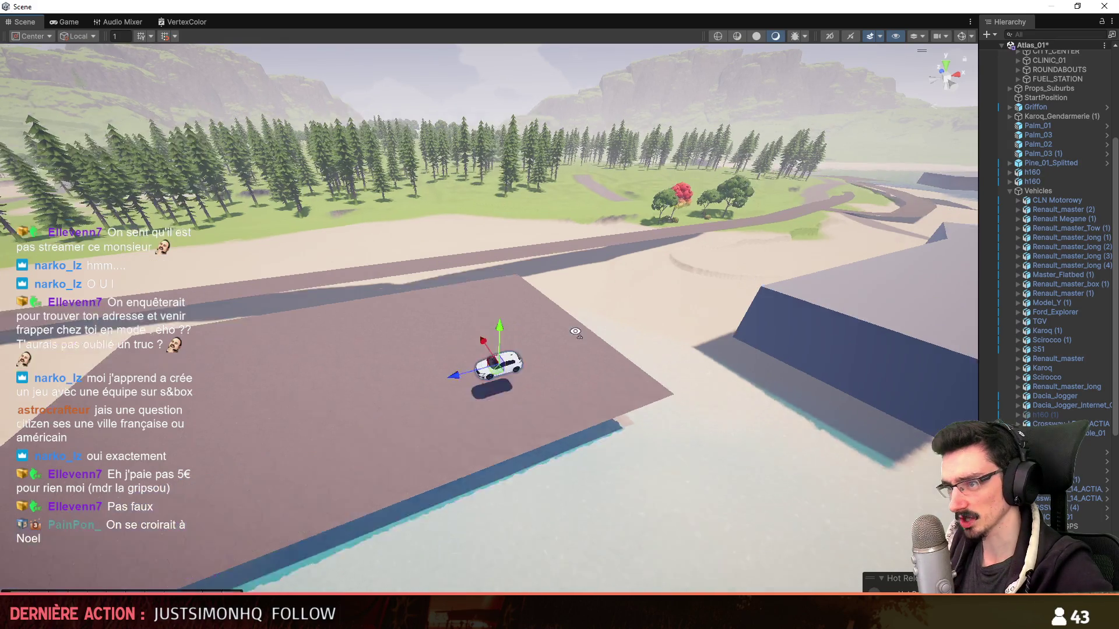
right_click_drag(659, 301, 850, 185)
right_click_drag(748, 284, 711, 245)
left_click(711, 246)
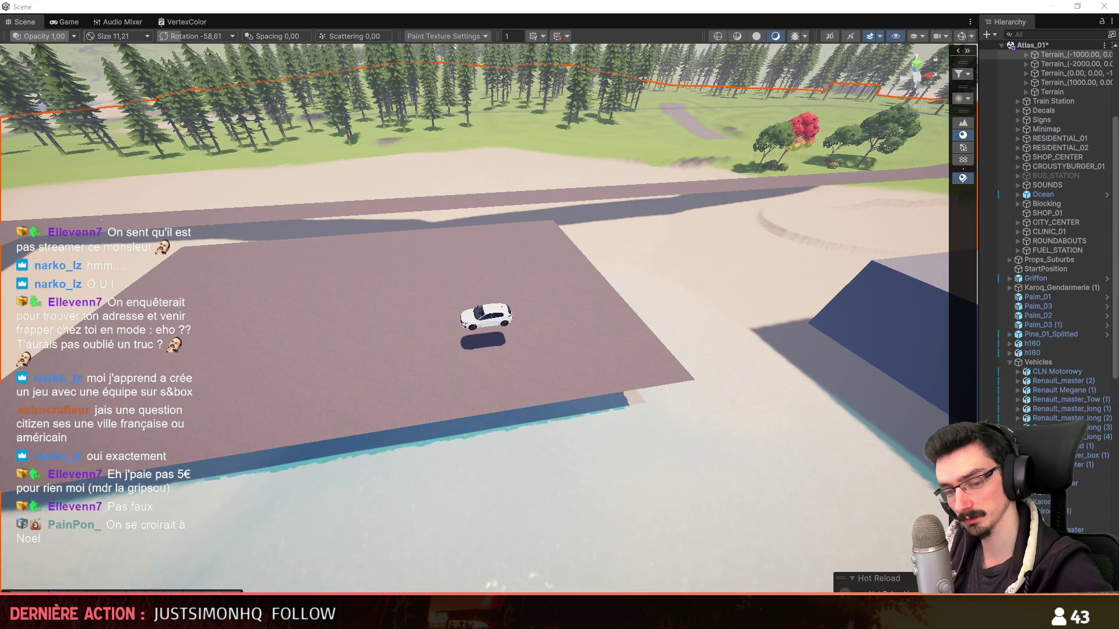
- Enlarge the paint brush and brush road texture along the curved road and platform edge
right_click_drag(761, 332, 709, 286)
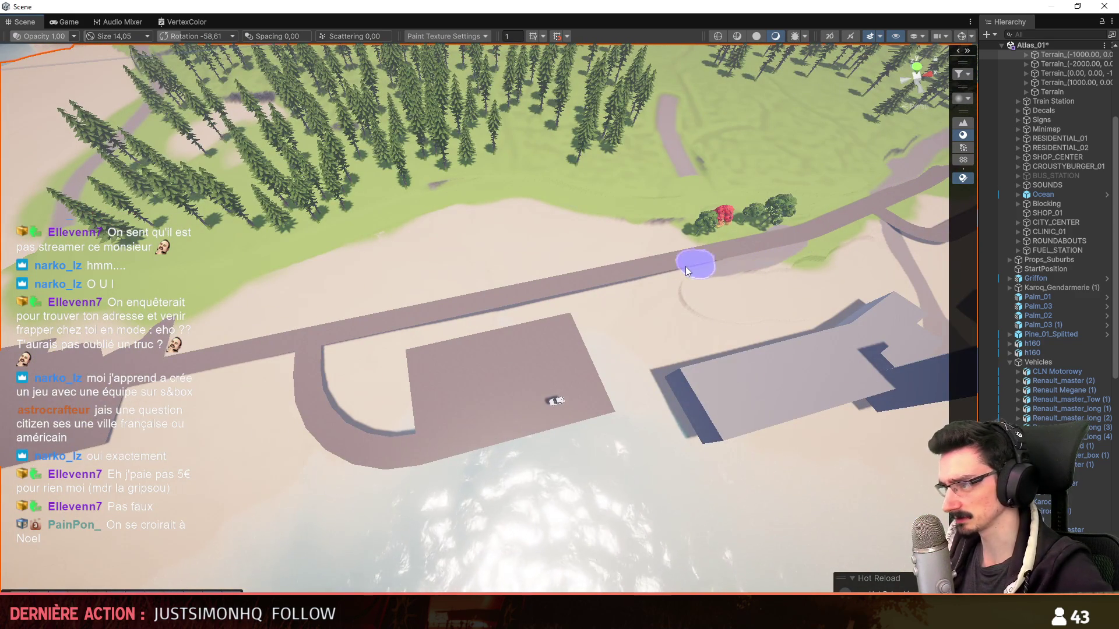
key("bracketright")
mouse_move(293, 358)
left_mouse_down()
mouse_move(313, 412)
mouse_move(407, 444)
mouse_move(445, 357)
mouse_move(572, 343)
mouse_move(489, 429)
mouse_move(414, 410)
mouse_move(580, 324)
mouse_move(427, 343)
mouse_move(370, 380)
left_mouse_up()
key("bracketright")
right_click_drag(370, 379, 666, 323)
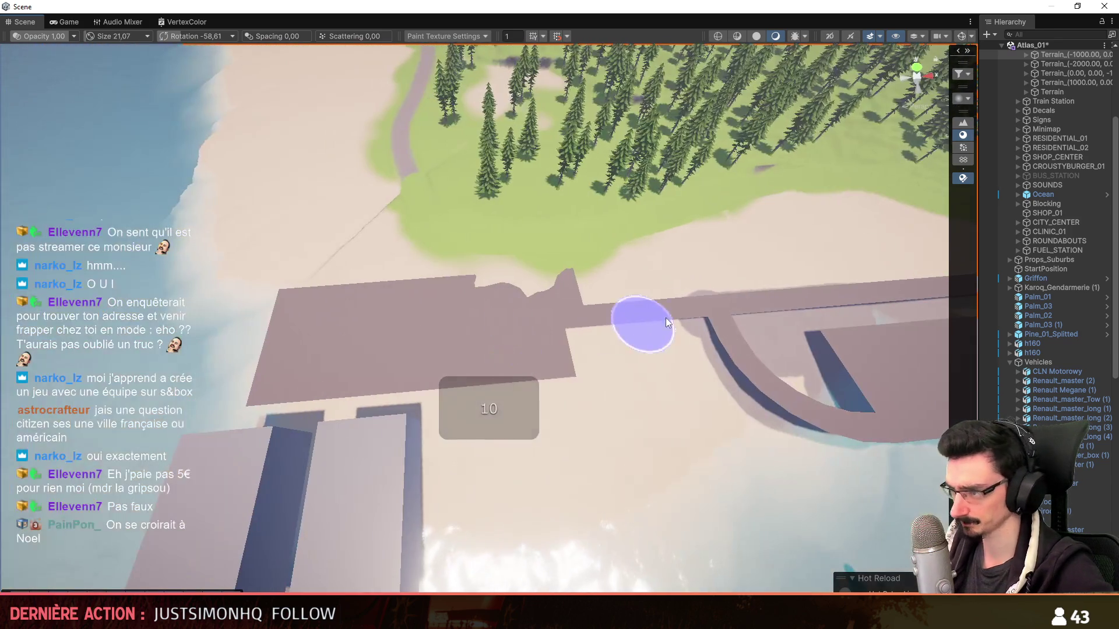
mouse_move(666, 323)
left_mouse_down()
mouse_move(525, 320)
mouse_move(519, 374)
mouse_move(318, 391)
left_mouse_up()
- Paint along the platform's top edge and the grass beside the road, then pull out wide
left_click_drag(292, 317, 487, 285)
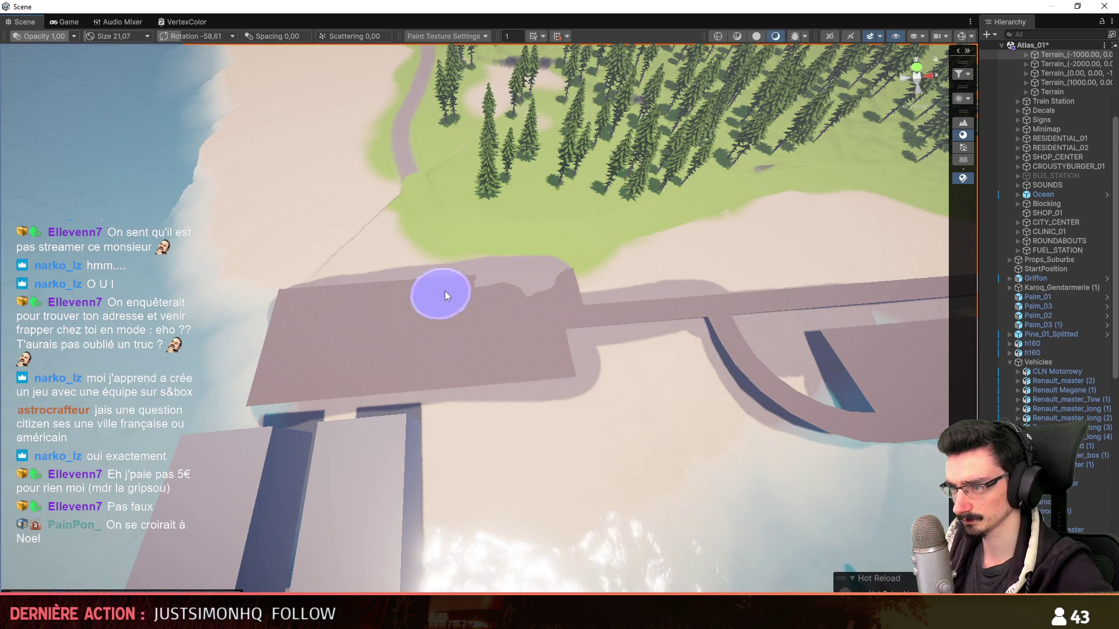
mouse_move(535, 340)
right_mouse_down()
mouse_move(437, 368)
mouse_move(363, 365)
right_mouse_up()
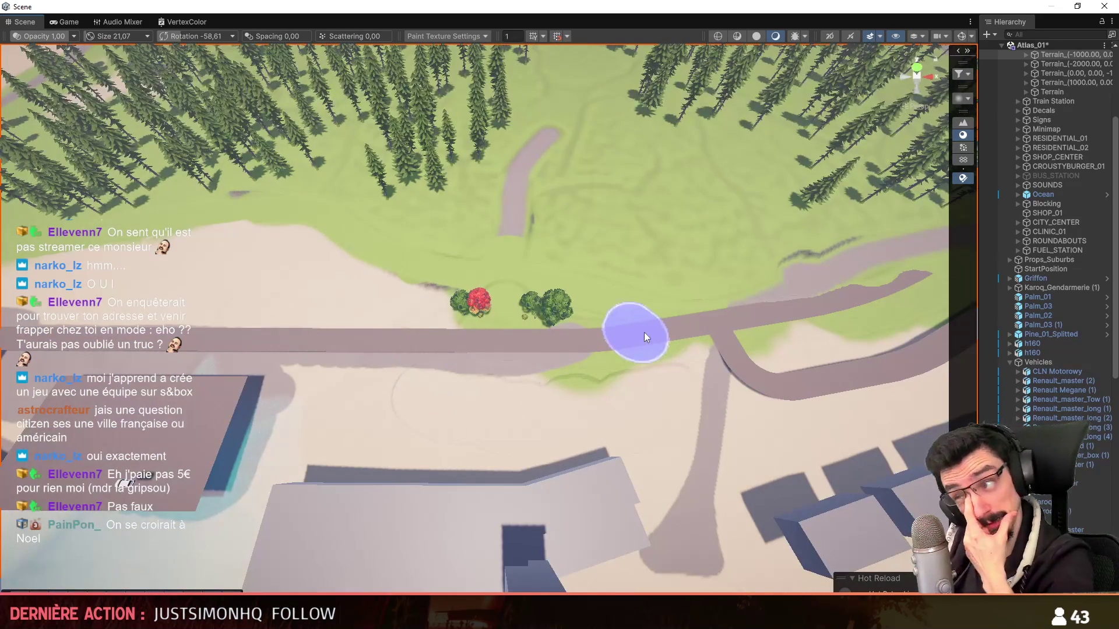
left_click_drag(636, 332, 592, 342)
mouse_move(906, 272)
right_mouse_down()
mouse_move(529, 391)
mouse_move(480, 438)
right_mouse_up()
scroll(529, 391, "down", 3)
scroll(479, 437, "up", 1)
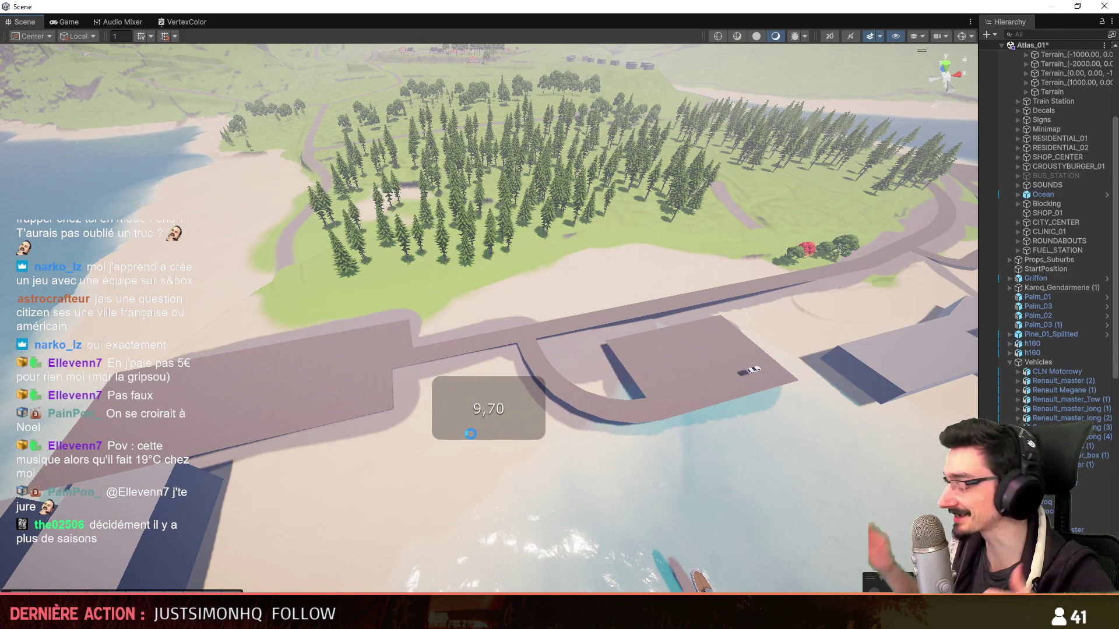
- Fly the scene camera closer over the docks and start Play mode with Ctrl+P
right_click(471, 435)
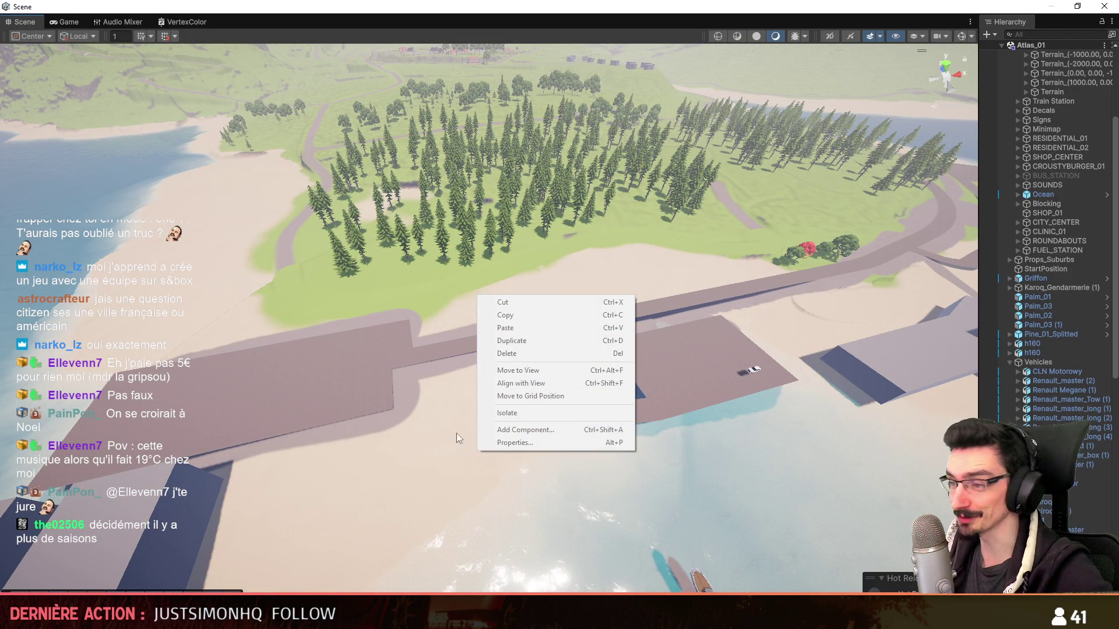
left_click(465, 435)
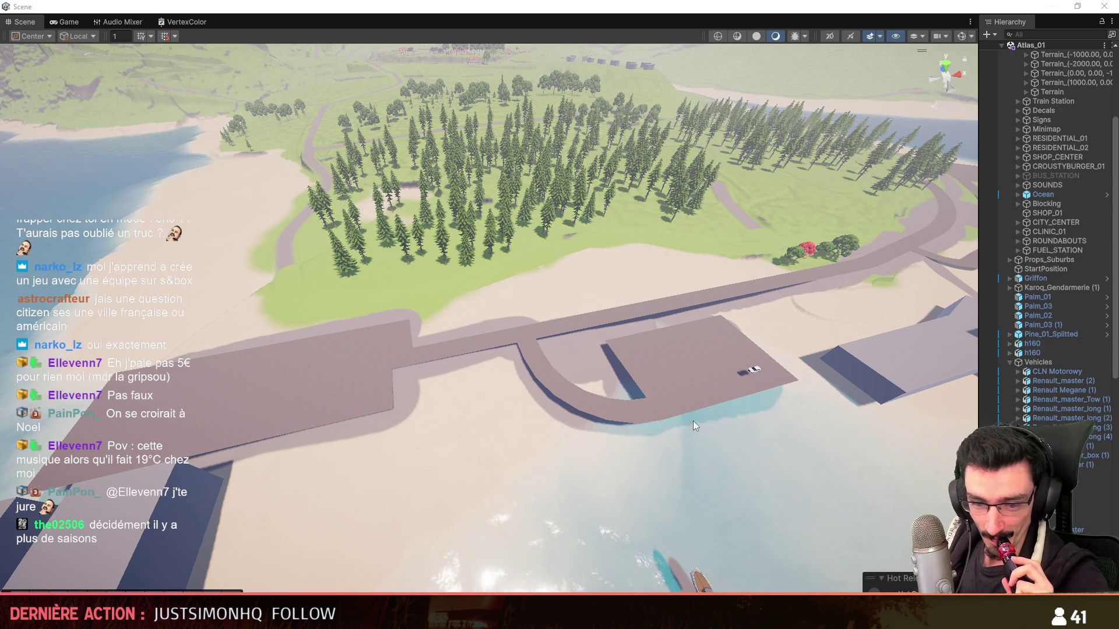
mouse_move(737, 412)
right_mouse_down()
mouse_move(561, 454)
mouse_move(531, 319)
right_mouse_up()
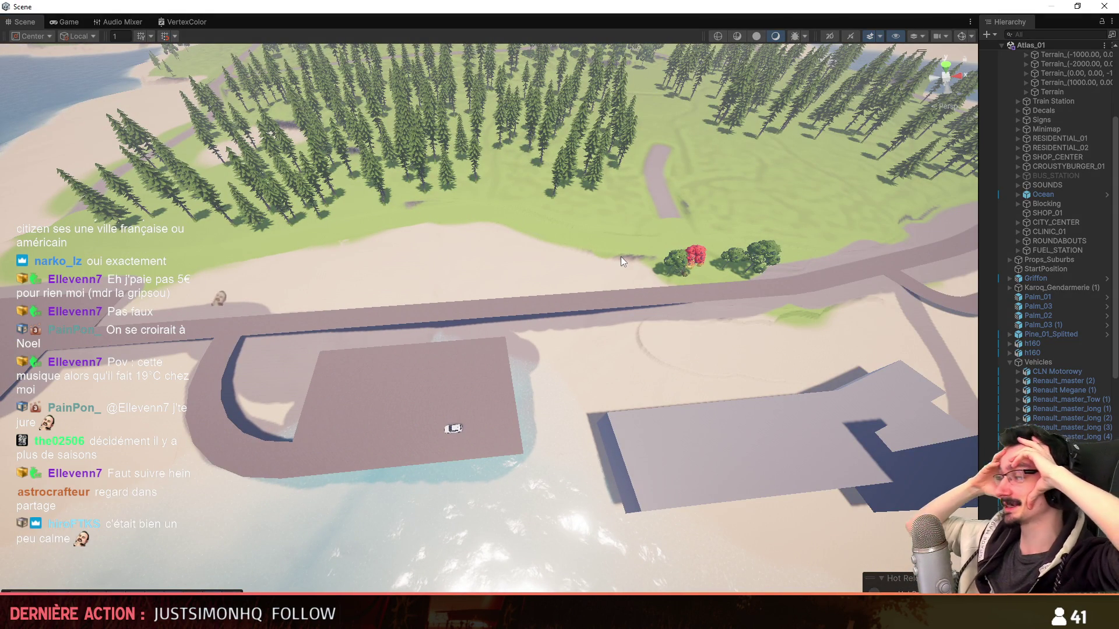
key("ctrl+p")
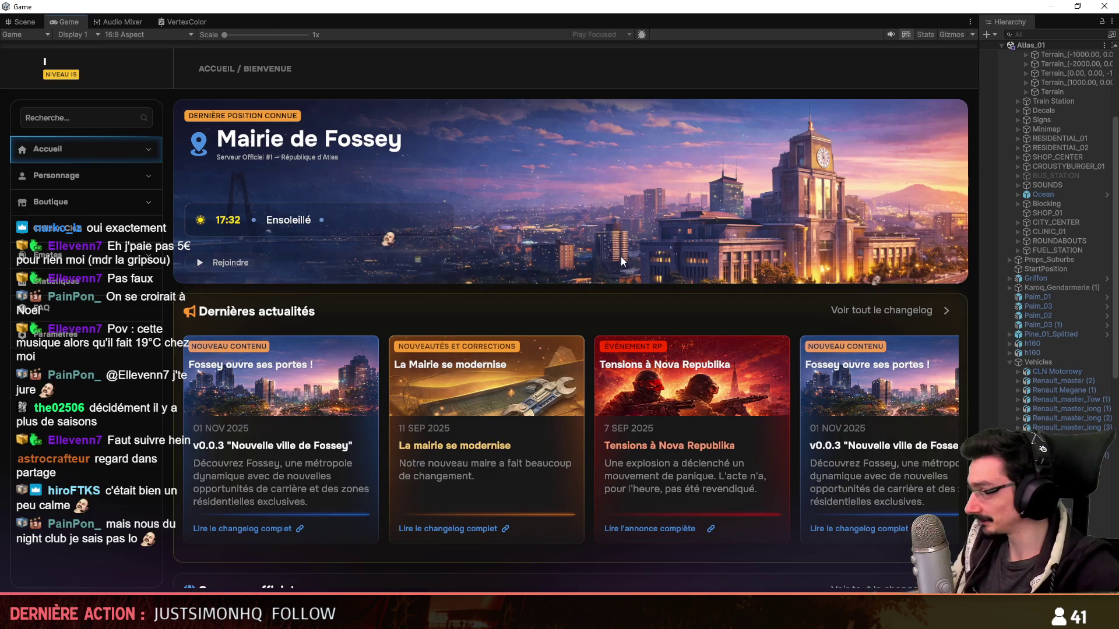
- Join the Citiizen RP server from Mes serveurs, play the existing character and run toward the white car
left_click(87, 147)
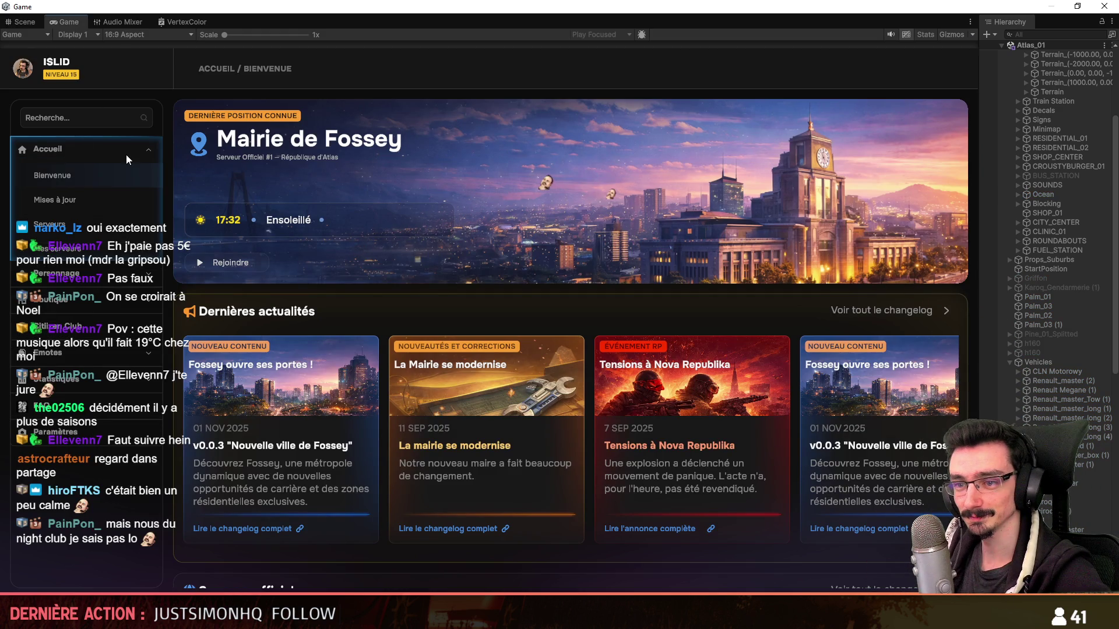
left_click(126, 175)
left_click(914, 213)
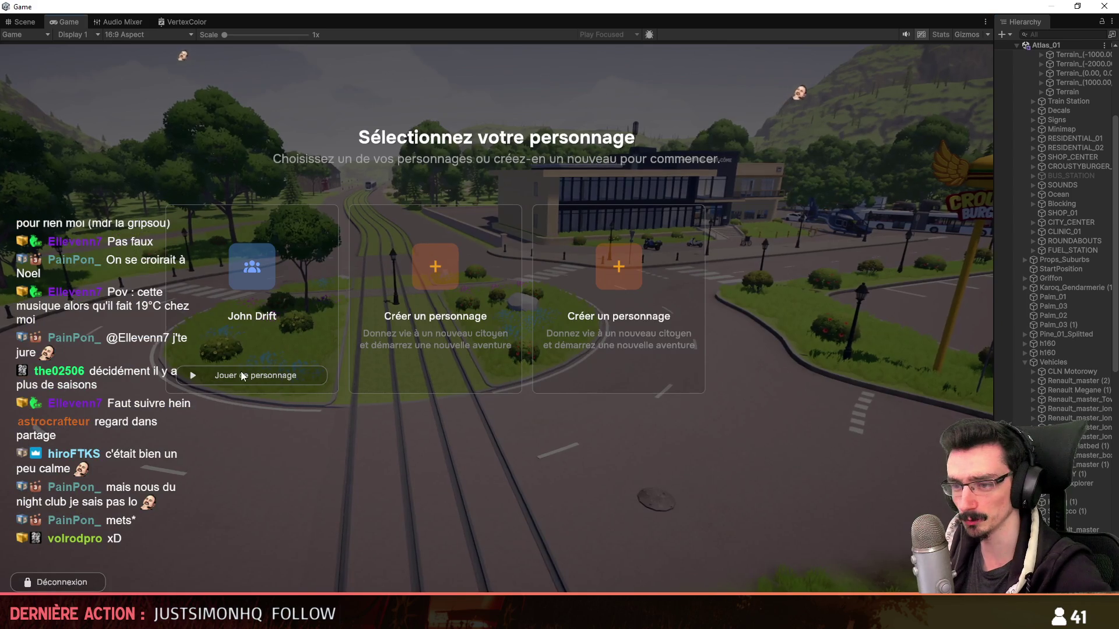
left_click(245, 374)
key("w")
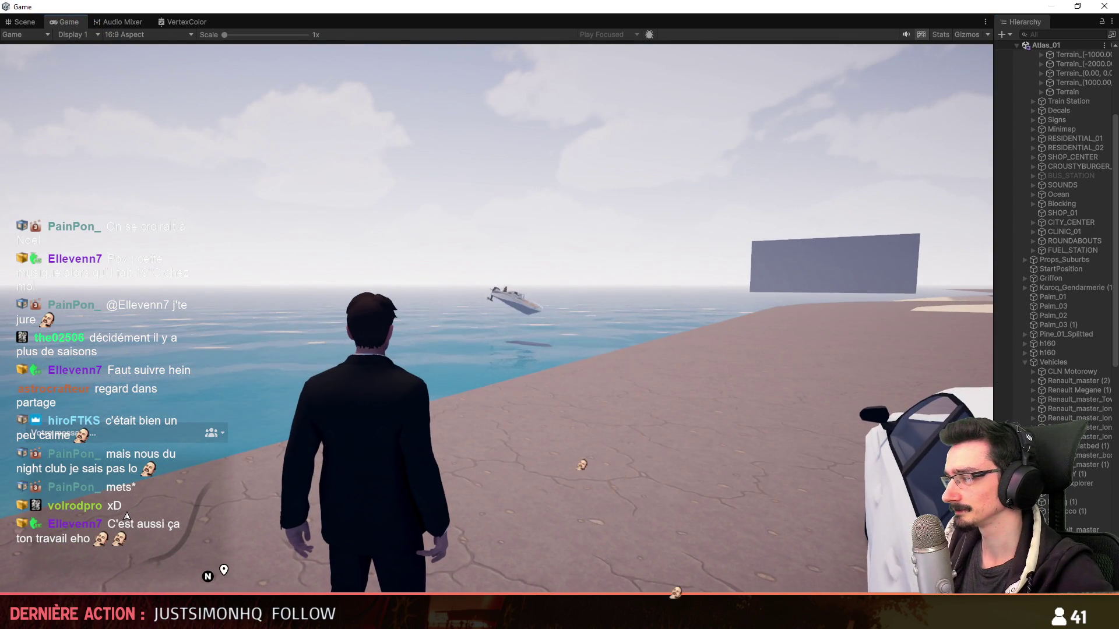
- Walk the character round to the driver's door and get into the white car
left_click(541, 376)
key("w")
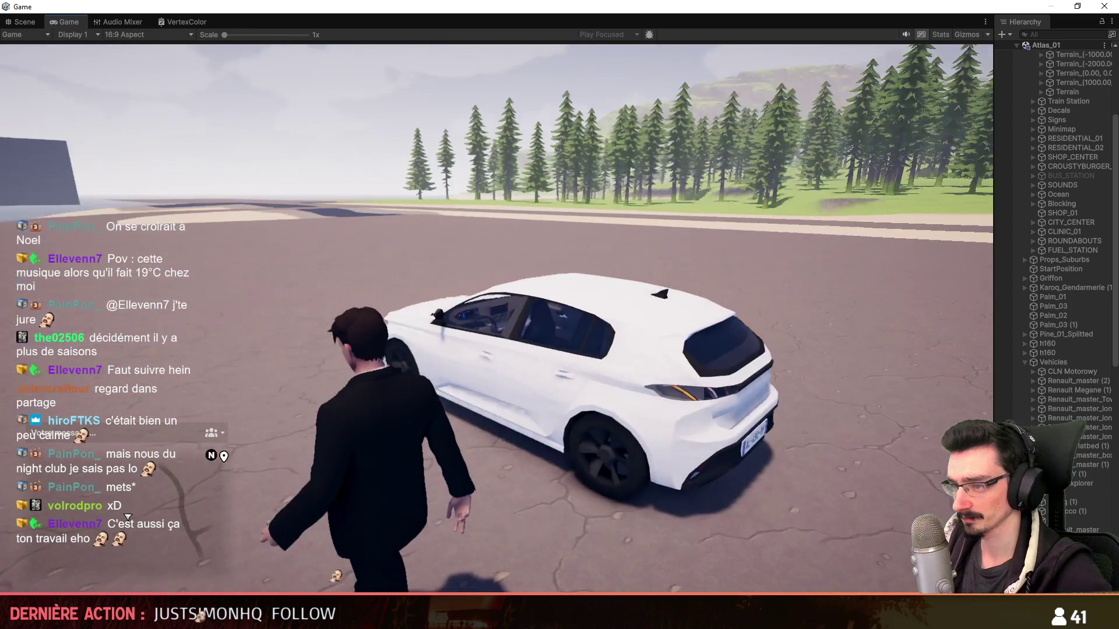
key("w")
key("s")
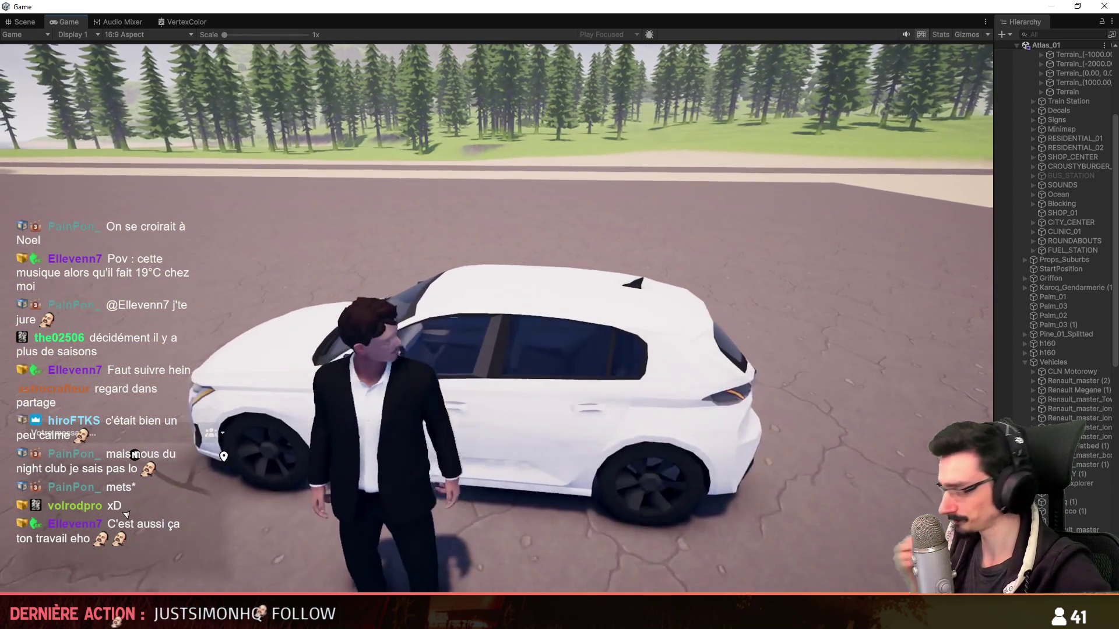
key("f")
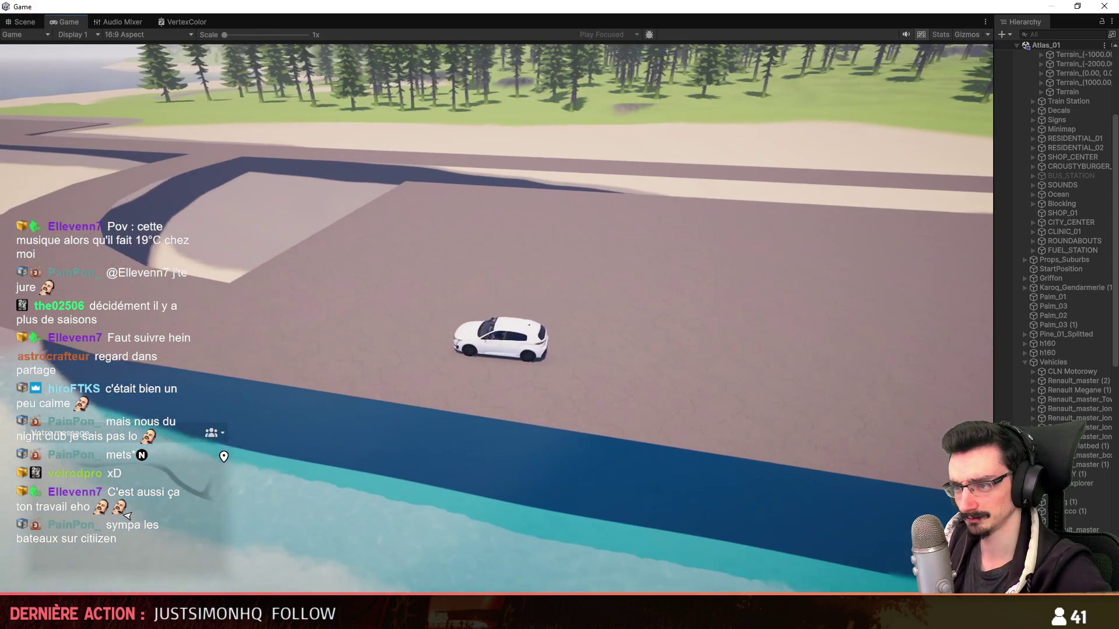
- Drive the car along the curving dock roads and across the paved plaza, drifting in a circle
key("w")
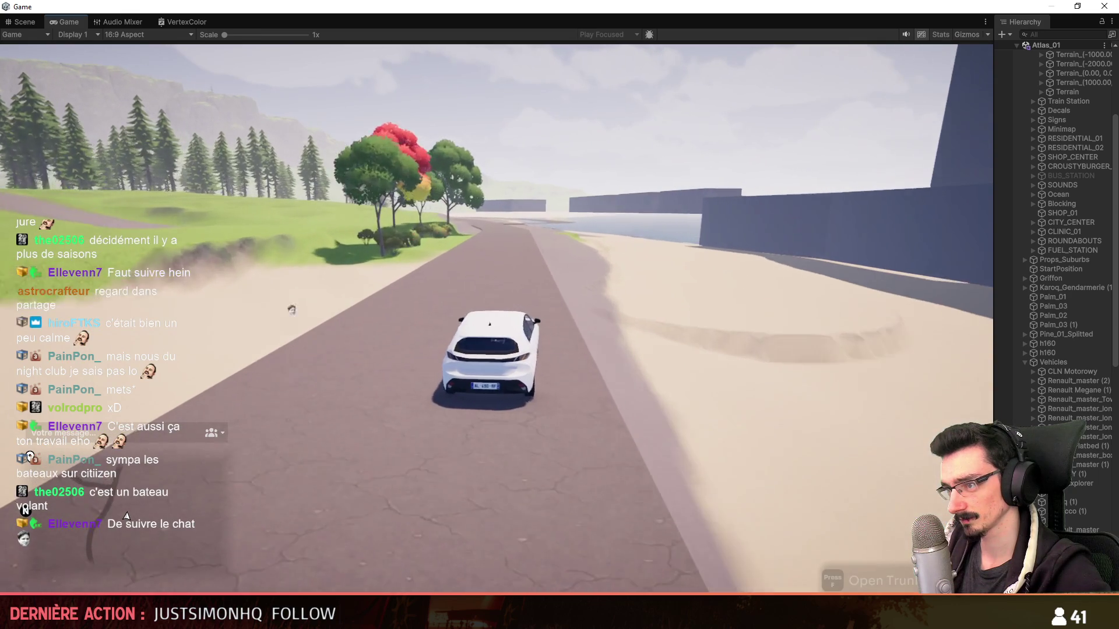
key("a")
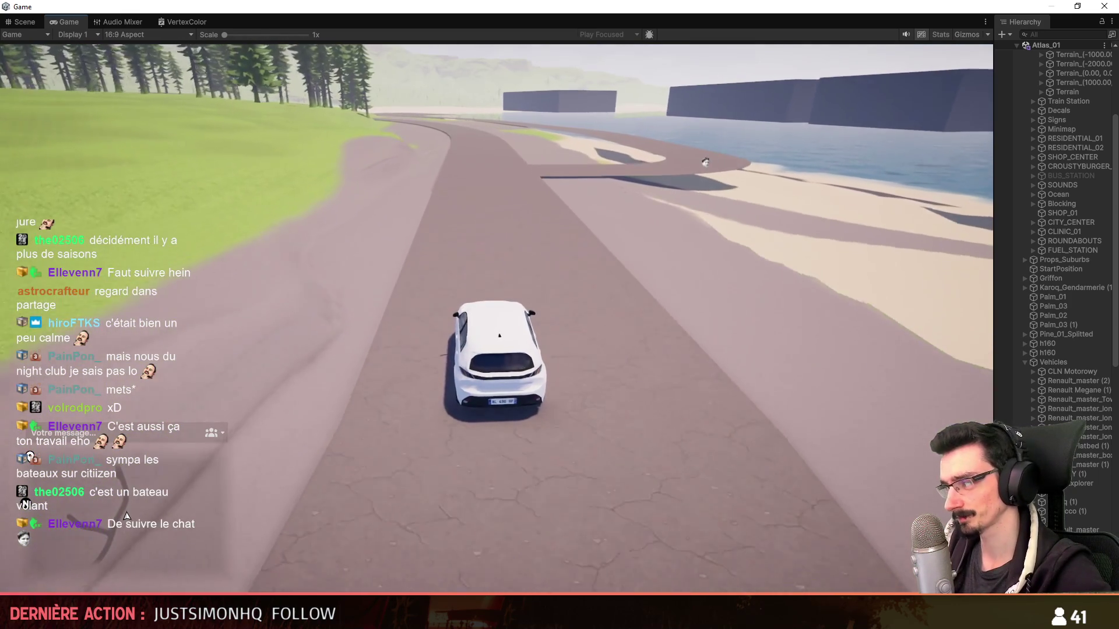
key("d")
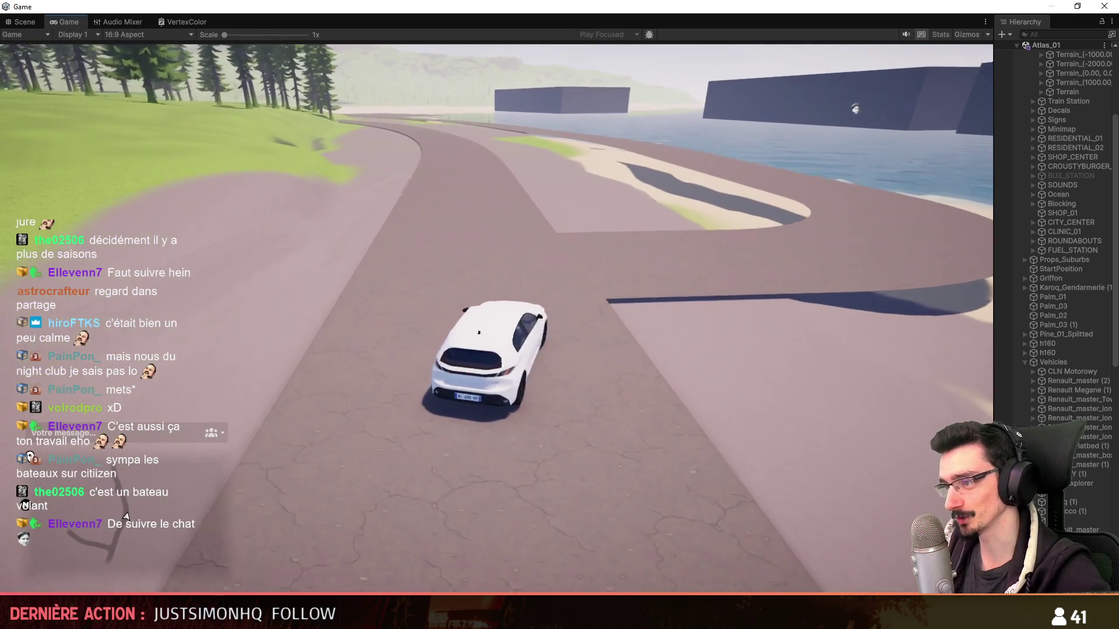
key("a")
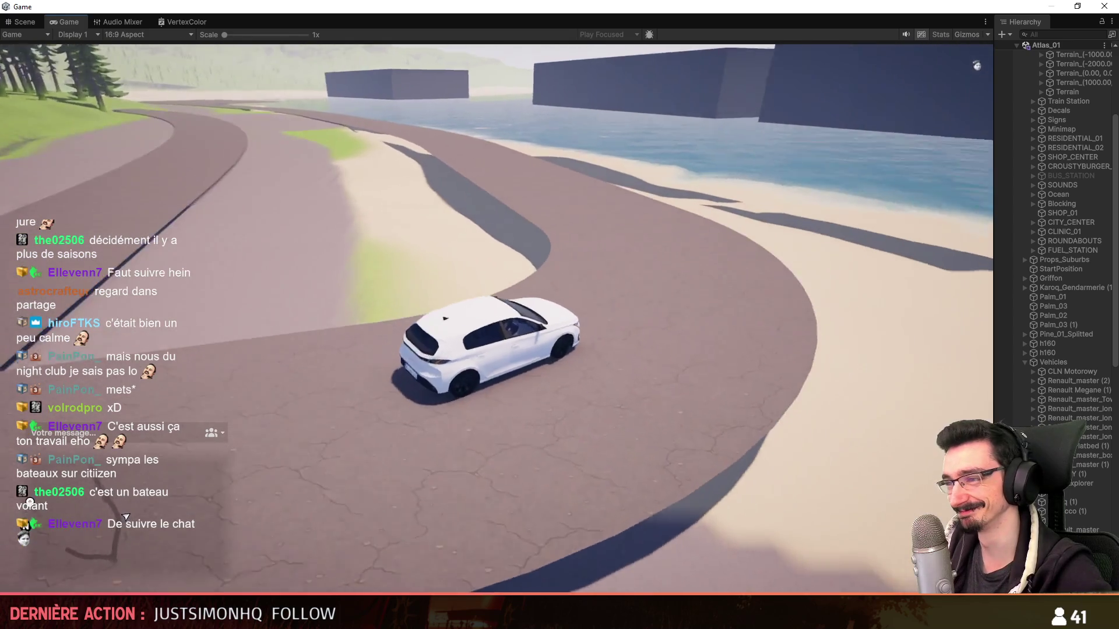
key("a")
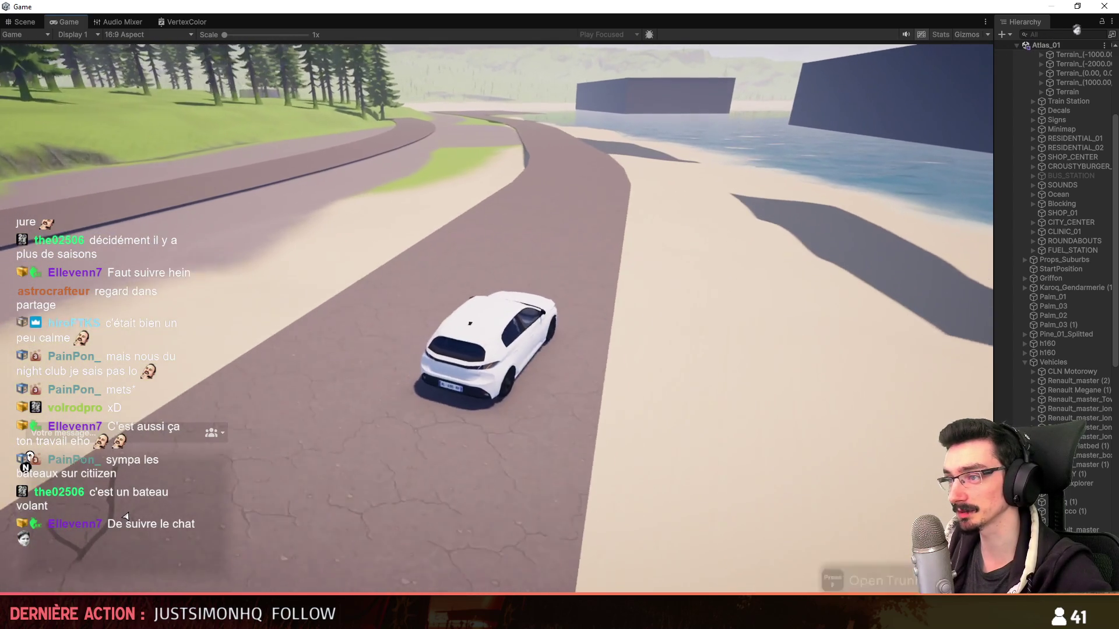
key("w")
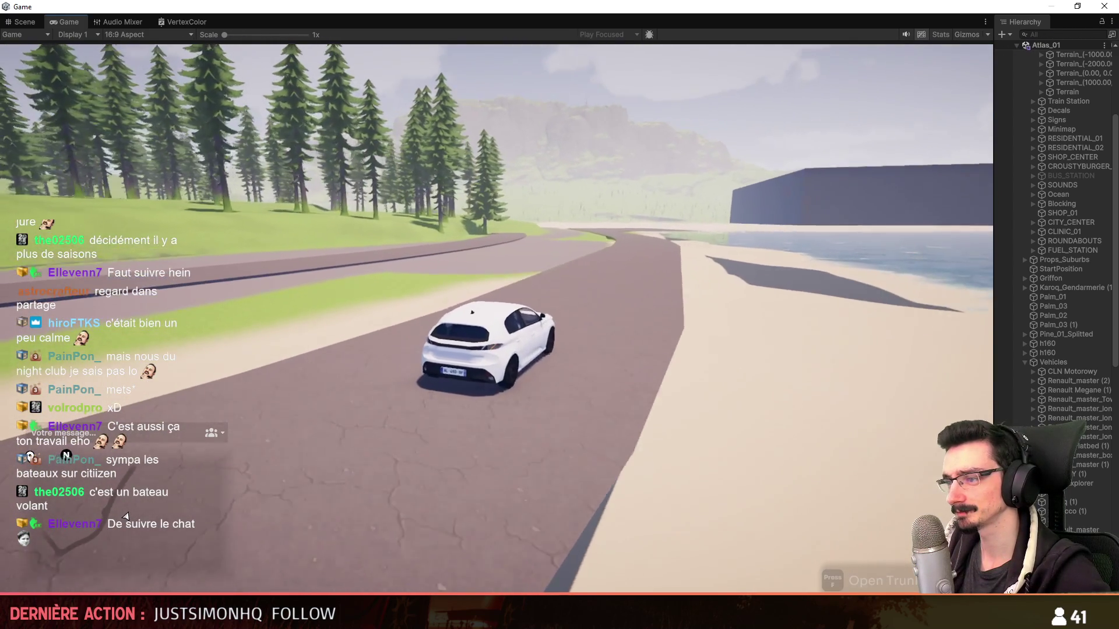
key("w")
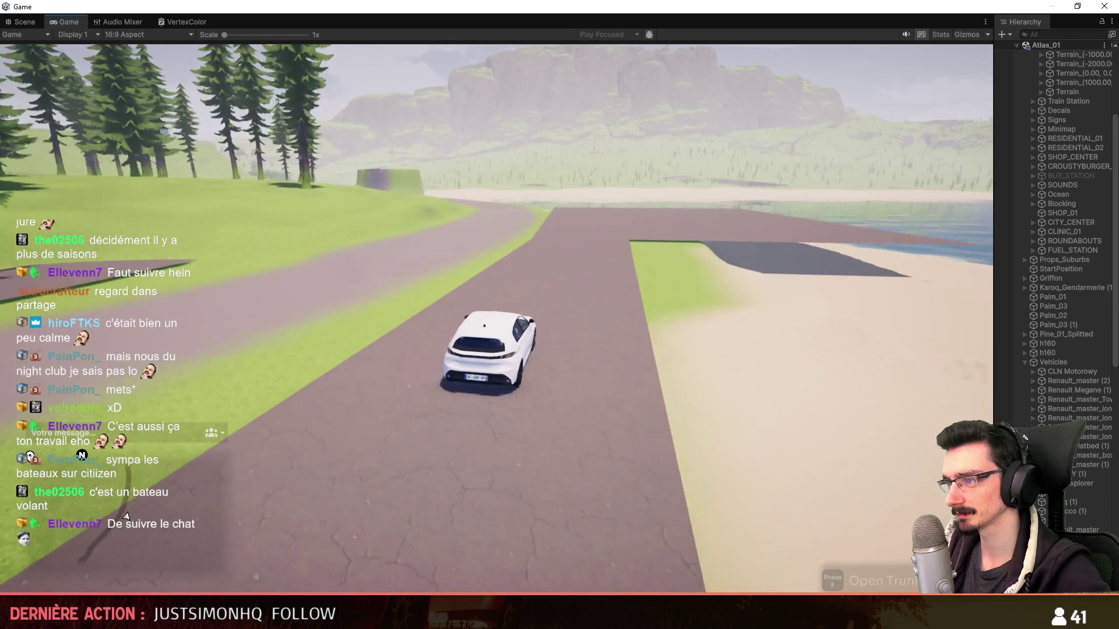
key("d")
key("w")
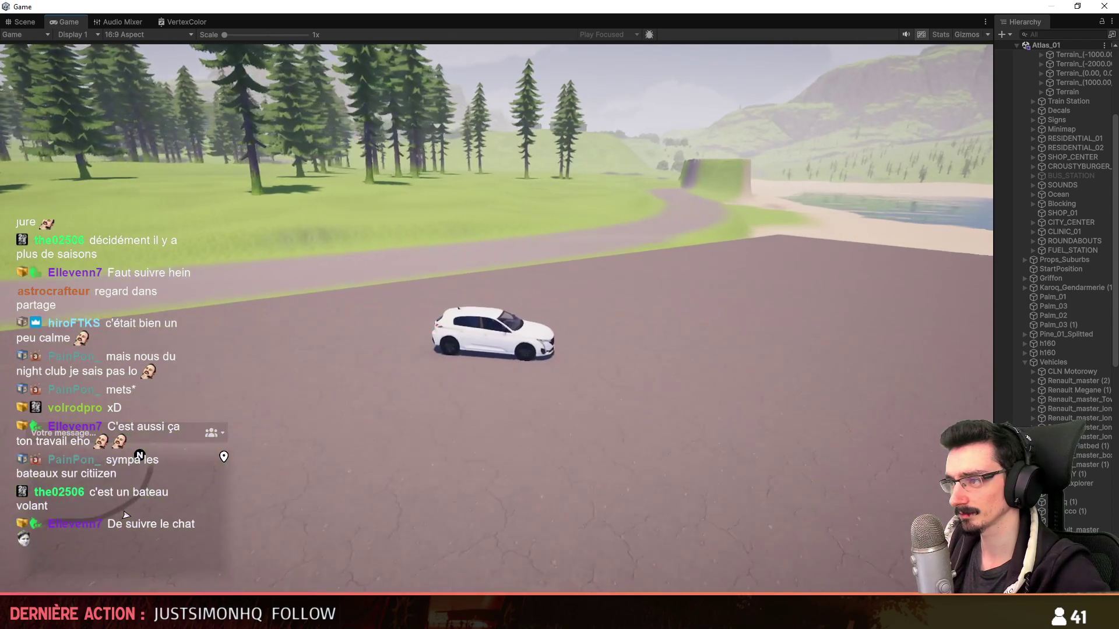
key("d")
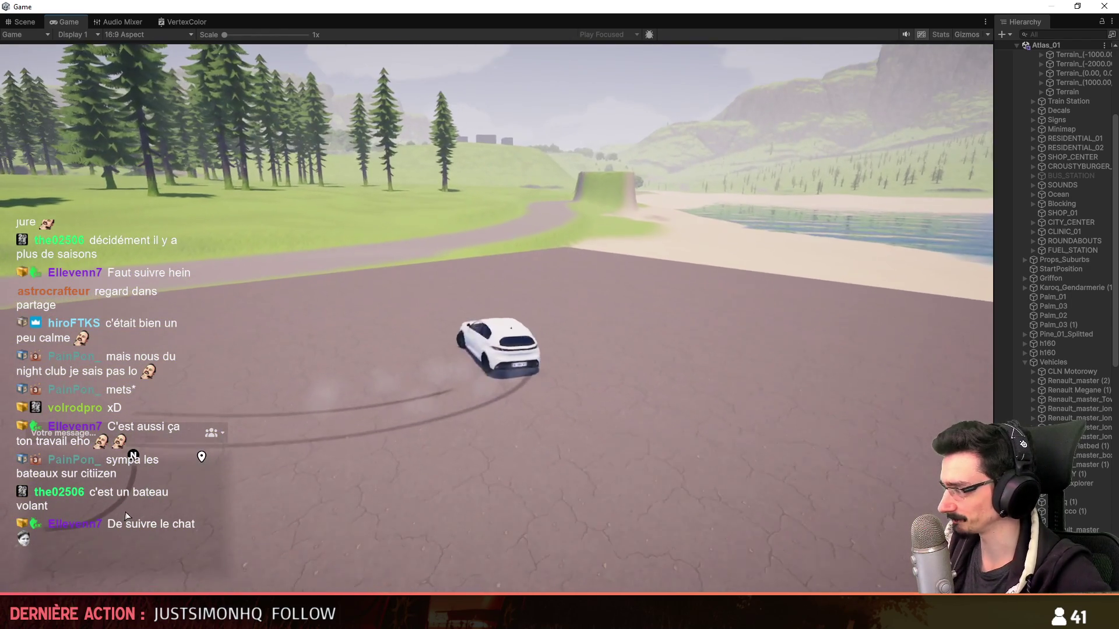
- Switch to the higher chase camera, drive toward the forest, then bring up the character inventory
key("c")
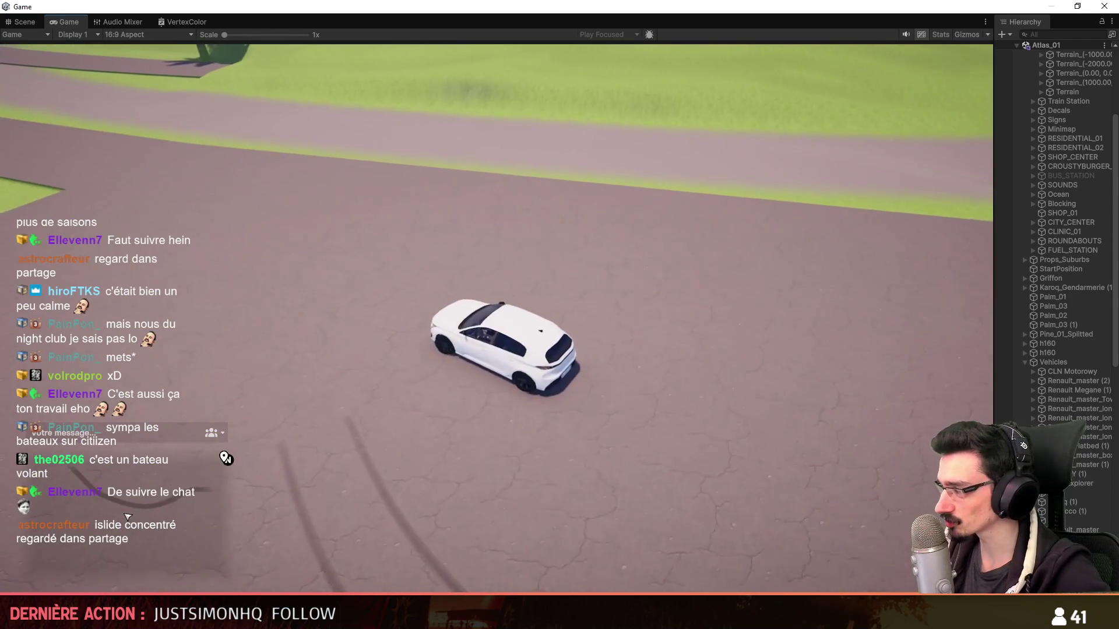
key("w")
key("a")
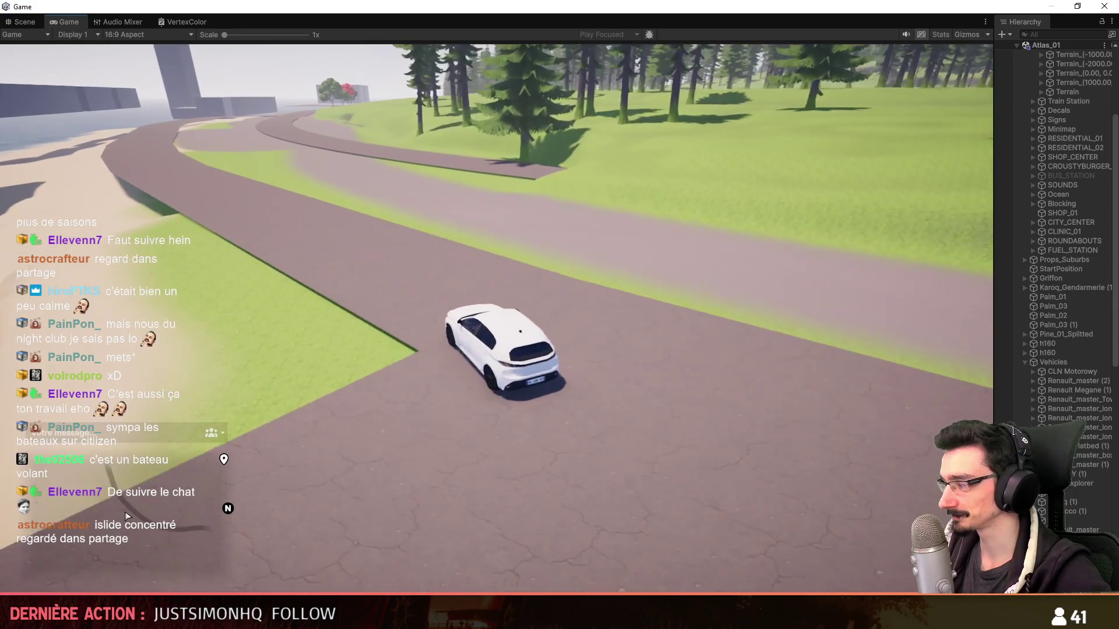
key("w")
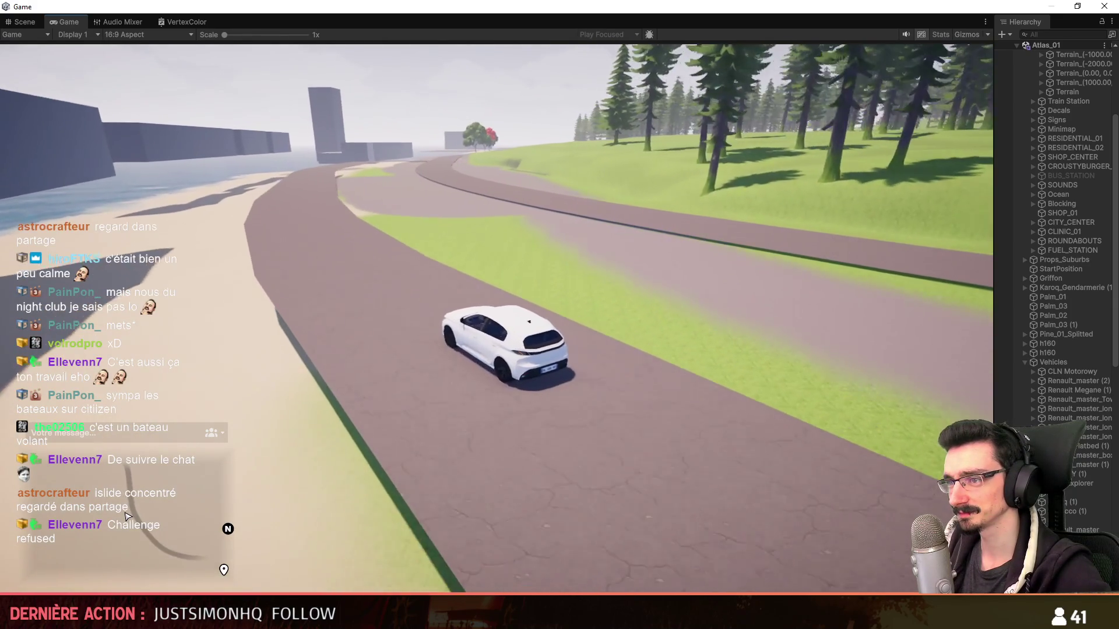
key("w")
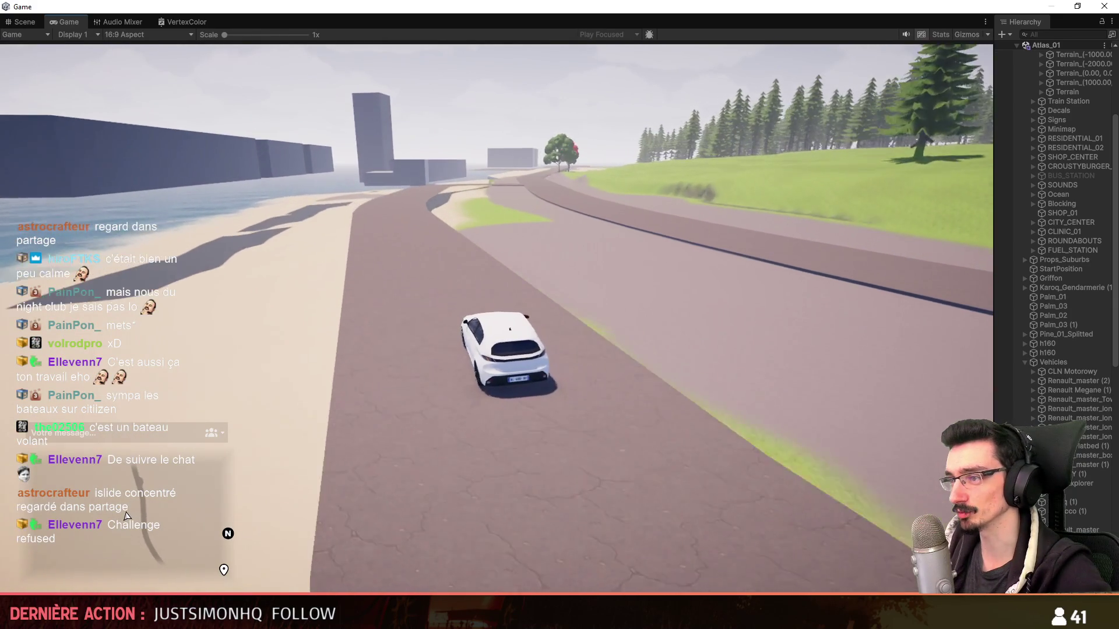
key("w")
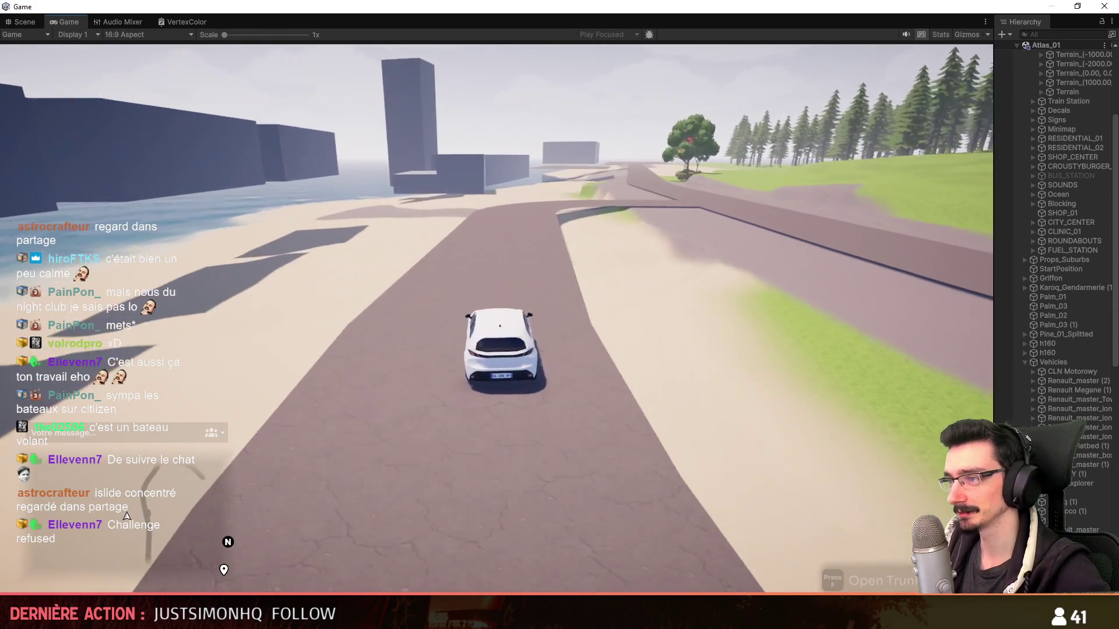
key("a")
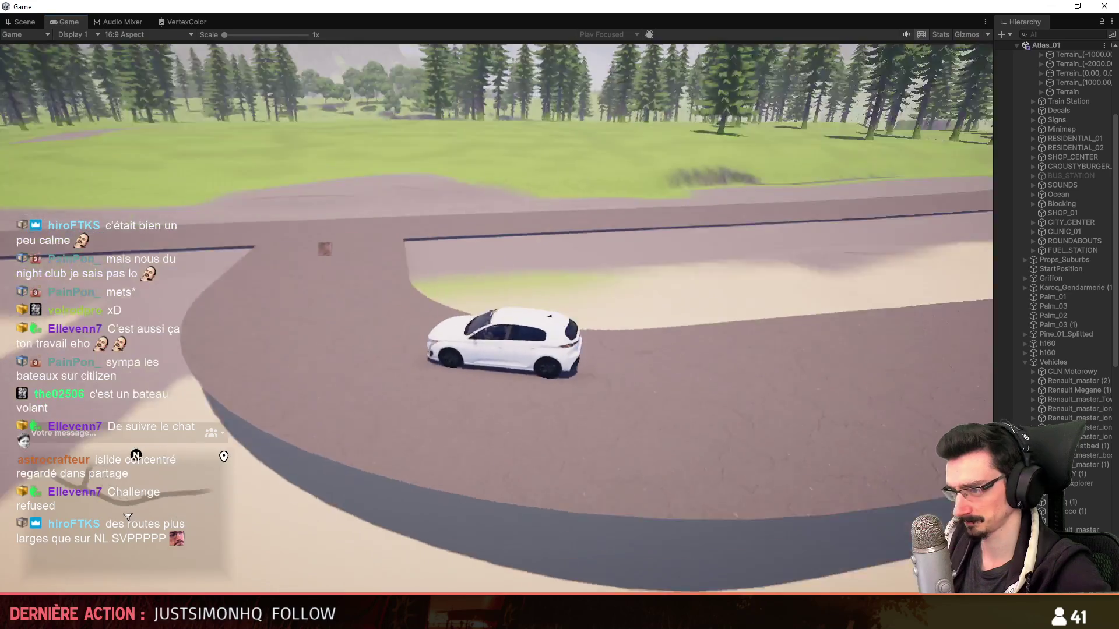
key("Tab")
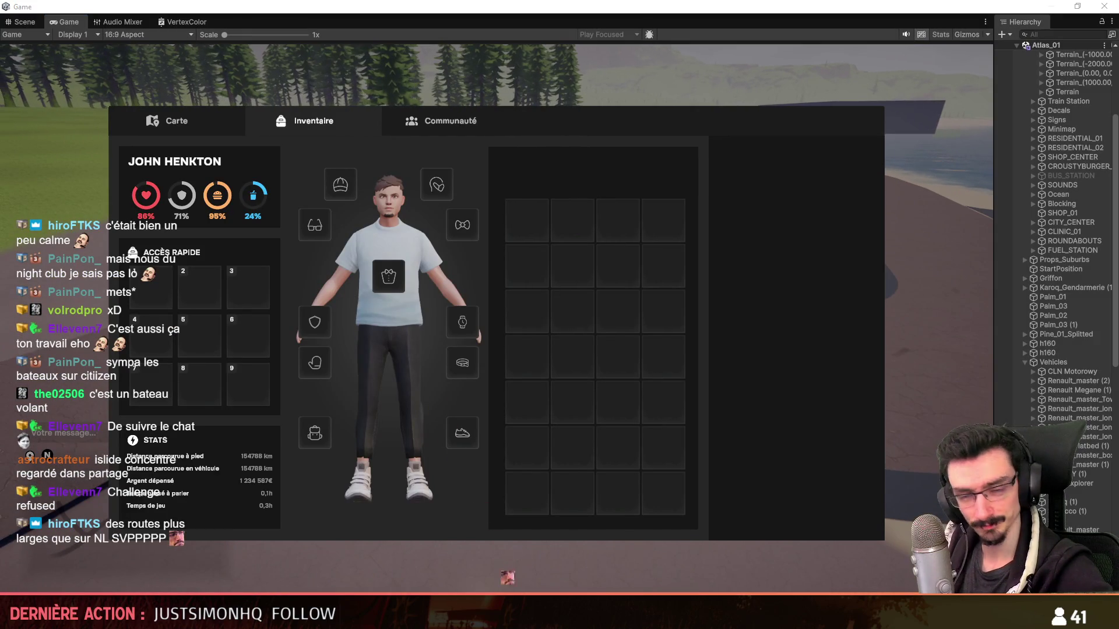
- Return to the Scene view and come back from the browser to Unity
left_click(24, 22)
scroll(483, 326, "down", 3)
scroll(446, 437, "down", 5)
scroll(406, 555, "down", 5)
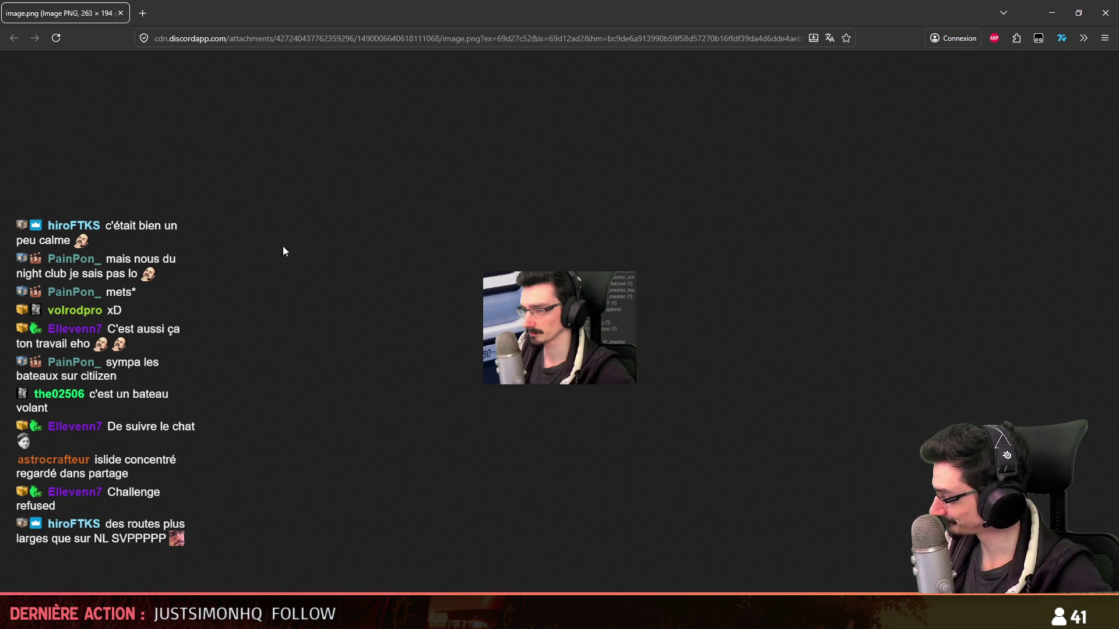
key("ctrl+w")
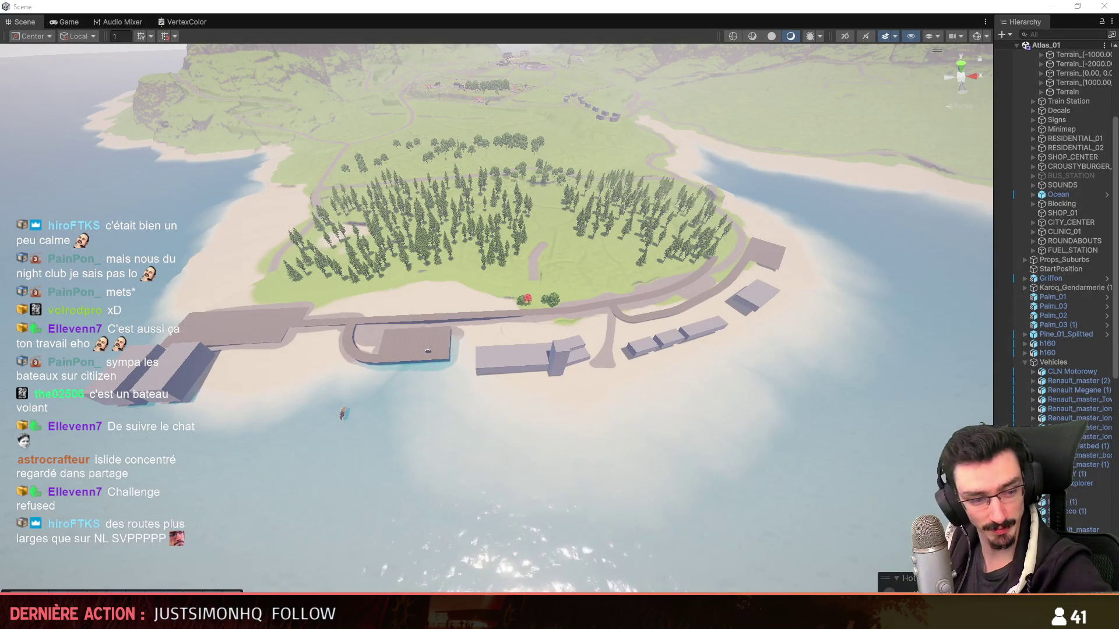
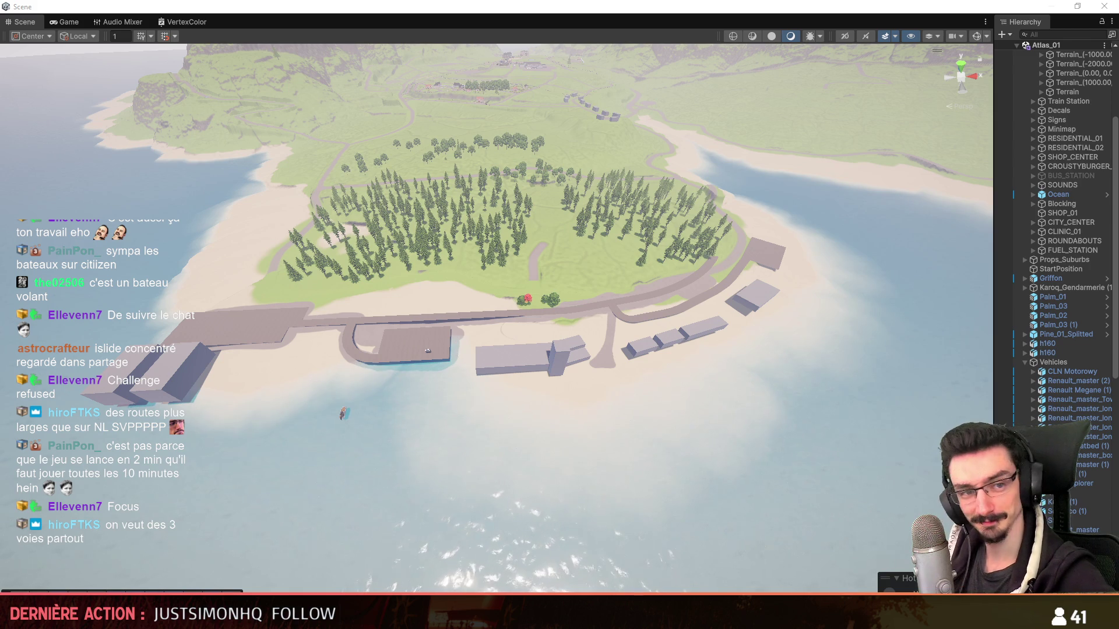
- Orbit around the docks island in Unity, then switch over to the Maya road file
right_click(662, 444)
right_click_drag(662, 444, 478, 375)
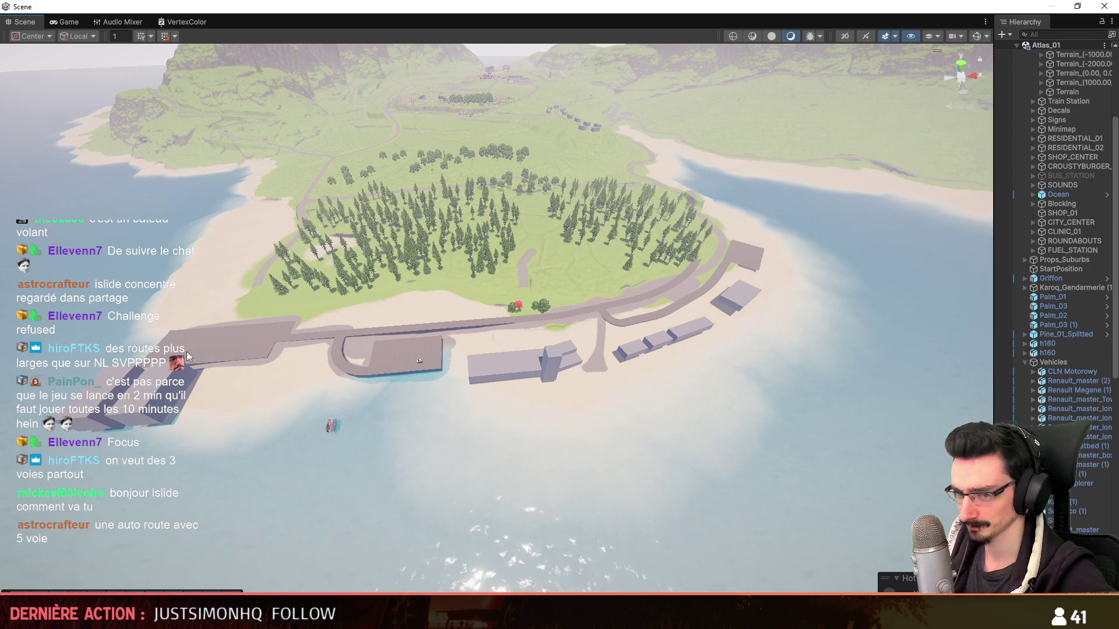
key("alt+Tab")
scroll(794, 383, "down", 5)
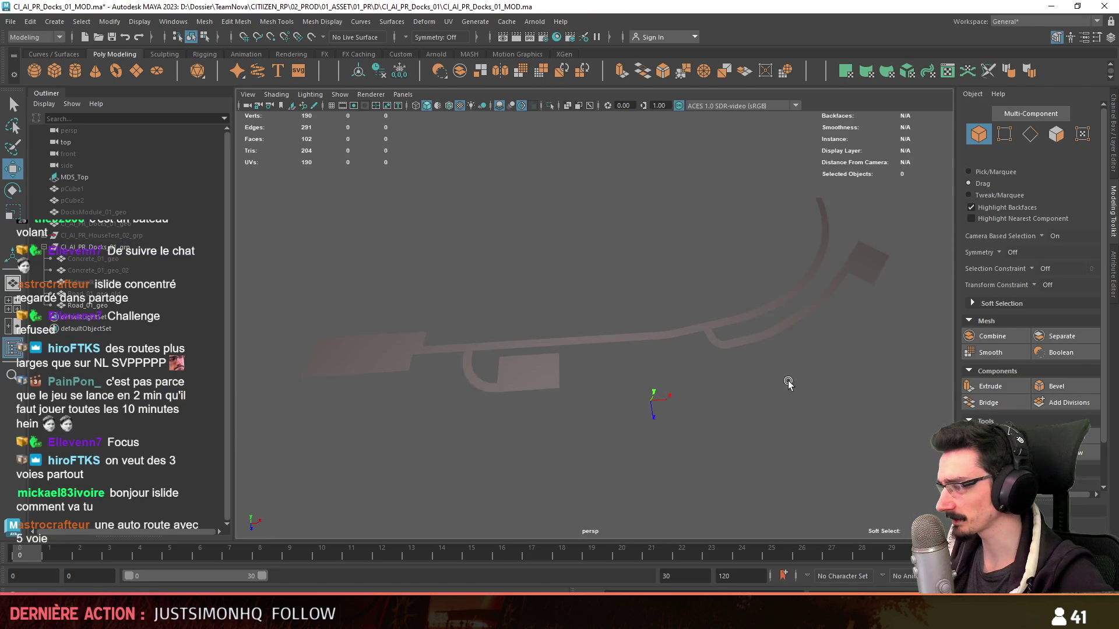
scroll(733, 392, "up", 8)
- Pick the branch strip's side edges and frame them in a near top-down view
key("F10")
scroll(752, 396, "up", 3)
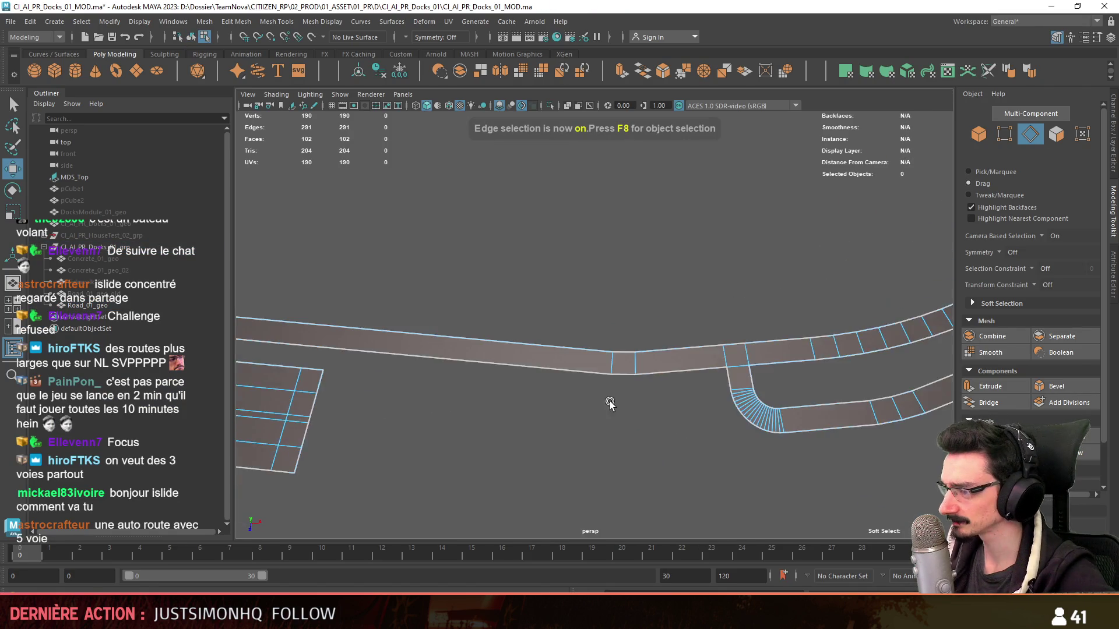
scroll(778, 400, "up", 2)
left_click(829, 395)
key("f")
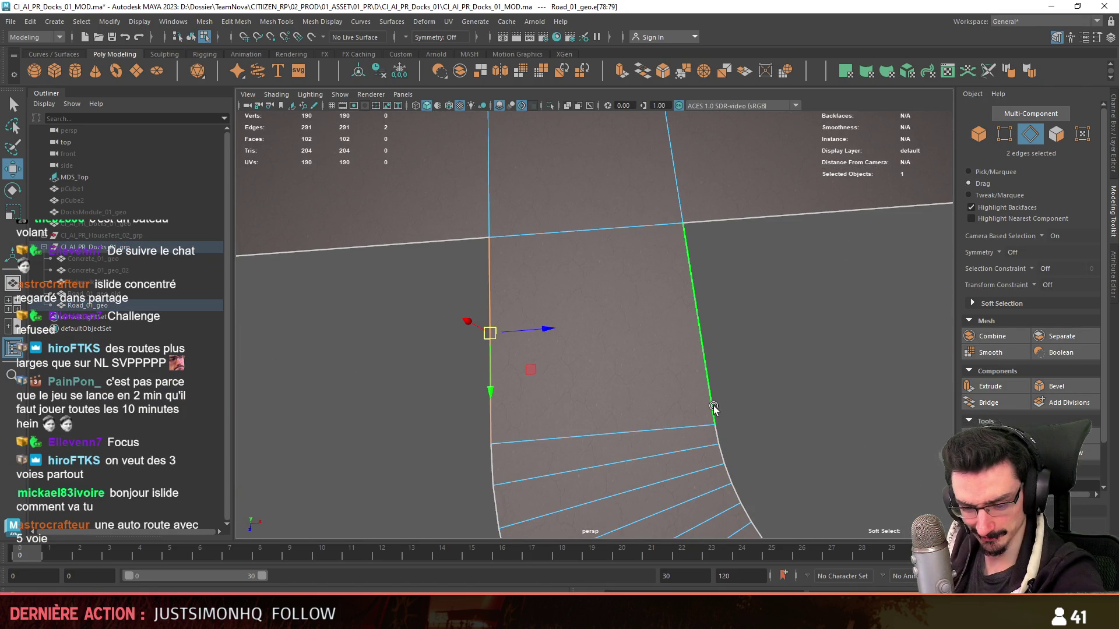
left_click_drag(713, 409, 699, 356, "alt")
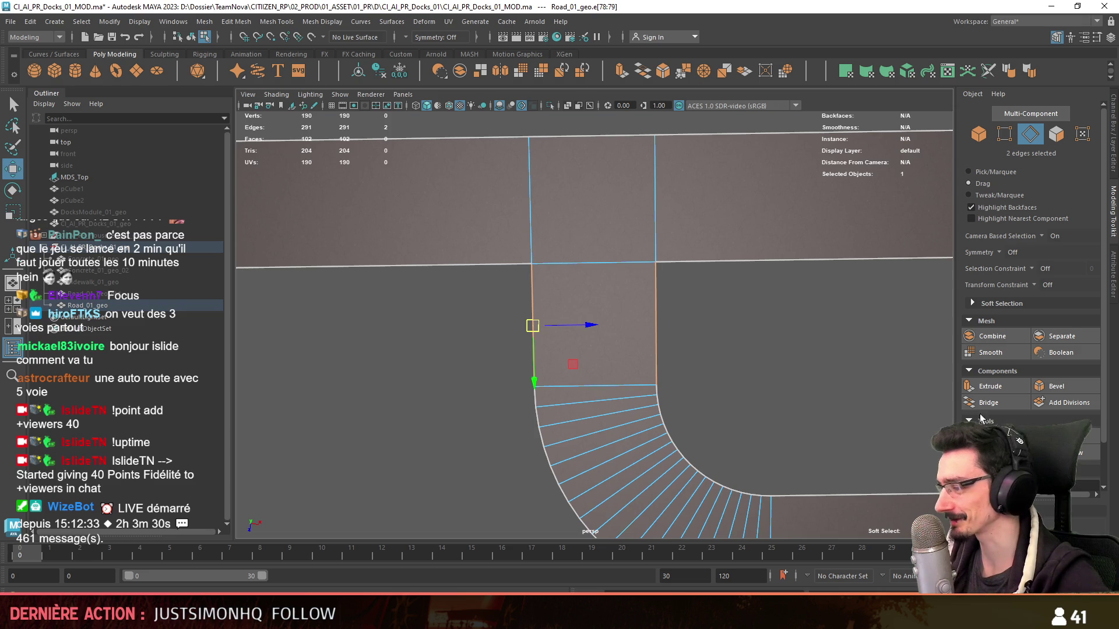
mouse_move(777, 355)
left_mouse_down("alt")
mouse_move(506, 233)
mouse_move(568, 303)
mouse_move(702, 399)
left_mouse_up("alt")
- Change the road mesh display and reposition the view over the junction and red map
left_click(428, 107)
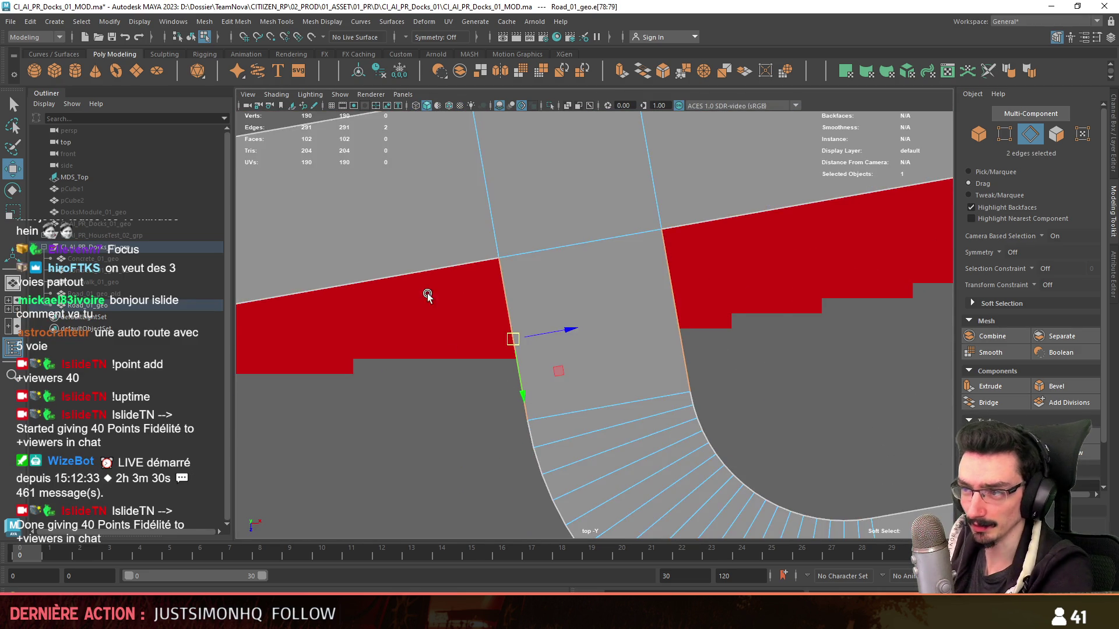
left_click_drag(595, 301, 802, 463, "alt")
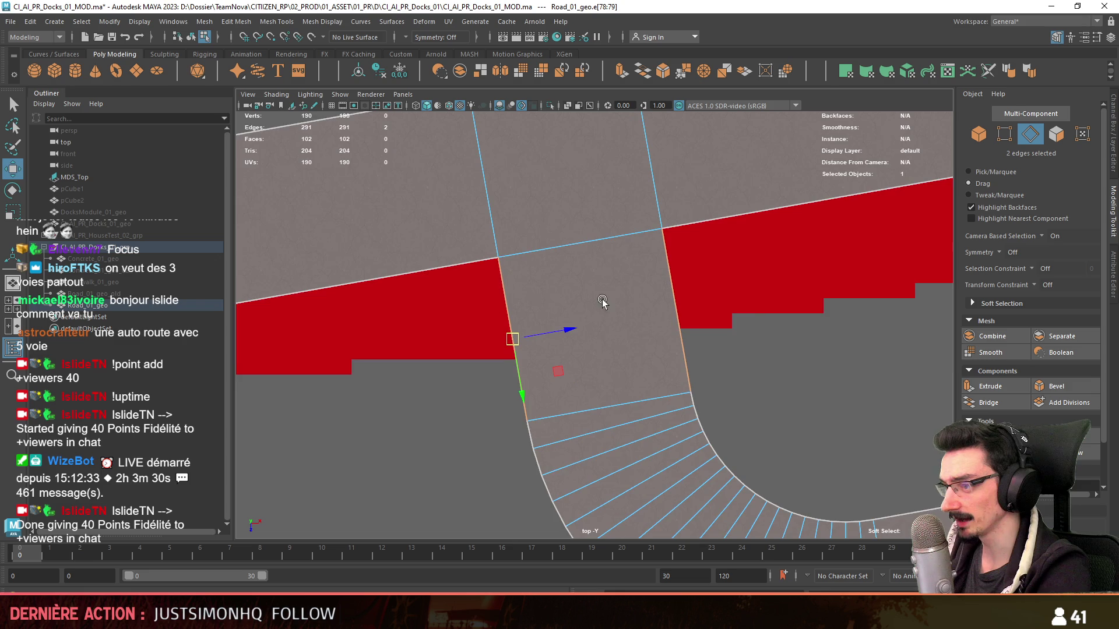
scroll(803, 463, "down", 3)
scroll(612, 420, "down", 3)
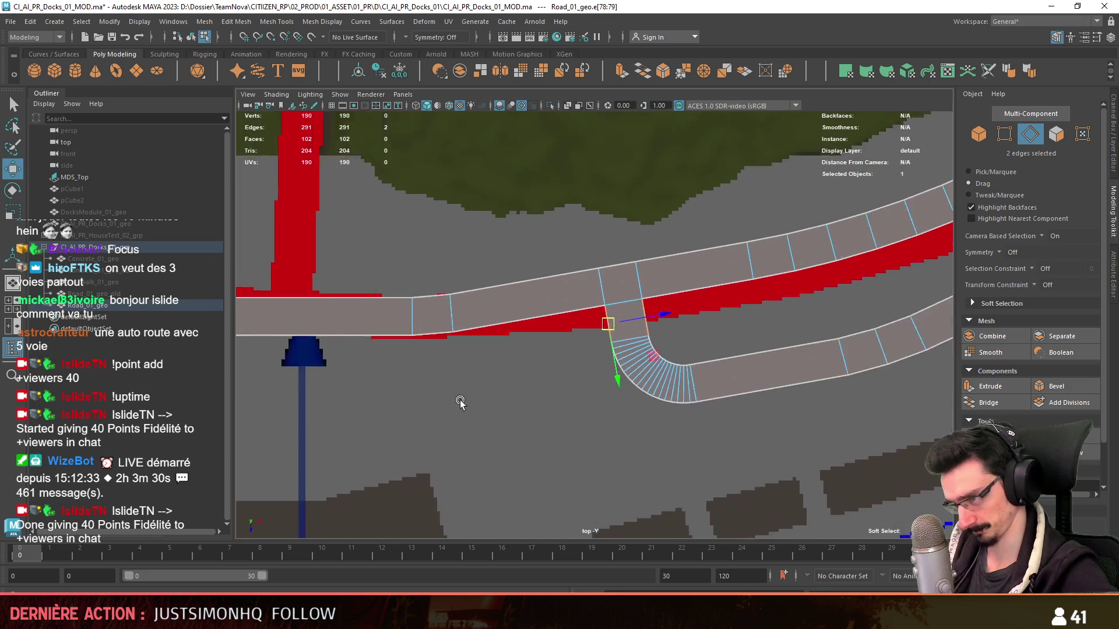
scroll(524, 403, "down", 2)
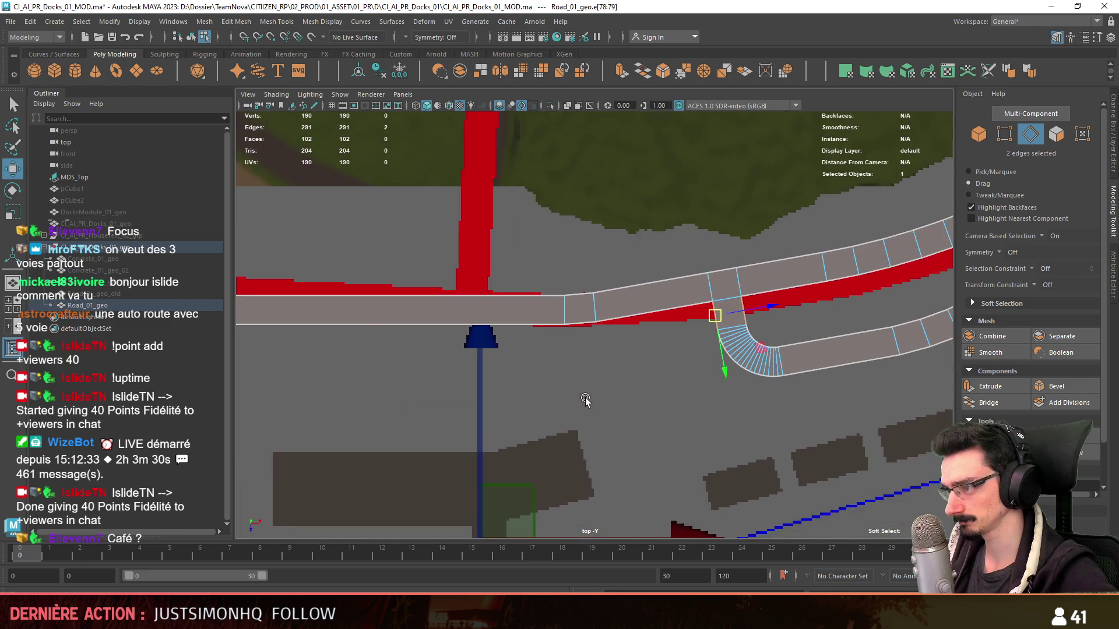
scroll(580, 339, "up", 5)
left_click_drag(578, 338, 540, 360, "alt")
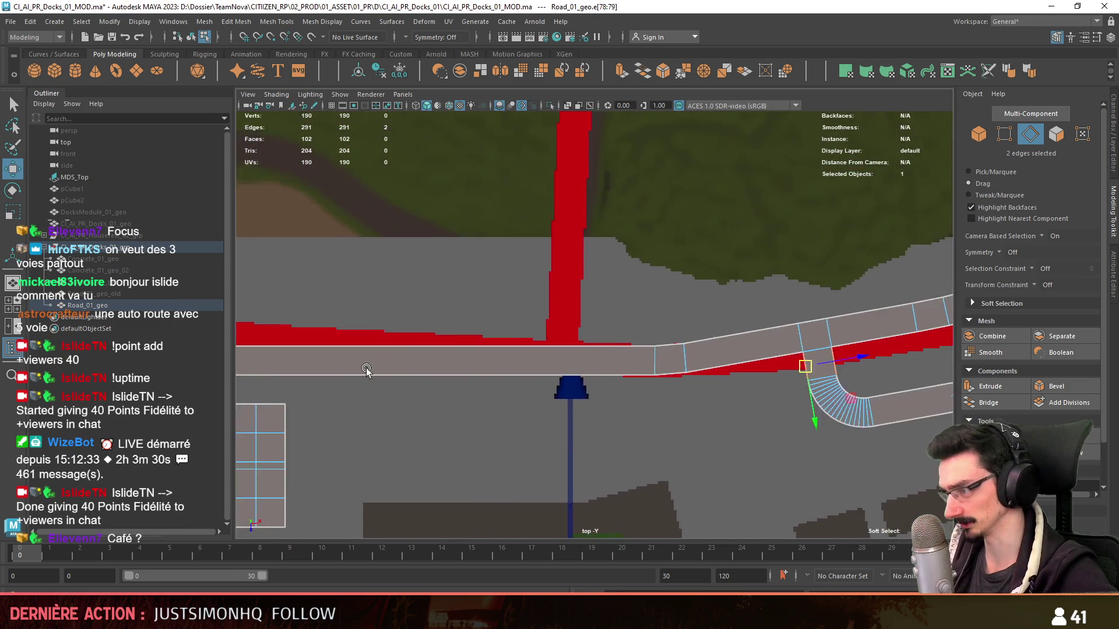
scroll(540, 360, "up", 2)
scroll(551, 363, "up", 2)
scroll(569, 367, "up", 2)
scroll(594, 371, "up", 1)
scroll(1032, 350, "down", 1)
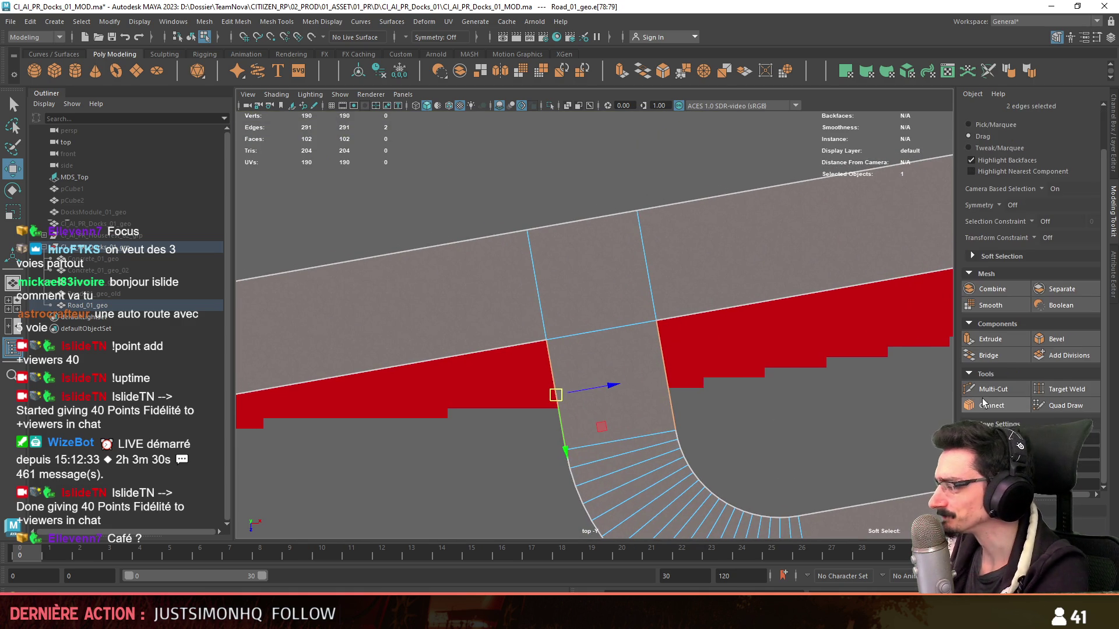
left_click(991, 405)
middle_click_drag(657, 406, 639, 409, "ctrl")
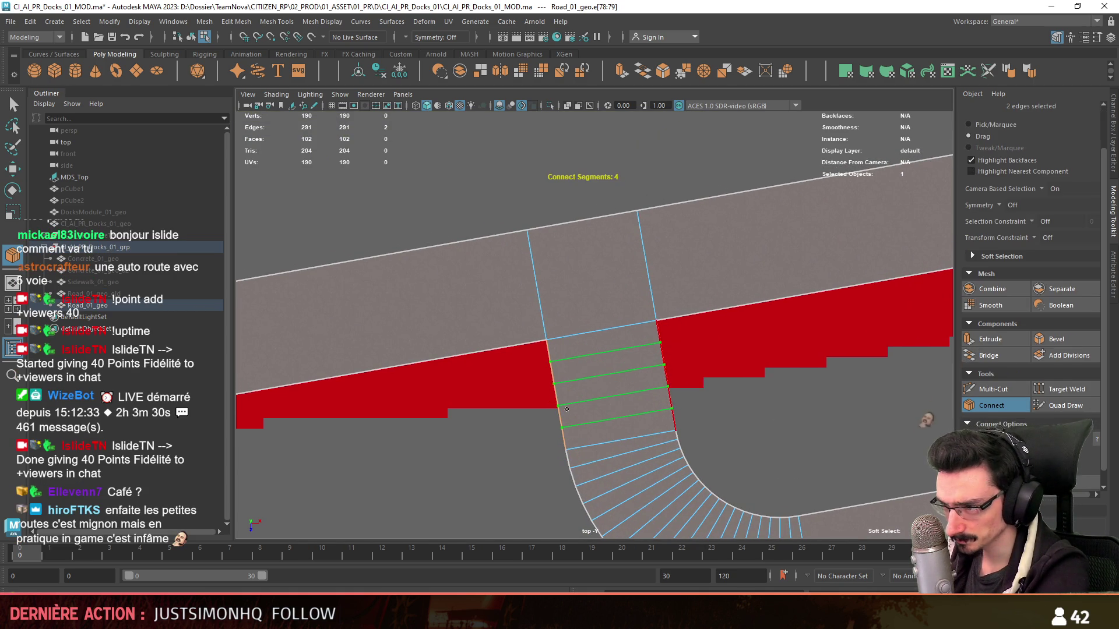
scroll(469, 415, "up", 2)
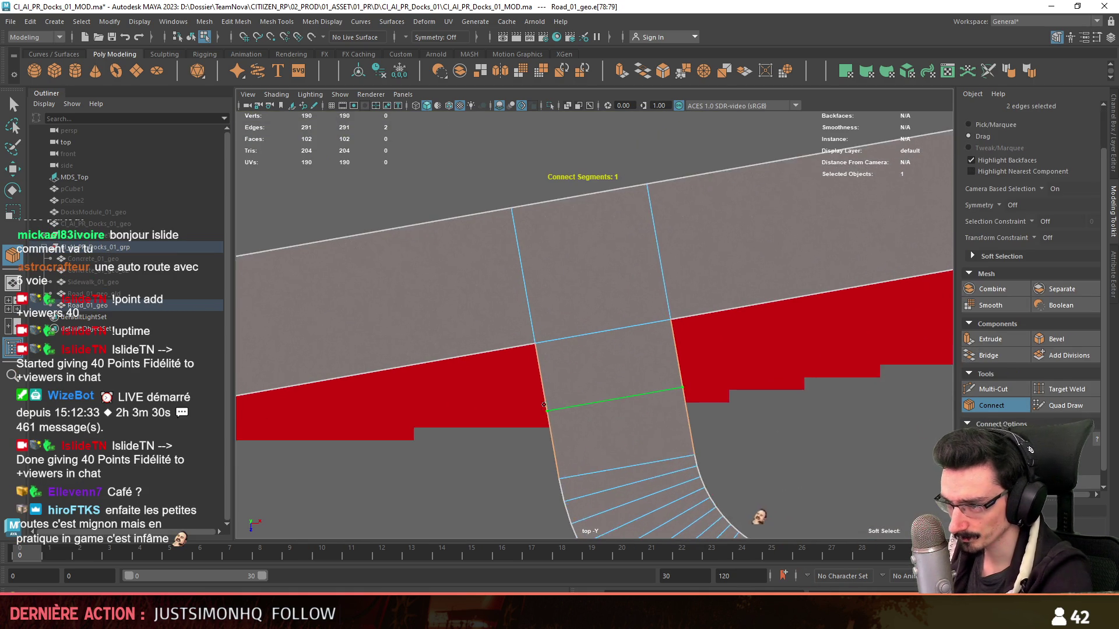
key("w")
left_click(991, 406)
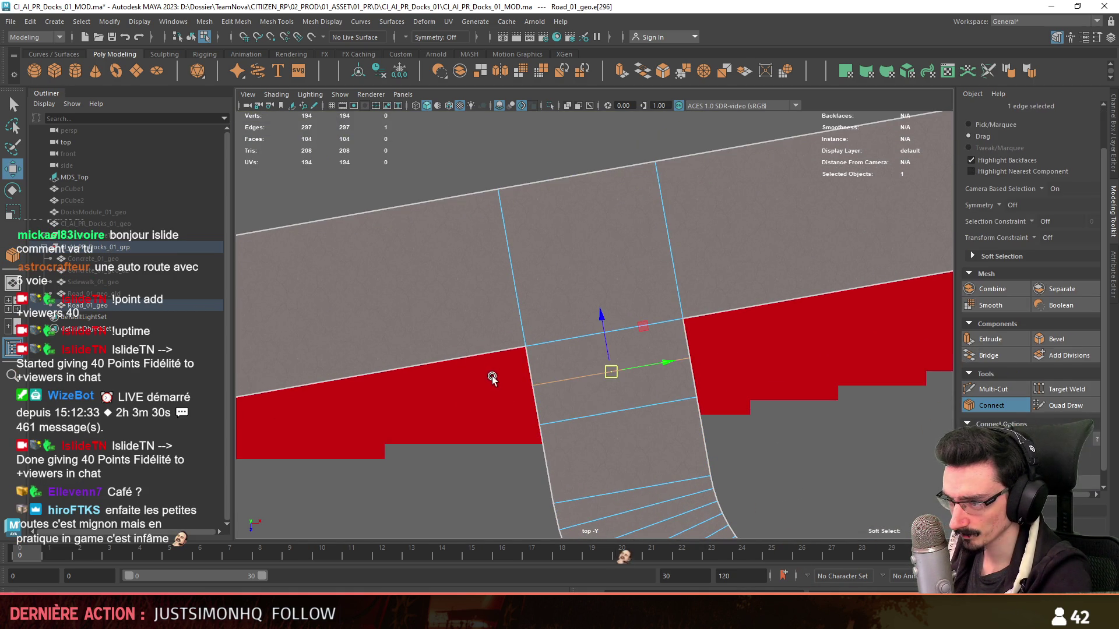
key("w")
middle_click_drag(632, 388, 755, 370, "alt")
key("F10")
left_click(723, 246)
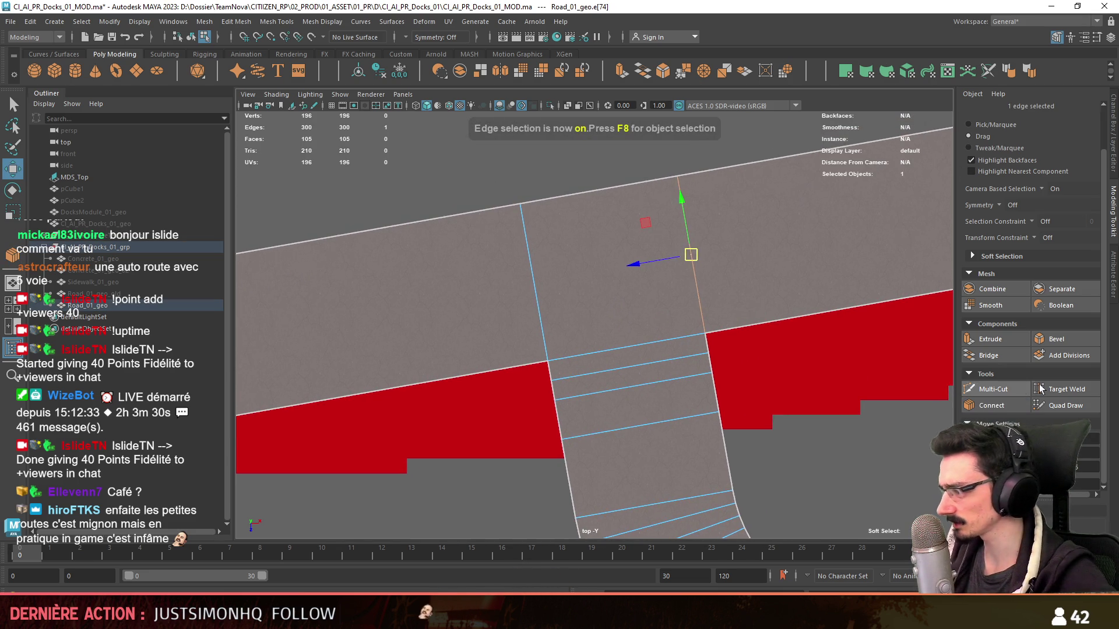
middle_click_drag(722, 246, 766, 385, "alt")
left_click_drag(622, 281, 641, 278)
middle_click_drag(639, 278, 649, 340, "alt")
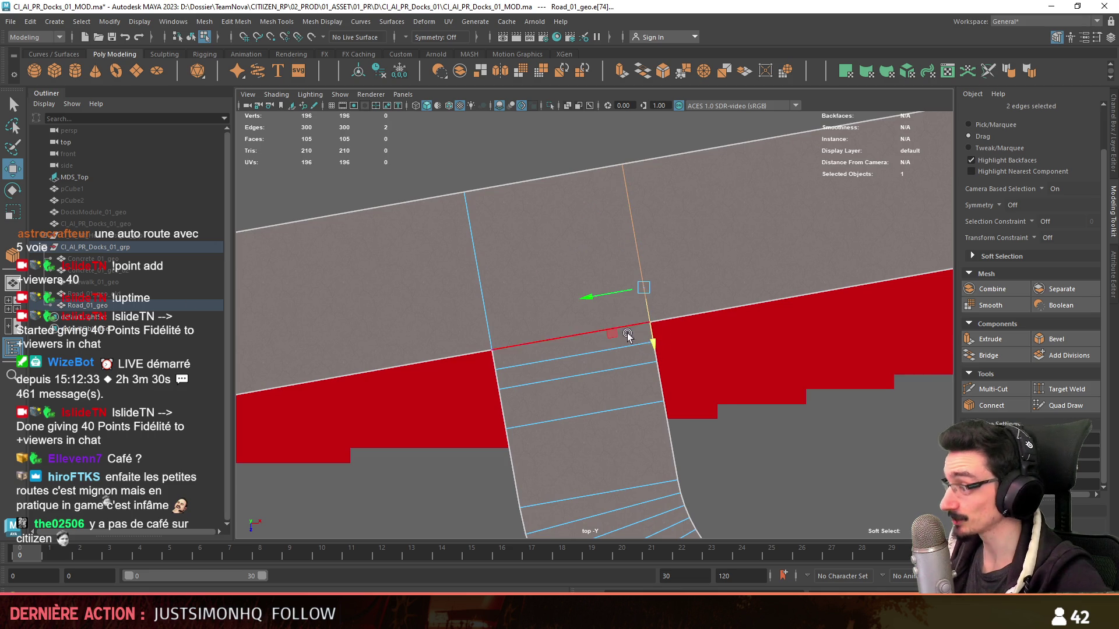
left_click(612, 300)
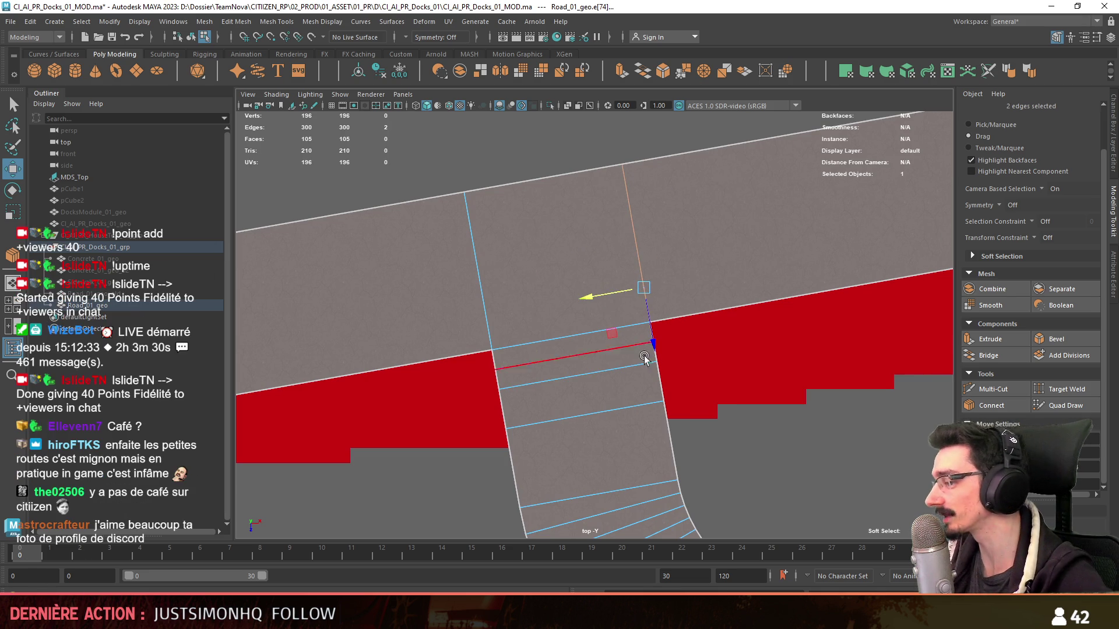
left_click_drag(647, 321, 701, 306)
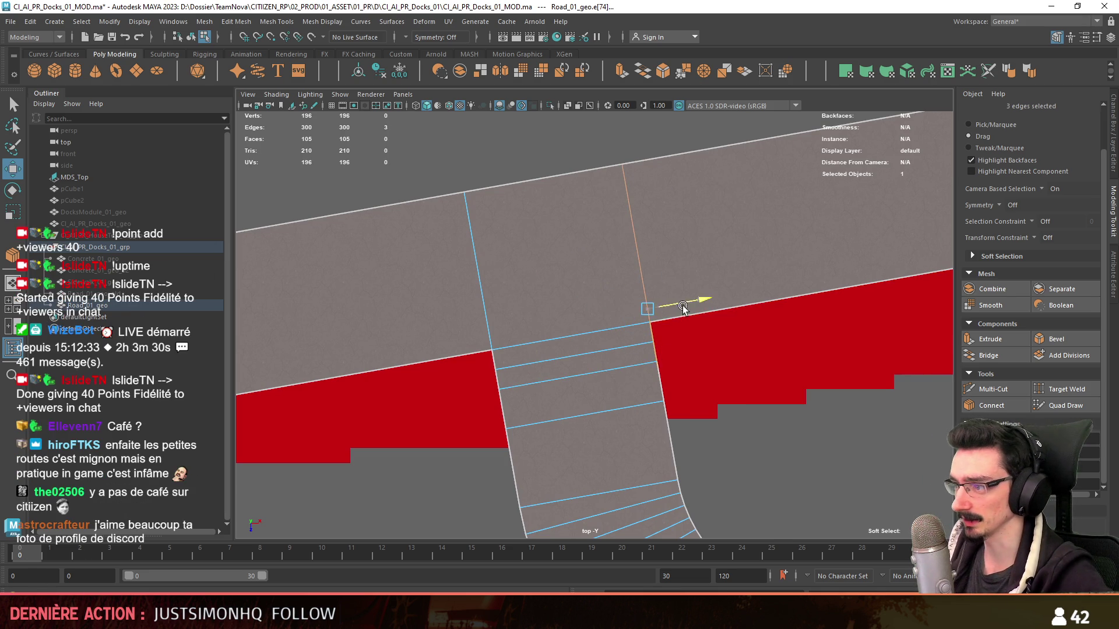
key("ctrl+z")
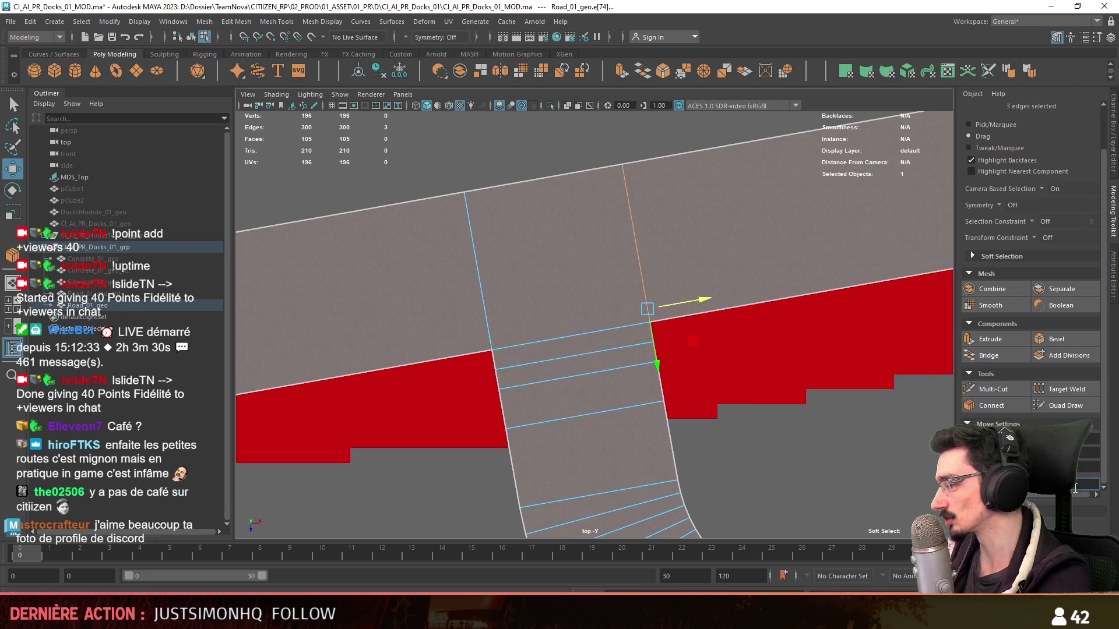
left_click_drag(703, 301, 712, 300)
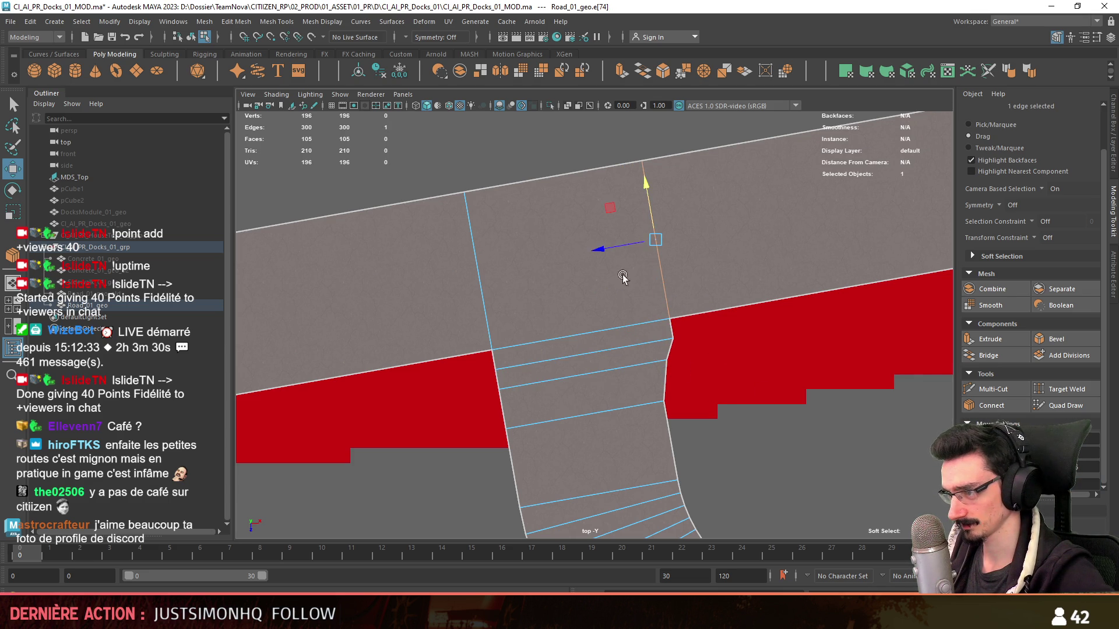
mouse_move(520, 321)
middle_mouse_down("alt")
mouse_move(540, 323)
mouse_move(531, 328)
middle_mouse_up("alt")
left_click(545, 333)
left_click(550, 344, "shift")
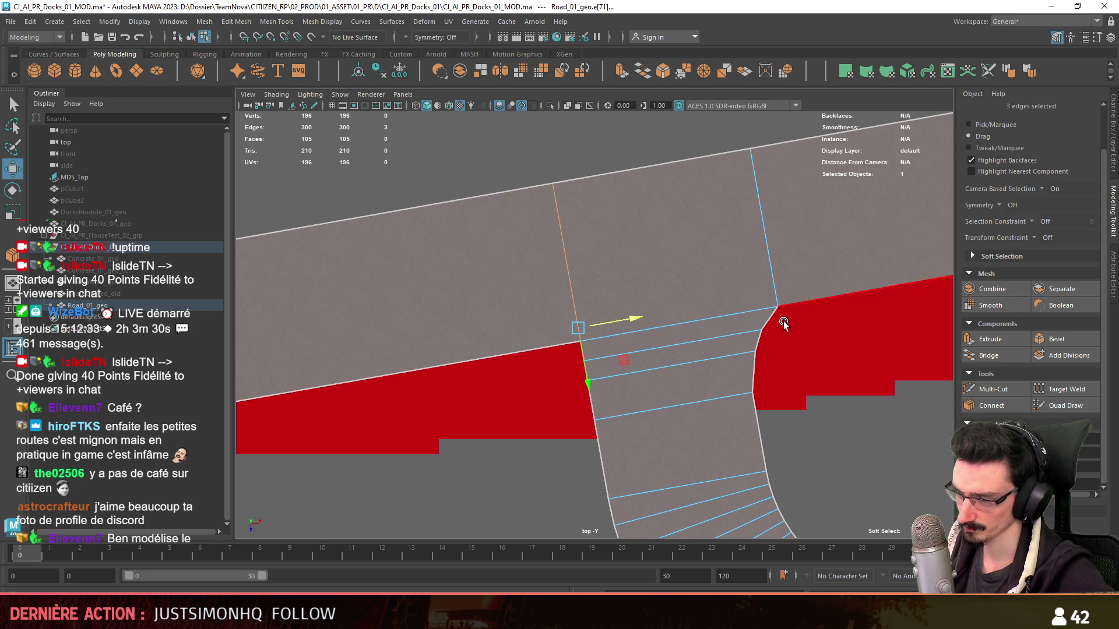
middle_click_drag(789, 300, 712, 331, "alt")
key("ctrl+z")
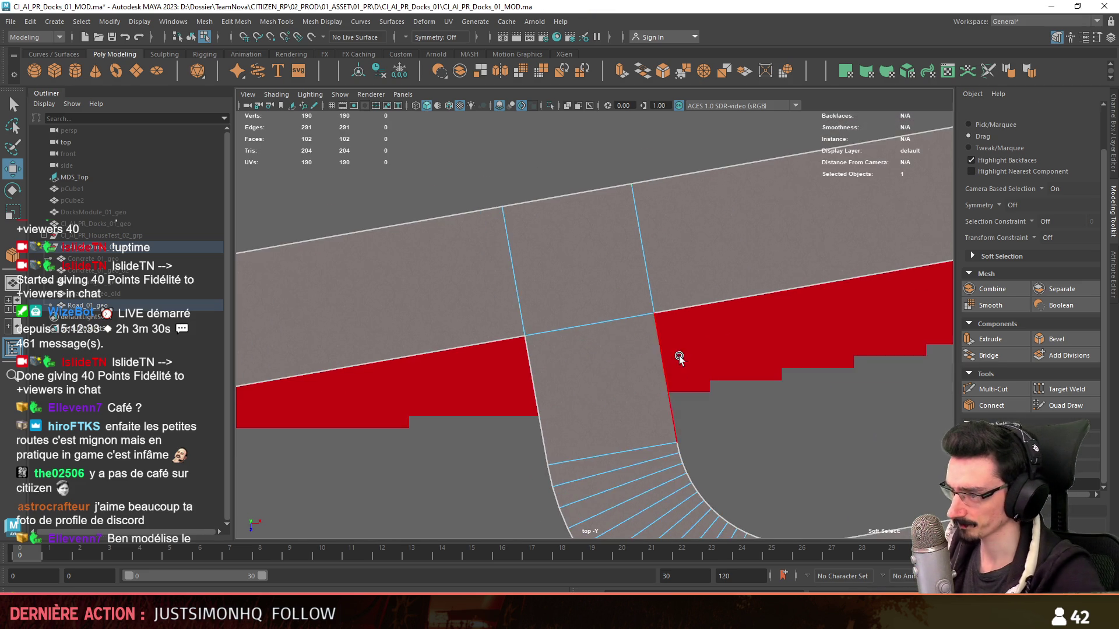
key("F8")
middle_click_drag(616, 341, 606, 266, "alt")
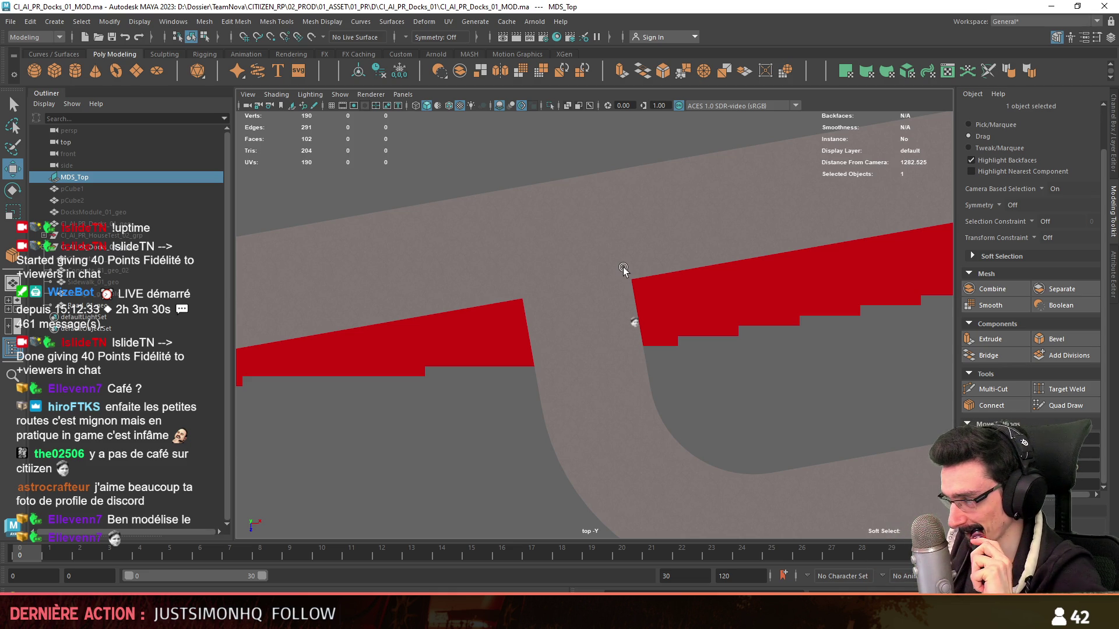
scroll(619, 268, "down", 2)
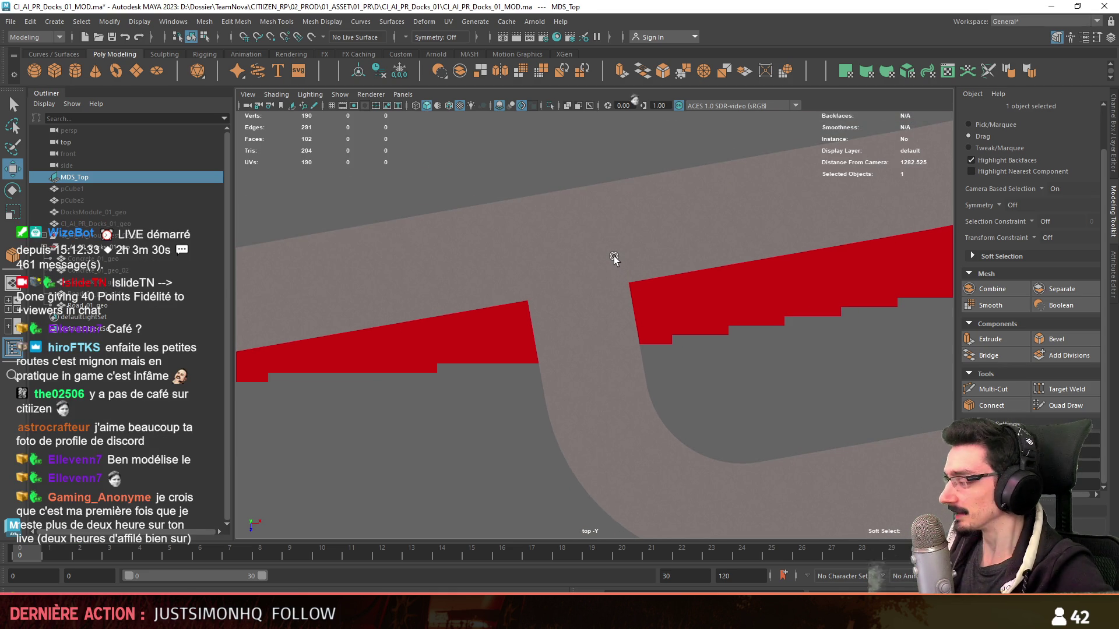
scroll(604, 264, "down", 2)
scroll(545, 302, "down", 1)
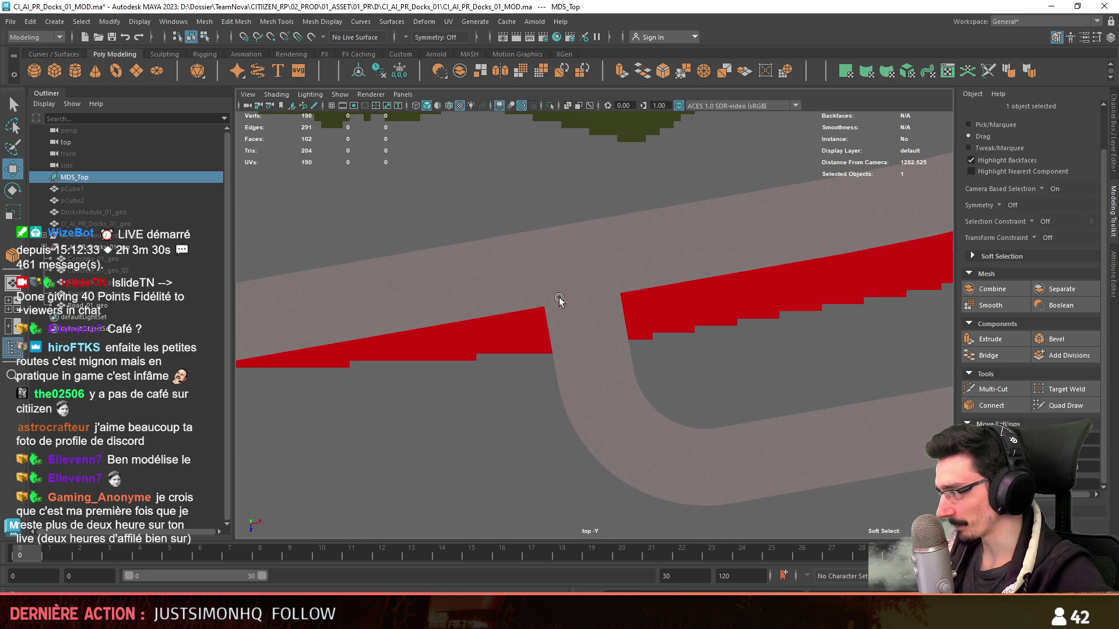
scroll(544, 301, "down", 1)
scroll(662, 321, "down", 1)
scroll(431, 376, "down", 1)
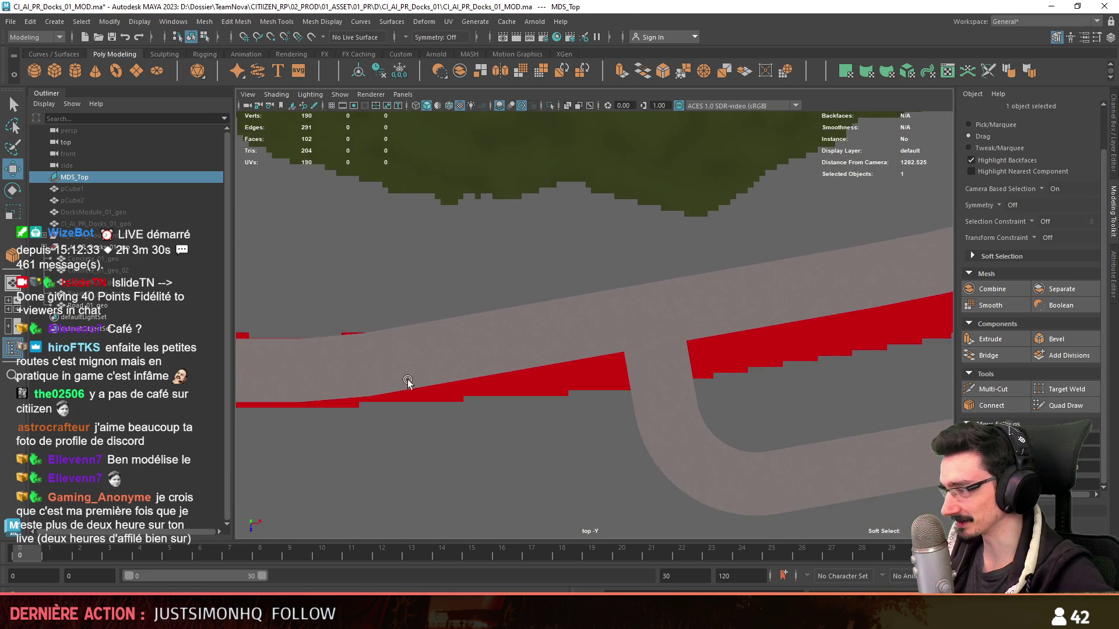
scroll(432, 377, "down", 2)
scroll(473, 371, "down", 1)
scroll(517, 366, "down", 1)
key("F10")
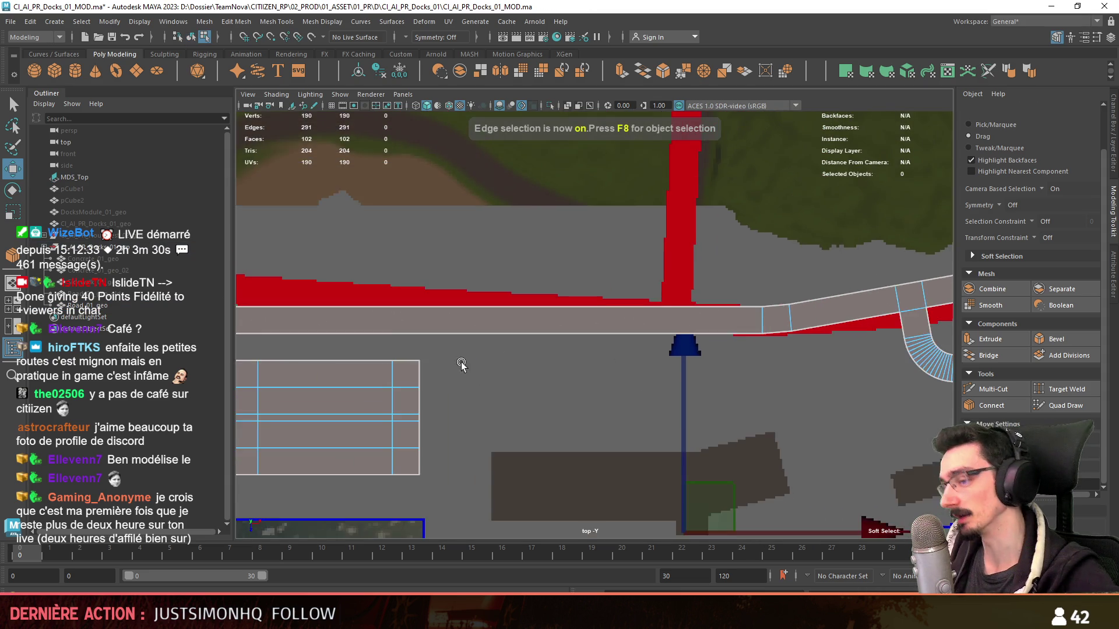
middle_click_drag(517, 365, 431, 348, "alt")
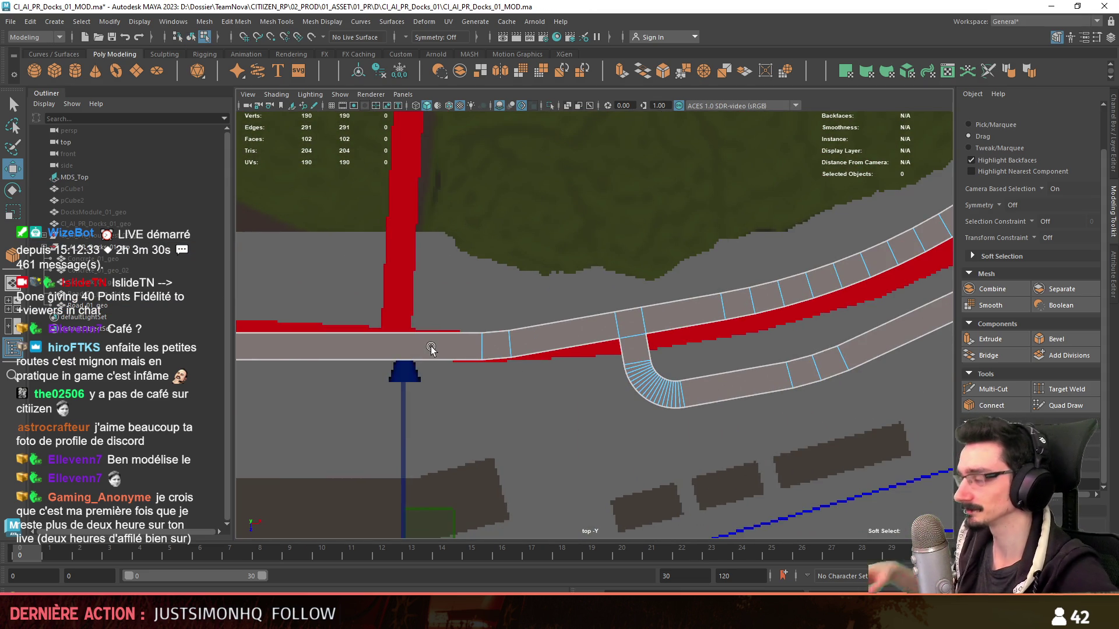
scroll(472, 336, "up", 1)
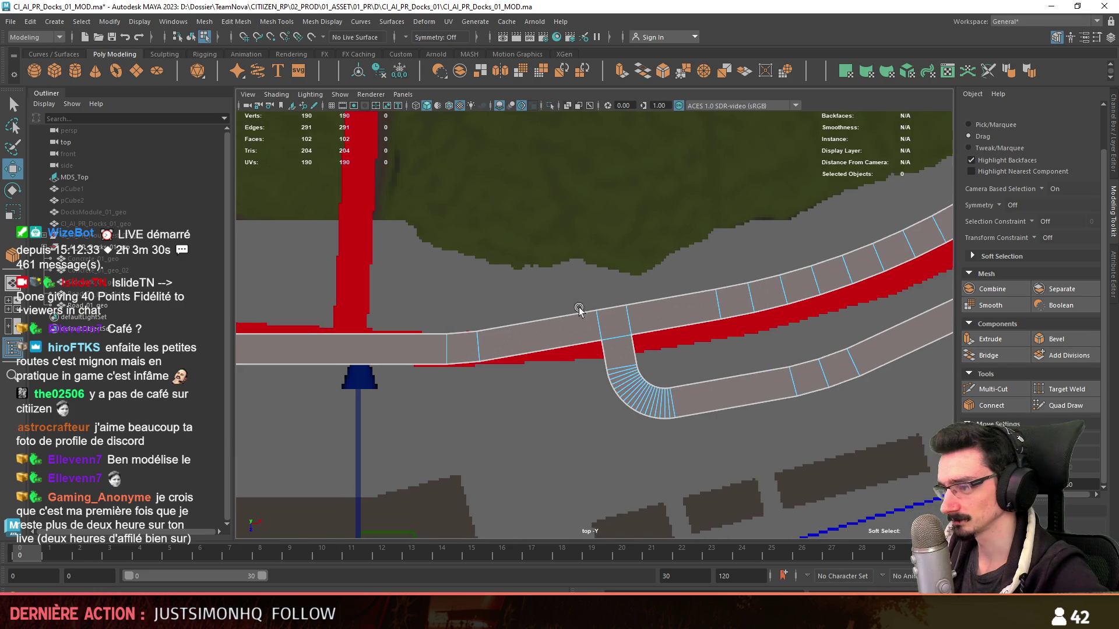
scroll(524, 320, "up", 2)
scroll(606, 337, "up", 1)
scroll(606, 336, "up", 2)
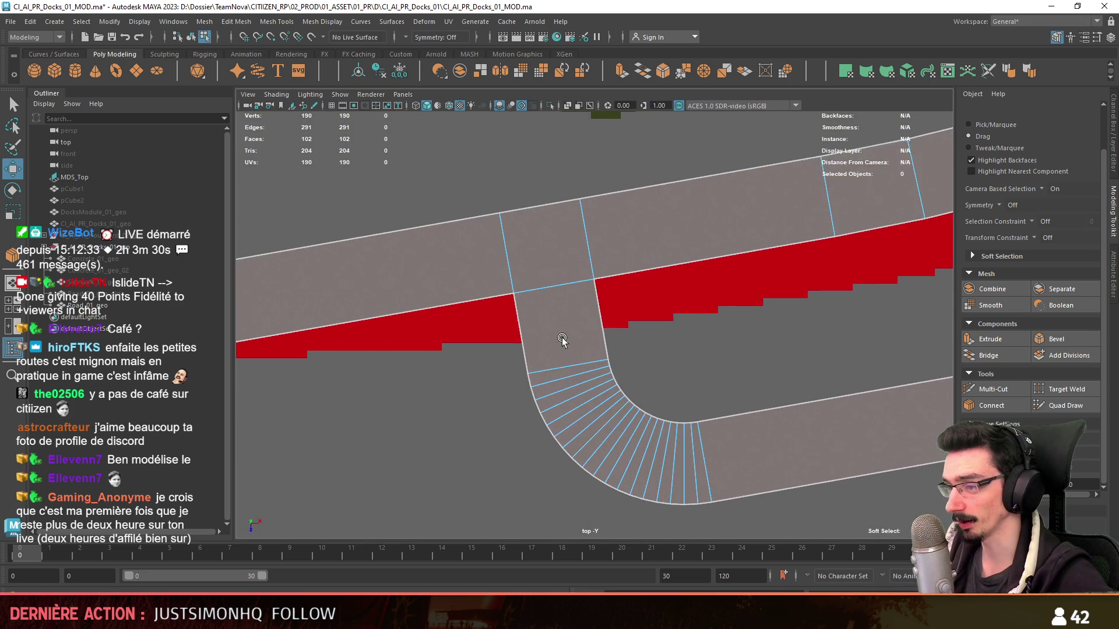
scroll(667, 330, "up", 1)
middle_click_drag(823, 333, 523, 359, "alt")
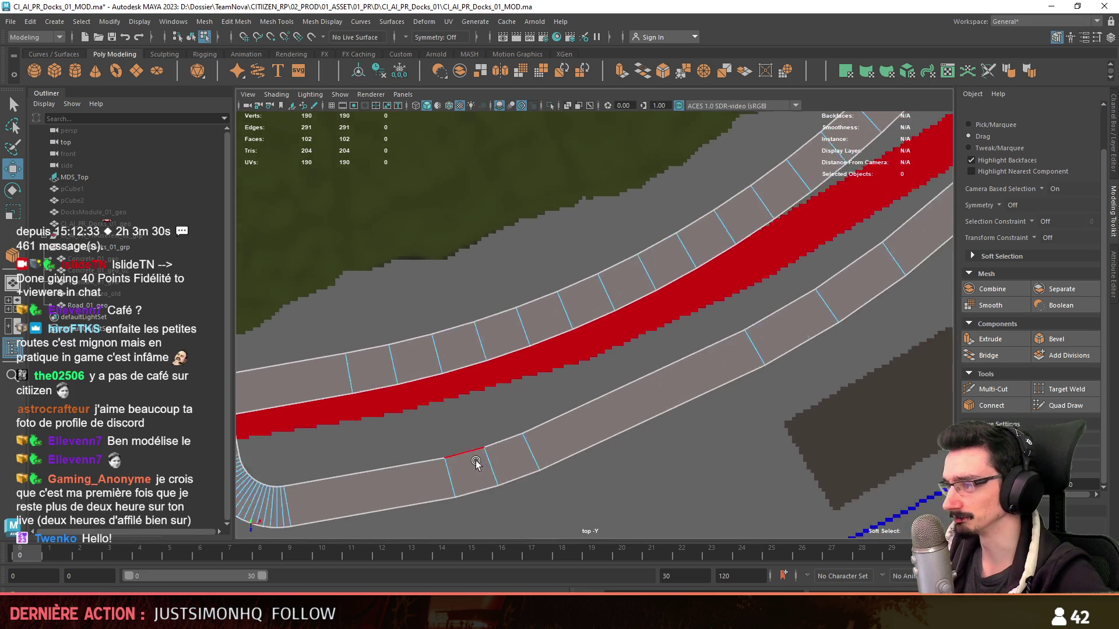
scroll(523, 358, "down", 2)
scroll(595, 367, "up", 1)
scroll(595, 367, "up", 1)
scroll(592, 354, "up", 1)
scroll(592, 354, "up", 2)
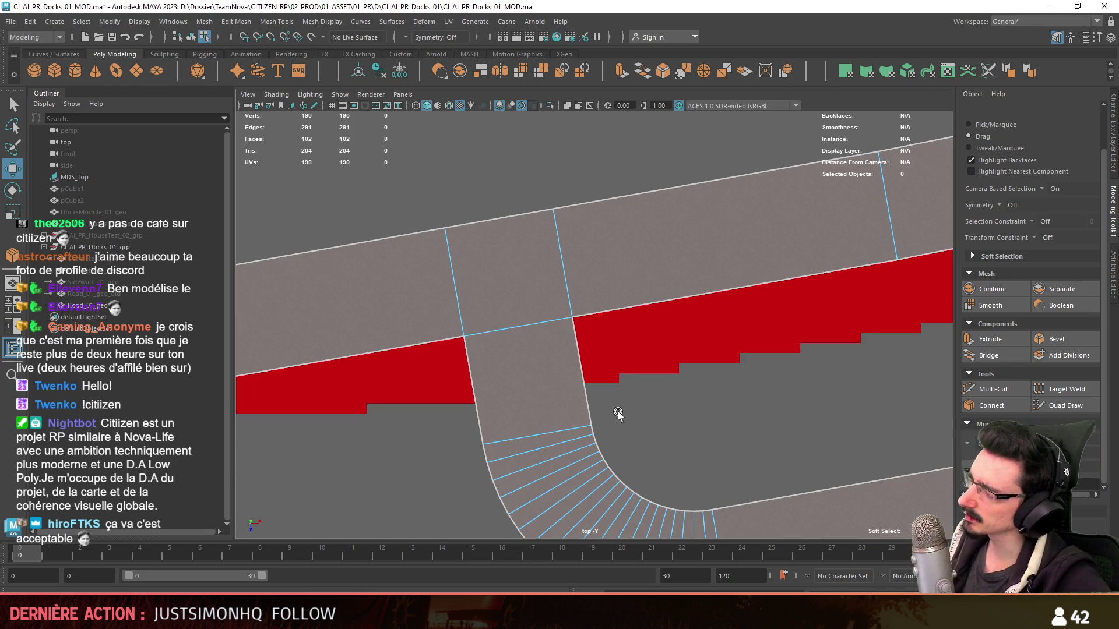
scroll(621, 339, "up", 2)
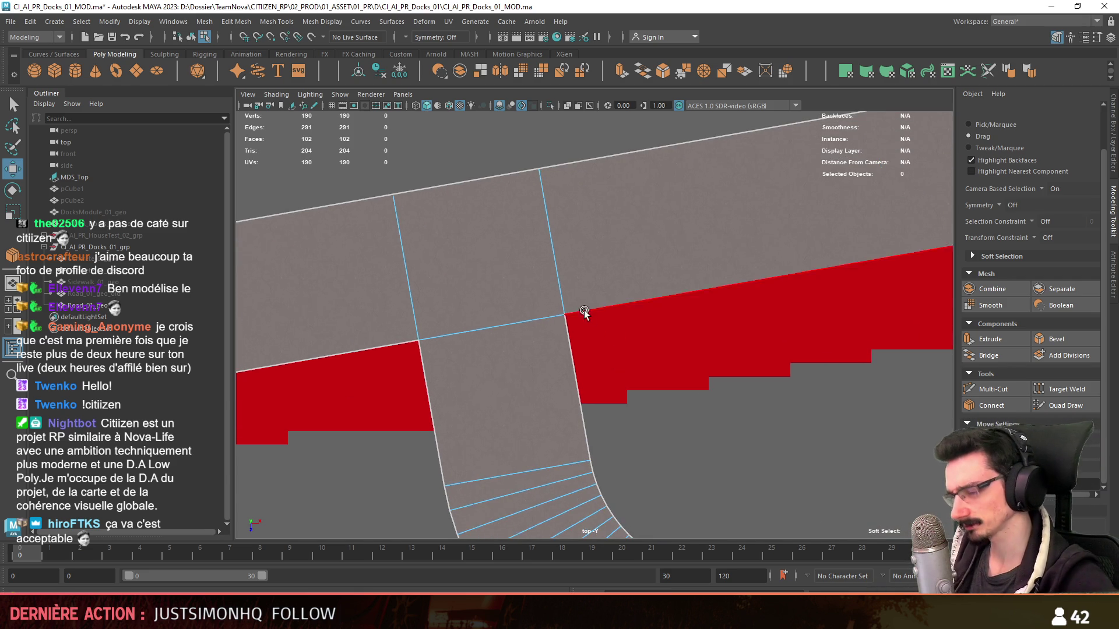
- Pan the top view across the junction, selecting the map reference then the road mesh
middle_click_drag(584, 310, 590, 363, "alt")
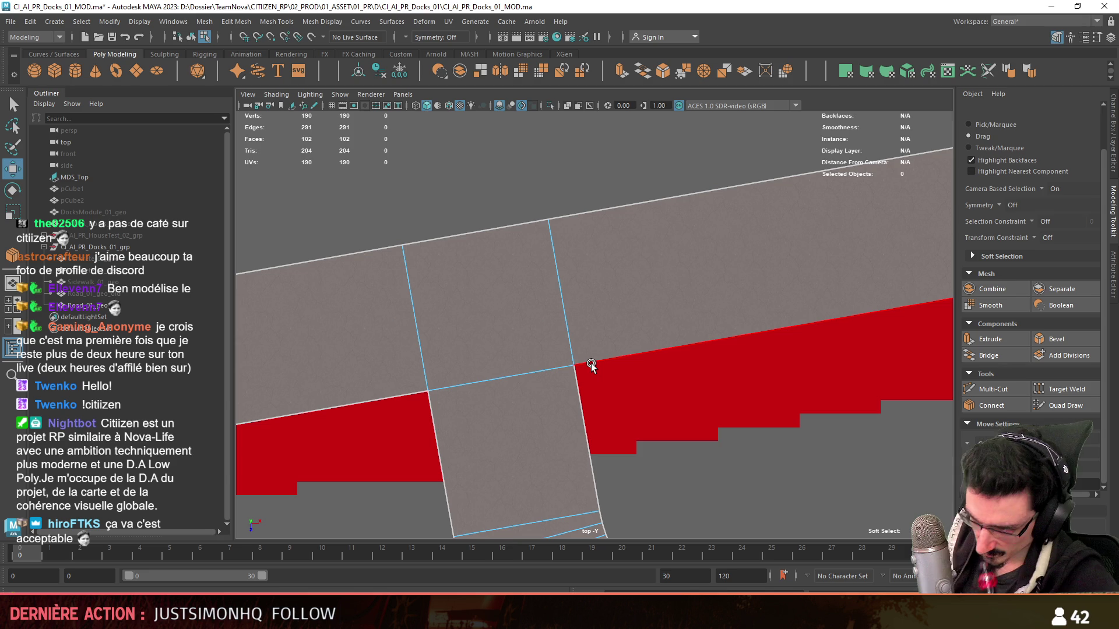
middle_click_drag(591, 414, 639, 351, "alt")
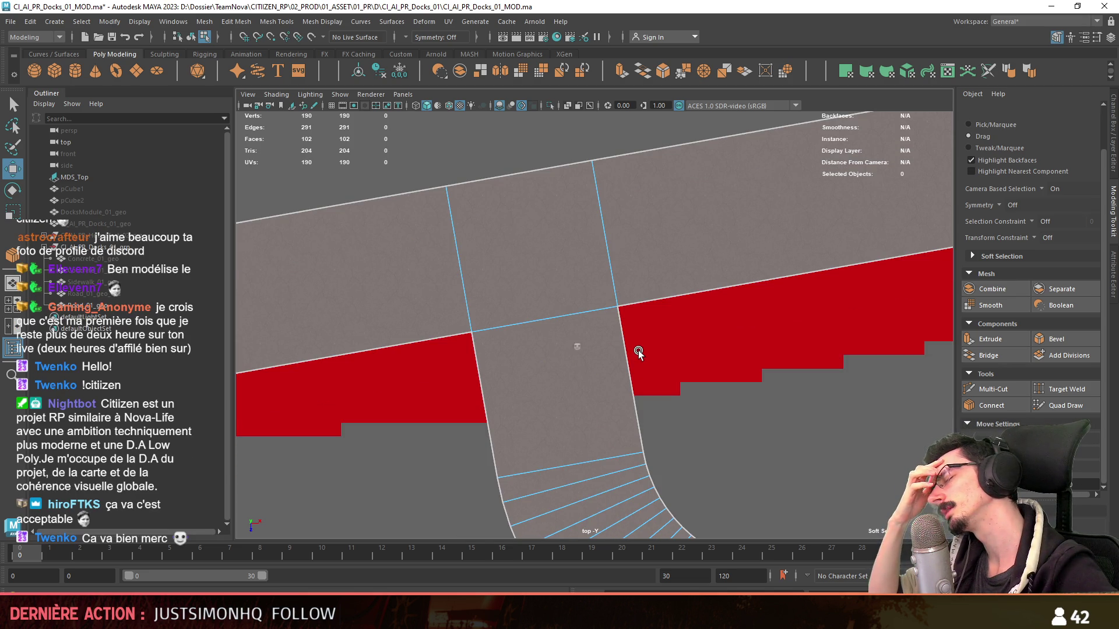
key("F8")
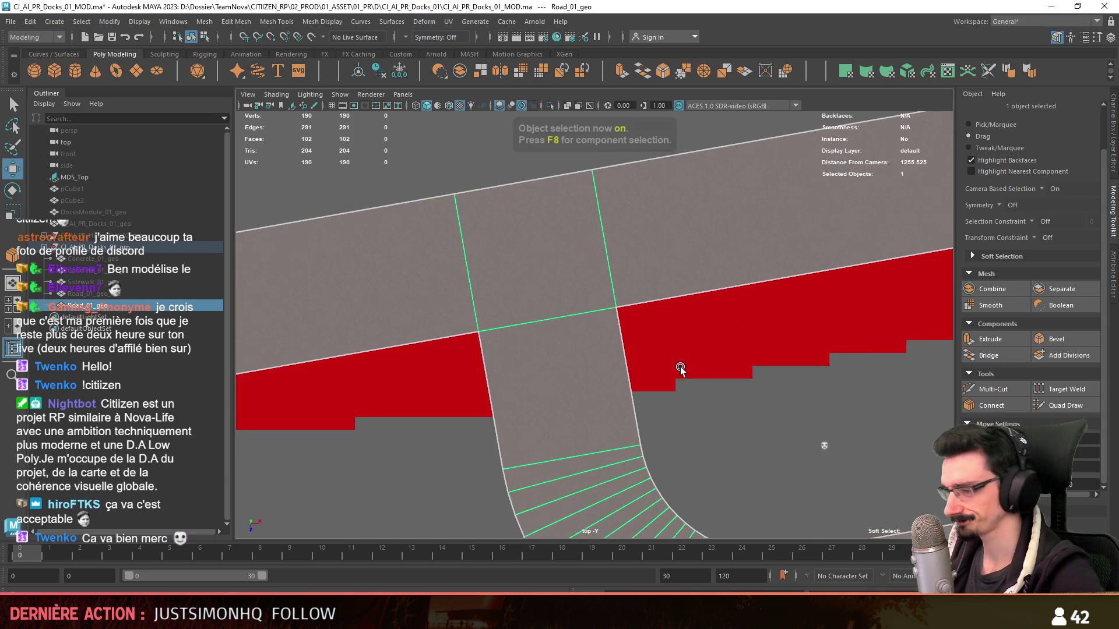
scroll(682, 366, "down", 3)
left_click(635, 326)
scroll(620, 373, "down", 3)
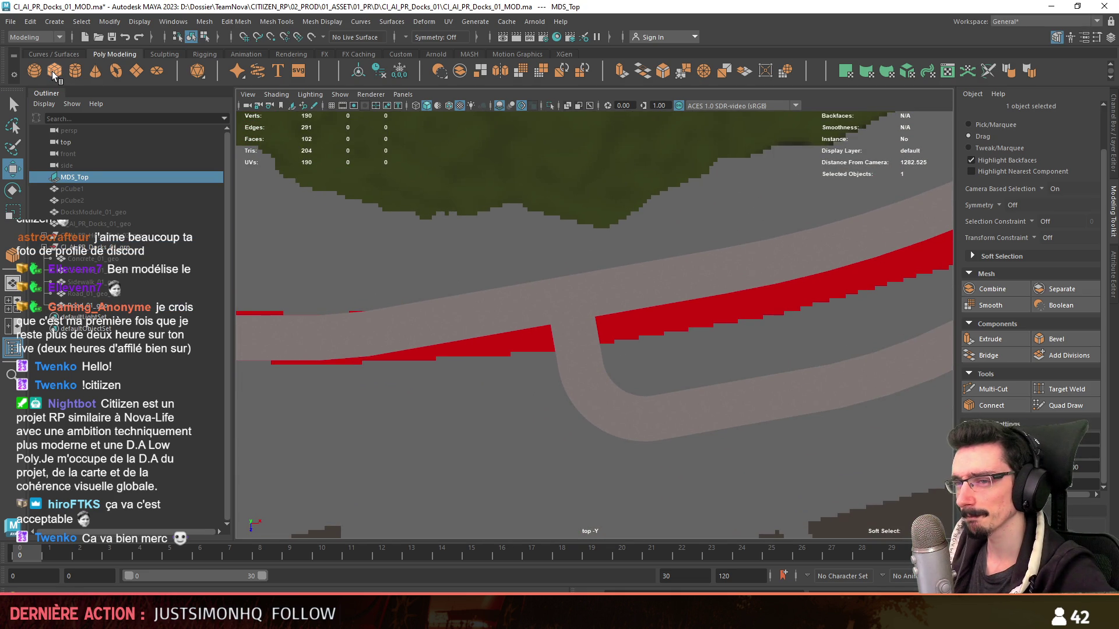
scroll(526, 330, "up", 3)
left_click(526, 329)
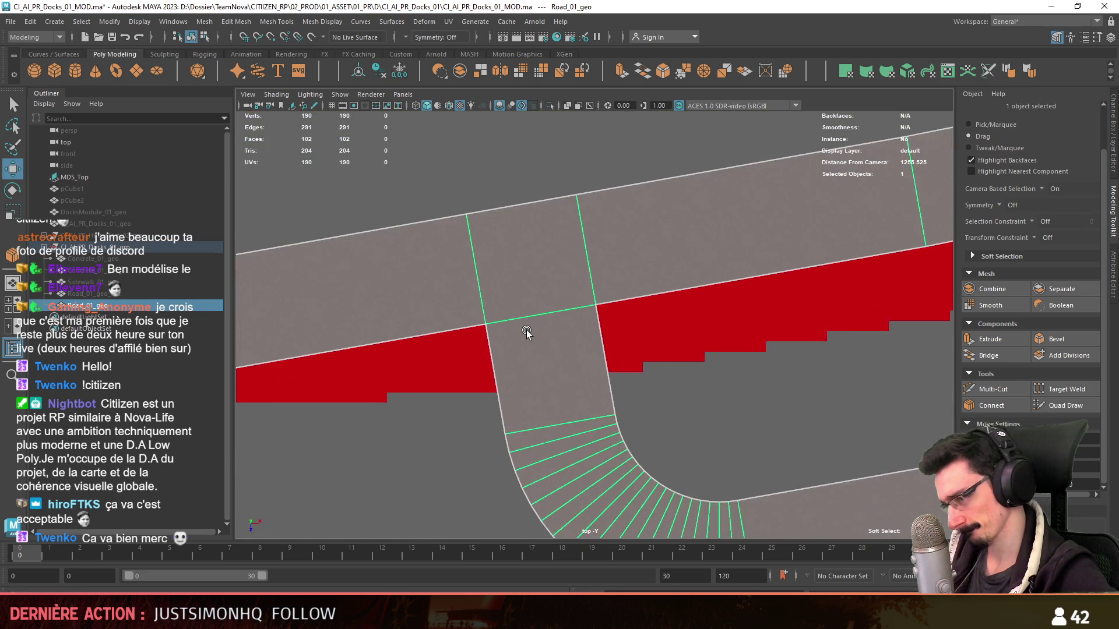
scroll(590, 324, "up", 3)
middle_click_drag(591, 323, 566, 330, "alt")
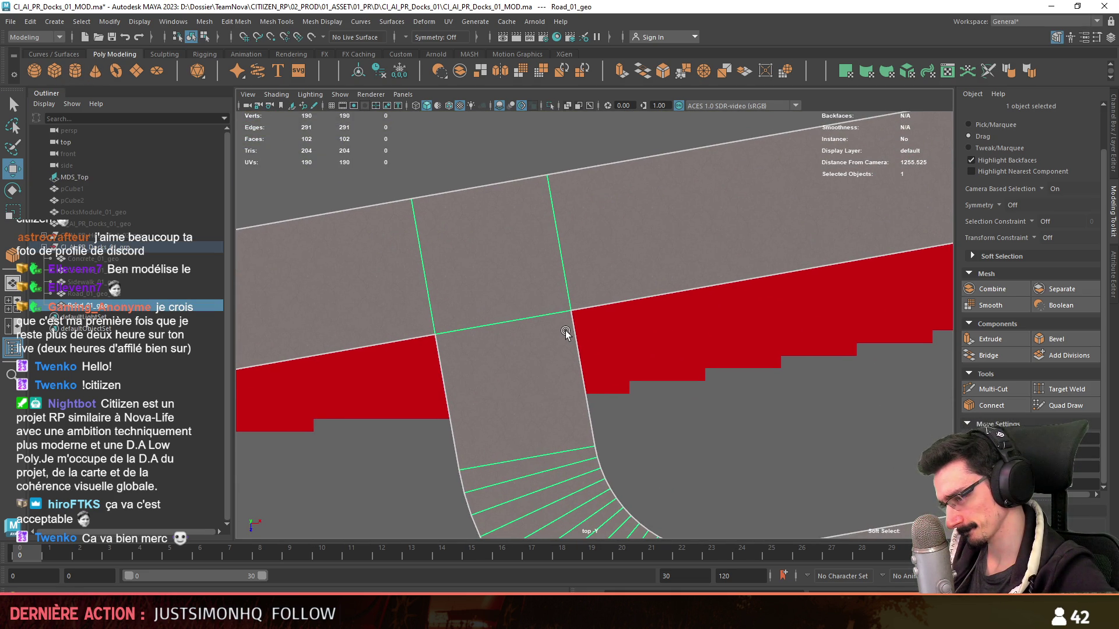
- In the perspective view, select the road edge at the junction's inner corner
key("space")
key("space")
key("F10")
left_click(706, 271)
mouse_move(706, 271)
left_mouse_down("alt")
mouse_move(656, 359)
mouse_move(586, 371)
mouse_move(553, 394)
left_mouse_up("alt")
- Extrude the two corner edges into a wall and extract the wall faces as their own object
left_click(674, 384, "shift")
key("ctrl+e")
key("F11")
left_click(584, 397)
left_click(553, 393, "shift")
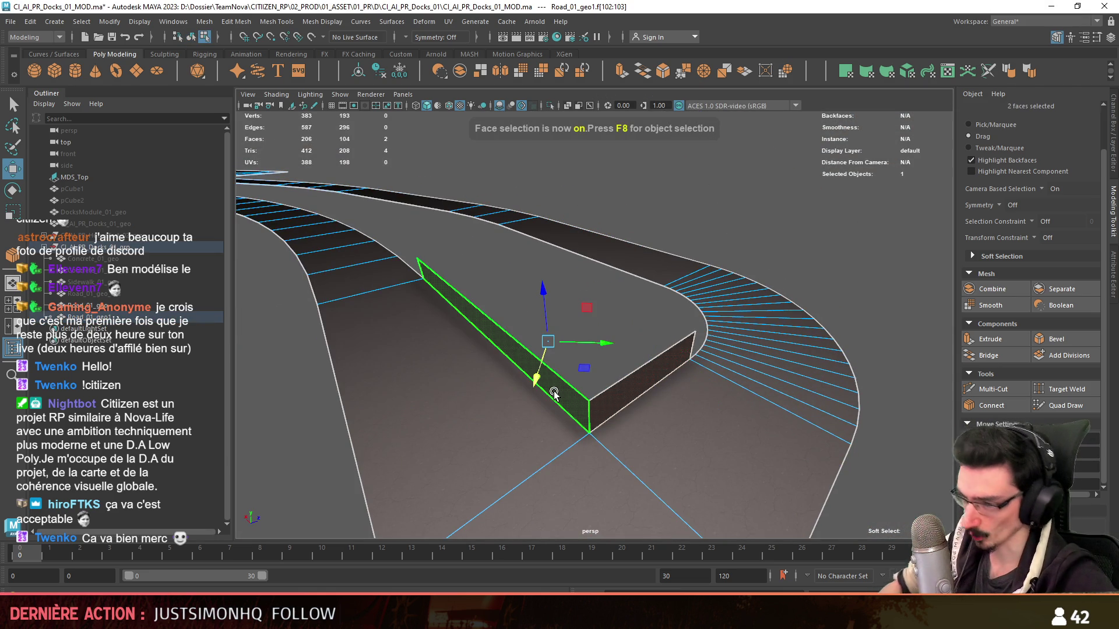
key("ctrl+shift+i")
key("Delete")
- Bevel the wall's bend edge with more segments and a fraction of 0.3
key("F10")
left_click(550, 390)
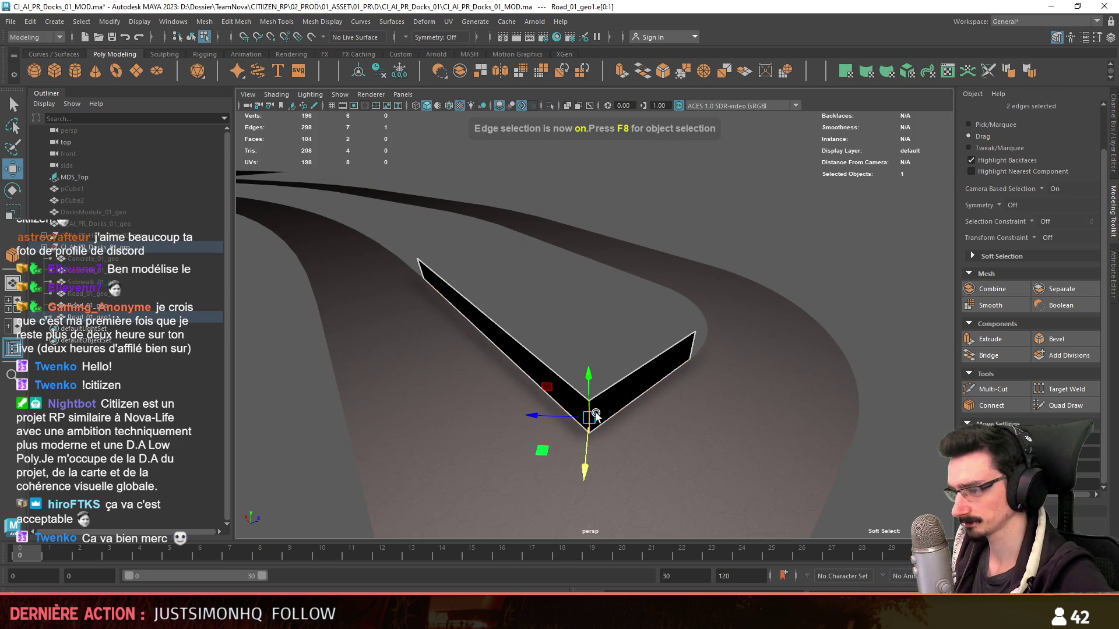
left_click(1057, 338)
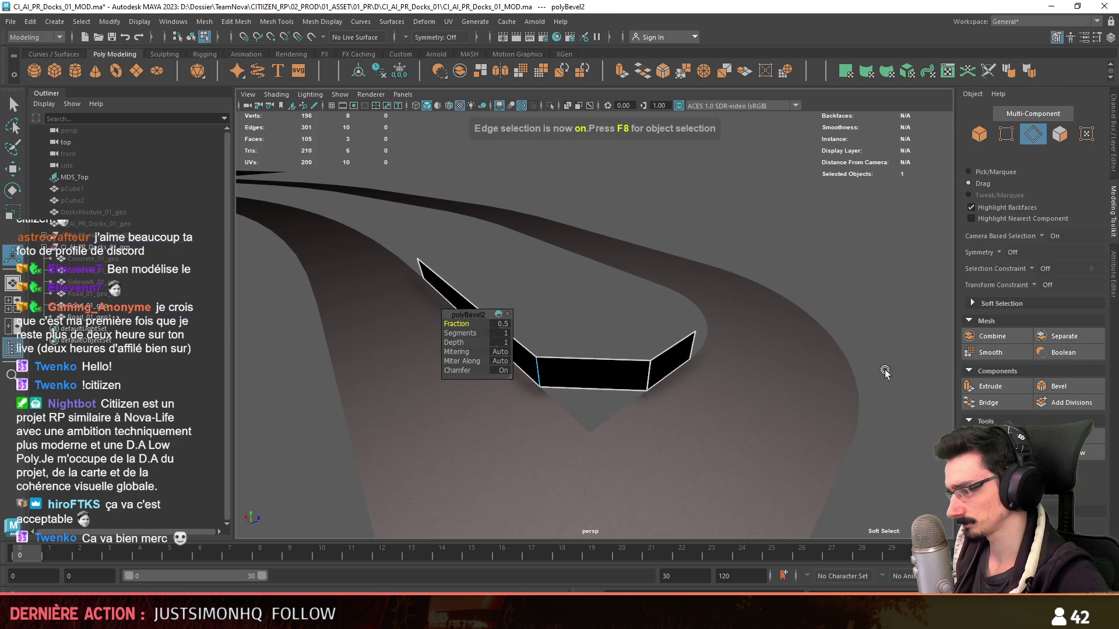
left_click_drag(630, 376, 590, 373, "alt")
left_click_drag(456, 333, 461, 329)
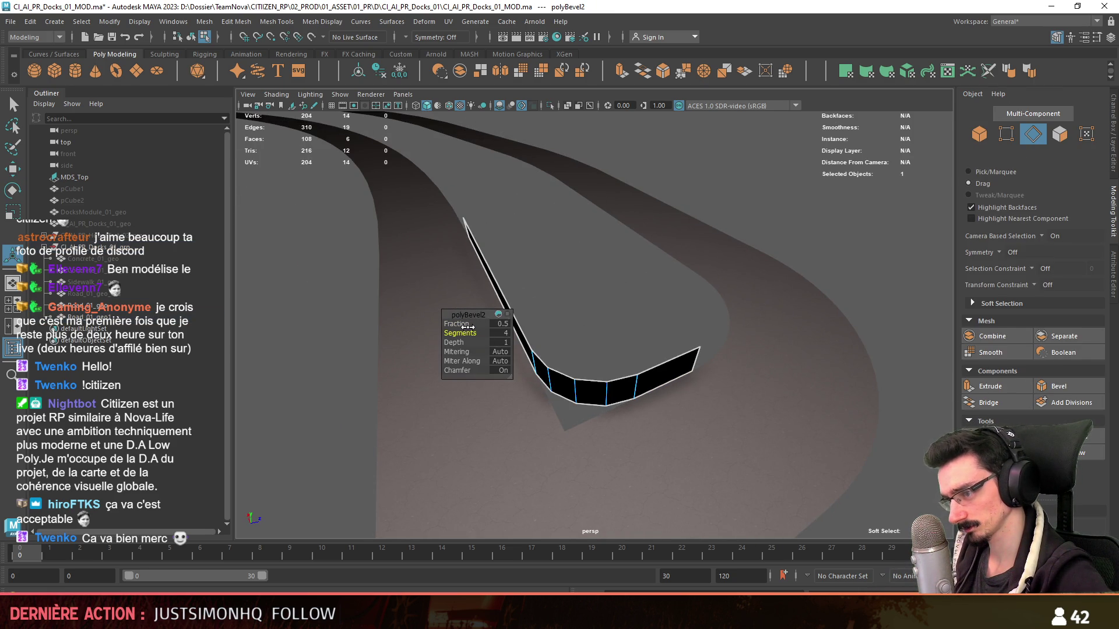
left_click_drag(490, 330, 499, 324)
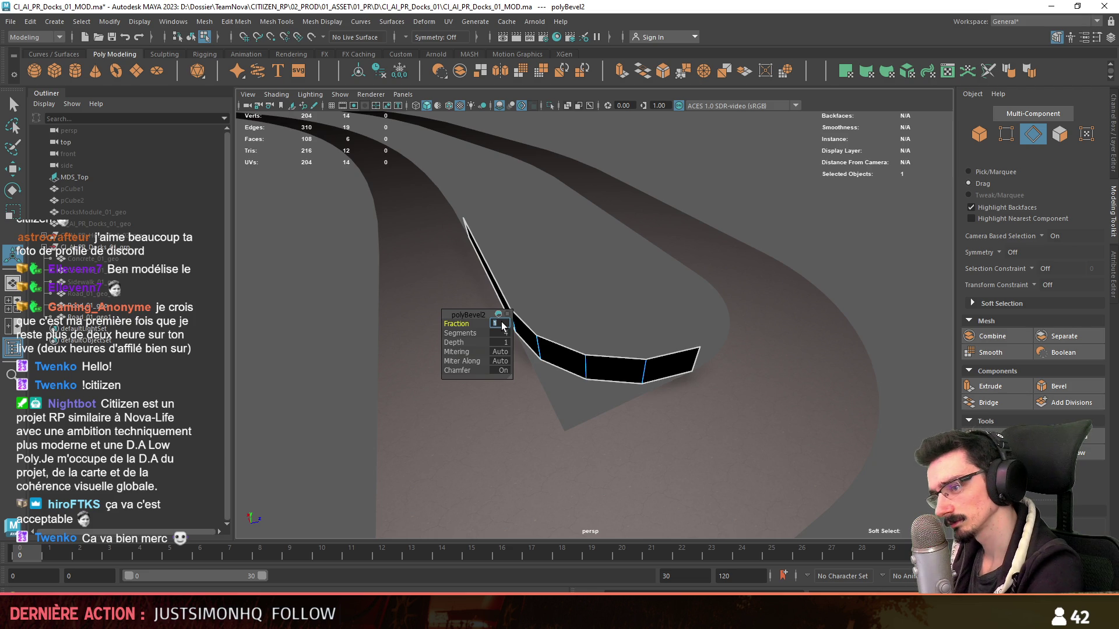
left_click(500, 324)
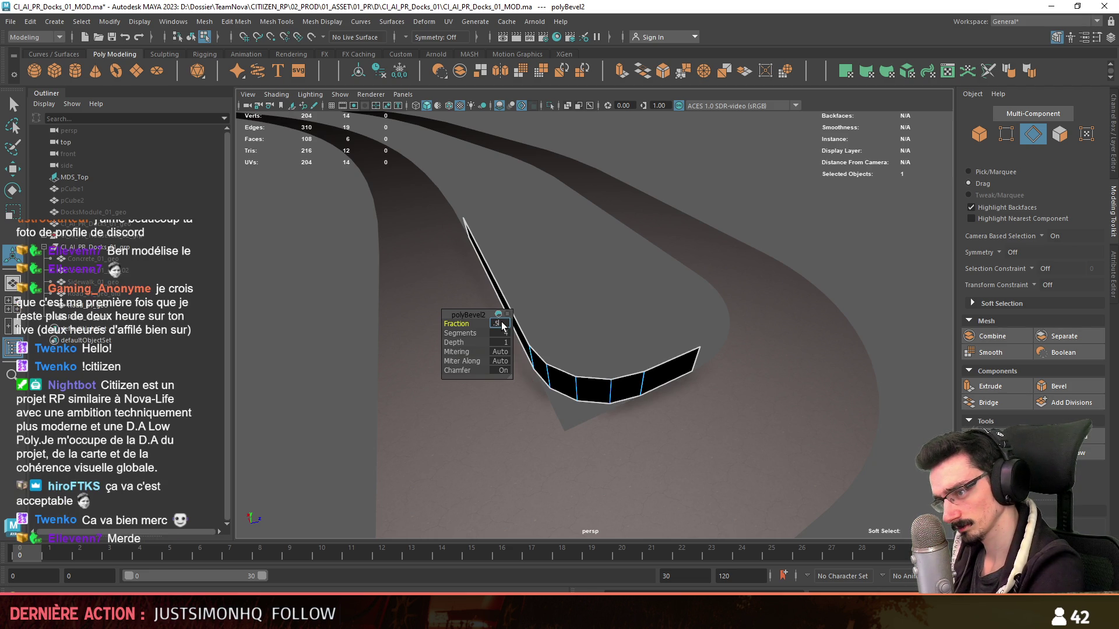
type("0.3")
key("Return")
mouse_move(502, 325)
left_mouse_down("alt")
mouse_move(677, 358)
mouse_move(599, 364)
mouse_move(604, 332)
left_mouse_up("alt")
- Delete the strip's two end faces and select its whole bottom border
key("F11")
left_click(665, 380)
left_click(494, 307, "shift")
key("Delete")
key("F10")
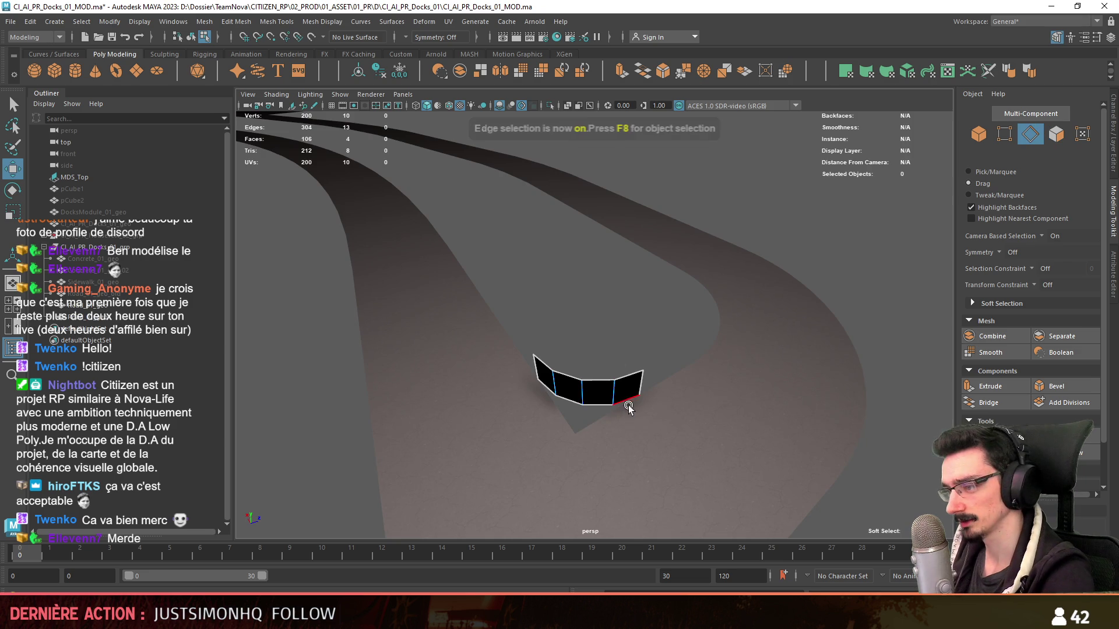
left_click(632, 404)
mouse_move(633, 403)
left_mouse_down("alt")
mouse_move(631, 369)
mouse_move(413, 285)
mouse_move(485, 296)
mouse_move(581, 380)
mouse_move(712, 247)
mouse_move(595, 350)
mouse_move(593, 365)
mouse_move(545, 370)
mouse_move(500, 354)
mouse_move(624, 382)
left_mouse_up("alt")
double_click(500, 353)
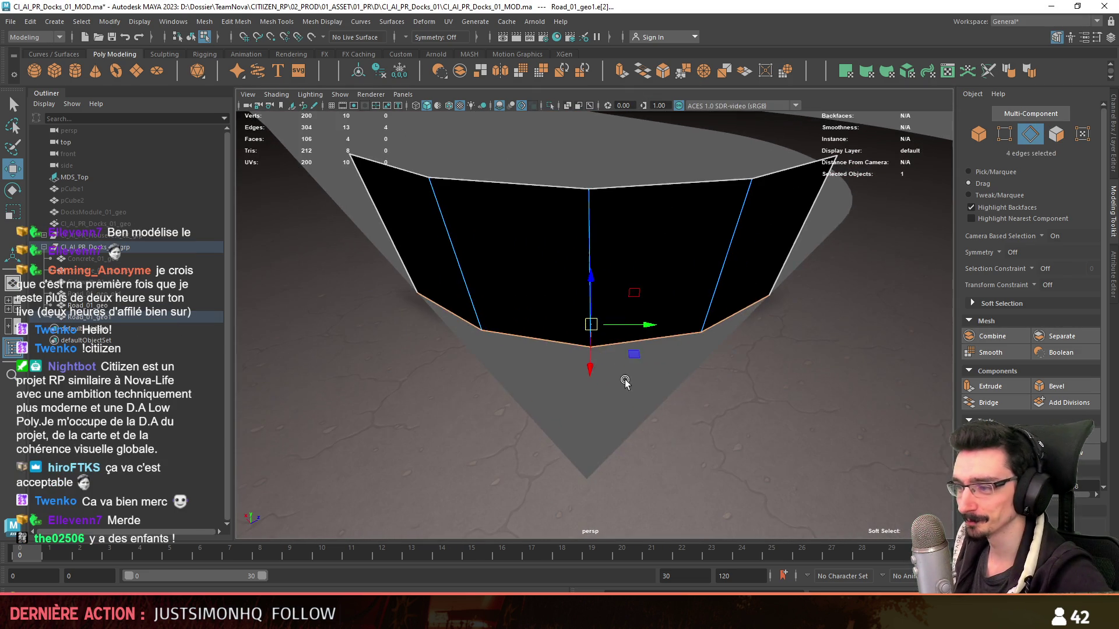
- Extrude the bottom border, isolate the corner piece and start the Target Weld tool
key("ctrl+e")
key("F8")
left_click(522, 105)
key("F9")
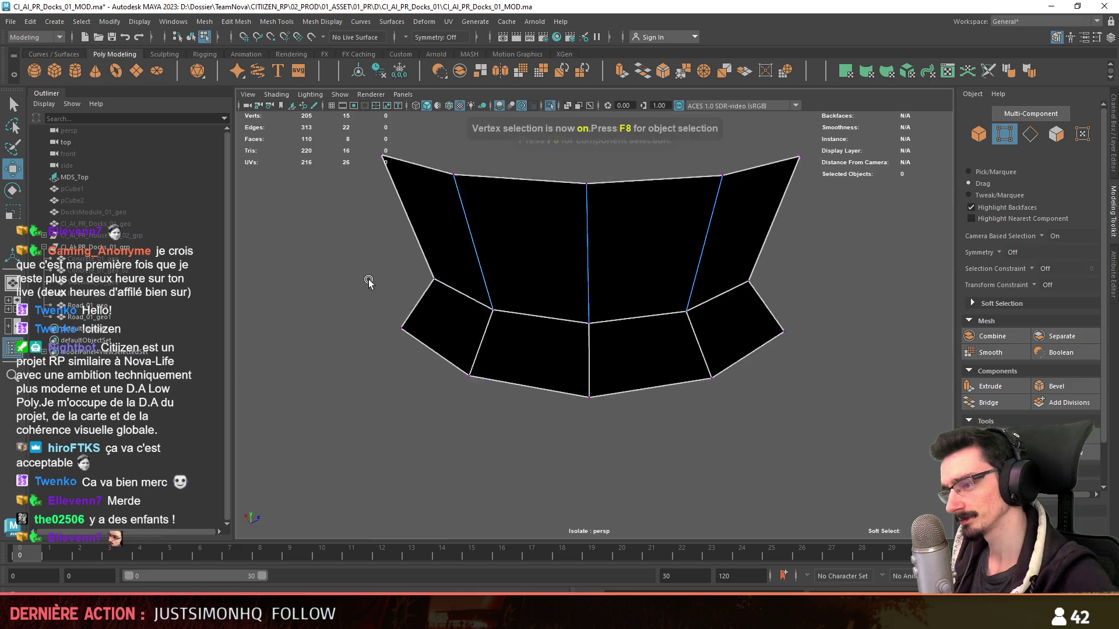
left_click_drag(680, 436, 690, 415, "alt")
right_click_drag(691, 415, 745, 389, "shift")
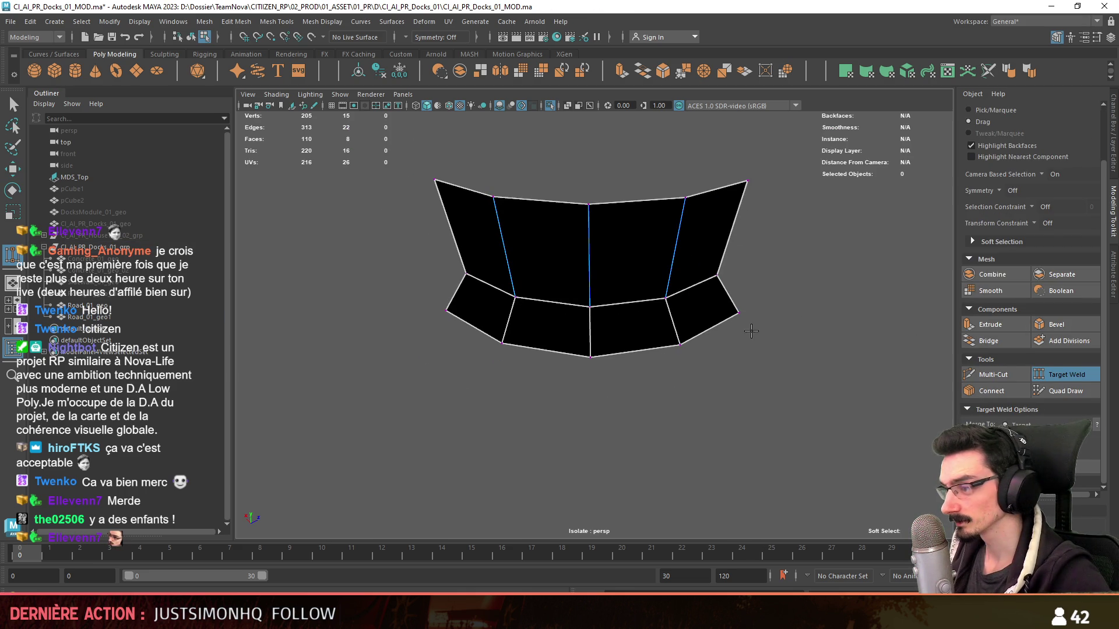
- Weld the wing and bottom corner vertices into a single centre point
left_click_drag(706, 320, 681, 344)
mouse_move(447, 310)
left_mouse_down()
mouse_move(498, 342)
mouse_move(591, 357)
left_mouse_up()
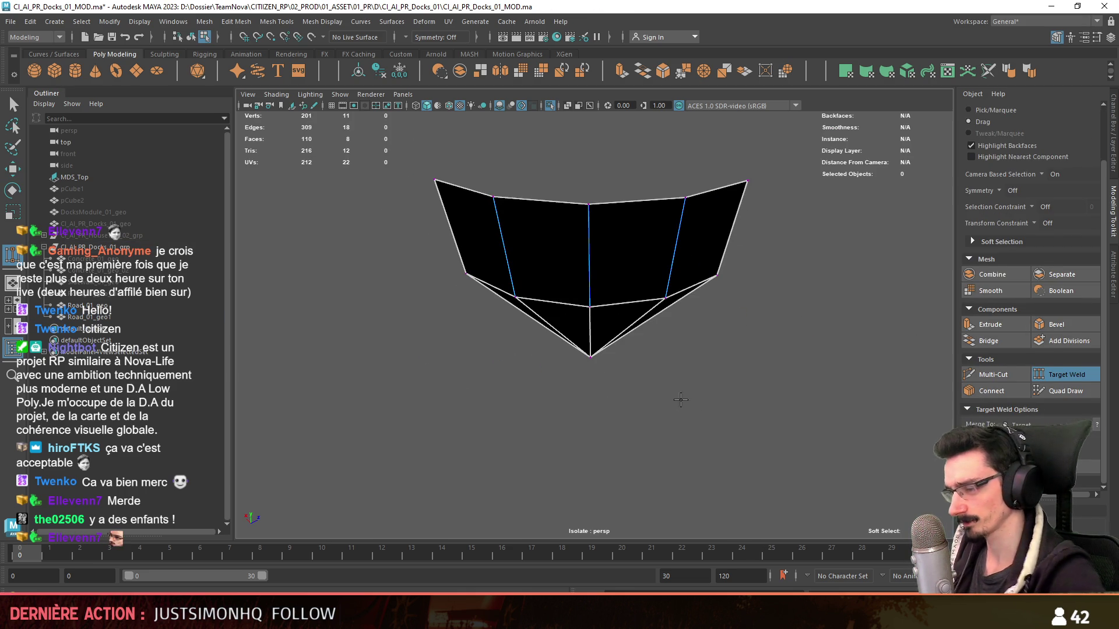
key("w")
- Delete the piece's four upper faces, exit isolate and view it from above over the map
key("F11")
left_click_drag(699, 279, 470, 230)
key("Delete")
key("F8")
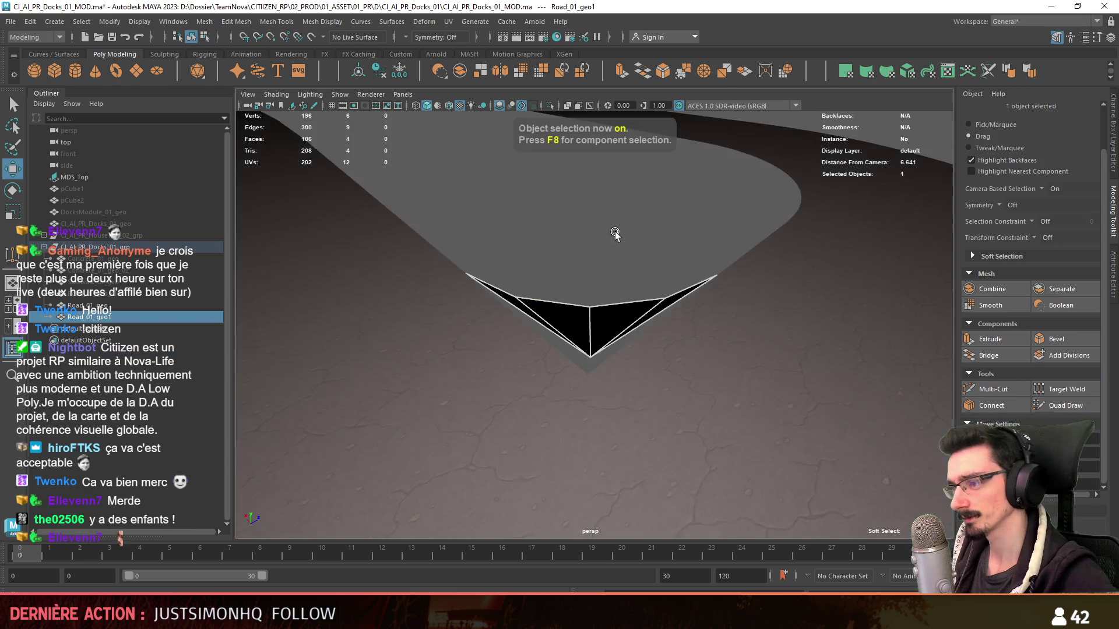
left_click_drag(579, 171, 437, 249, "alt")
key("F9")
scroll(573, 214, "down", 2)
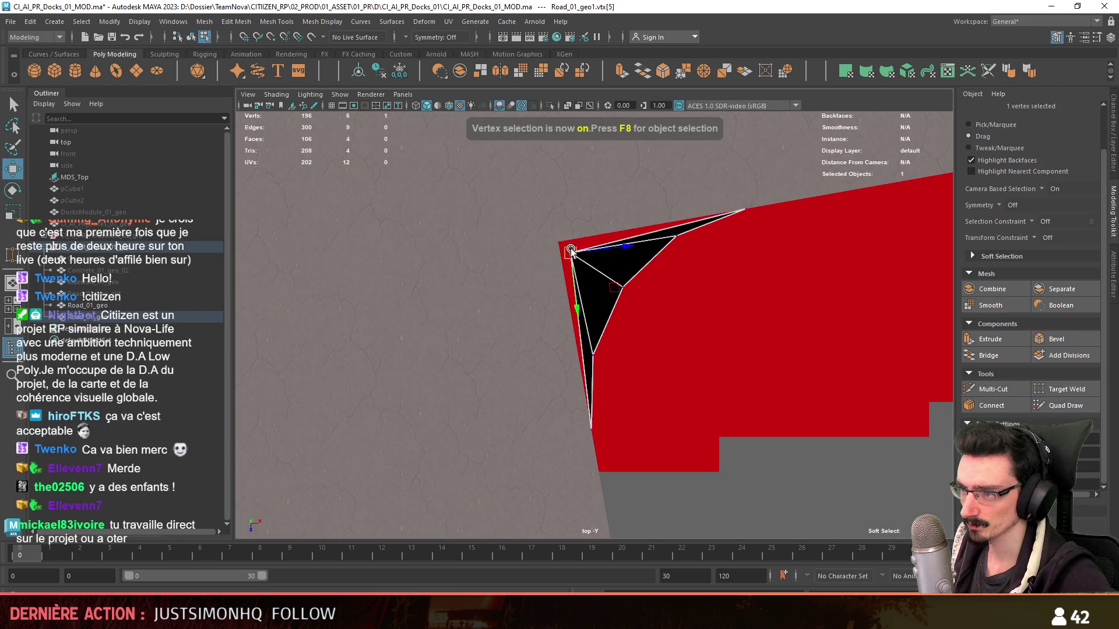
- In the perspective view, select the road mesh's inner corner vertex at the junction
key("F8")
key("space")
key("space")
left_click_drag(744, 264, 532, 362, "alt")
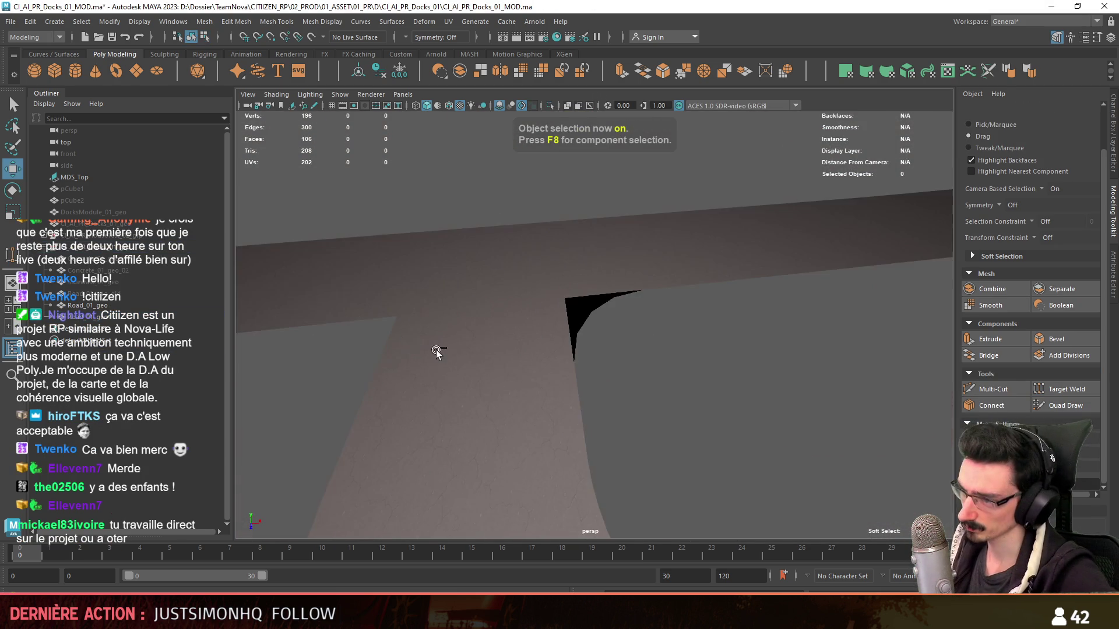
left_click(602, 297)
mouse_move(602, 297)
left_mouse_down("alt")
mouse_move(545, 305)
mouse_move(498, 283)
mouse_move(628, 317)
left_mouse_up("alt")
key("F9")
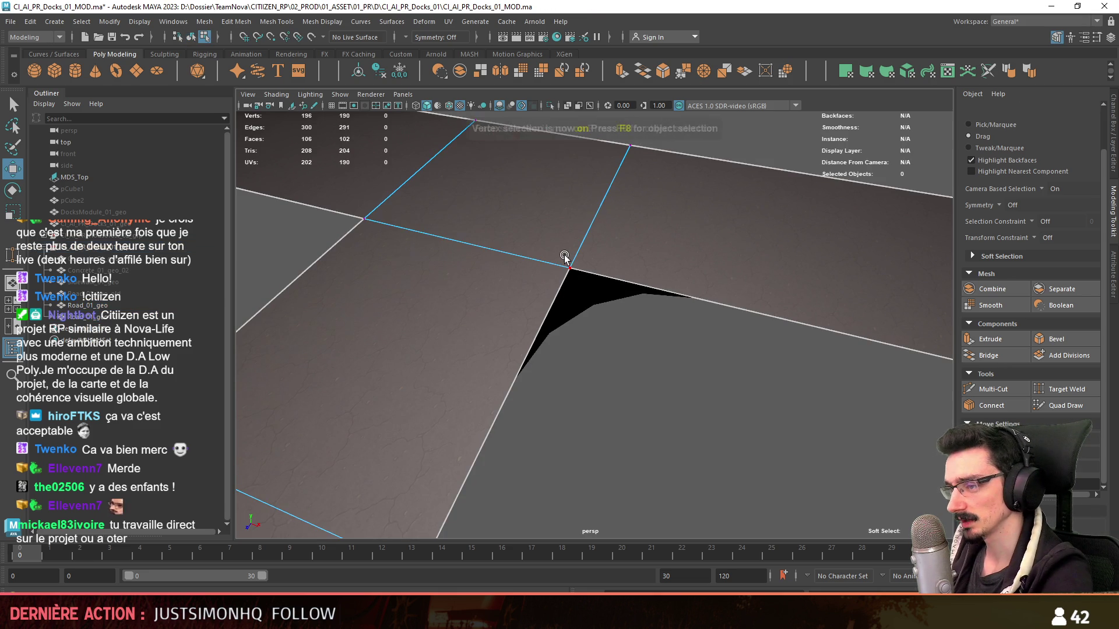
left_click(570, 266)
- Adjust the fillet faces, deselect to inspect the rounded corner, then switch to Unity
key("F8")
left_click(577, 306)
key("ctrl+F11")
left_click(554, 455)
key("F8")
scroll(654, 387, "up", 5)
left_click(646, 243)
scroll(611, 326, "down", 2)
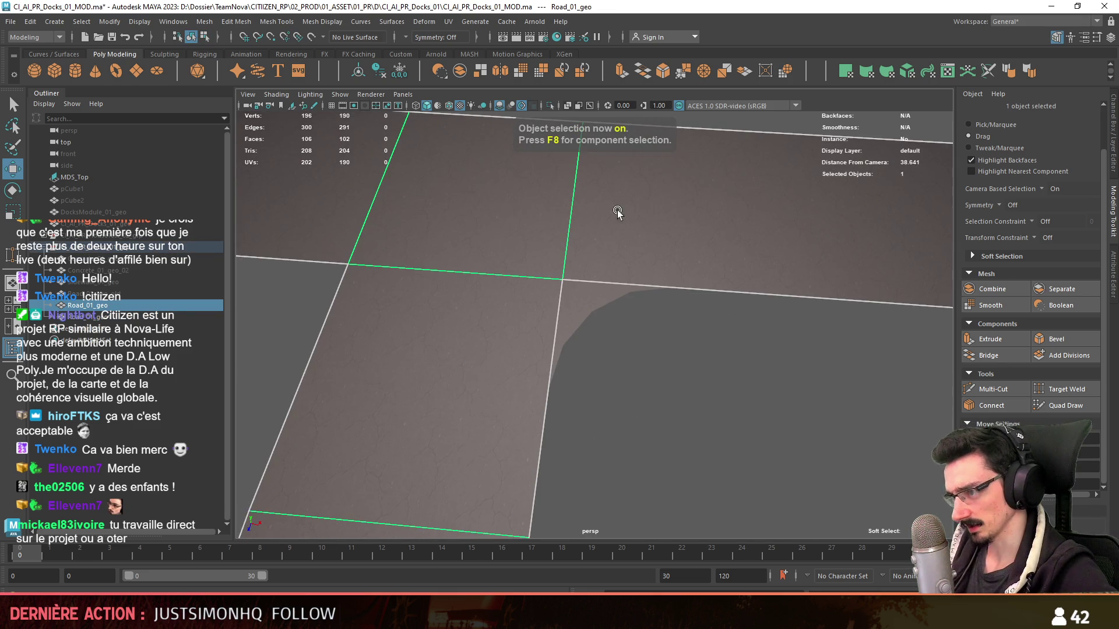
left_click(633, 289)
scroll(600, 311, "down", 3)
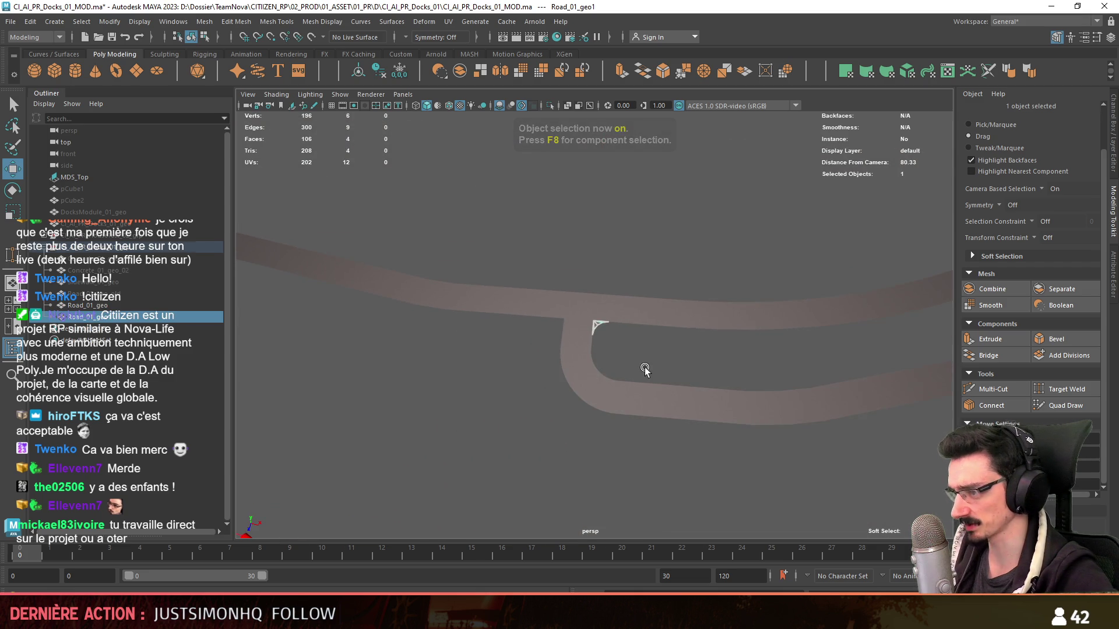
scroll(644, 370, "up", 1)
scroll(605, 373, "up", 1)
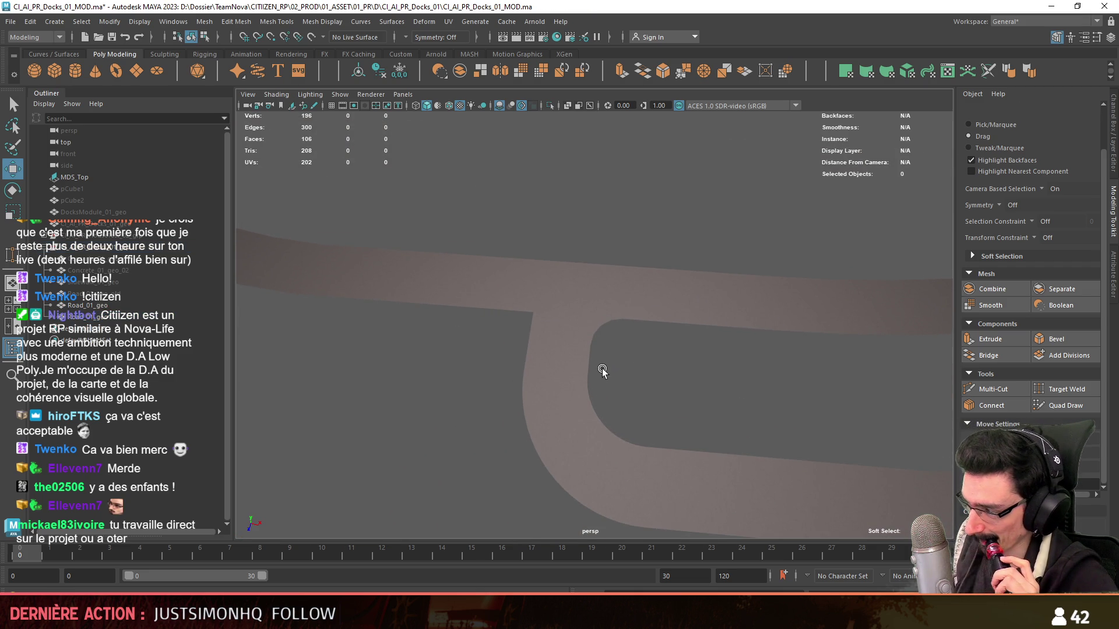
scroll(602, 370, "up", 1)
scroll(600, 364, "up", 1)
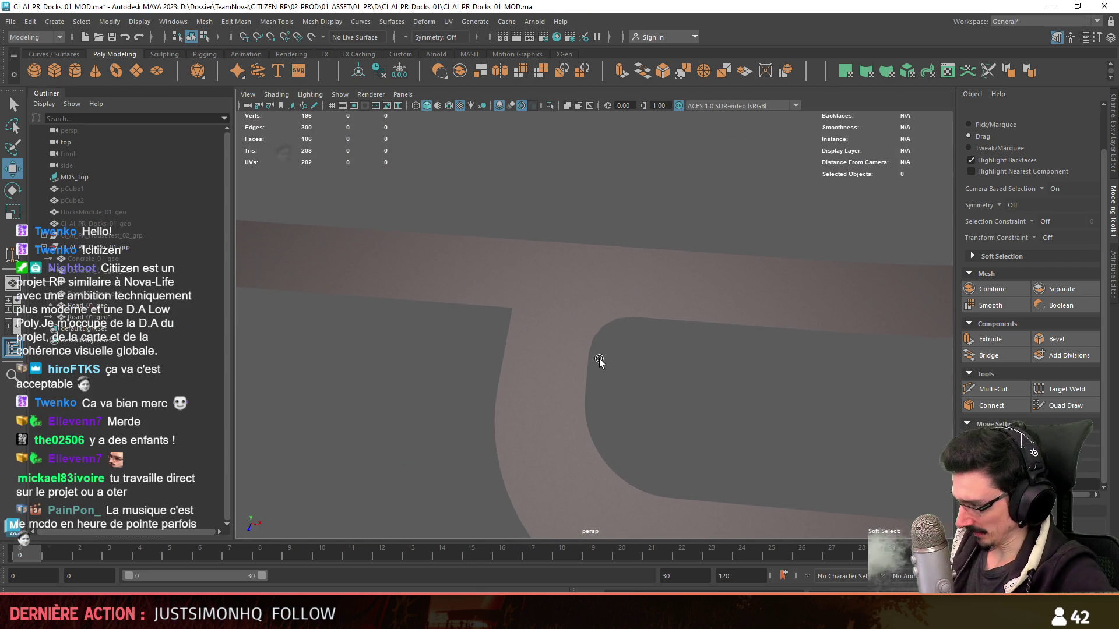
key("alt+Tab")
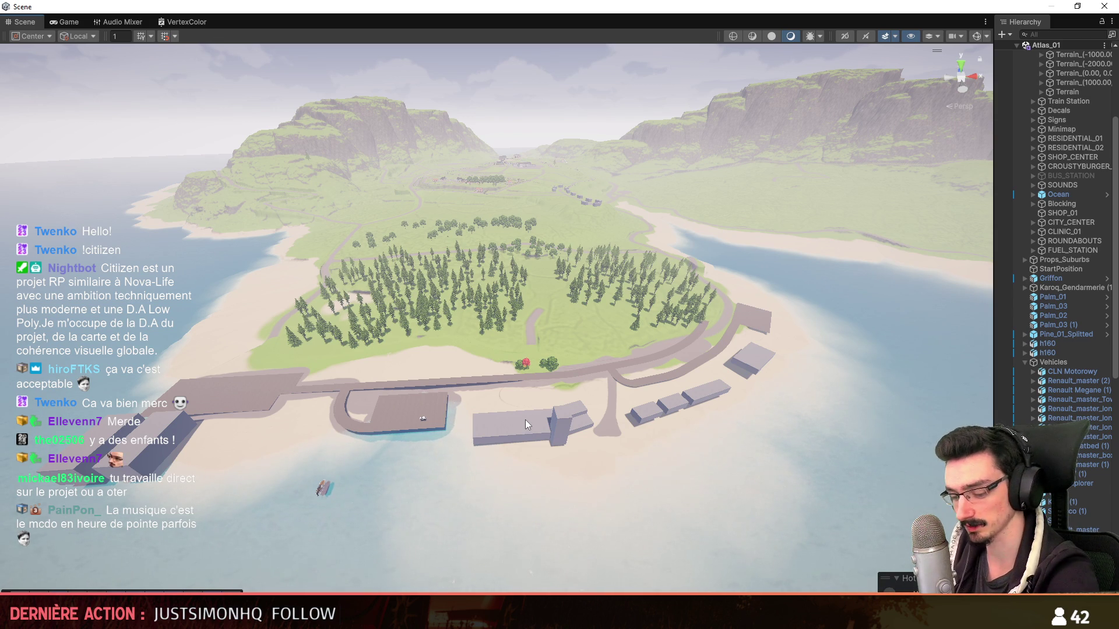
- Back in Maya, select the fillet piece and inspect it with the rotate and move tools
key("alt+Tab")
left_click(600, 327)
key("e")
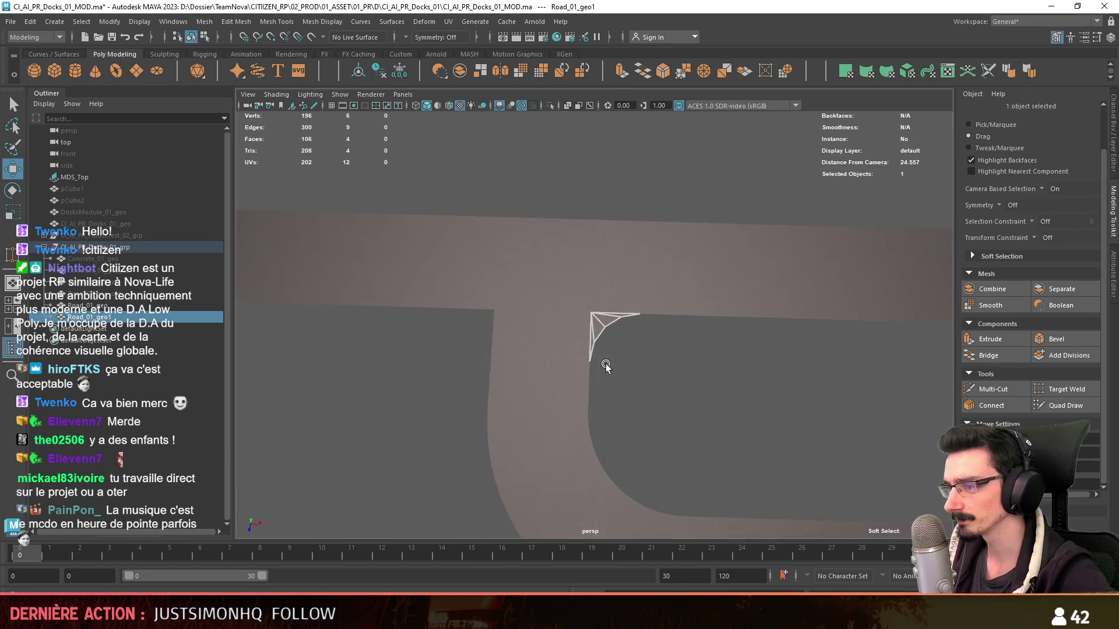
left_click_drag(604, 359, 569, 278, "alt")
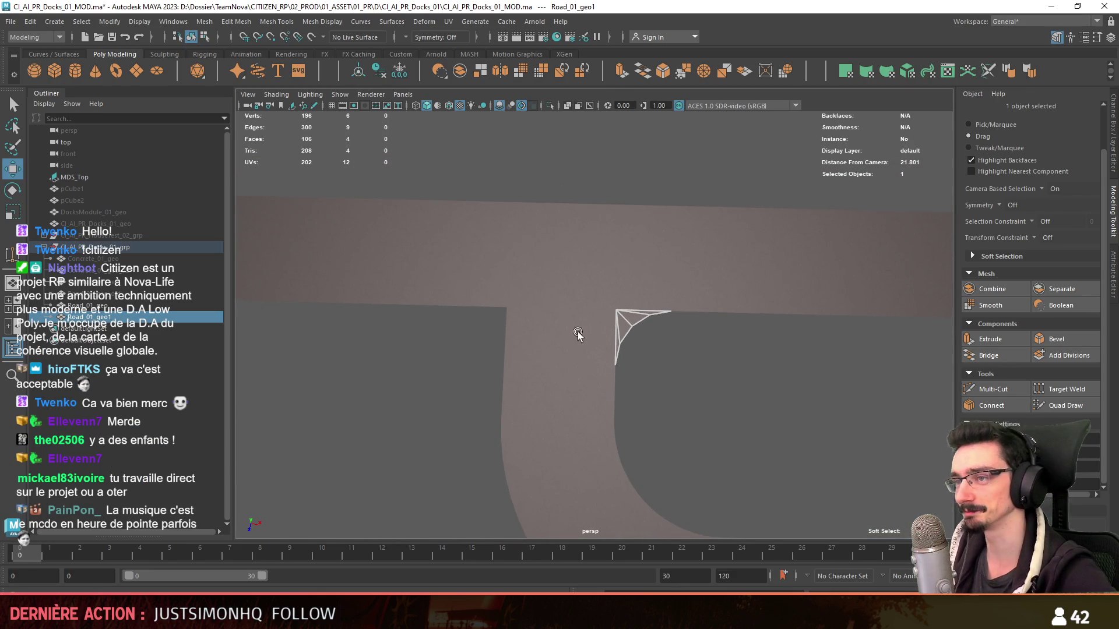
scroll(599, 317, "up", 3)
key("w")
key("e")
key("w")
left_click_drag(696, 404, 525, 249)
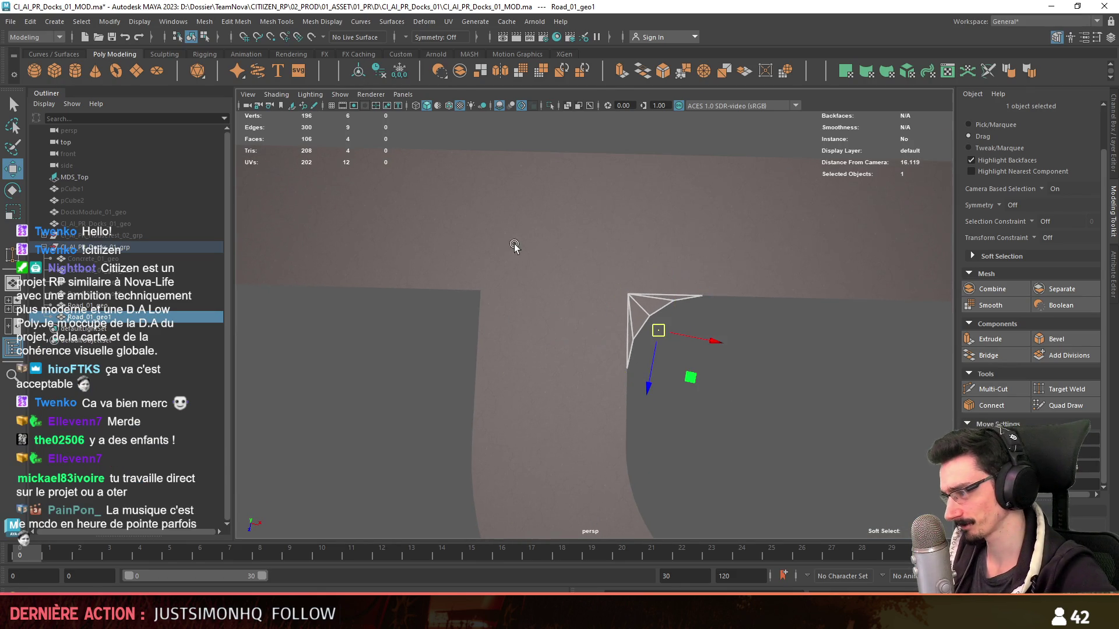
key("f")
- Duplicate the fillet piece and place the copy at the opposite inner corner in top view
key("ctrl+d")
middle_click_drag(510, 360, 693, 341, "alt")
left_click_drag(723, 318, 499, 399)
key("e")
key("e")
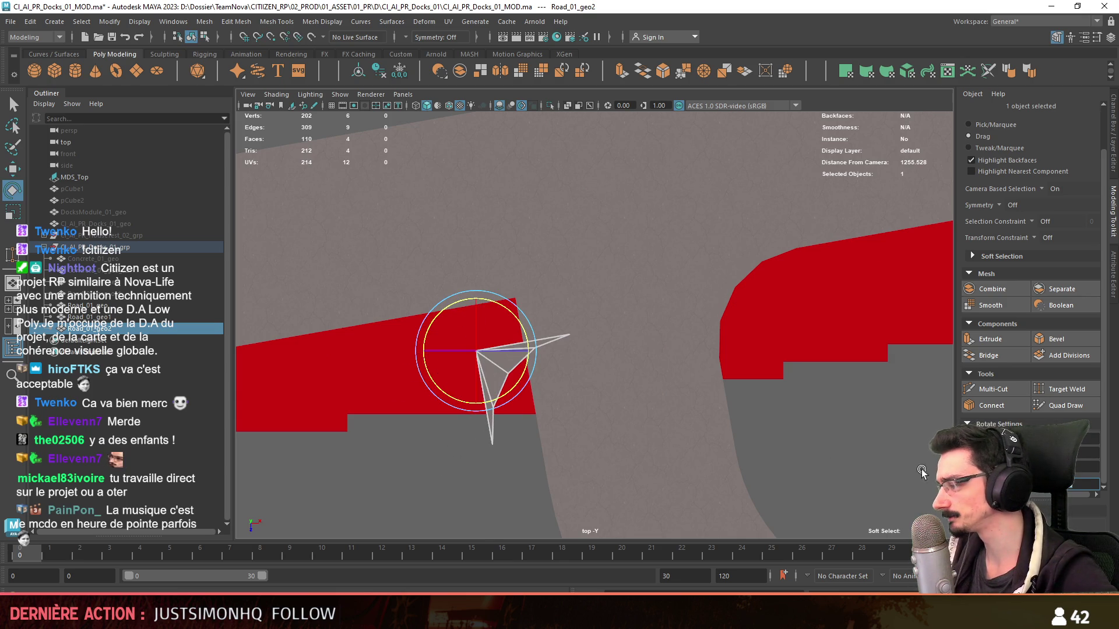
middle_click_drag(511, 381, 526, 388, "alt")
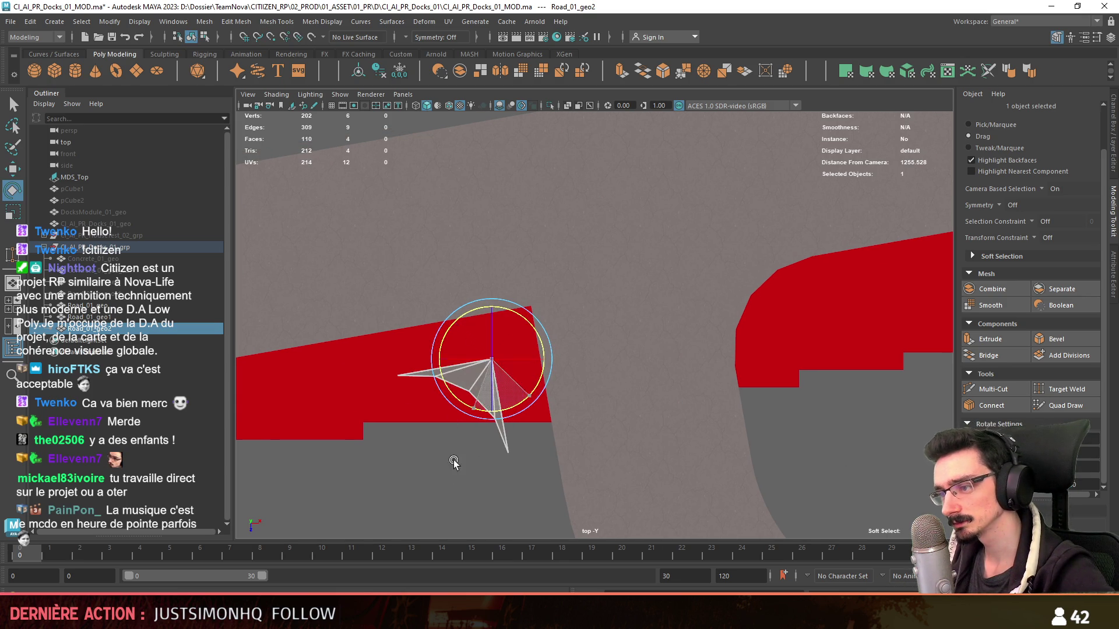
key("w")
- Deselect in the full perspective view and orbit out to look over the whole road mesh
key("space")
key("space")
left_click(563, 391)
left_click_drag(561, 390, 513, 392, "alt")
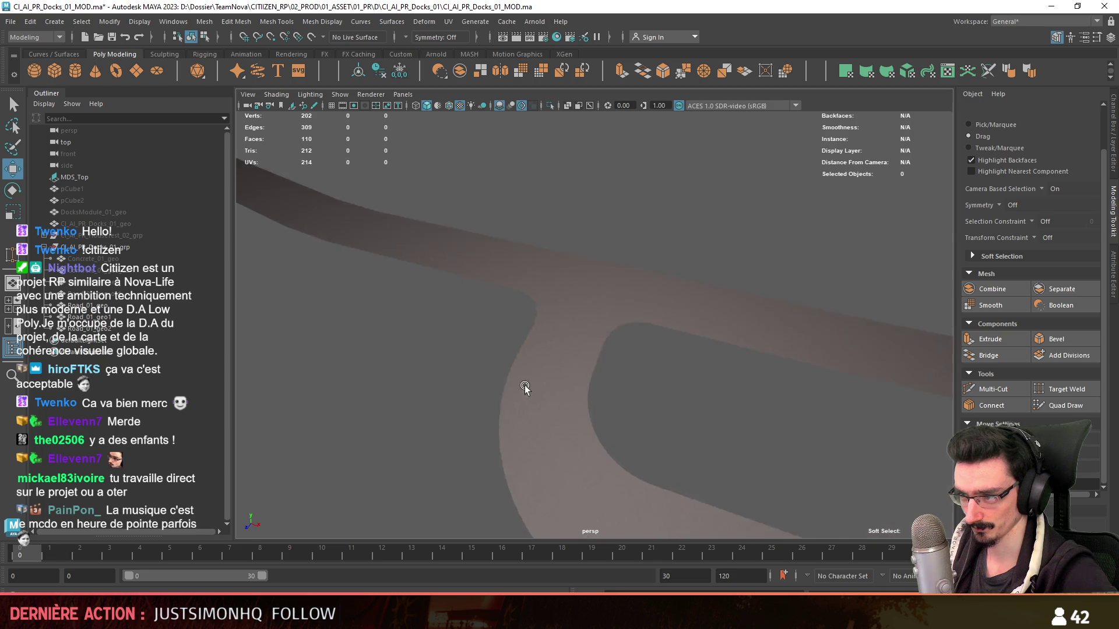
scroll(574, 388, "down", 5)
scroll(601, 390, "up", 2)
scroll(562, 310, "up", 2)
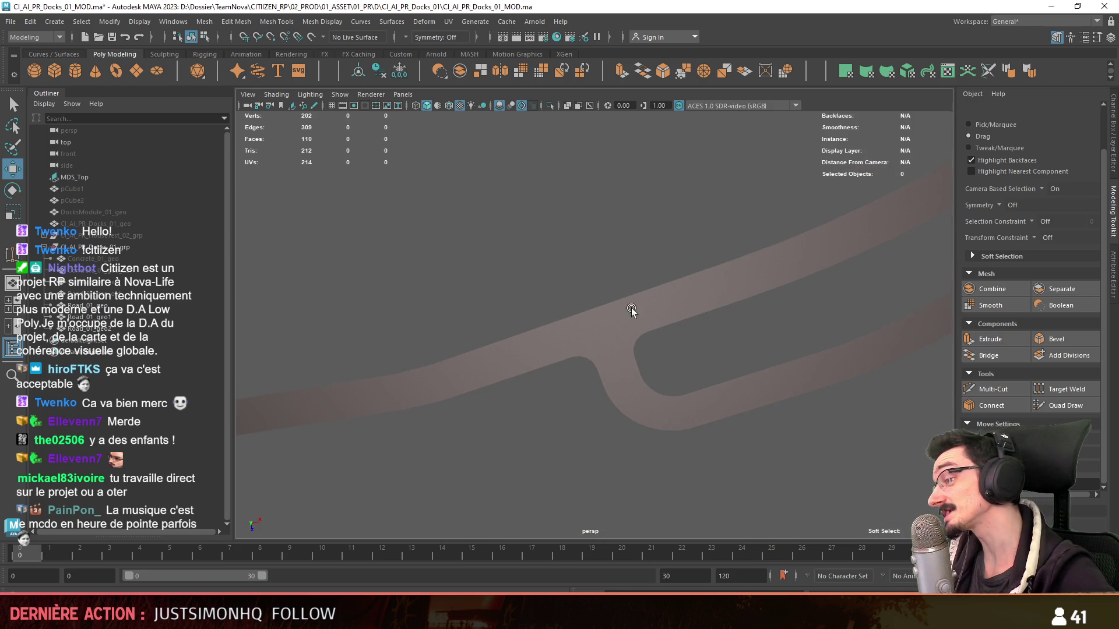
scroll(587, 364, "up", 2)
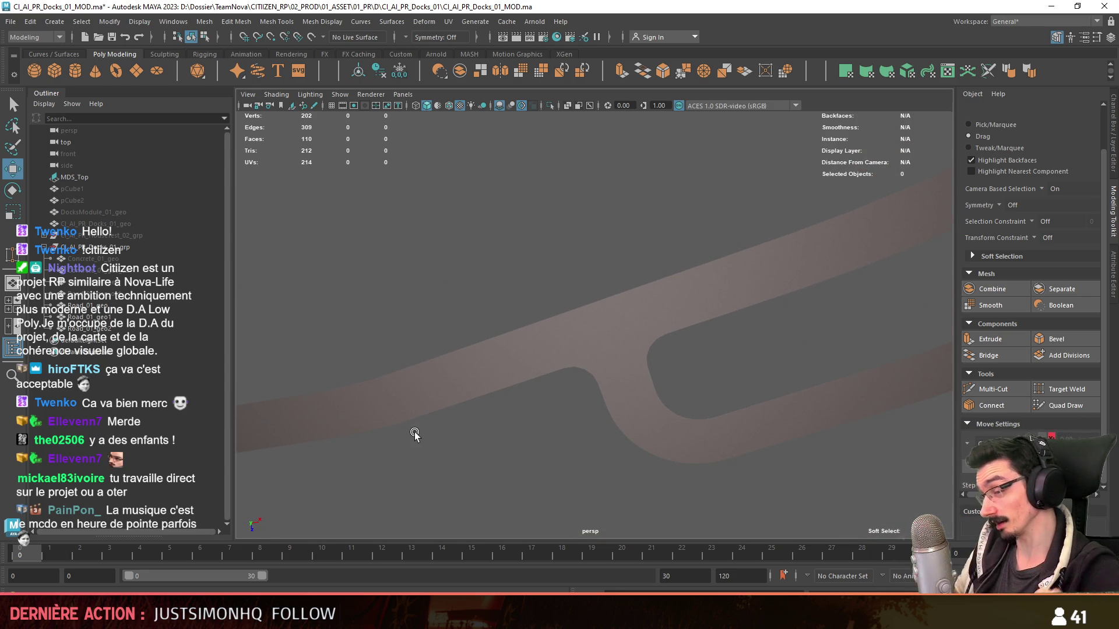
scroll(510, 400, "down", 3)
mouse_move(582, 489)
left_mouse_down("alt")
mouse_move(582, 388)
mouse_move(526, 401)
mouse_move(756, 370)
mouse_move(456, 424)
left_mouse_up("alt")
- Rotate the small wedge piece in top view until it lines up with the map's junction corner
left_click(527, 401)
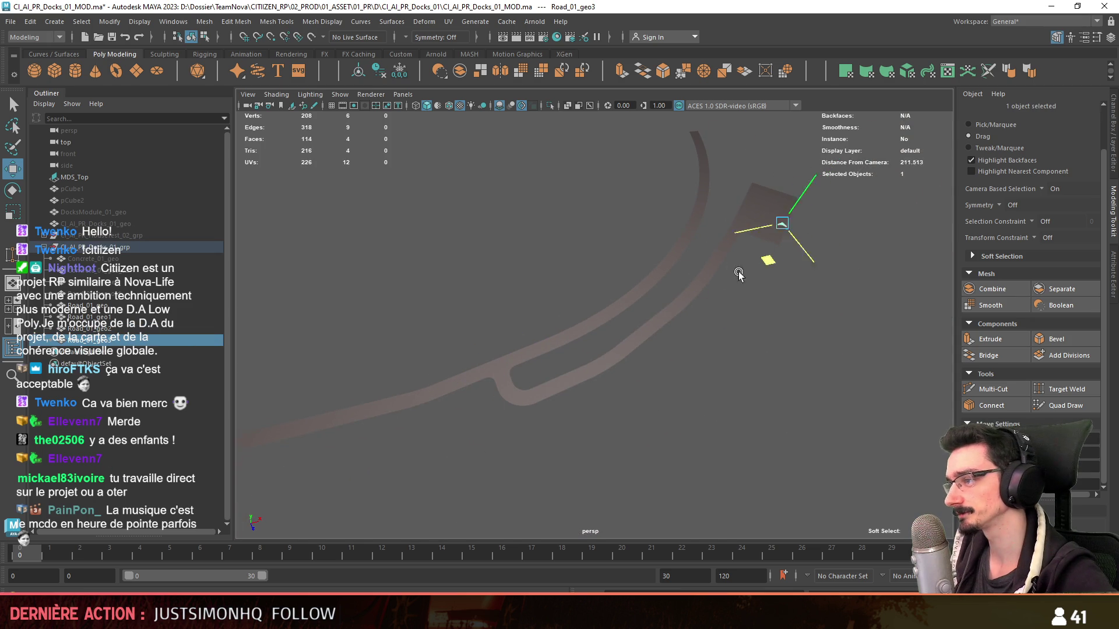
key("f")
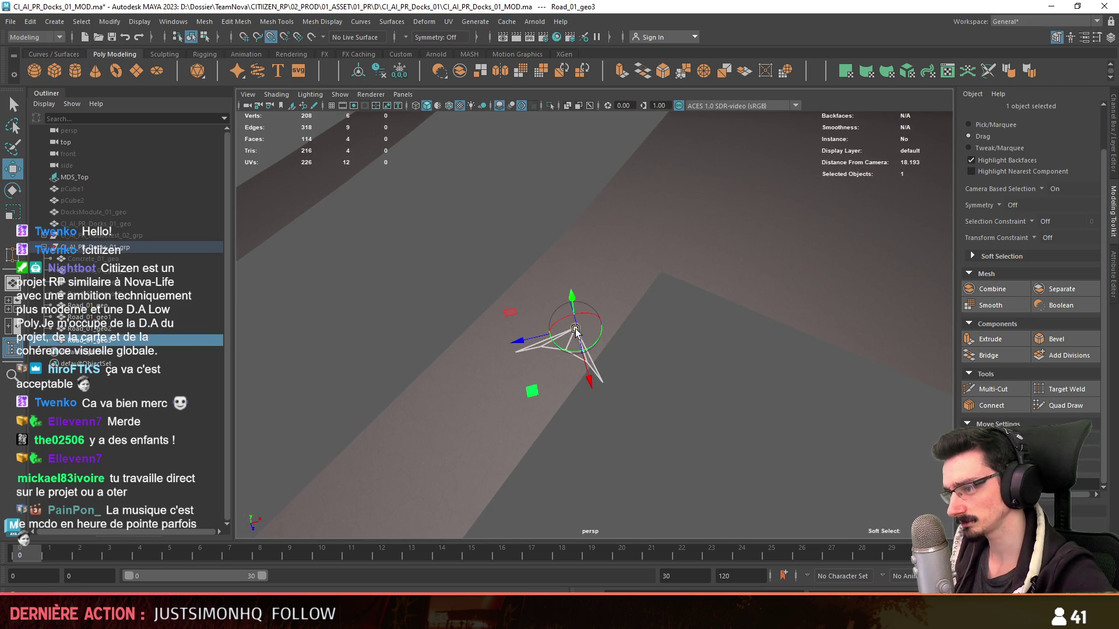
key("e")
key("space")
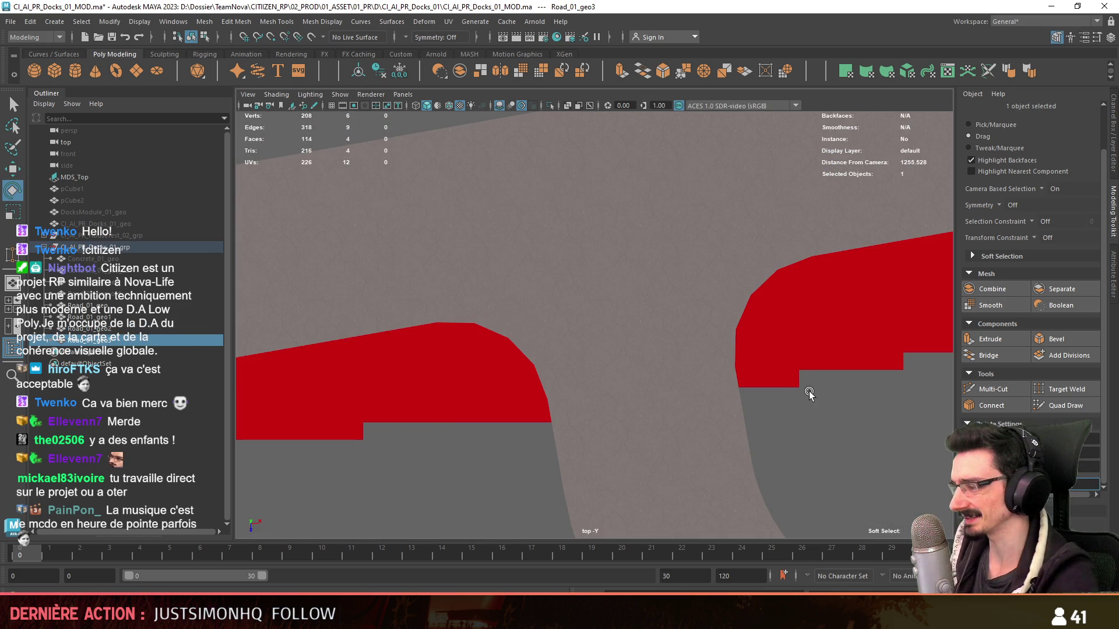
middle_click_drag(787, 394, 688, 273, "alt")
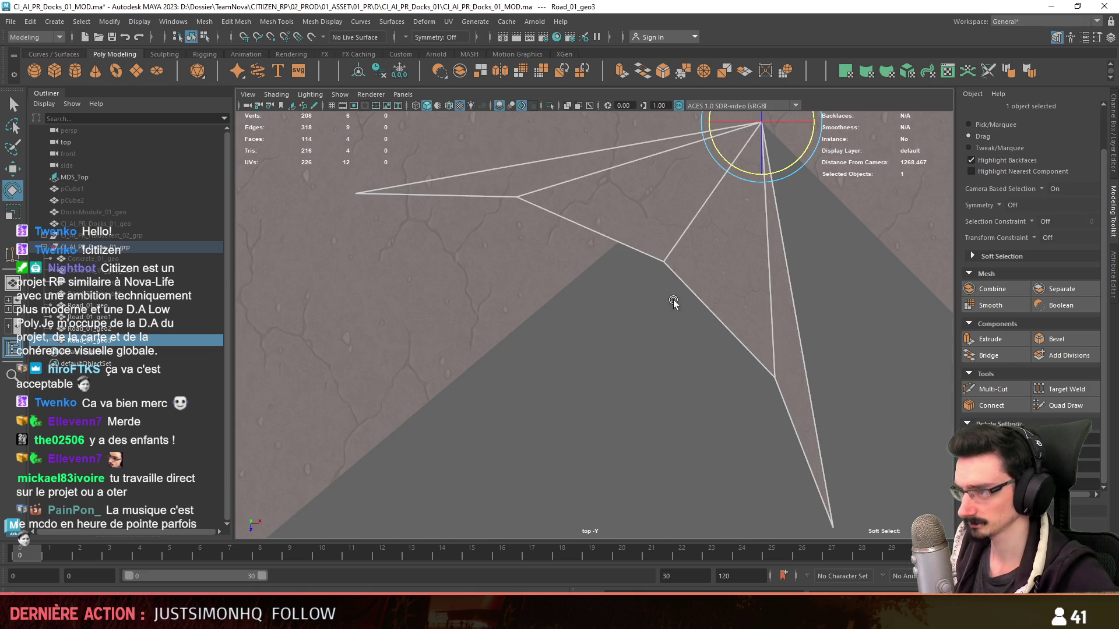
left_click_drag(687, 274, 713, 281)
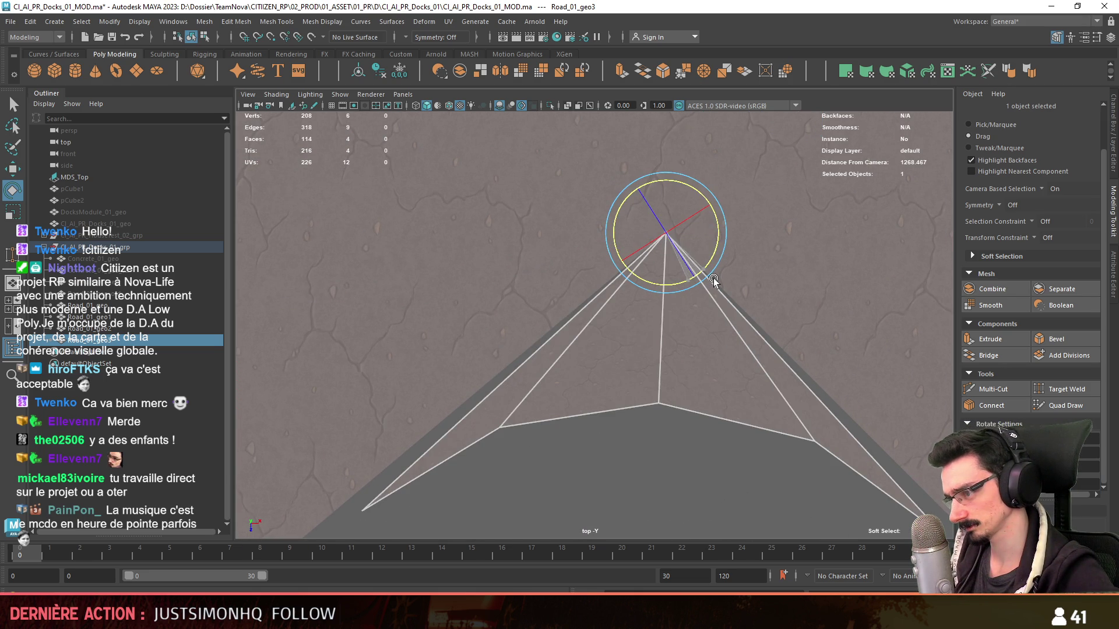
scroll(623, 407, "down", 3)
scroll(610, 389, "down", 2)
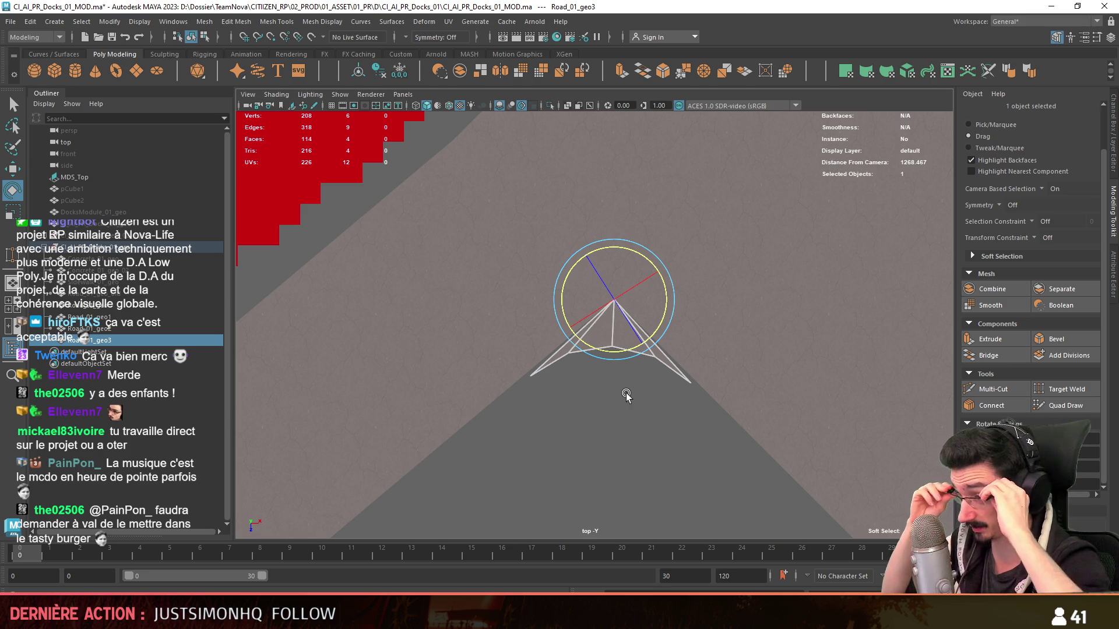
left_click(648, 427)
left_click_drag(649, 427, 727, 322)
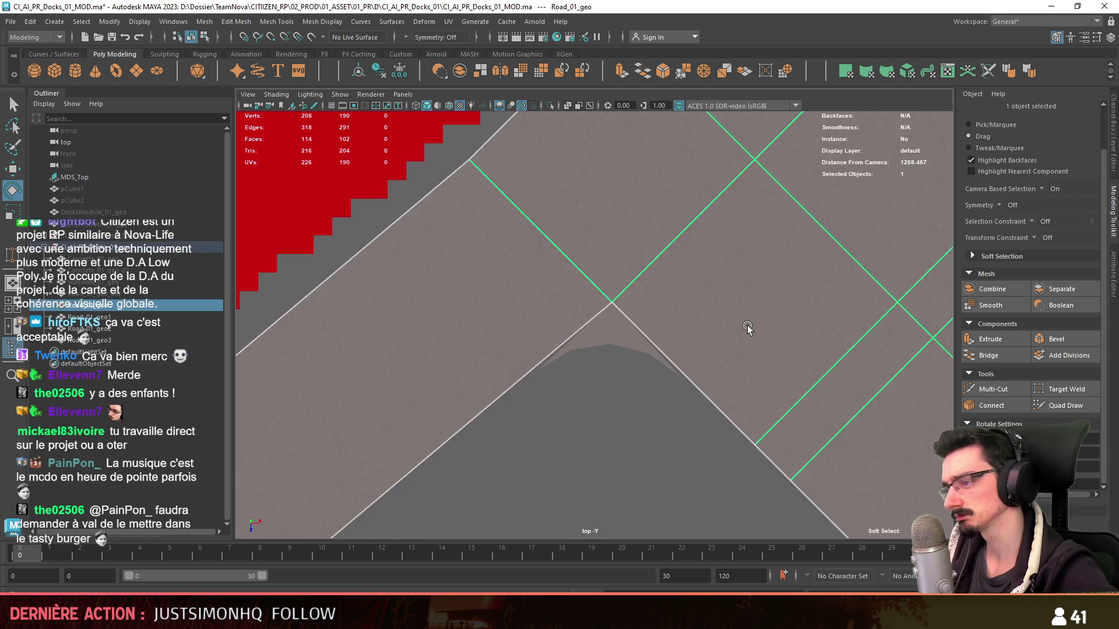
- Select the road mesh's two inner-corner junction edges and extrude them into a thin strip
left_click_drag(775, 282, 464, 342, "alt")
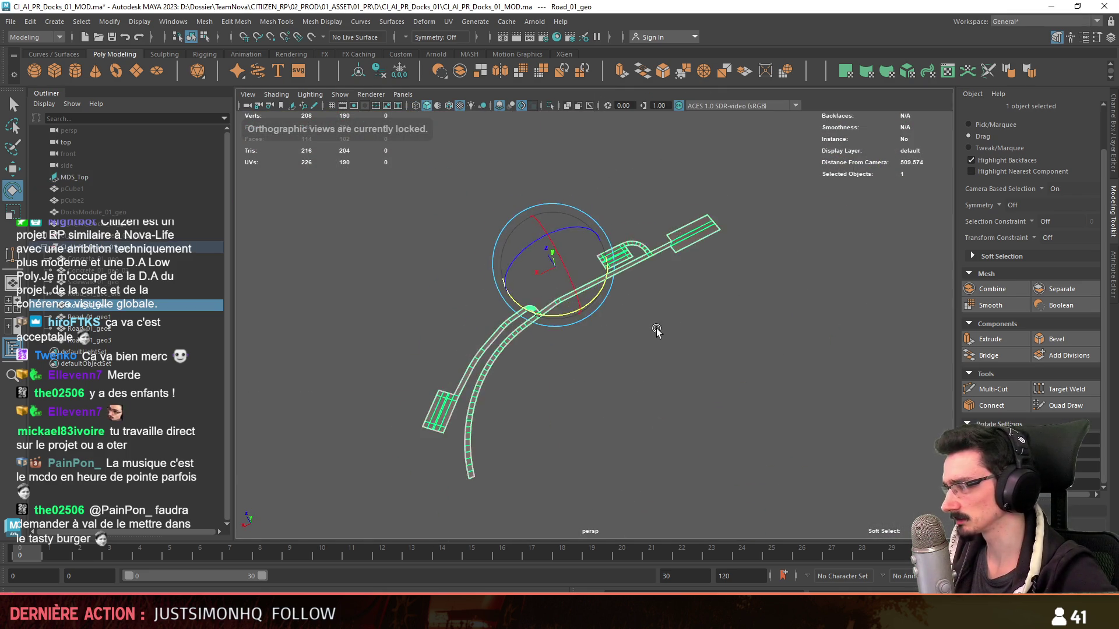
key("w")
key("F11")
scroll(537, 230, "up", 5)
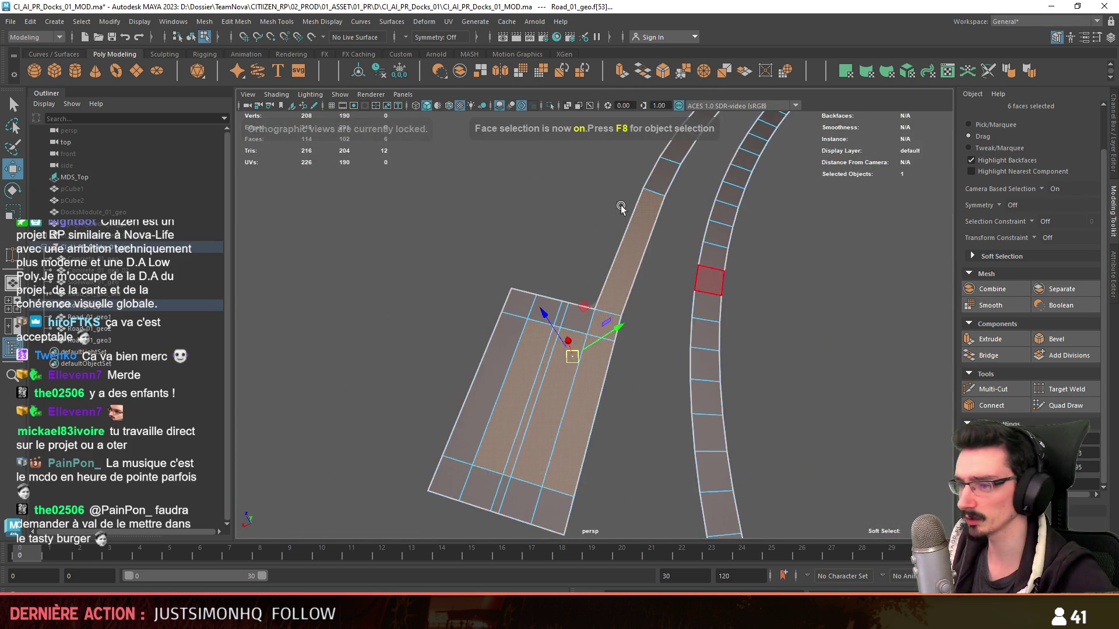
scroll(538, 245, "up", 3)
key("F8")
left_click(554, 408)
scroll(561, 332, "down", 3)
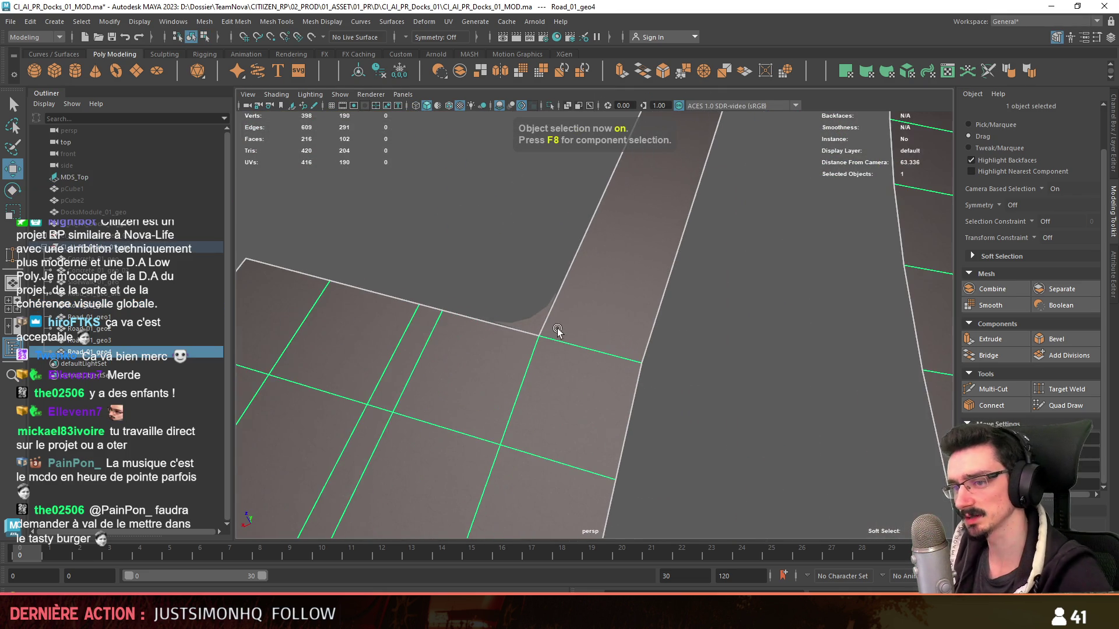
key("F9")
key("F10")
left_click(482, 321)
left_click(564, 292, "shift")
mouse_move(570, 292)
left_mouse_down("alt")
mouse_move(779, 350)
mouse_move(576, 221)
left_mouse_up("alt")
key("ctrl+e")
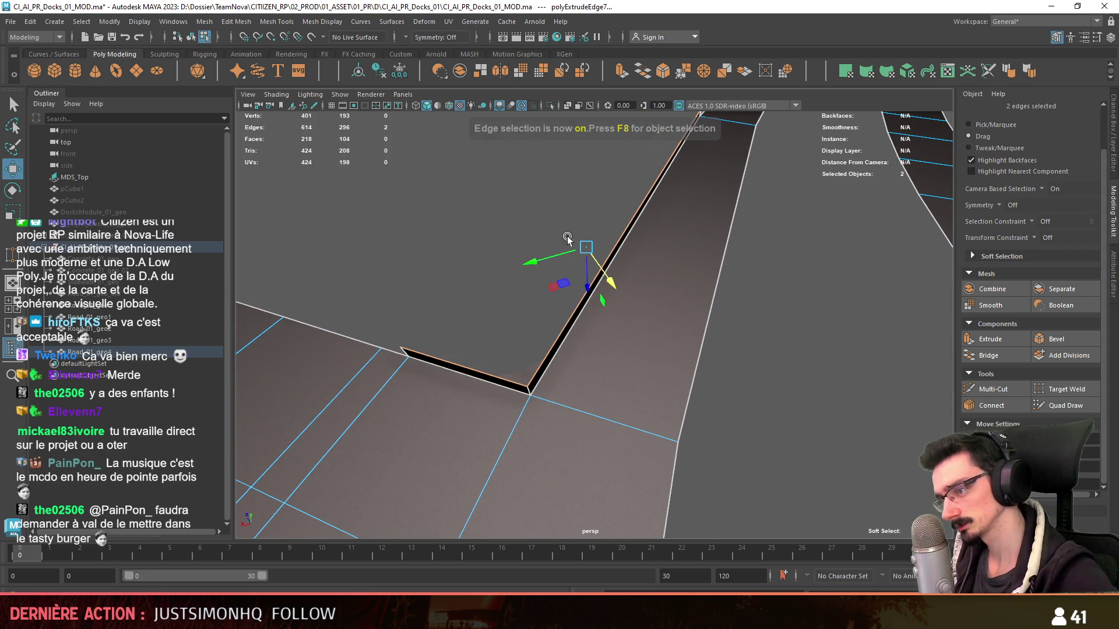
- Select the single sharp corner edge of the new strip and go to top view
key("F11")
key("F10")
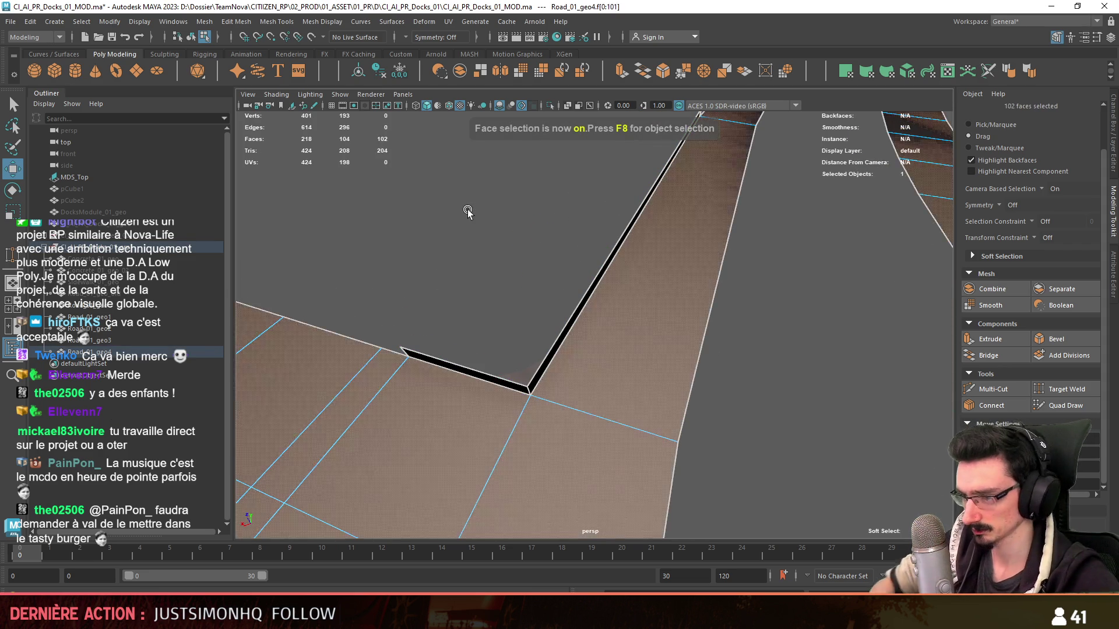
left_click(531, 392)
key("space")
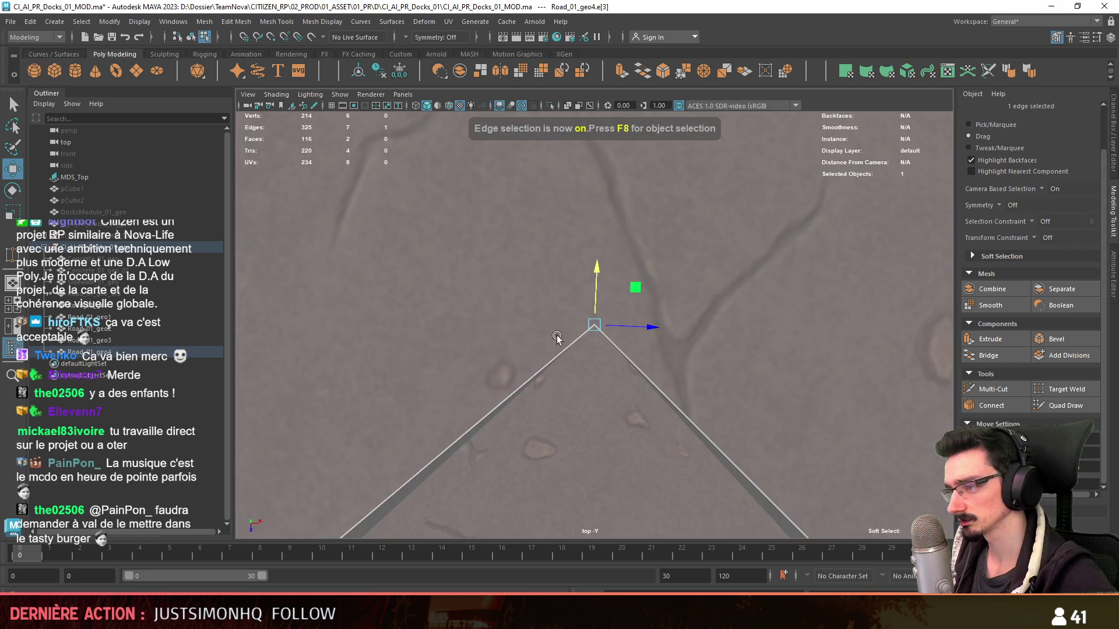
- Bevel the corner edge into a four-segment curve with a slightly wider fraction
left_click(1077, 345)
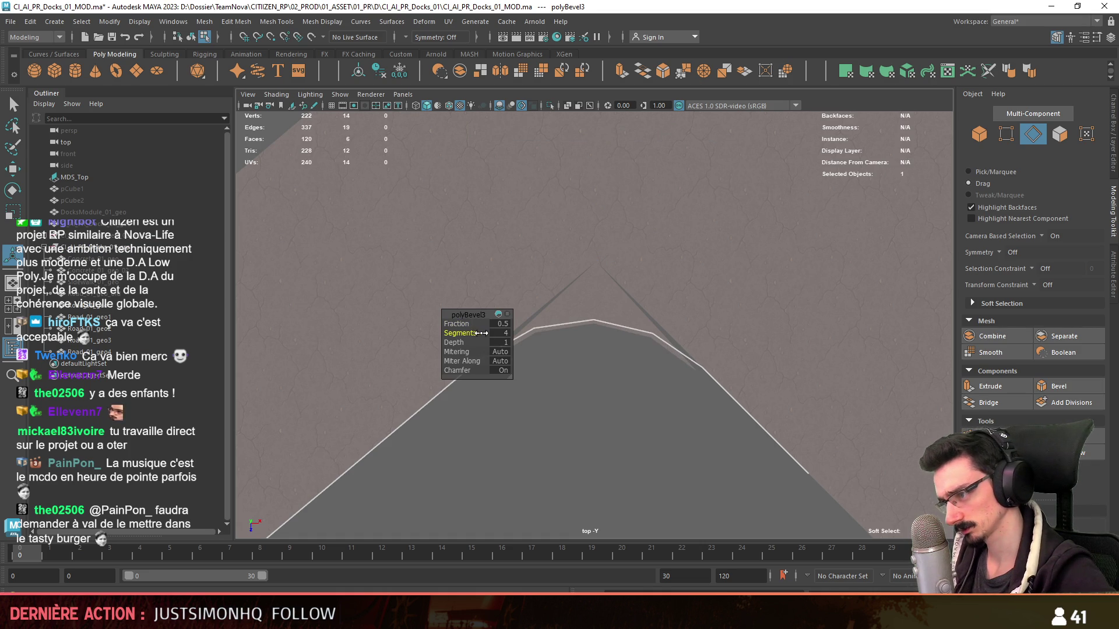
middle_click_drag(637, 405, 502, 333, "alt")
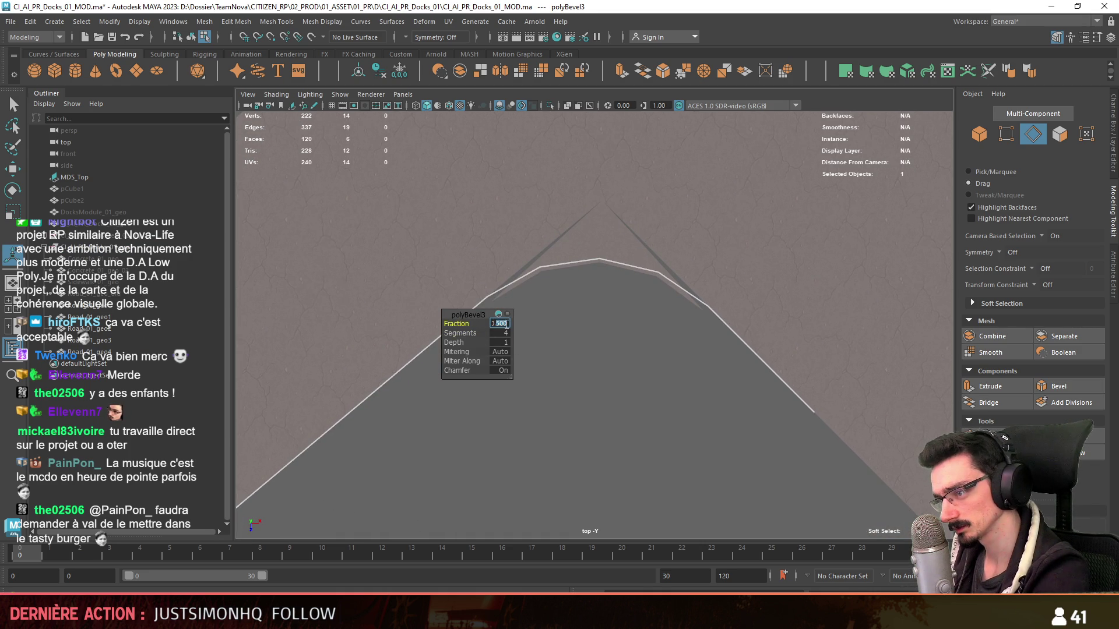
type("0.6")
key("Return")
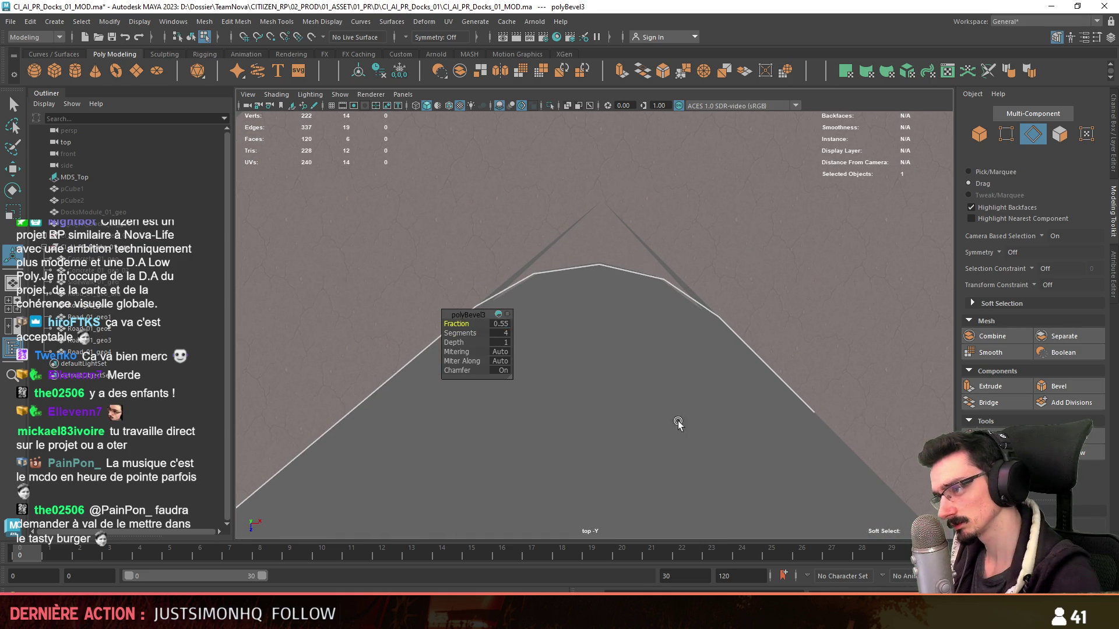
key("F11")
mouse_move(718, 286)
left_mouse_down("alt")
mouse_move(458, 282)
mouse_move(583, 262)
left_mouse_up("alt")
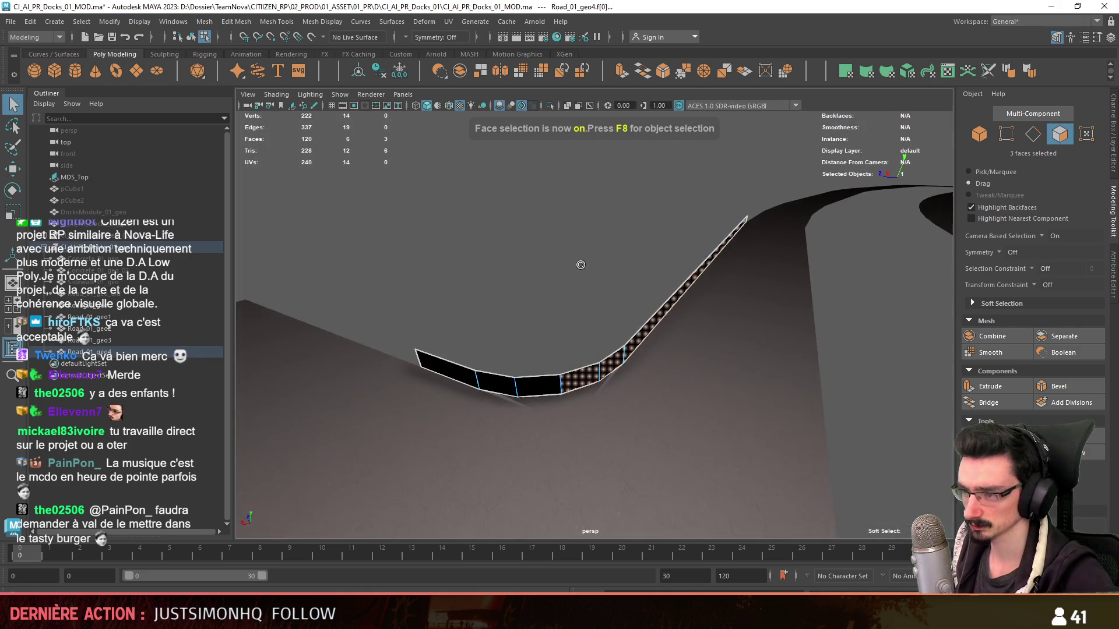
- Delete the strip's four extra faces and extrude its end edges out into new faces
key("w")
left_click(630, 388, "shift")
key("Delete")
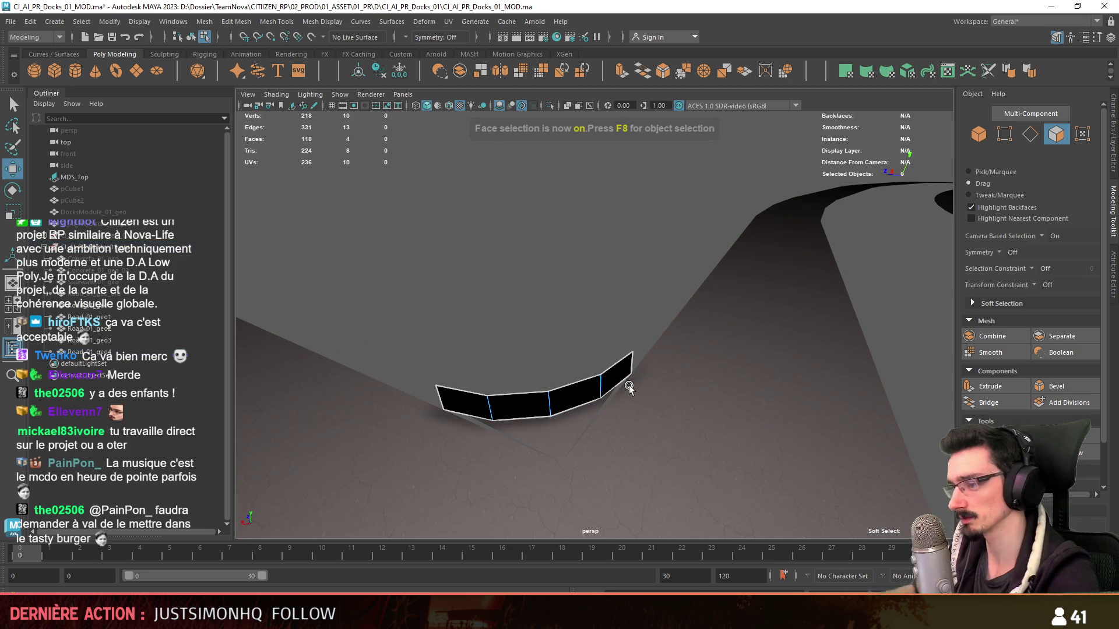
key("F10")
left_click(600, 408)
key("ctrl+e")
key("ctrl+1")
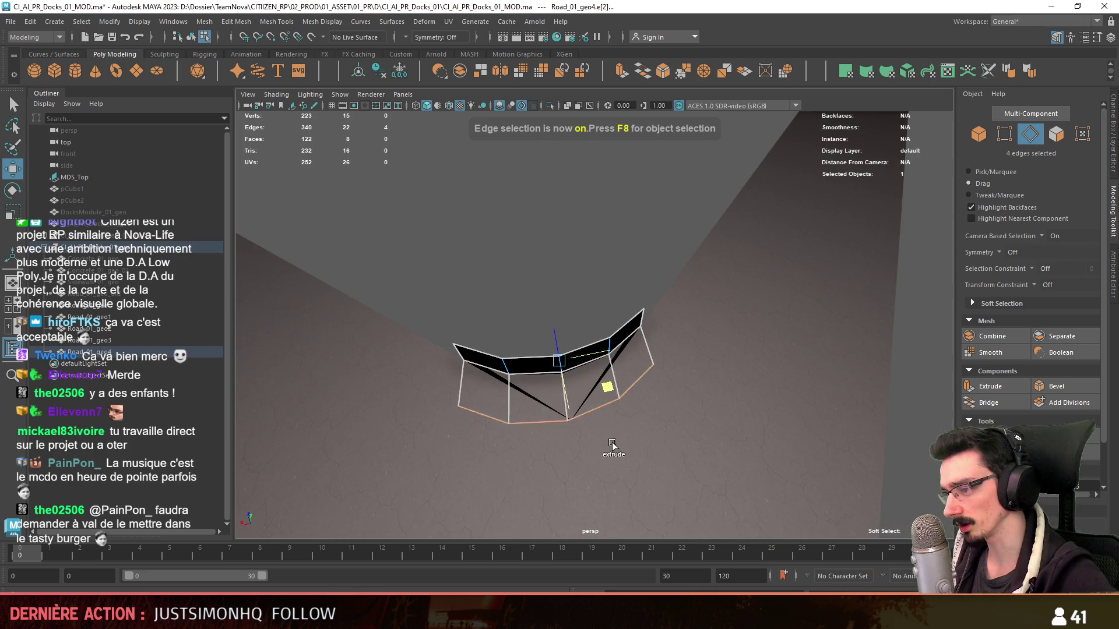
key("F8")
mouse_move(599, 412)
left_mouse_down("alt")
mouse_move(565, 209)
mouse_move(680, 339)
mouse_move(691, 391)
left_mouse_up("alt")
- Target Weld two vertices onto their neighbours and delete the five leftover faces
key("F9")
left_click(1067, 437)
mouse_move(700, 263)
left_mouse_down("alt")
mouse_move(708, 350)
mouse_move(664, 386)
left_mouse_up("alt")
mouse_move(428, 402)
left_mouse_down()
mouse_move(501, 424)
mouse_move(588, 419)
left_mouse_up()
key("w")
key("F11")
left_click_drag(600, 306, 512, 359)
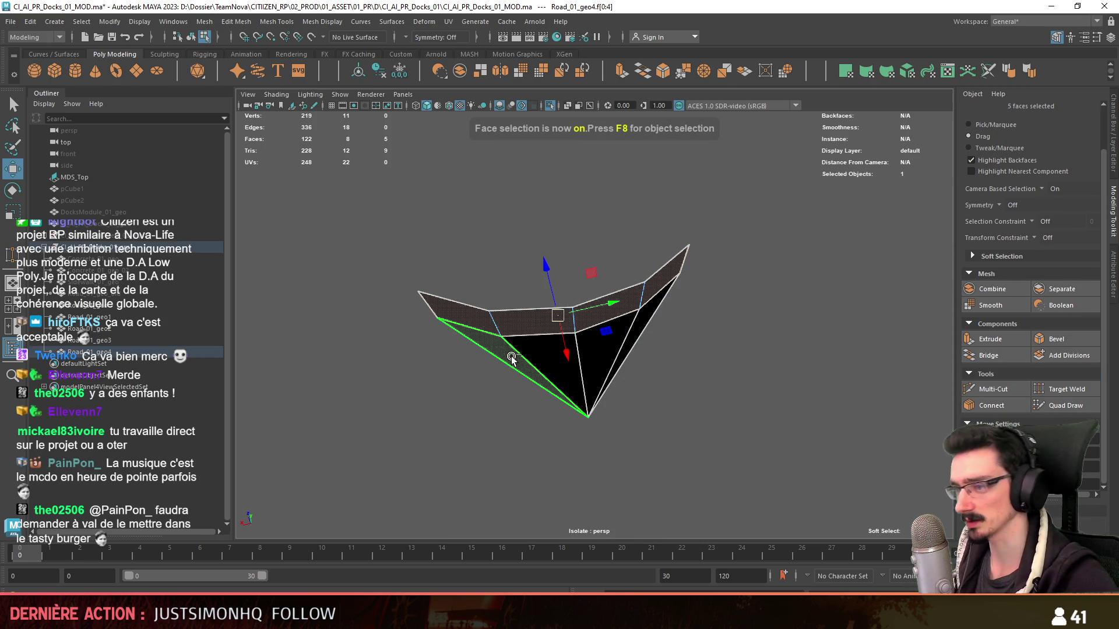
key("Delete")
- Move the fillet's bottom tip vertex up slightly and review the piece in object mode
key("F9")
key("ctrl+1")
left_click(588, 425)
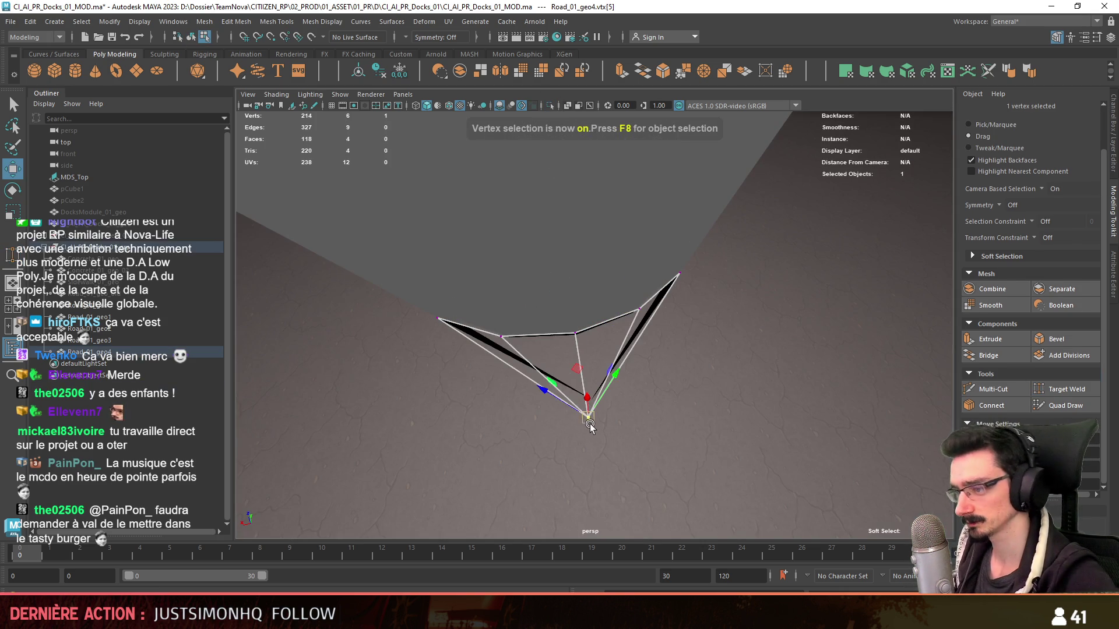
left_click_drag(588, 426, 592, 399)
key("F8")
left_click(612, 303)
left_click(569, 349)
left_click(580, 332)
scroll(727, 325, "up", 5)
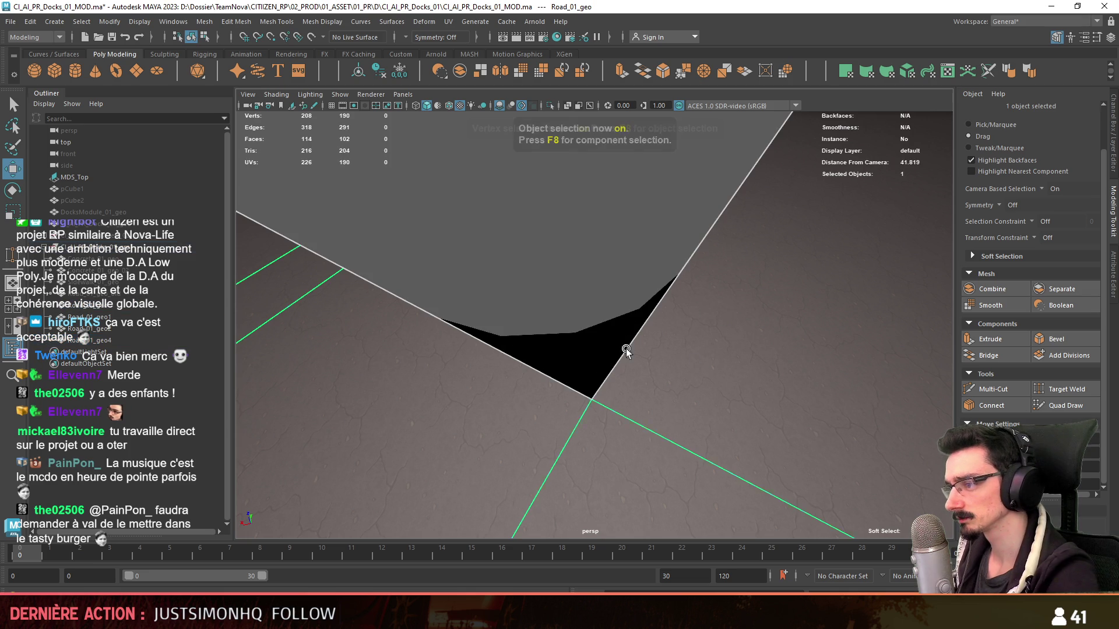
- Inspect the Road_01_geo4 piece's faces, orbit to check the filled corner, then switch to Unity
key("F8")
left_click(591, 399)
key("F8")
left_click(589, 359)
key("ctrl+F11")
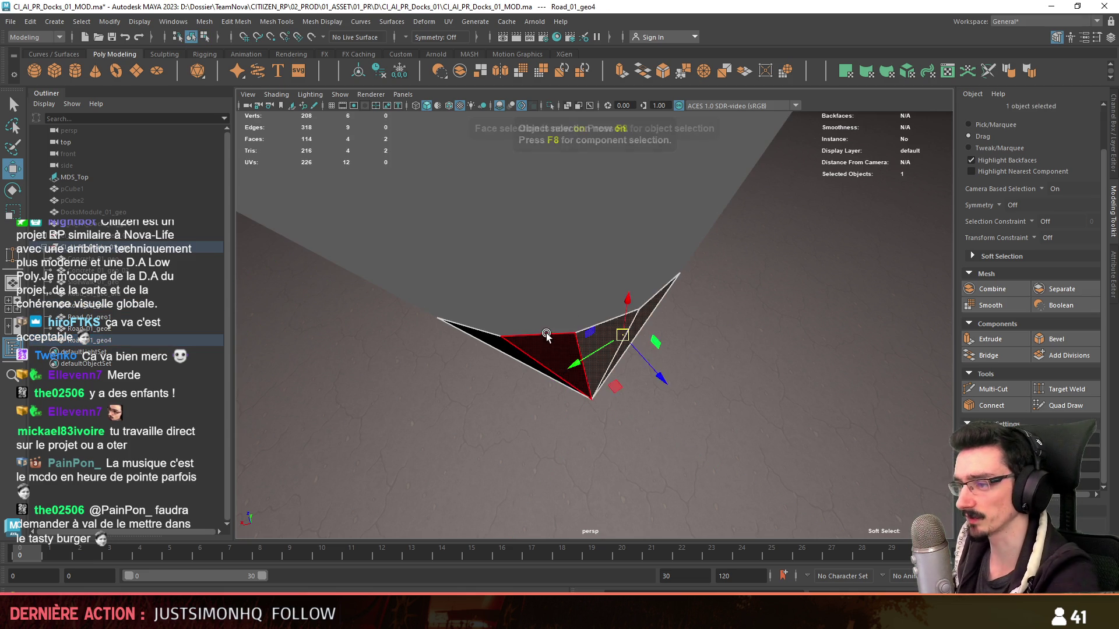
left_click(610, 284)
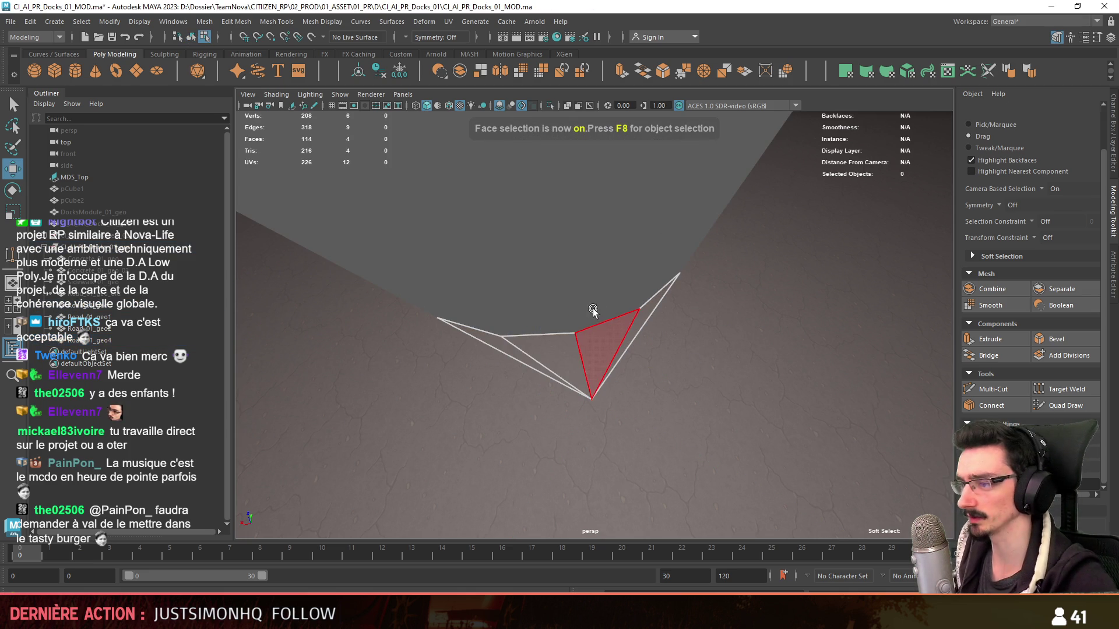
key("F8")
left_click_drag(591, 318, 661, 355, "alt")
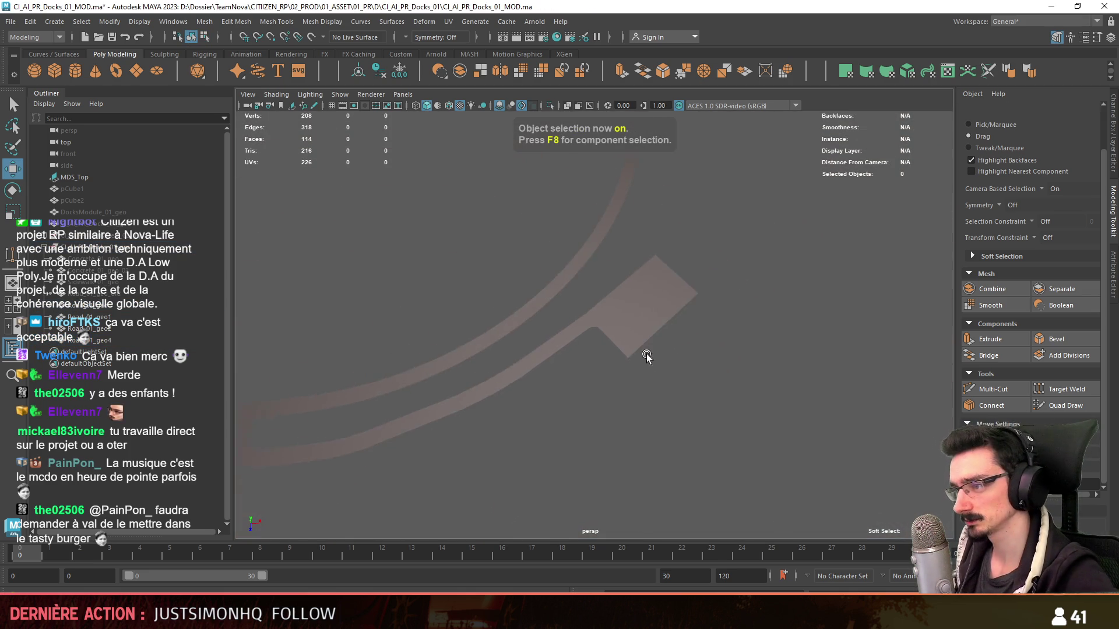
right_click_drag(660, 355, 612, 364, "alt")
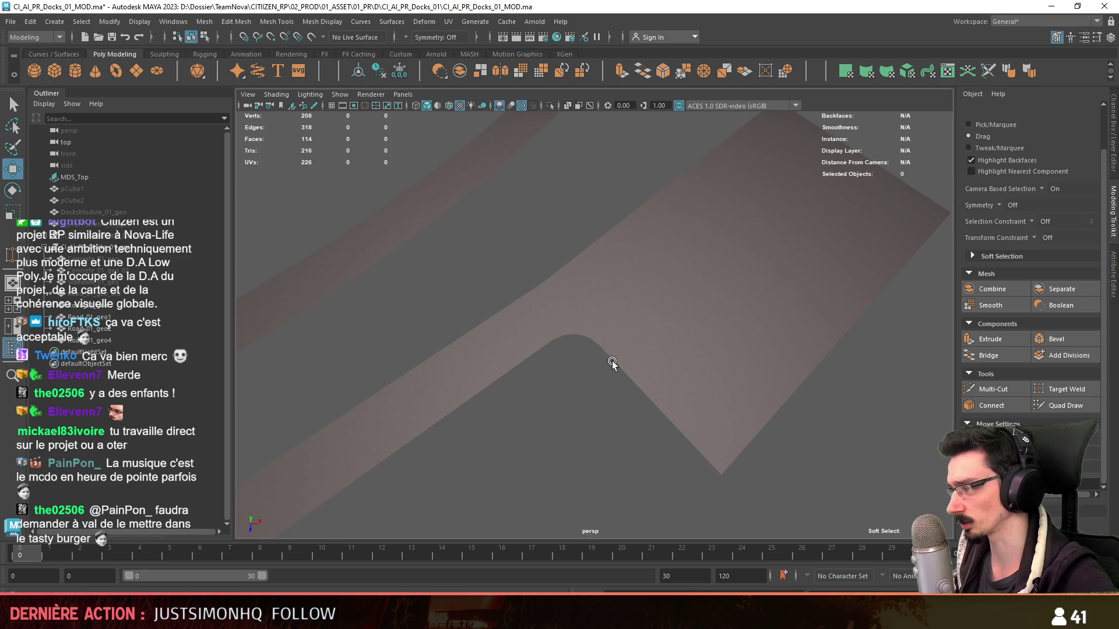
mouse_move(638, 396)
left_mouse_down("alt")
mouse_move(645, 370)
mouse_move(744, 342)
mouse_move(554, 393)
mouse_move(525, 421)
left_mouse_up("alt")
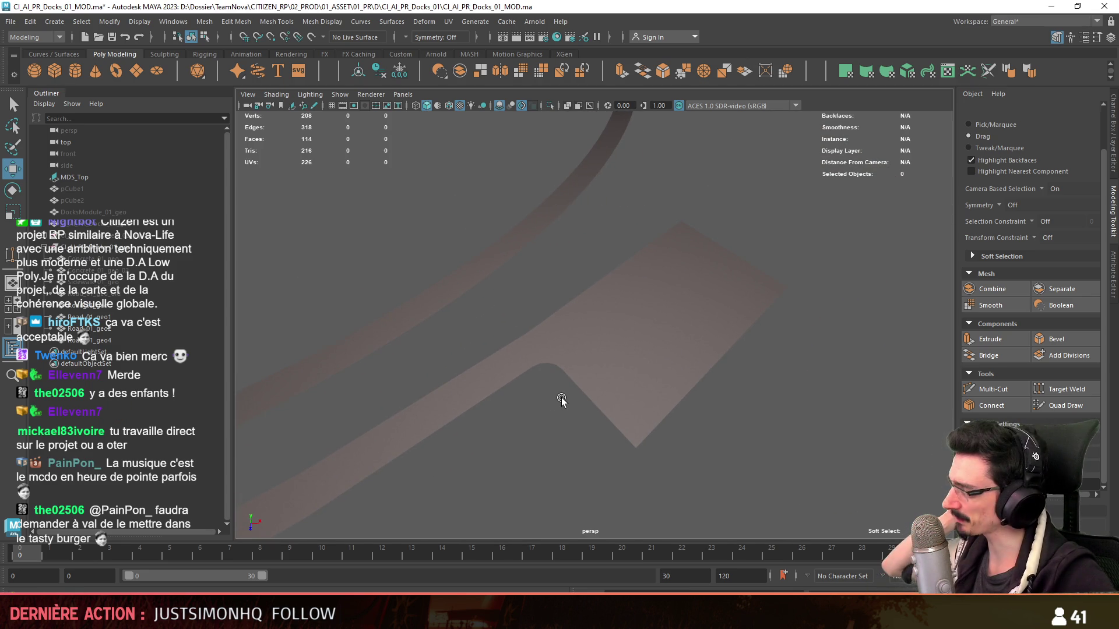
key("alt+Tab")
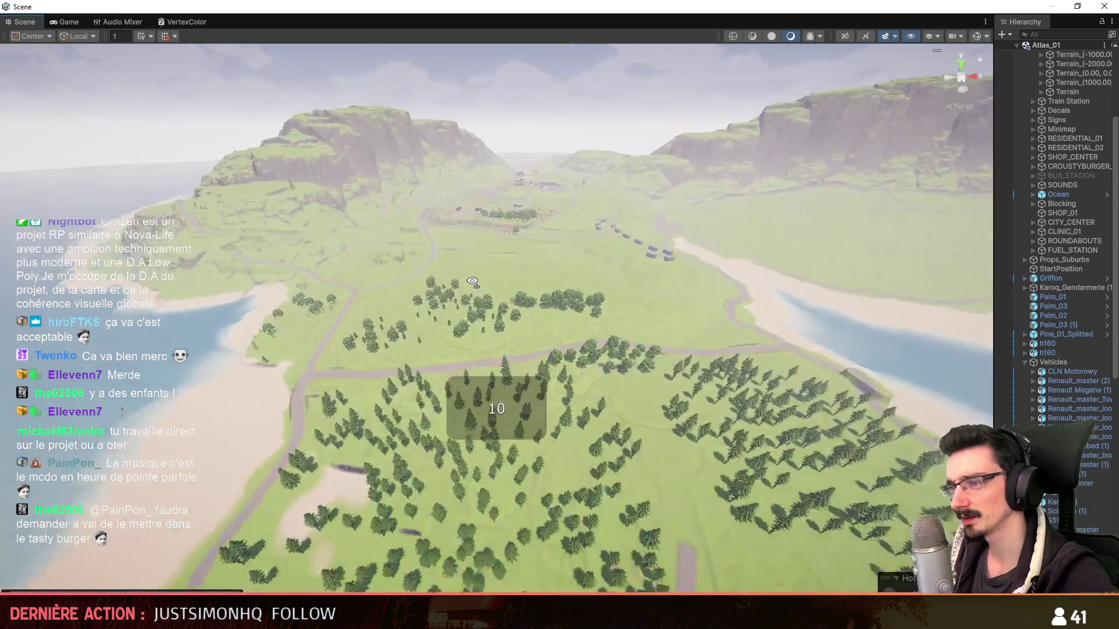
- Fly the Unity scene camera over the island to the Crousty Burger sign, pier and beach
mouse_move(489, 303)
right_mouse_down()
mouse_move(610, 317)
mouse_move(773, 269)
right_mouse_up()
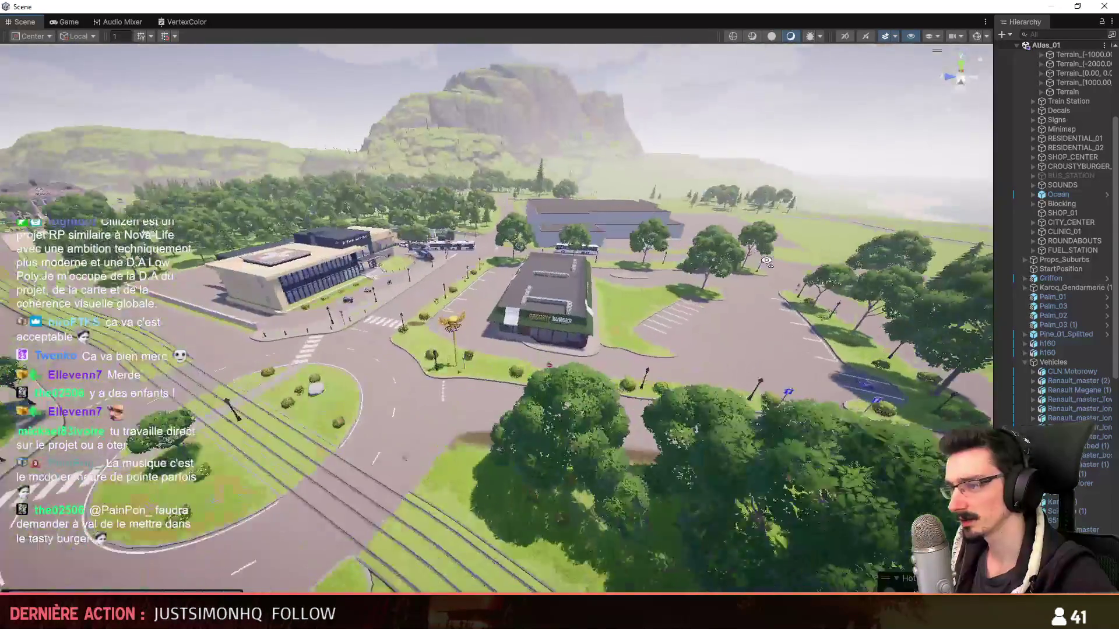
scroll(772, 268, "down", 2)
scroll(773, 268, "down", 3)
scroll(751, 253, "down", 3)
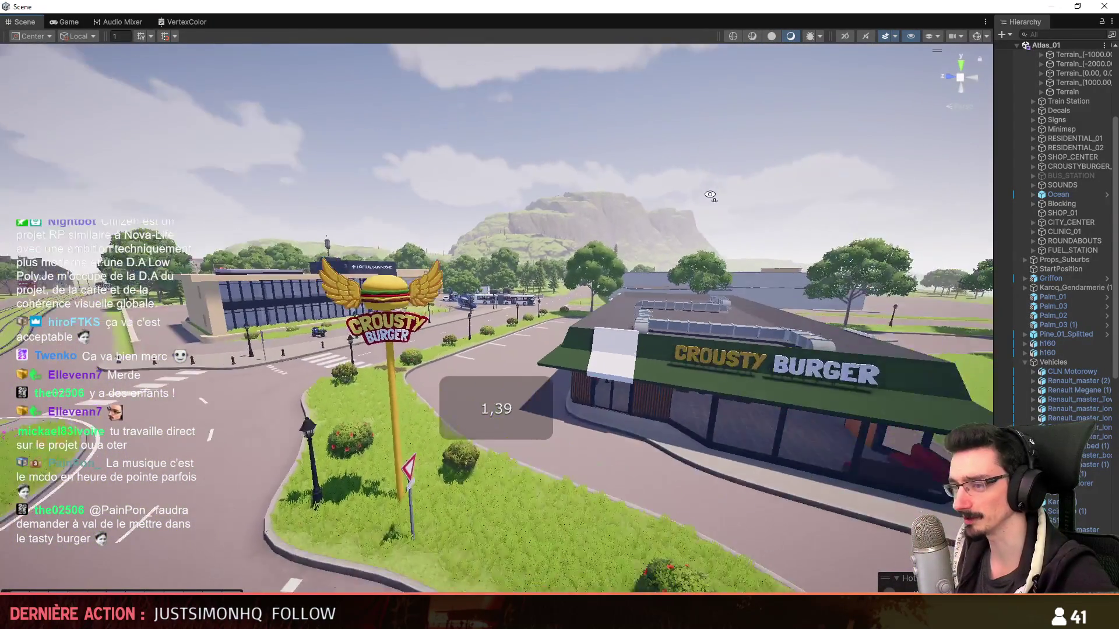
scroll(718, 223, "down", 3)
mouse_move(773, 269)
right_mouse_down()
mouse_move(702, 213)
mouse_move(452, 275)
right_mouse_up()
scroll(703, 212, "up", 3)
scroll(452, 276, "down", 2)
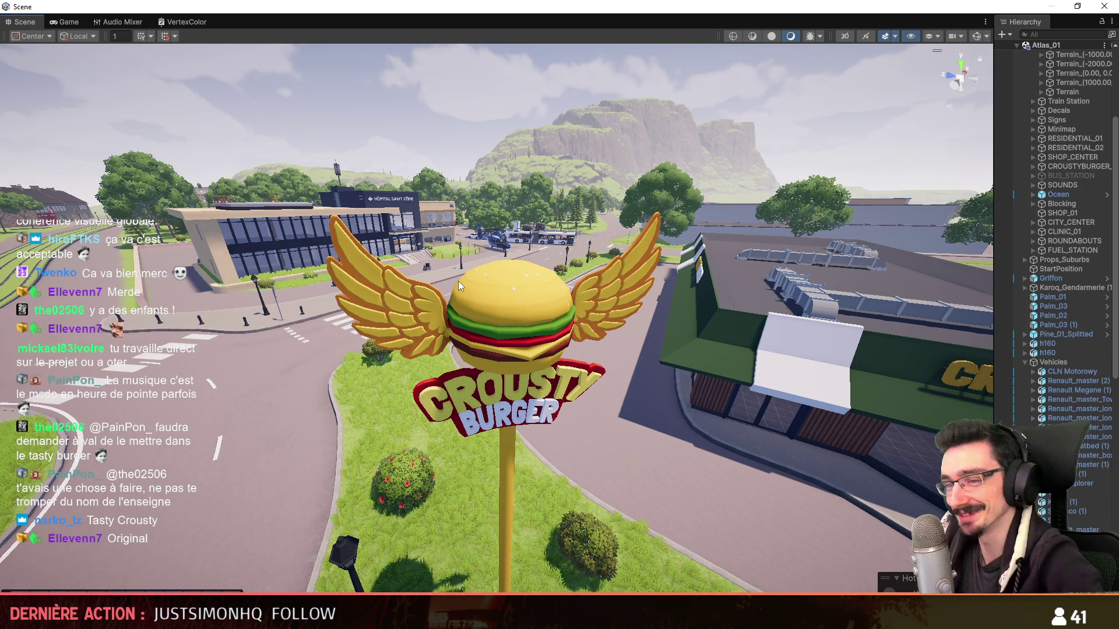
mouse_move(541, 332)
right_mouse_down()
mouse_move(563, 299)
mouse_move(513, 348)
right_mouse_up()
scroll(563, 298, "down", 2)
scroll(513, 349, "up", 3)
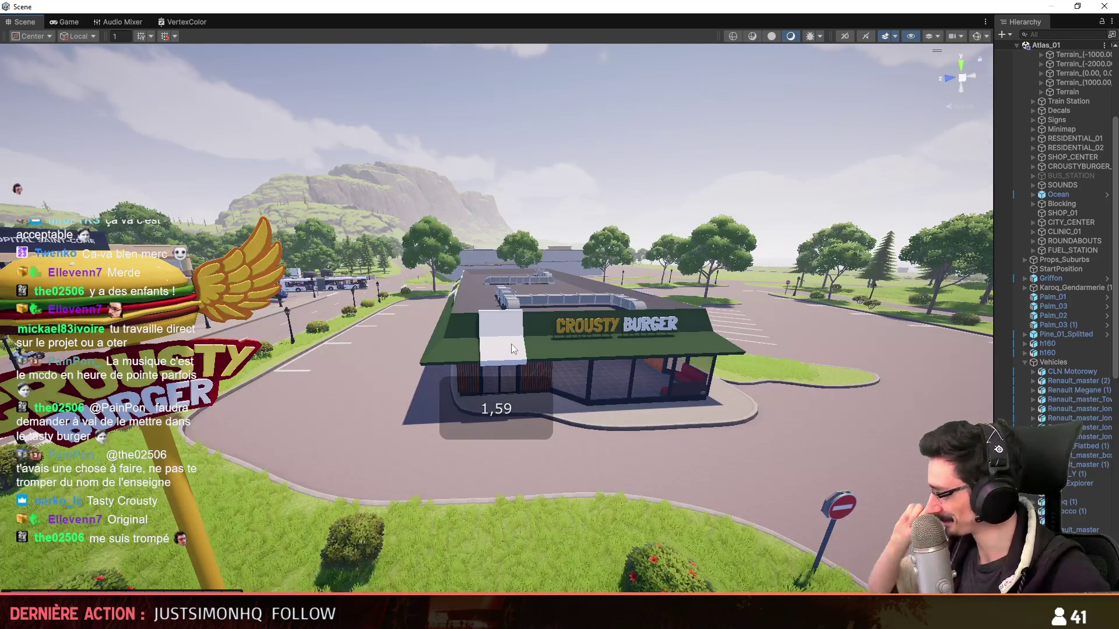
mouse_move(512, 349)
right_mouse_down()
mouse_move(476, 345)
mouse_move(662, 270)
mouse_move(554, 448)
mouse_move(154, 455)
right_mouse_up()
key("w")
scroll(476, 344, "down", 1)
scroll(476, 344, "down", 1)
scroll(525, 333, "up", 1)
scroll(662, 270, "up", 3)
scroll(657, 345, "up", 2)
scroll(611, 393, "up", 2)
scroll(592, 449, "up", 1)
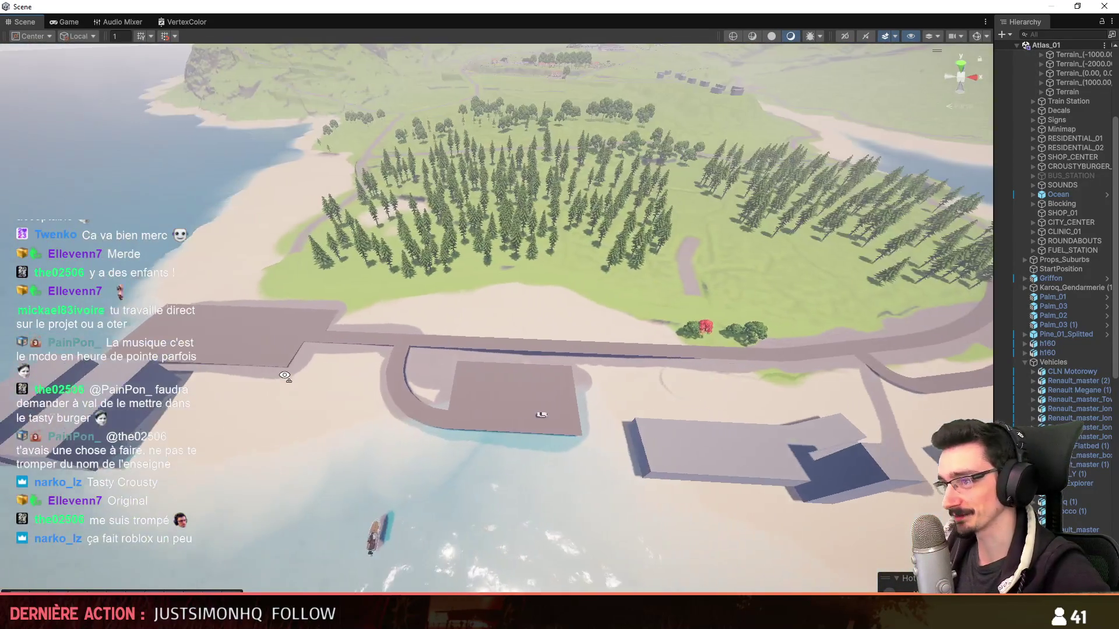
right_click_drag(154, 455, 174, 441)
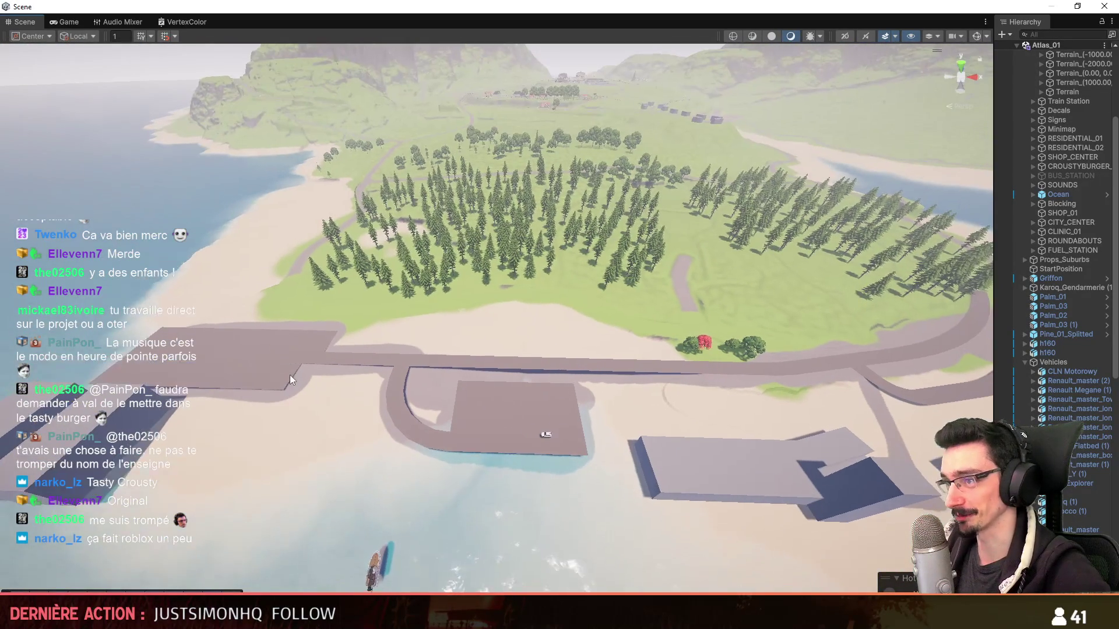
- Return to Maya, orbit onto the road mesh and select the Road_01_geo2 piece
key("alt+Tab")
mouse_move(477, 562)
left_mouse_down("alt")
mouse_move(566, 397)
mouse_move(629, 345)
mouse_move(546, 421)
mouse_move(681, 369)
mouse_move(580, 393)
mouse_move(415, 375)
mouse_move(687, 377)
mouse_move(799, 342)
mouse_move(904, 349)
left_mouse_up("alt")
left_click(655, 370)
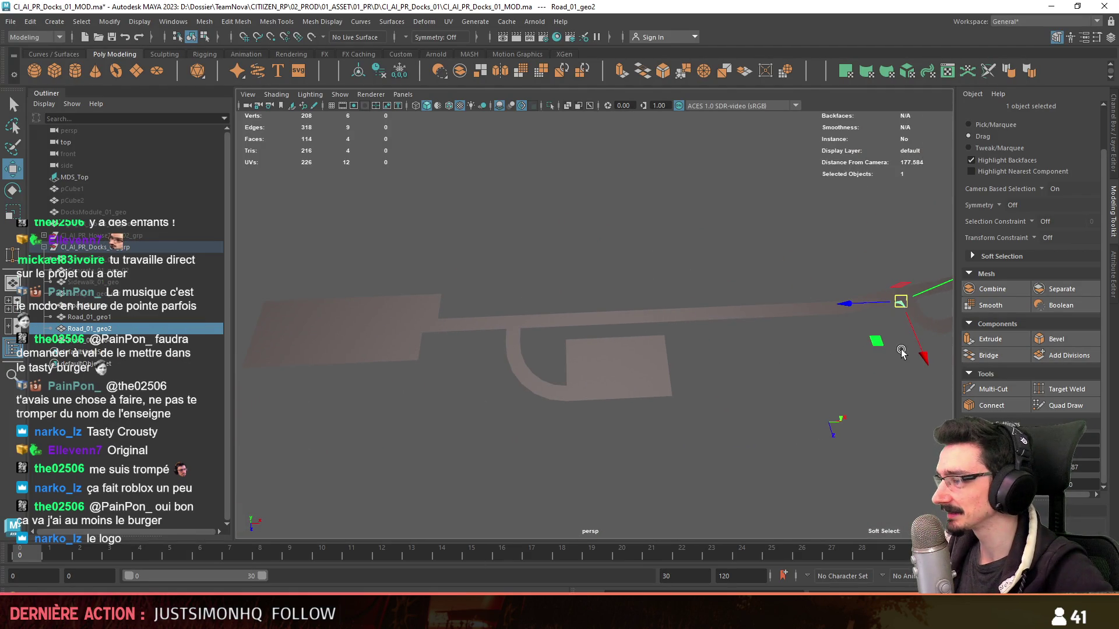
- Frame the Road_01_geo5 fillet and orbit to a top view centred on the T-junction
left_click(875, 343)
key("f")
left_click_drag(492, 375, 689, 296, "alt")
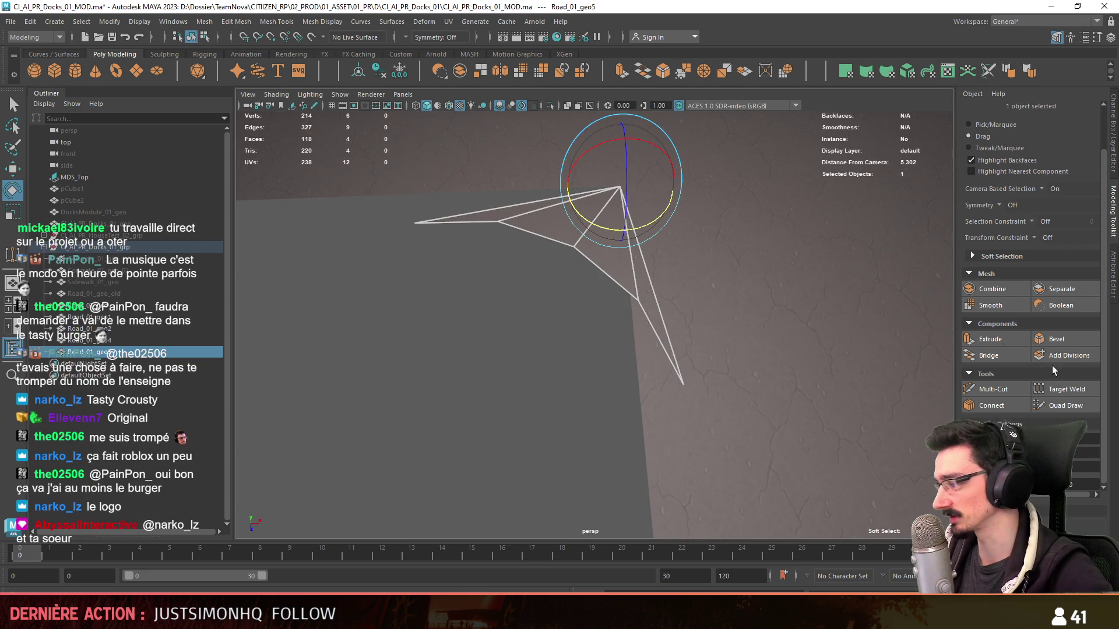
left_click_drag(592, 313, 331, 204, "alt")
mouse_move(448, 237)
left_mouse_down("alt")
mouse_move(460, 332)
mouse_move(395, 340)
left_mouse_up("alt")
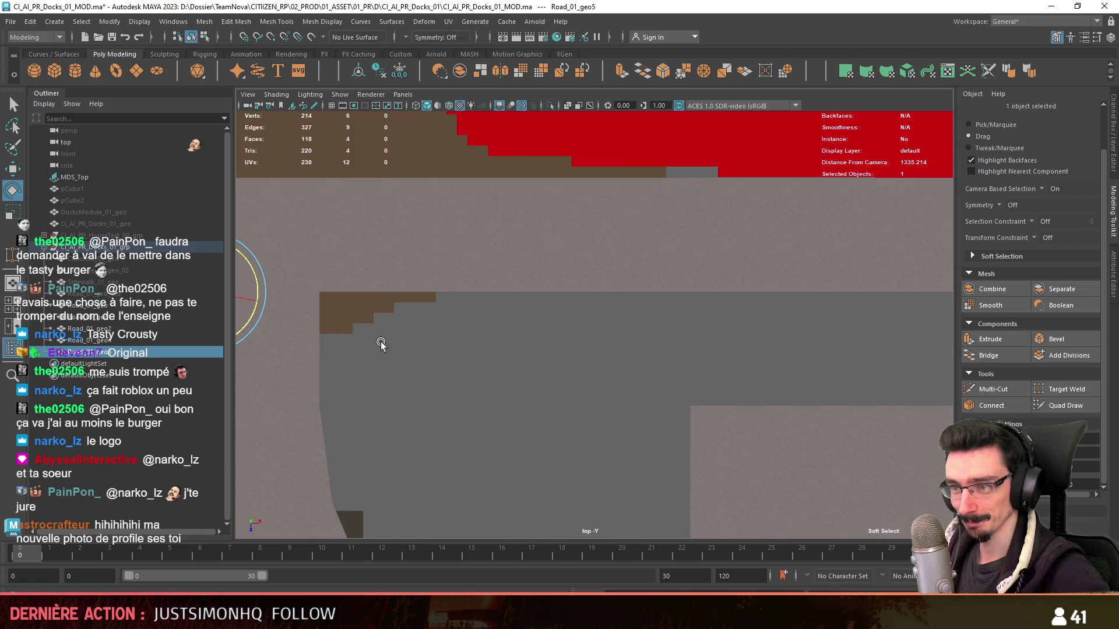
middle_click_drag(341, 340, 623, 327, "alt")
- Duplicate the fillet piece with Ctrl+D and adjust the copy's pivot
key("ctrl+d")
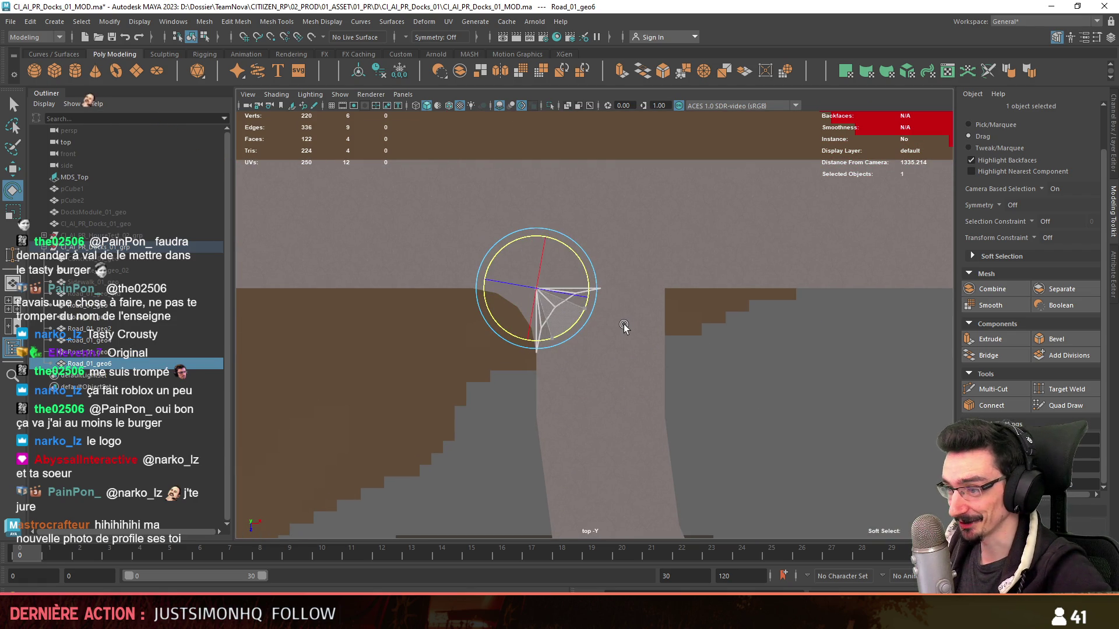
key("w")
key("d")
left_click(700, 271)
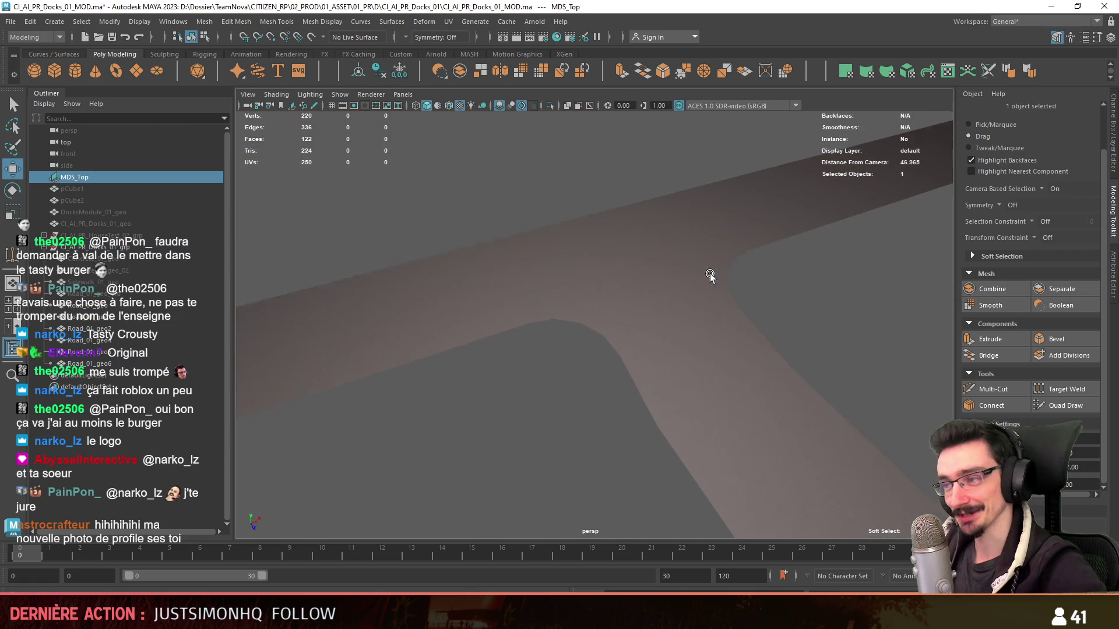
left_click_drag(760, 254, 710, 274)
mouse_move(517, 456)
left_mouse_down("alt")
mouse_move(665, 364)
mouse_move(453, 368)
mouse_move(625, 354)
mouse_move(610, 358)
mouse_move(732, 387)
mouse_move(533, 347)
left_mouse_up("alt")
- Switch view layout, select the Road_01_geo7 fillet copy and frame it
left_click(532, 347)
key("space")
key("space")
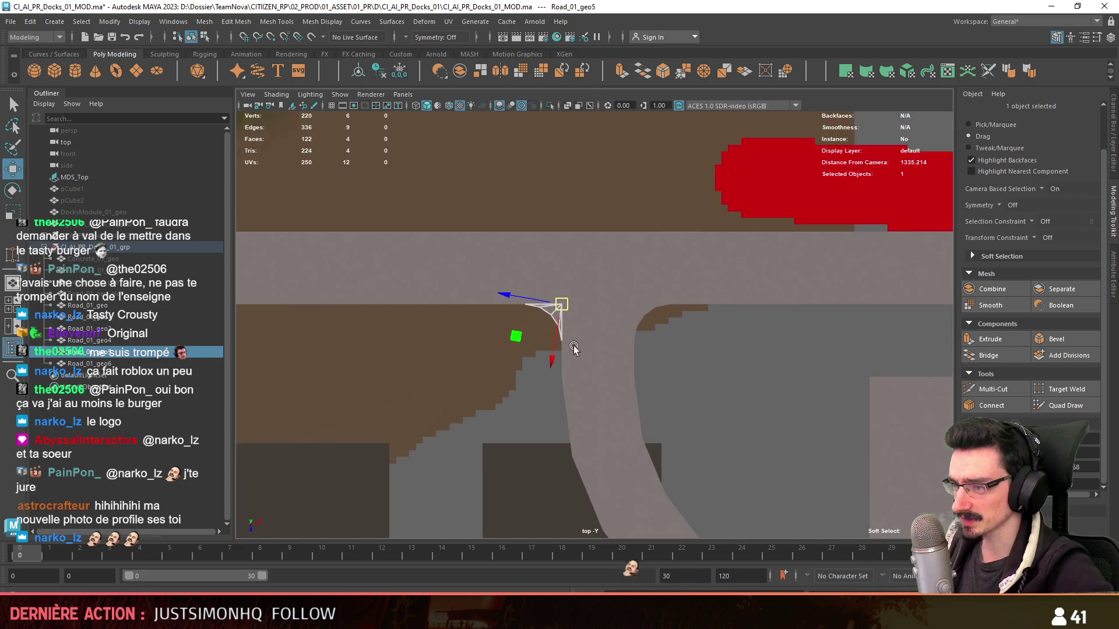
scroll(472, 251, "up", 3)
left_click(752, 477)
key("f")
scroll(735, 427, "down", 3)
- Rotate Road_01_geo7 into the corner and soft-select move its tip vertex onto the road edge
left_click_drag(684, 367, 626, 409)
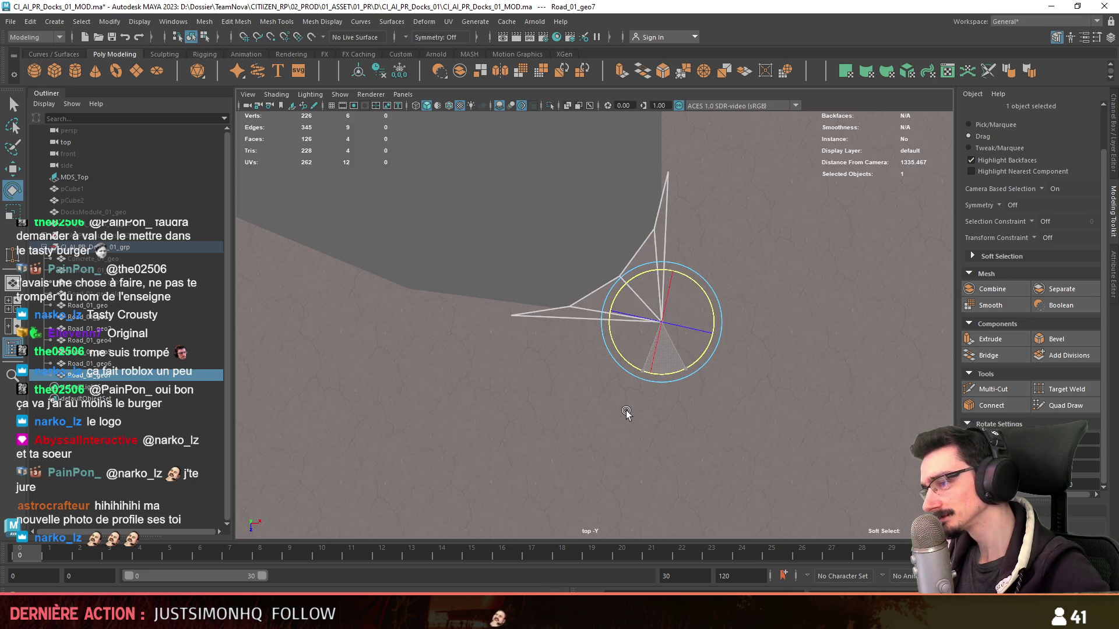
key("w")
key("F9")
left_click(492, 349)
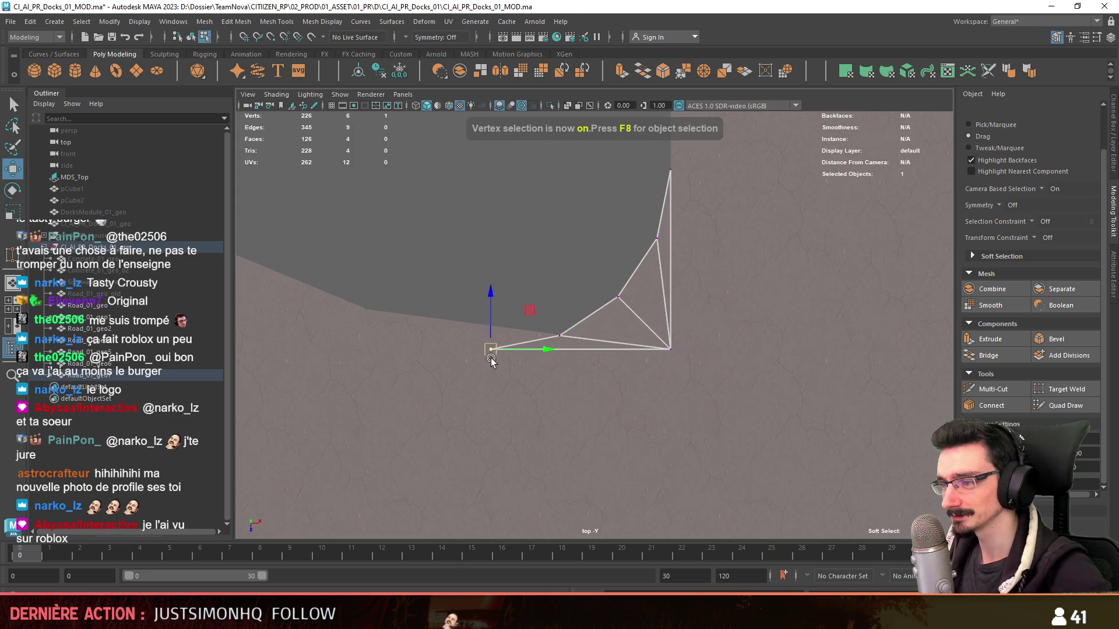
scroll(485, 376, "up", 2)
scroll(503, 391, "down", 2)
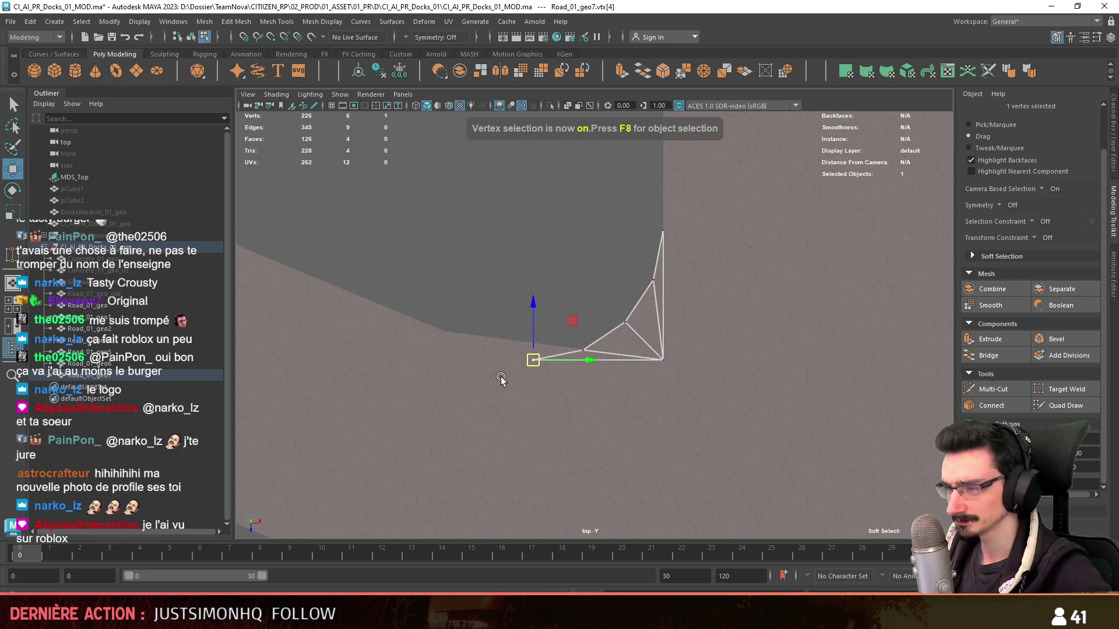
key("b")
middle_click_drag(629, 380, 648, 376)
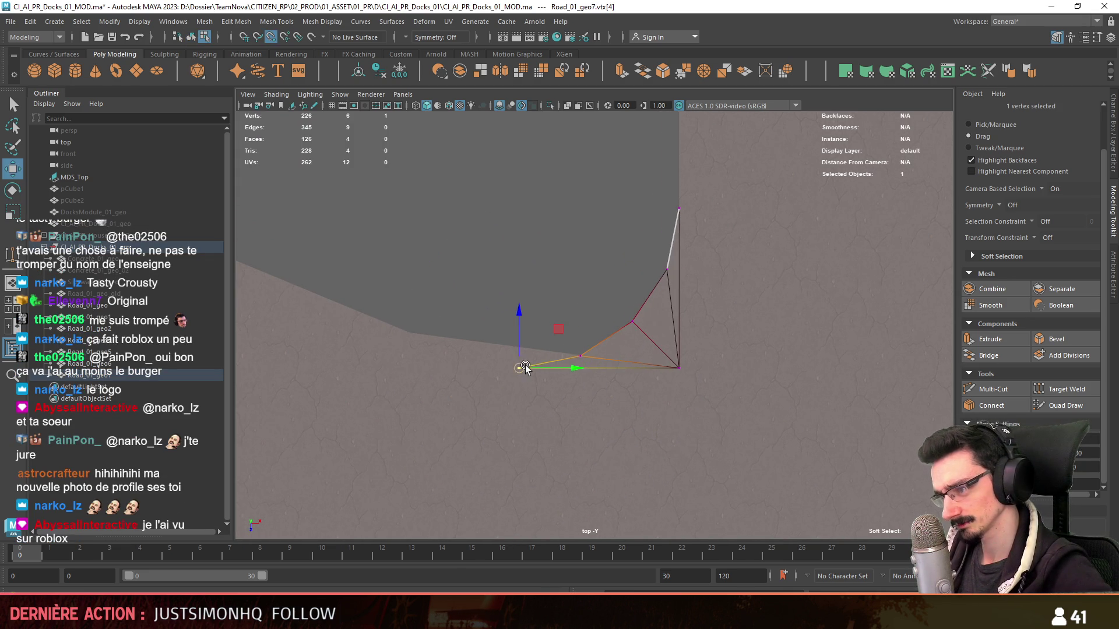
key("ctrl+z")
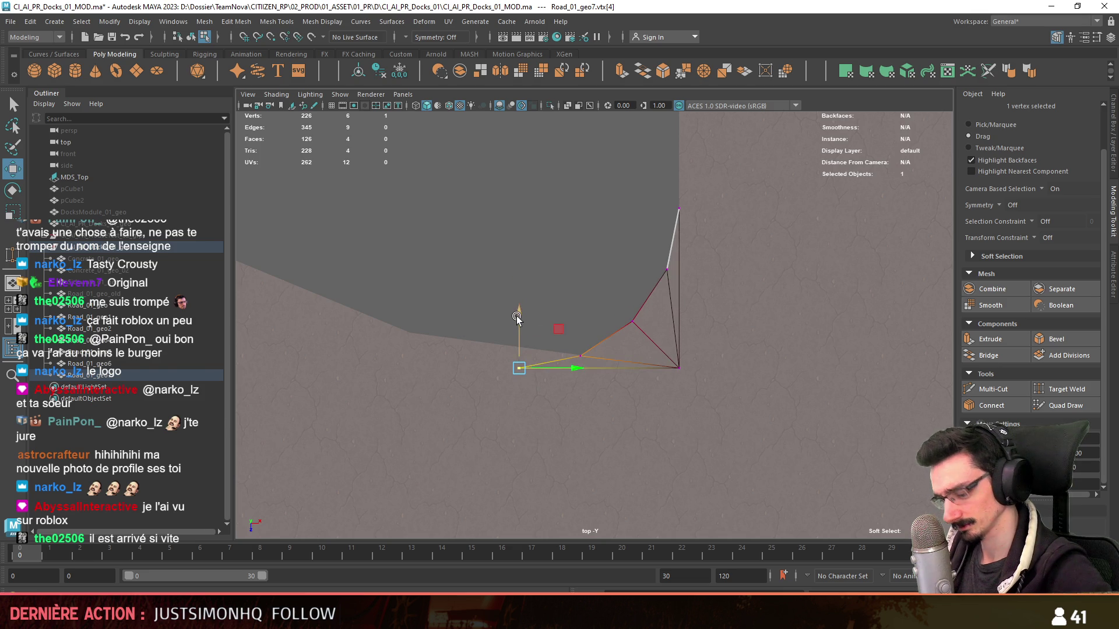
left_click_drag(517, 314, 522, 289)
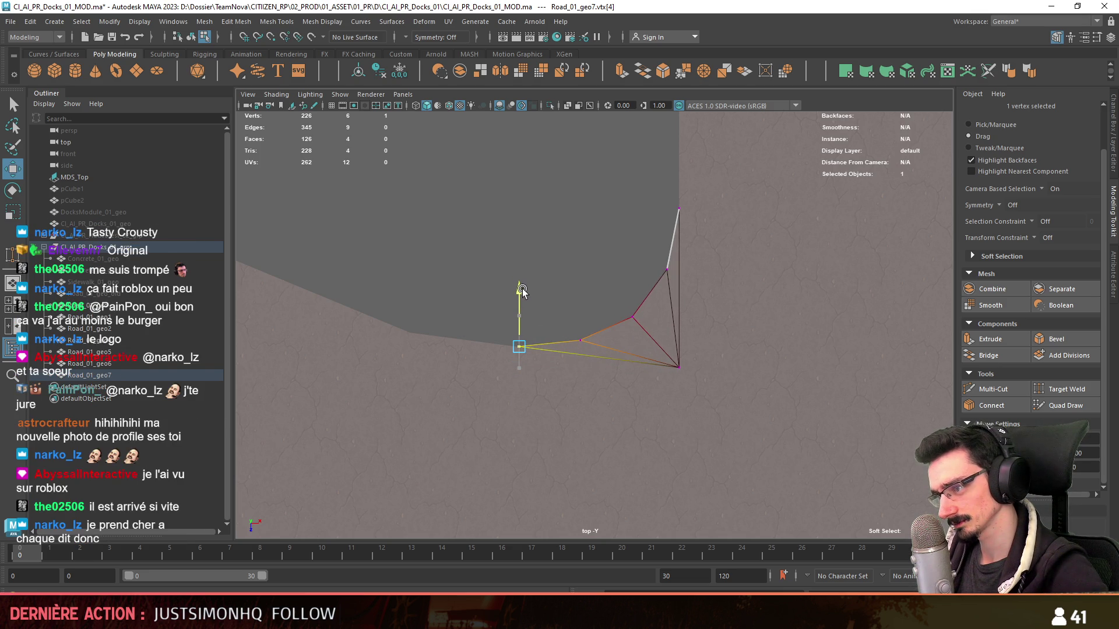
- Frame the moved vertex in the perspective view and orbit to check the fit
key("space")
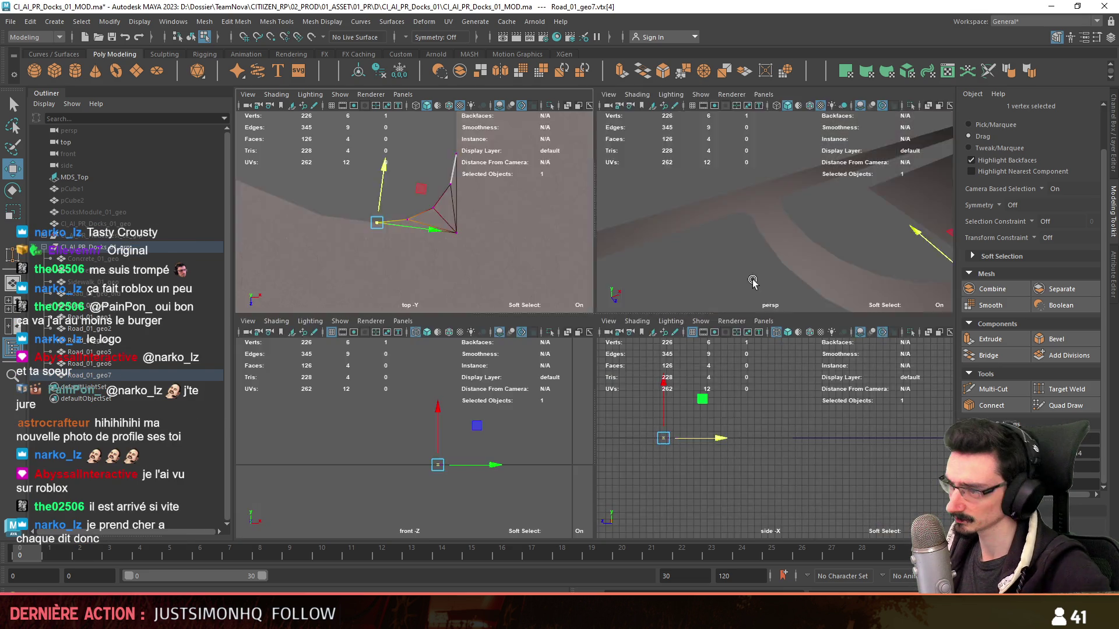
key("space")
key("f")
mouse_move(694, 349)
left_mouse_down("alt")
mouse_move(566, 299)
mouse_move(584, 364)
mouse_move(661, 418)
left_mouse_up("alt")
key("F8")
key("F8")
key("F8")
- Connect two edges of the Road_01_geo curve with a new splitting edge
left_click(560, 379)
left_click(661, 418)
left_click_drag(725, 362, 586, 305, "alt")
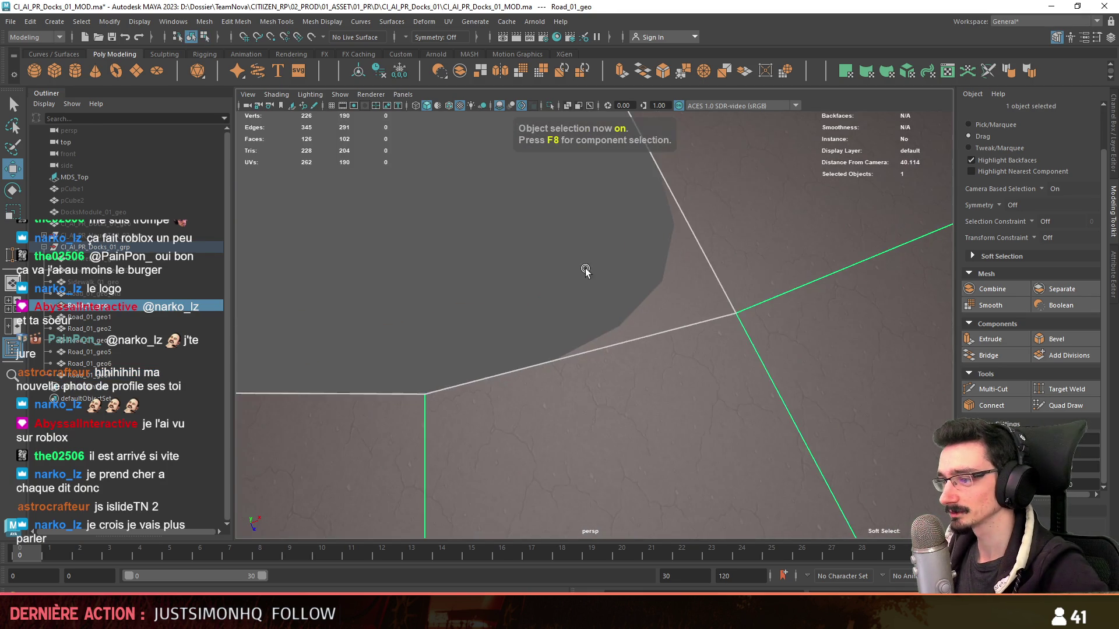
key("F8")
key("F10")
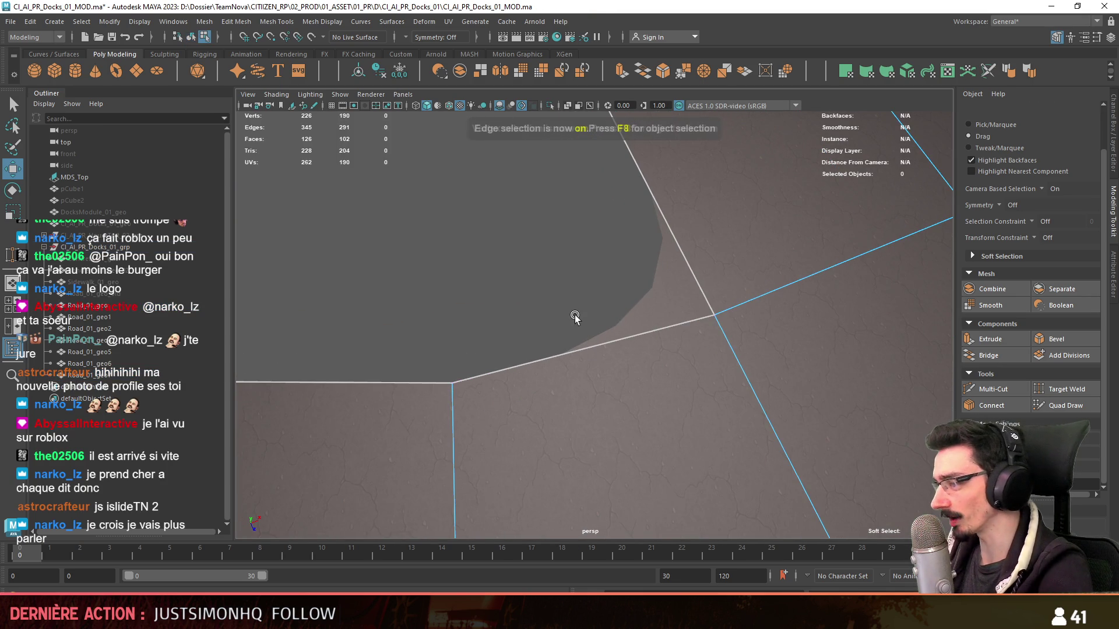
left_click(570, 324)
left_click_drag(671, 498, 773, 217, "alt")
left_click(682, 418)
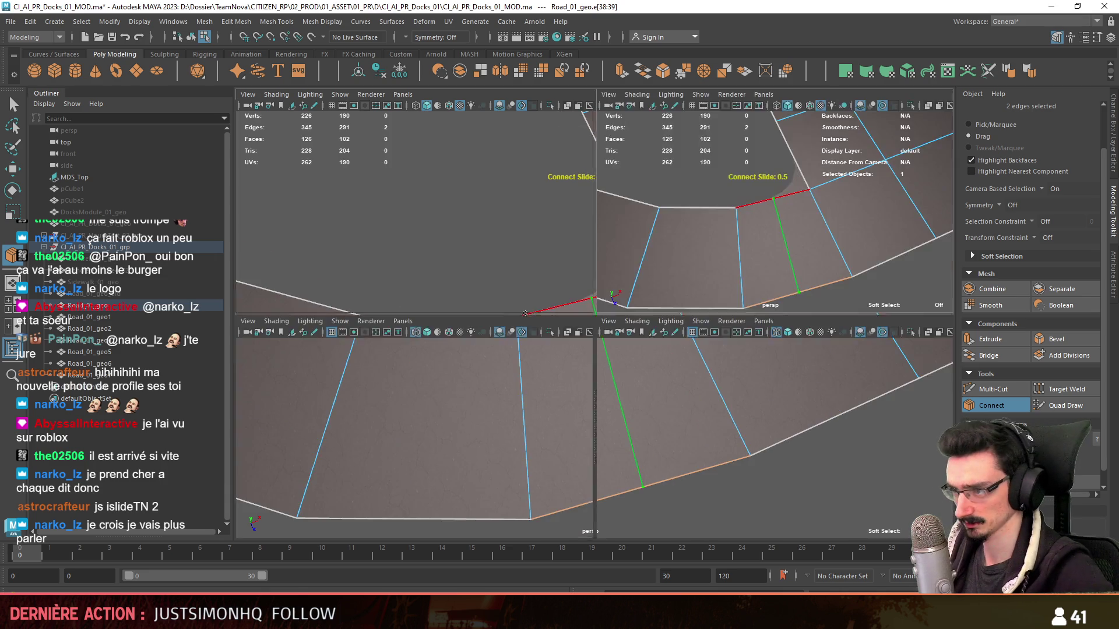
key("space")
key("space")
- Target Weld the new vertex onto its neighbour and show Wireframe on Shaded
key("F9")
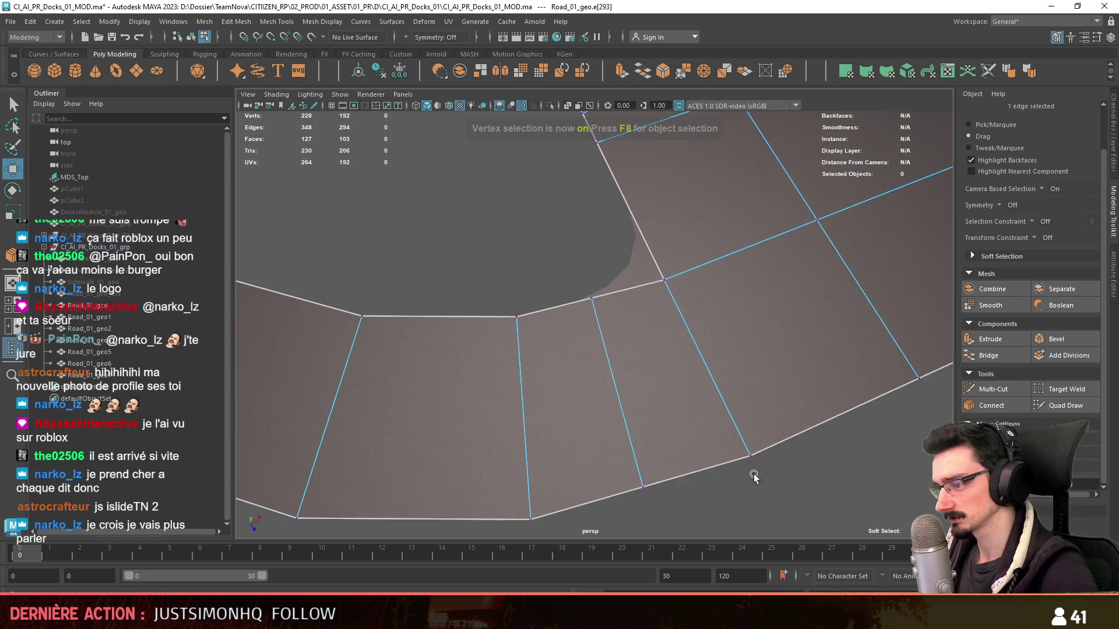
middle_click_drag(691, 470, 690, 440, "alt")
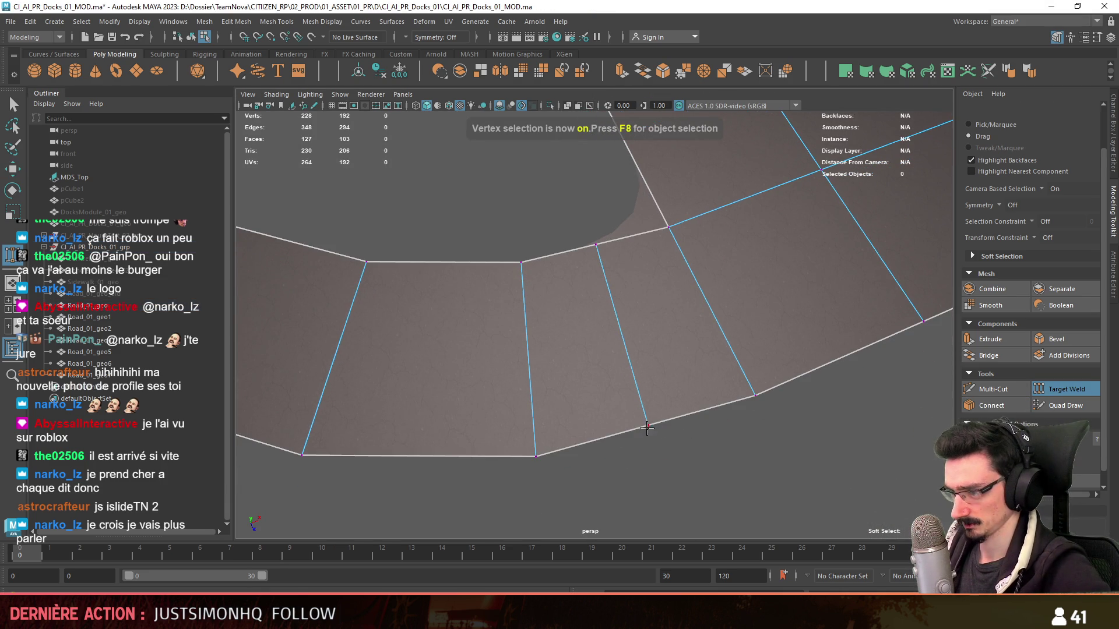
left_click_drag(648, 428, 646, 361, "alt")
left_click_drag(549, 468, 560, 467)
scroll(549, 468, "up", 3)
key("w")
scroll(530, 263, "up", 2)
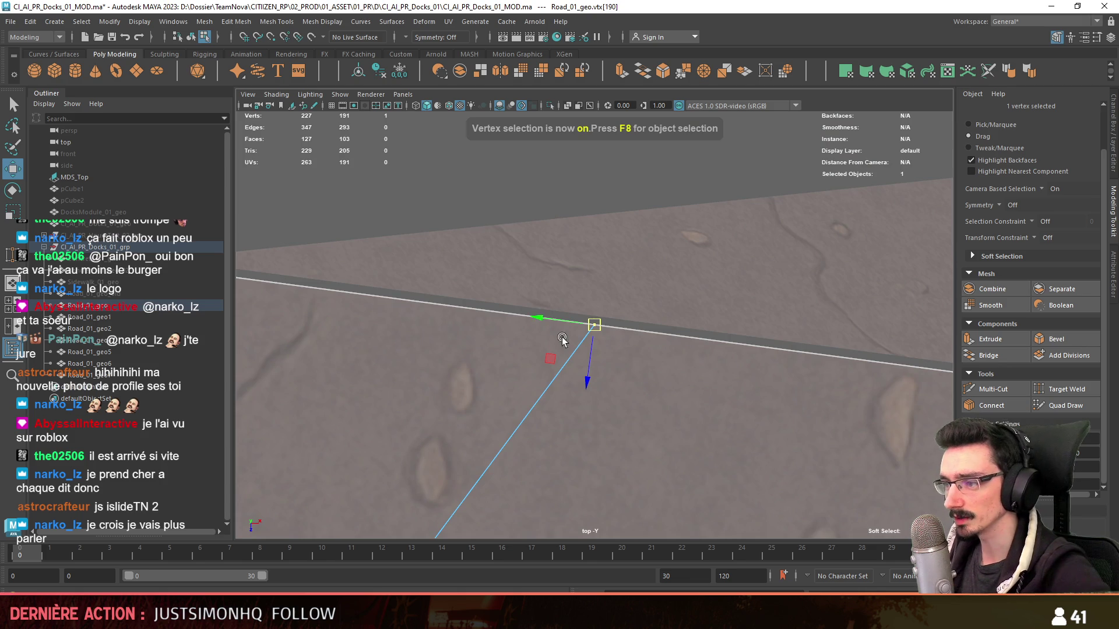
scroll(559, 350, "down", 2)
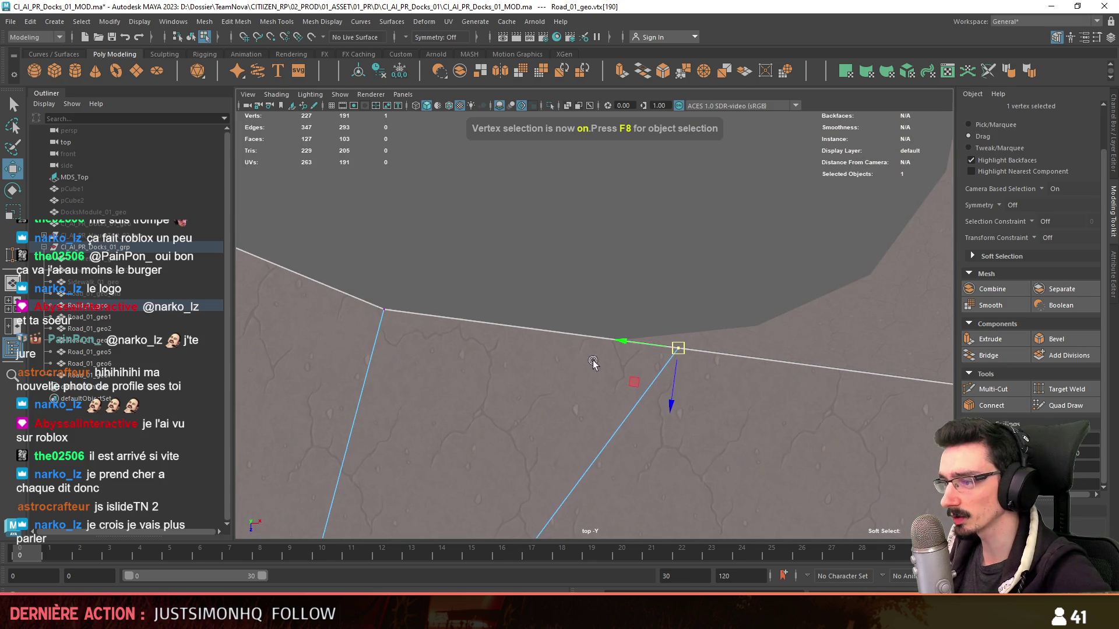
left_click(448, 106)
mouse_move(702, 301)
middle_mouse_down("alt")
mouse_move(580, 336)
mouse_move(447, 333)
mouse_move(457, 358)
middle_mouse_up("alt")
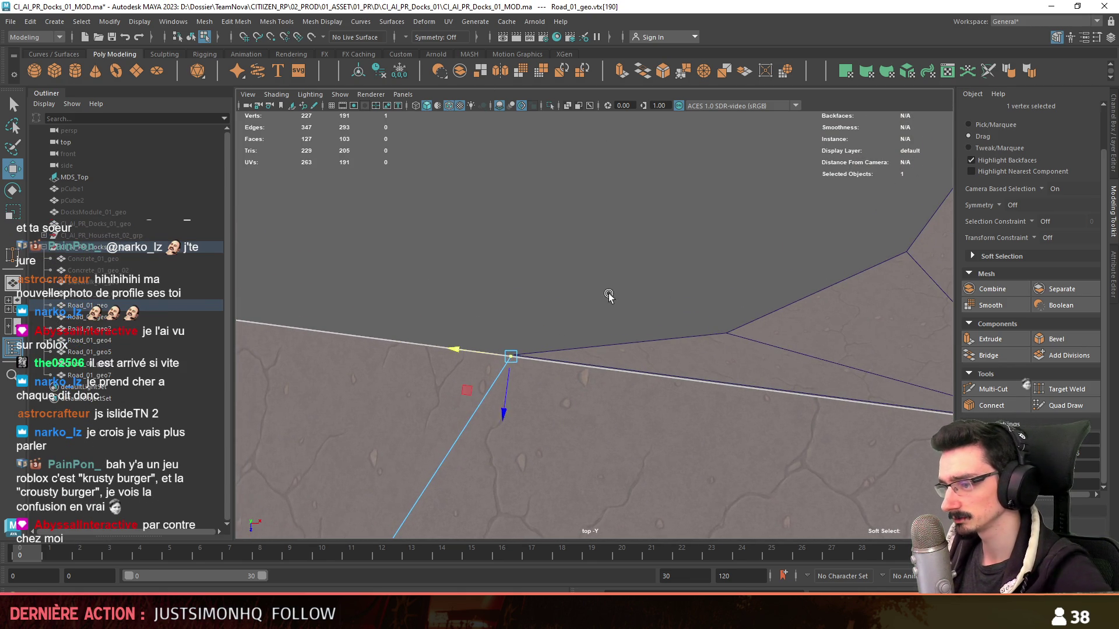
- In perspective, inspect the Road_01_geo7 fillet's tip vertices against the road edge
key("space")
key("F8")
left_click(587, 279)
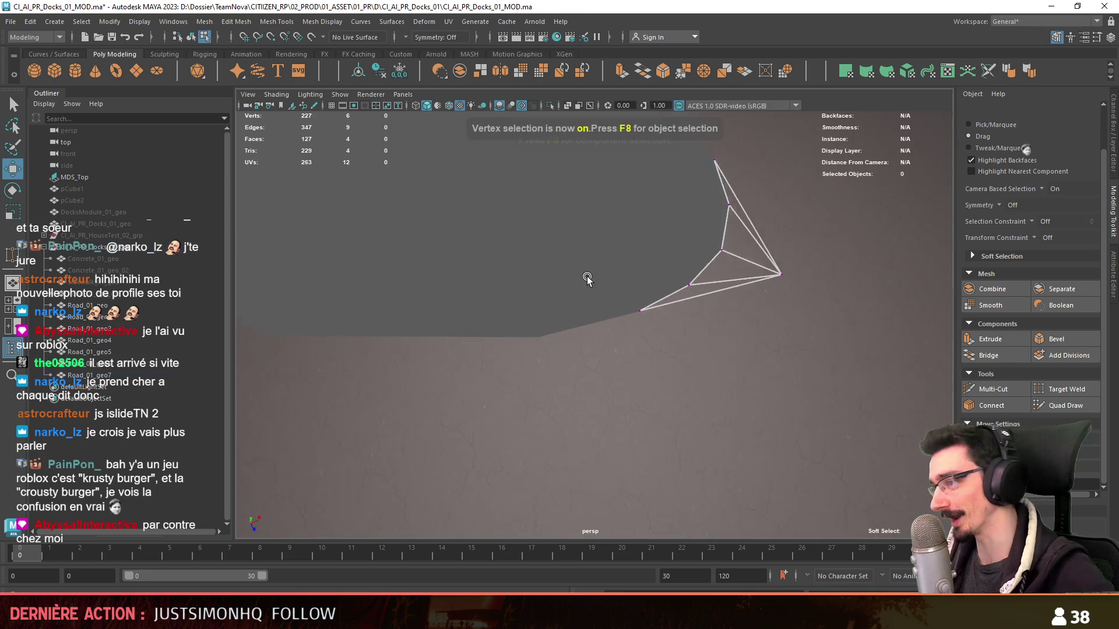
left_click_drag(586, 279, 883, 406, "alt")
left_click(527, 347)
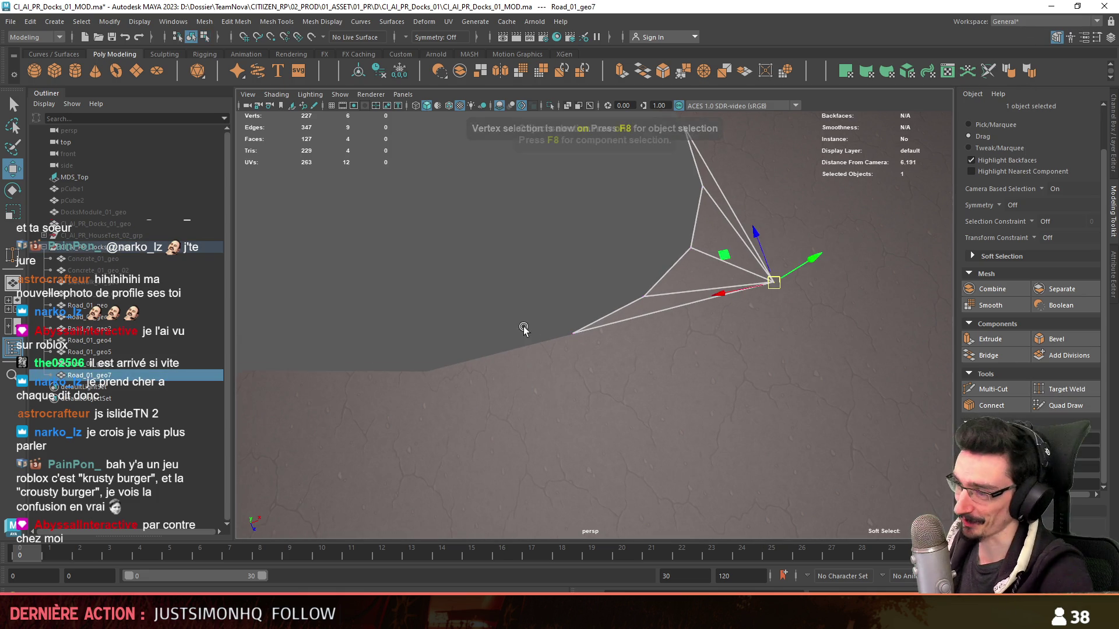
key("F8")
scroll(575, 332, "up", 4)
left_click(493, 225)
key("F8")
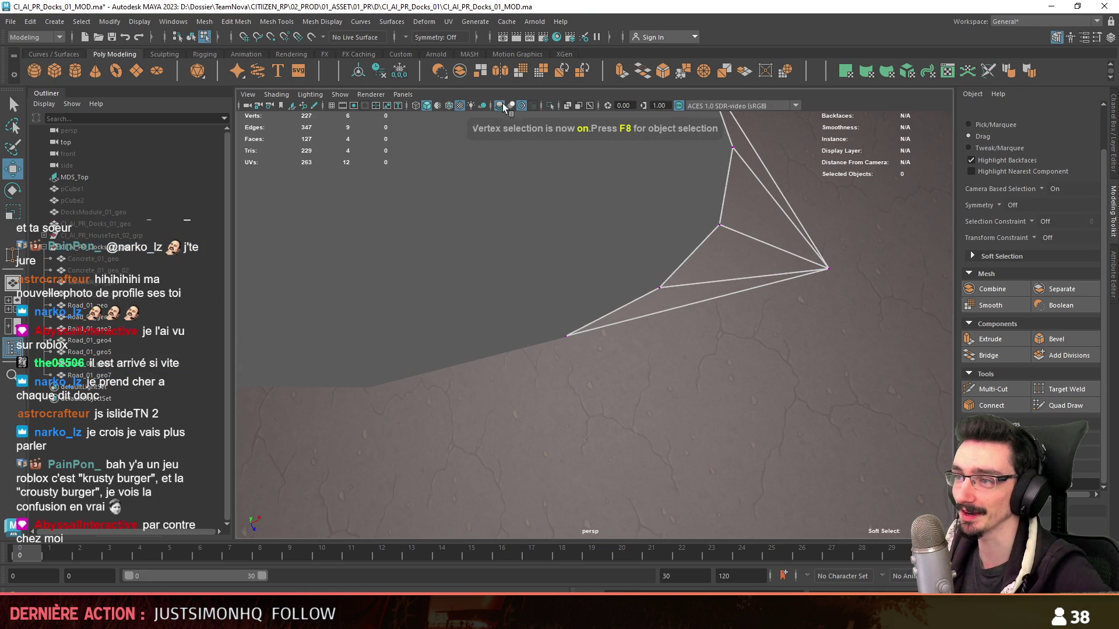
scroll(534, 335, "up", 2)
left_click(549, 346)
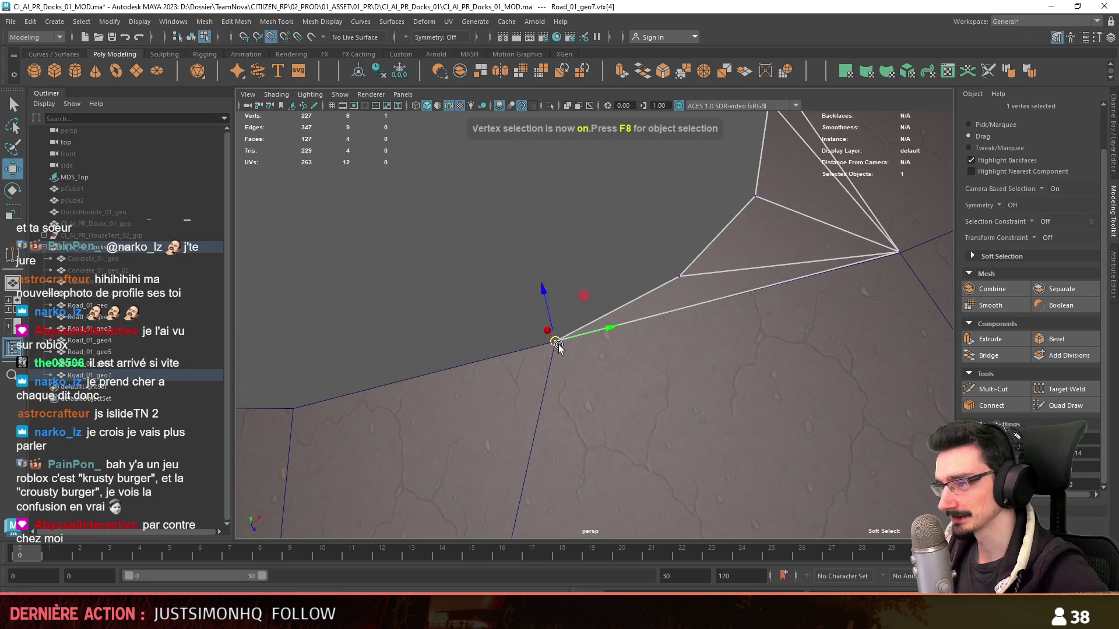
left_click(898, 254)
scroll(566, 290, "down", 5)
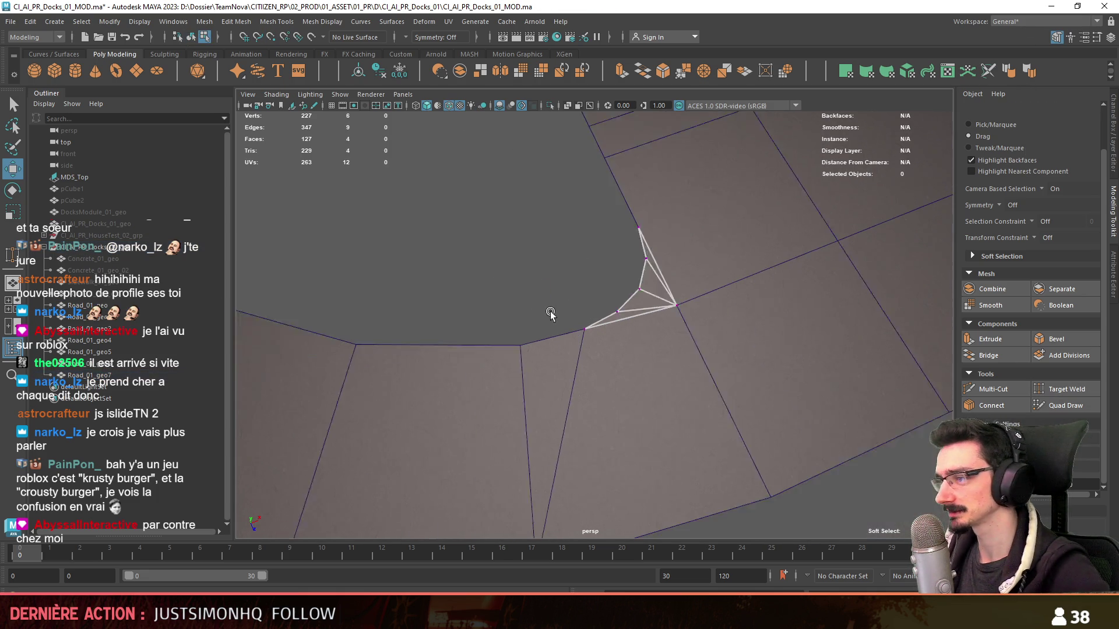
key("F8")
scroll(544, 275, "down", 4)
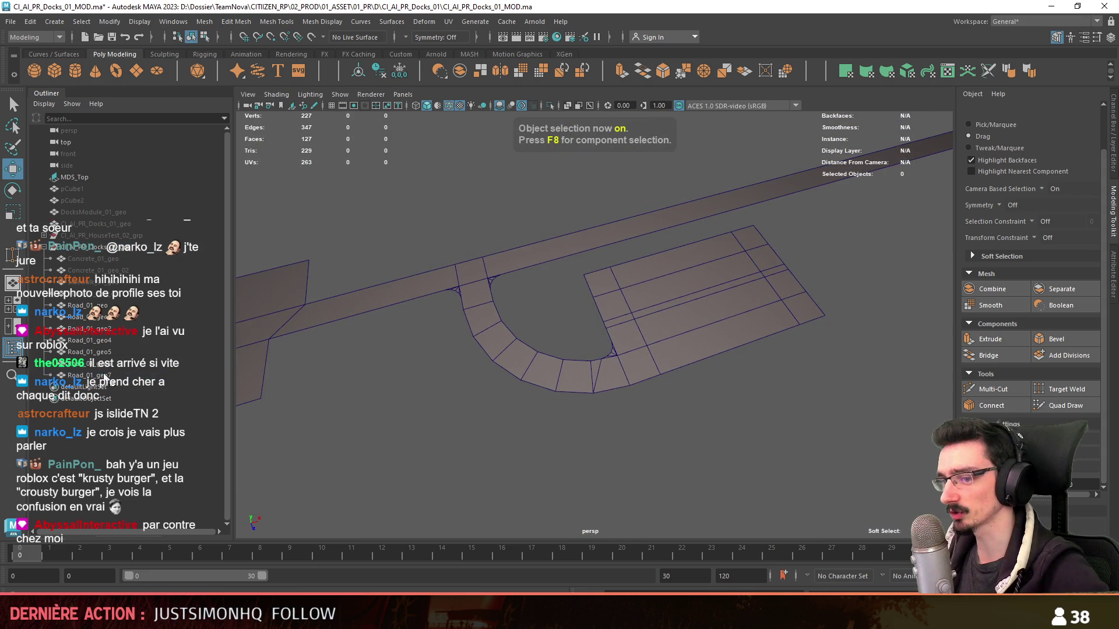
- Delete the unwanted diagonal edge in the Road_01_geo curve and orbit to check the road
left_click_drag(83, 317, 88, 375)
mouse_move(612, 350)
left_mouse_down("alt")
mouse_move(796, 278)
mouse_move(633, 345)
left_mouse_up("alt")
scroll(797, 279, "down", 3)
left_click(801, 253)
scroll(553, 396, "up", 3)
scroll(554, 395, "up", 3)
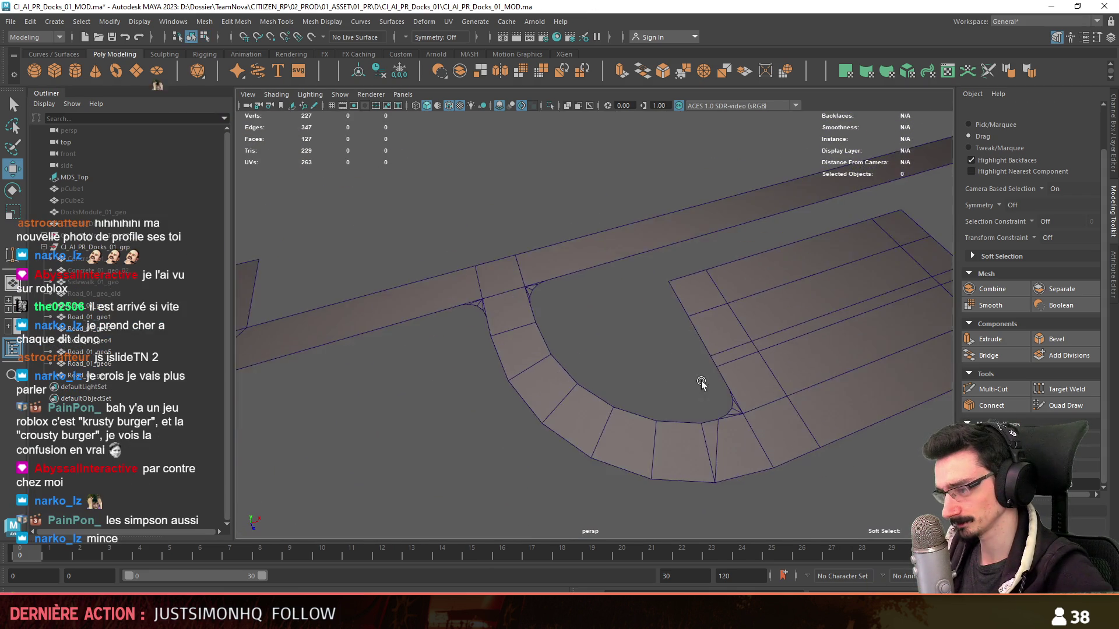
scroll(702, 376, "up", 2)
left_click(744, 412)
scroll(743, 411, "up", 2)
key("F9")
scroll(767, 318, "up", 2)
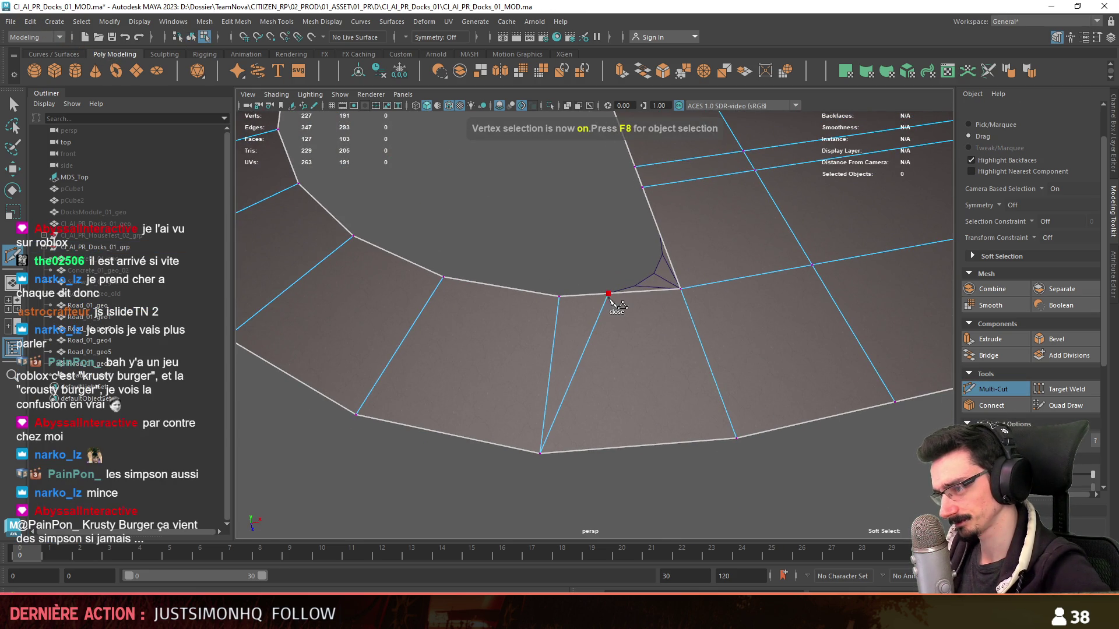
left_click(592, 350)
key("Delete")
key("F8")
scroll(556, 328, "down", 3)
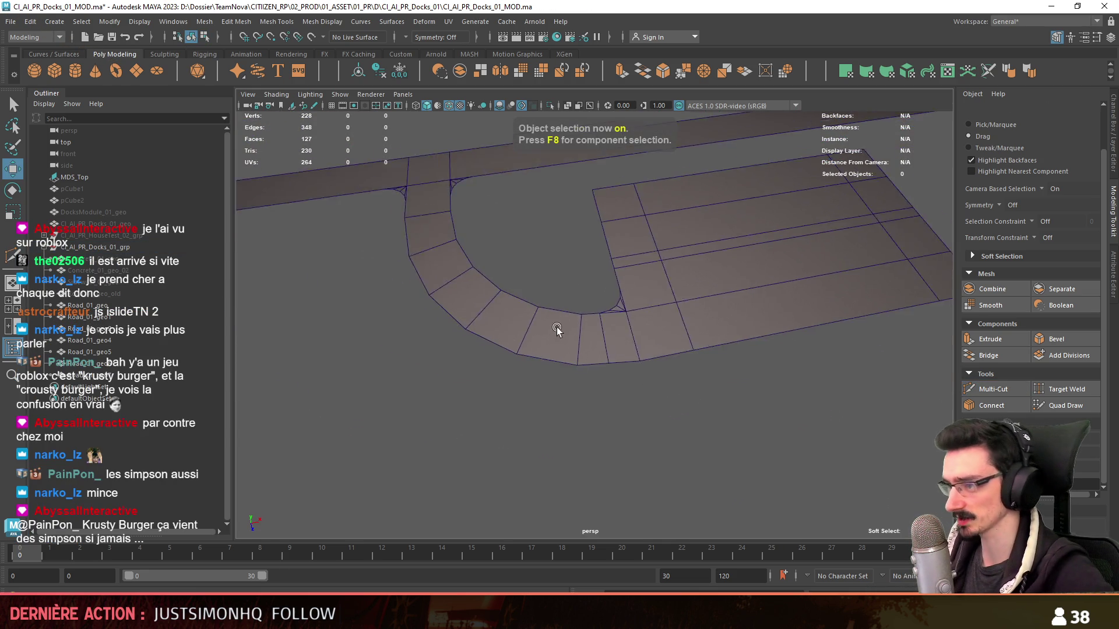
scroll(623, 345, "down", 2)
mouse_move(623, 345)
left_mouse_down("alt")
mouse_move(611, 317)
mouse_move(620, 381)
mouse_move(640, 356)
mouse_move(632, 333)
mouse_move(648, 336)
mouse_move(627, 333)
mouse_move(609, 343)
mouse_move(631, 348)
mouse_move(532, 378)
left_mouse_up("alt")
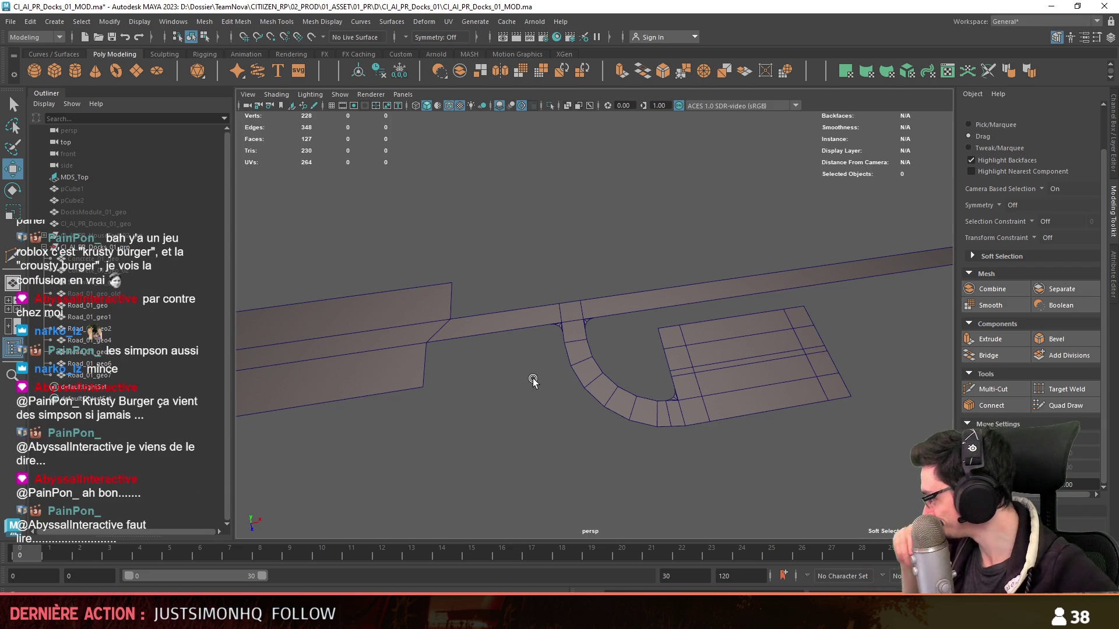
- Duplicate the Road_01_geo5 fillet in the top view and place the copy into another road corner
mouse_move(532, 379)
left_mouse_down("alt")
mouse_move(562, 320)
mouse_move(644, 367)
mouse_move(594, 384)
mouse_move(633, 370)
mouse_move(435, 247)
left_mouse_up("alt")
left_click(639, 358)
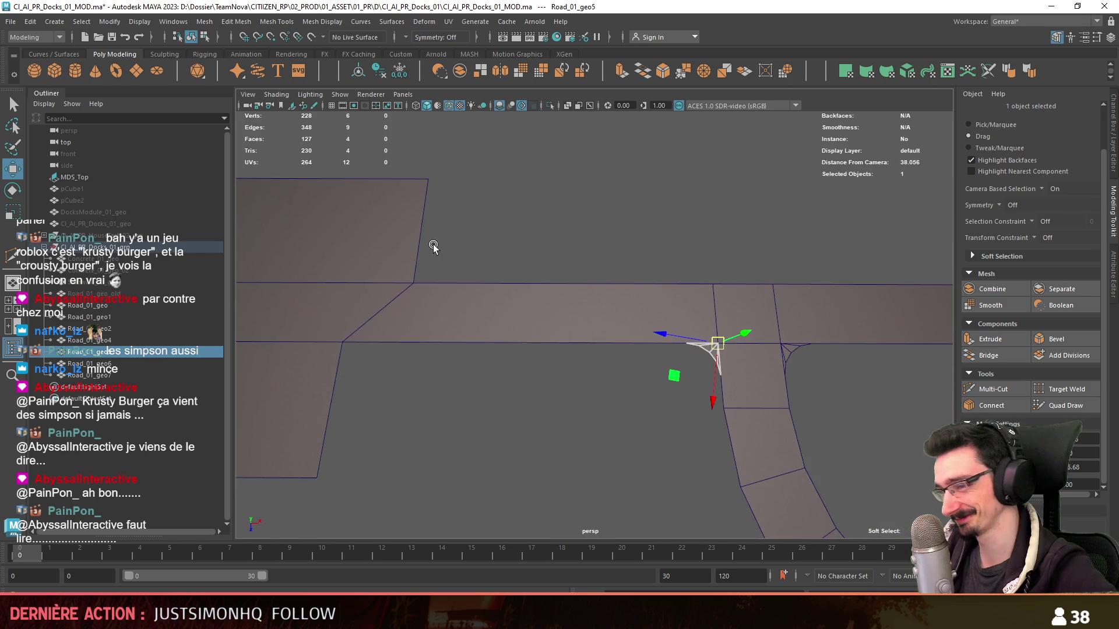
key("space")
scroll(650, 320, "down", 3)
scroll(601, 349, "up", 5)
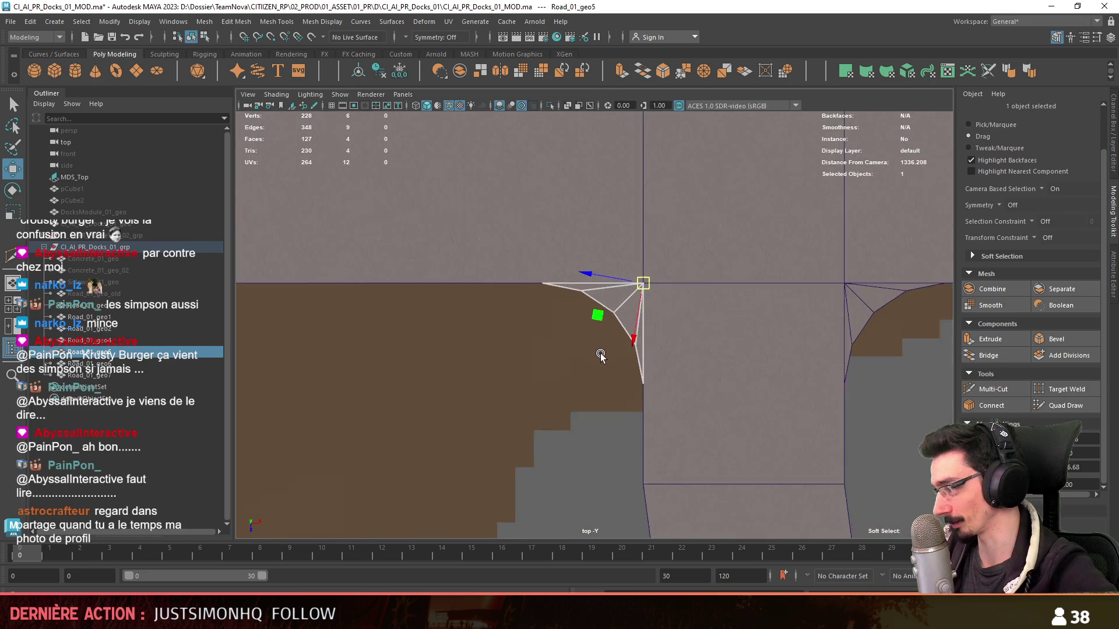
key("e")
key("ctrl+d")
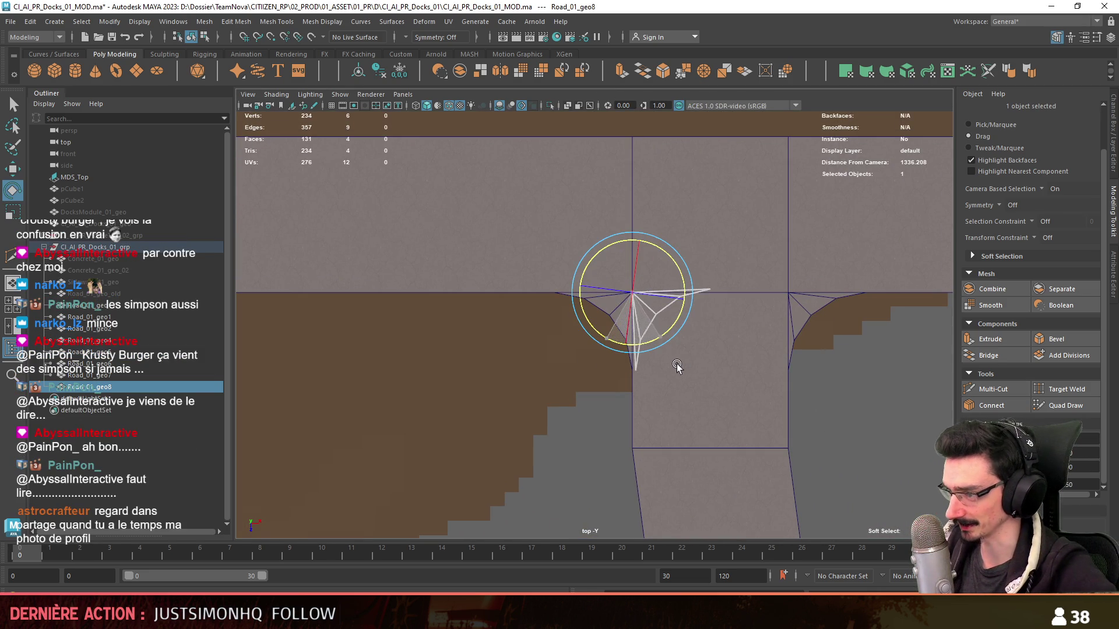
key("w")
scroll(674, 365, "down", 2)
middle_click_drag(643, 366, 650, 317, "alt")
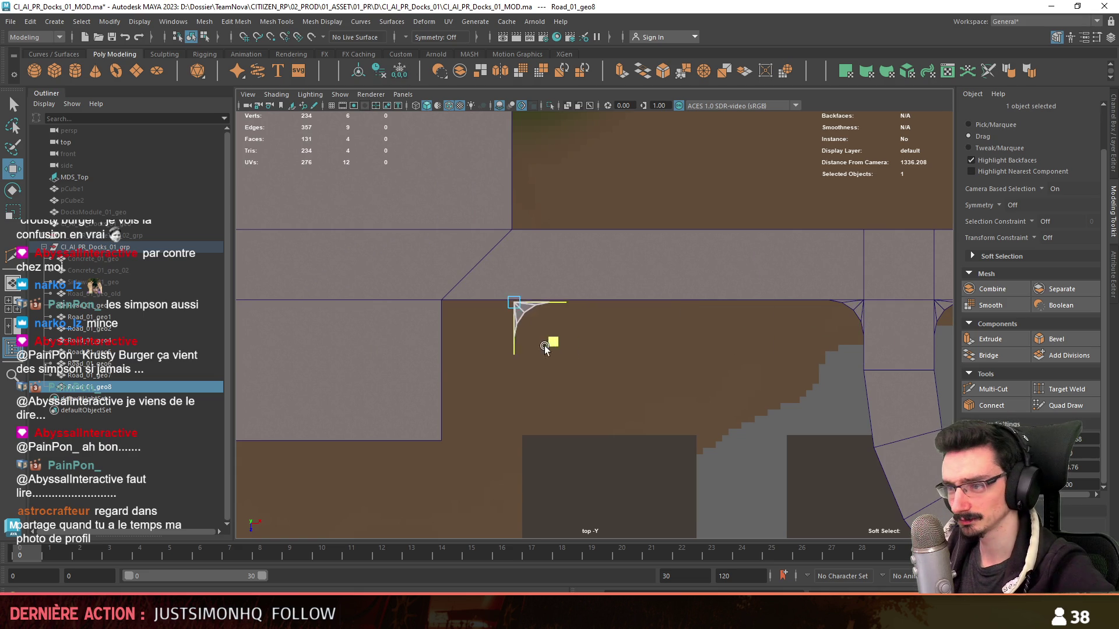
scroll(485, 344, "up", 3)
scroll(542, 288, "down", 2)
- Duplicate the fillet again, rotate it and snap it onto the next junction corner
mouse_move(589, 281)
middle_mouse_down("alt")
mouse_move(625, 332)
mouse_move(593, 472)
middle_mouse_up("alt")
key("ctrl+d")
key("e")
key("w")
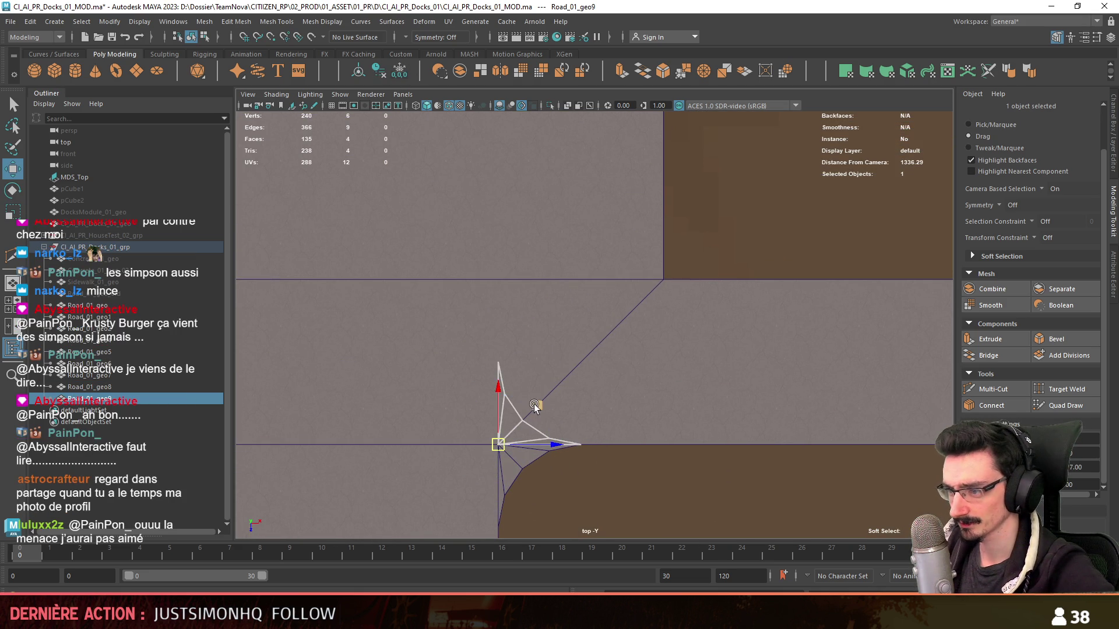
middle_click_drag(534, 405, 696, 237)
scroll(668, 294, "down", 2)
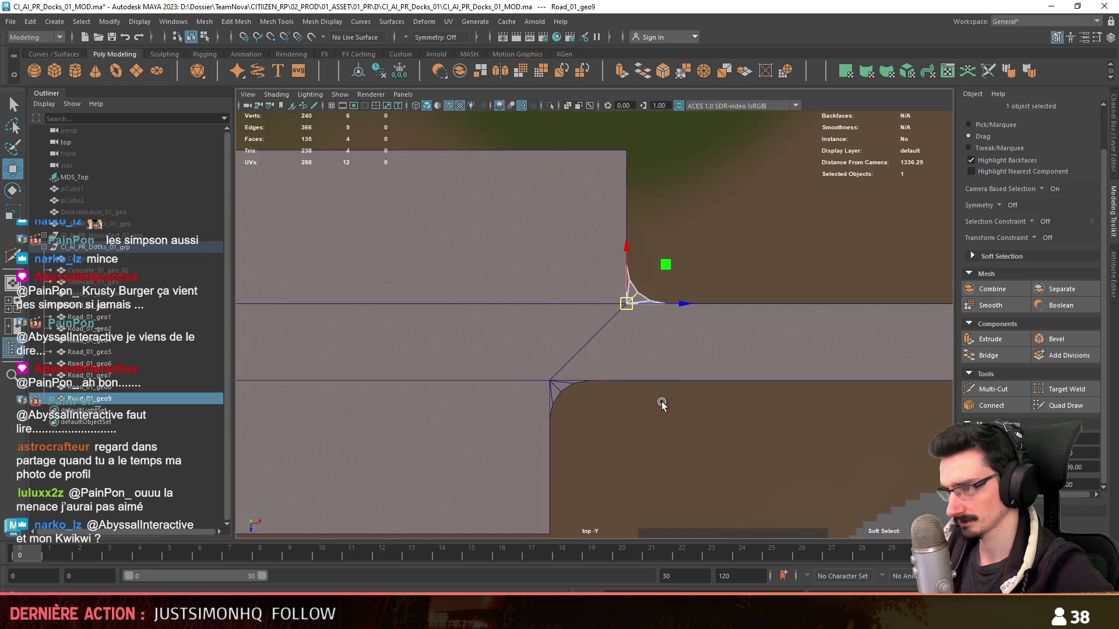
scroll(668, 393, "down", 2)
scroll(629, 407, "down", 2)
scroll(545, 387, "down", 2)
scroll(532, 387, "down", 2)
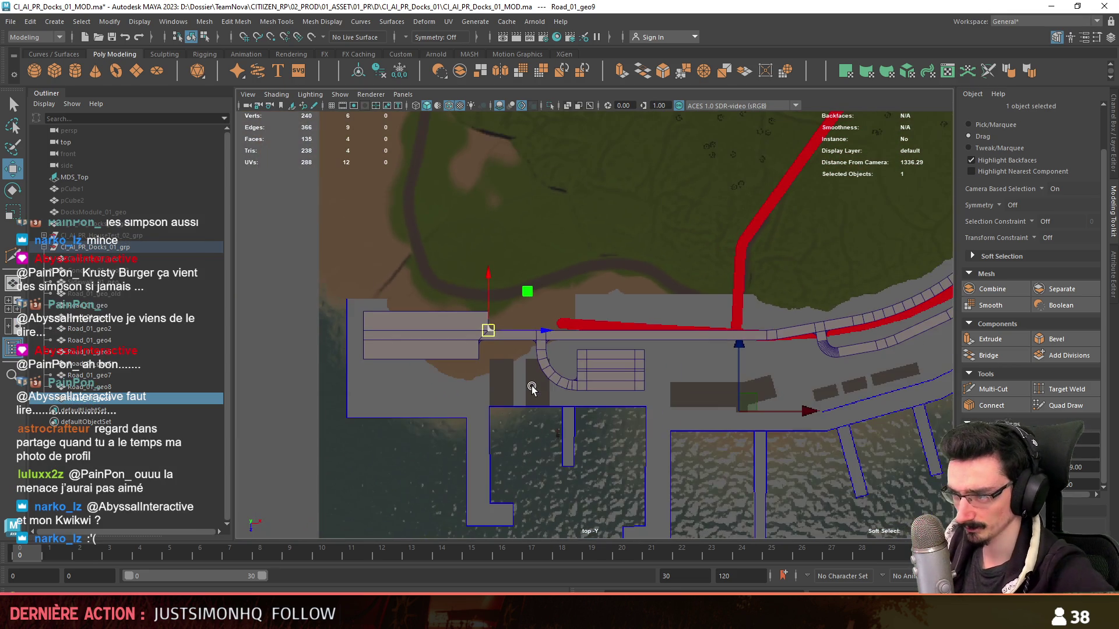
scroll(535, 386, "down", 2)
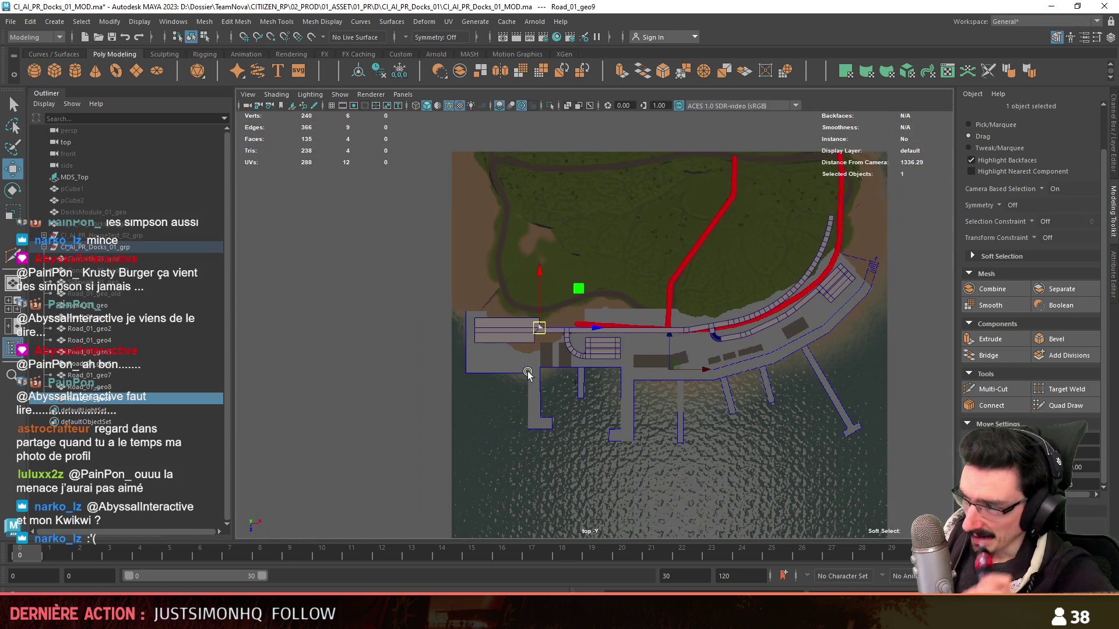
scroll(527, 373, "up", 2)
scroll(537, 375, "up", 2)
scroll(776, 355, "up", 2)
scroll(637, 394, "up", 2)
- Pan the top view across the junctions and dock to compare fillets with the red road map
mouse_move(615, 408)
middle_mouse_down("alt")
mouse_move(673, 377)
mouse_move(803, 363)
middle_mouse_up("alt")
scroll(673, 376, "up", 2)
mouse_move(815, 323)
middle_mouse_down("alt")
mouse_move(458, 444)
mouse_move(670, 375)
mouse_move(545, 381)
mouse_move(536, 433)
middle_mouse_up("alt")
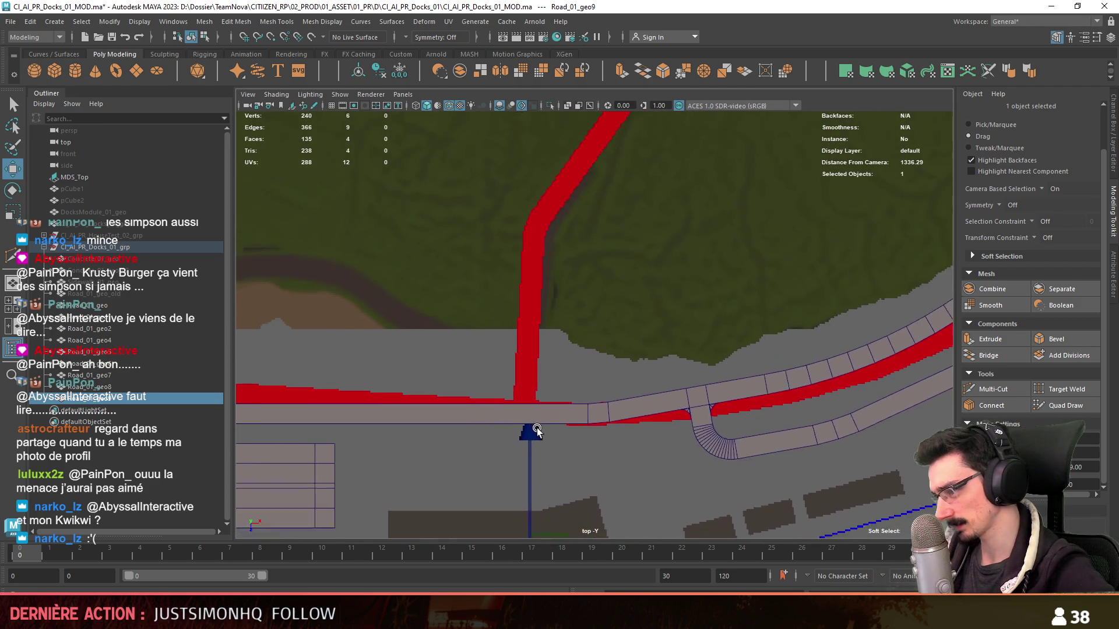
scroll(542, 432, "down", 2)
scroll(664, 379, "down", 2)
mouse_move(663, 378)
middle_mouse_down("alt")
mouse_move(774, 338)
mouse_move(693, 287)
middle_mouse_up("alt")
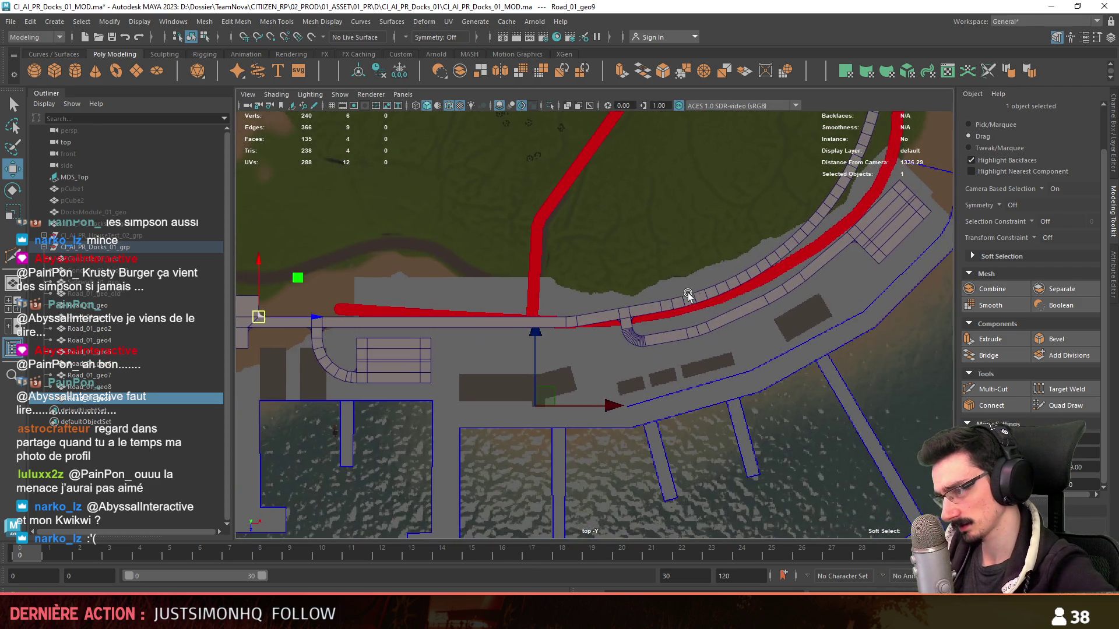
scroll(693, 287, "up", 1)
scroll(724, 346, "up", 1)
mouse_move(725, 346)
middle_mouse_down("alt")
mouse_move(726, 324)
mouse_move(696, 367)
mouse_move(575, 412)
mouse_move(634, 370)
mouse_move(719, 354)
middle_mouse_up("alt")
scroll(575, 412, "up", 1)
scroll(620, 401, "down", 1)
scroll(744, 338, "up", 1)
scroll(661, 370, "up", 1)
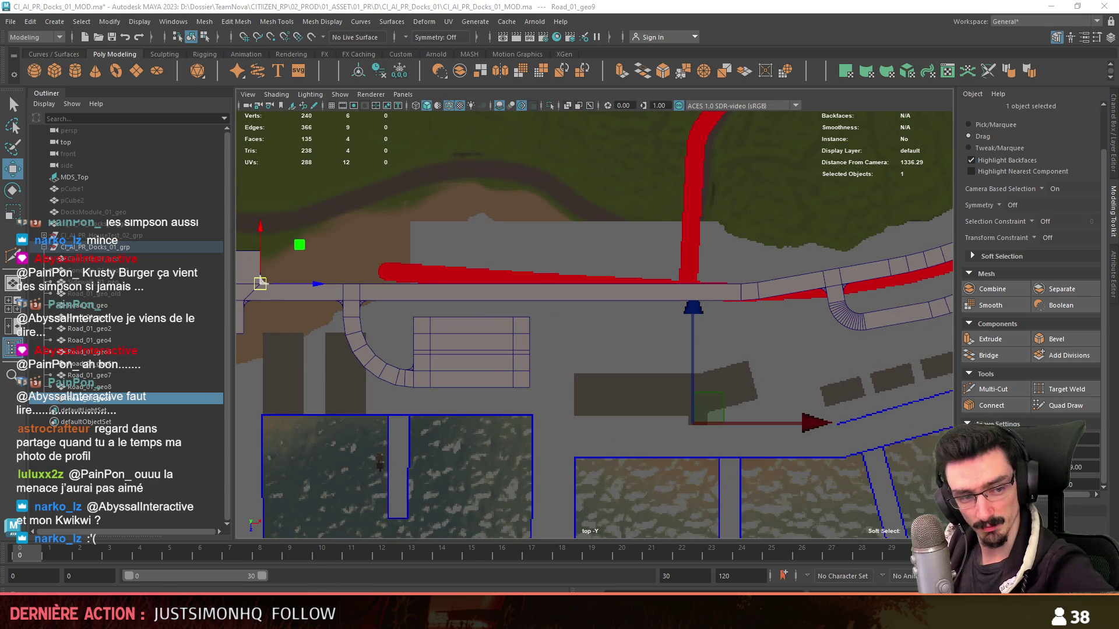
scroll(757, 313, "up", 1)
mouse_move(758, 312)
middle_mouse_down("alt")
mouse_move(795, 318)
mouse_move(480, 469)
mouse_move(476, 543)
mouse_move(488, 458)
mouse_move(470, 487)
middle_mouse_up("alt")
scroll(476, 538, "down", 2)
scroll(488, 458, "up", 2)
- Return to the perspective view and orbit around the junction
key("space")
key("space")
mouse_move(572, 447)
left_mouse_down("alt")
mouse_move(637, 380)
mouse_move(560, 386)
mouse_move(565, 415)
mouse_move(607, 419)
mouse_move(549, 346)
mouse_move(490, 363)
mouse_move(451, 303)
mouse_move(671, 322)
left_mouse_up("alt")
mouse_move(366, 331)
left_mouse_down("alt")
mouse_move(691, 324)
mouse_move(670, 230)
mouse_move(645, 396)
mouse_move(729, 455)
left_mouse_up("alt")
- Check the main road's long edge and the new vertex beside the fillet at the first junction
key("F10")
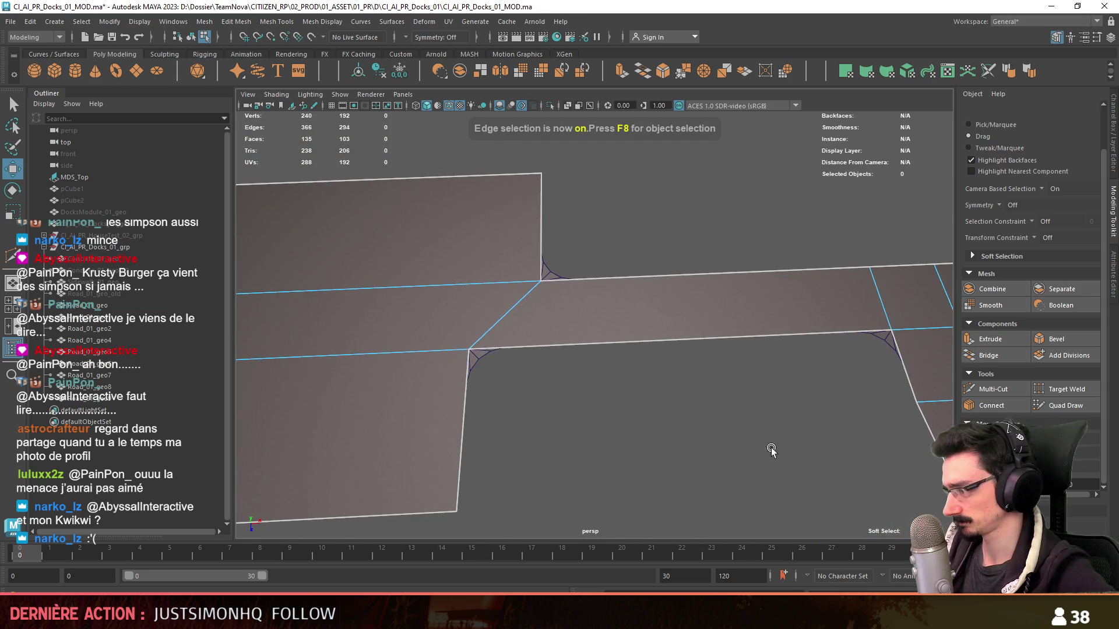
left_click(647, 380)
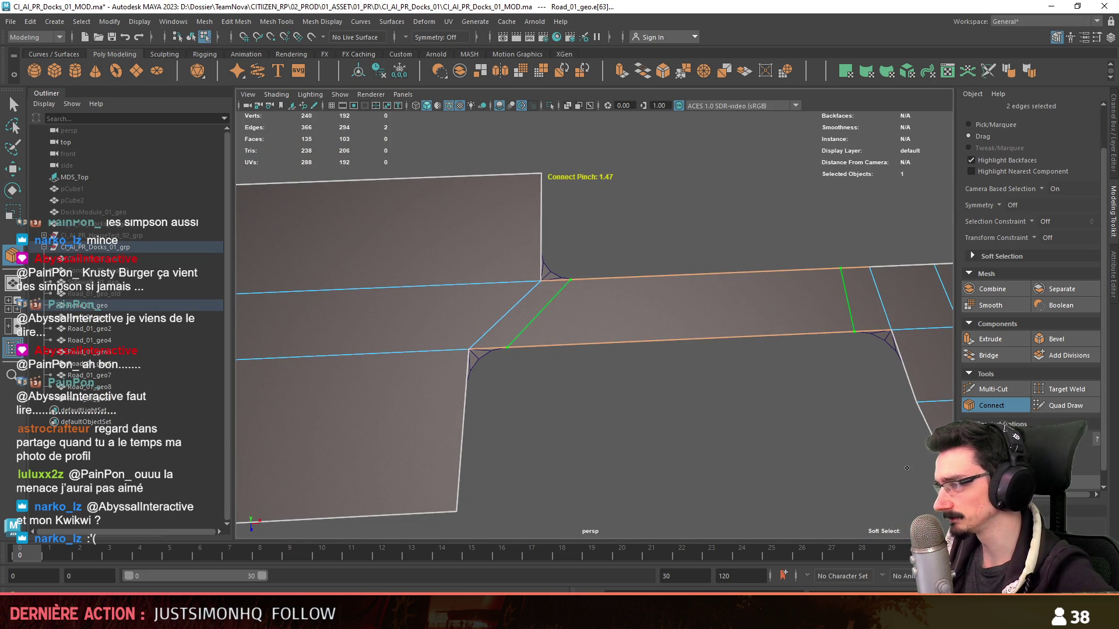
key("F9")
left_click_drag(696, 428, 595, 314, "alt")
left_click(574, 272)
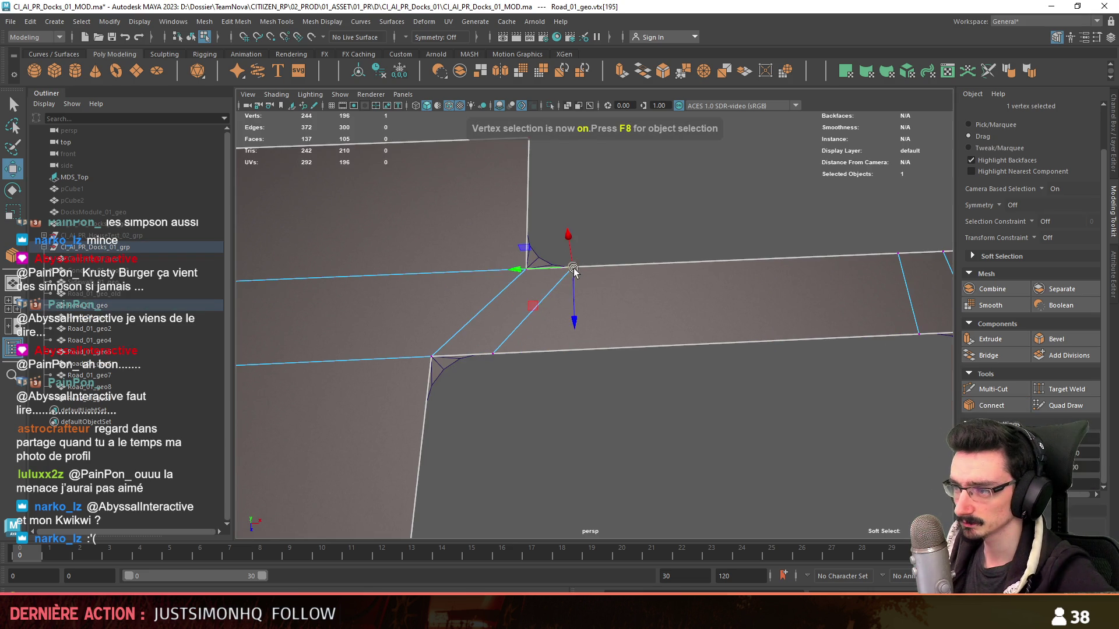
left_click_drag(856, 354, 698, 430, "alt")
- Connect the two road edges beside the crossing with a new edge and pick its end vertex
key("F10")
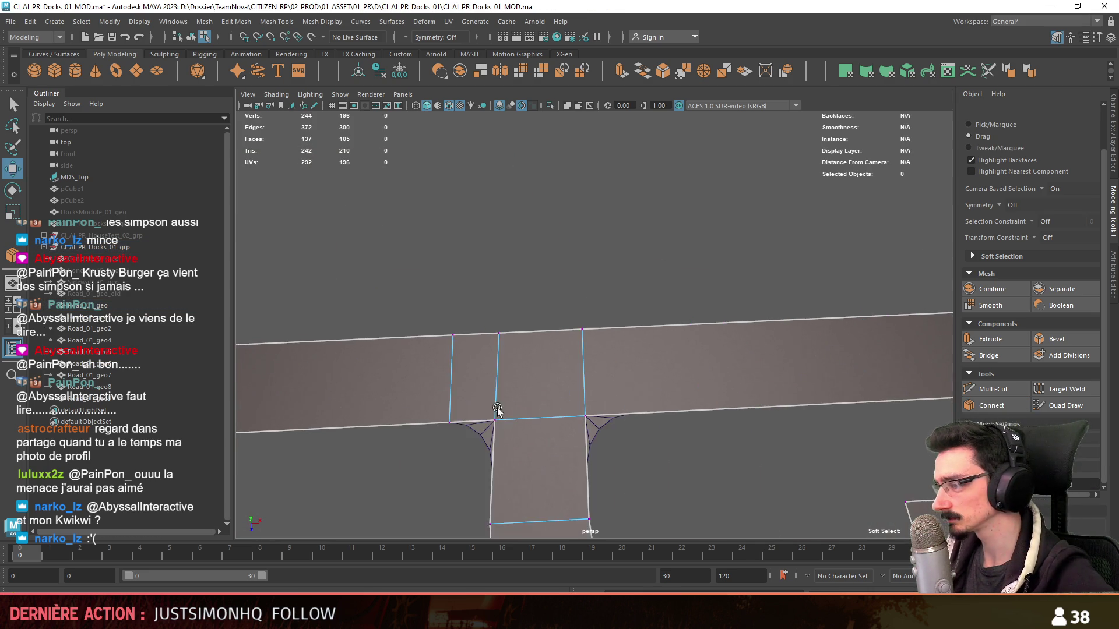
left_click_drag(506, 420, 612, 438)
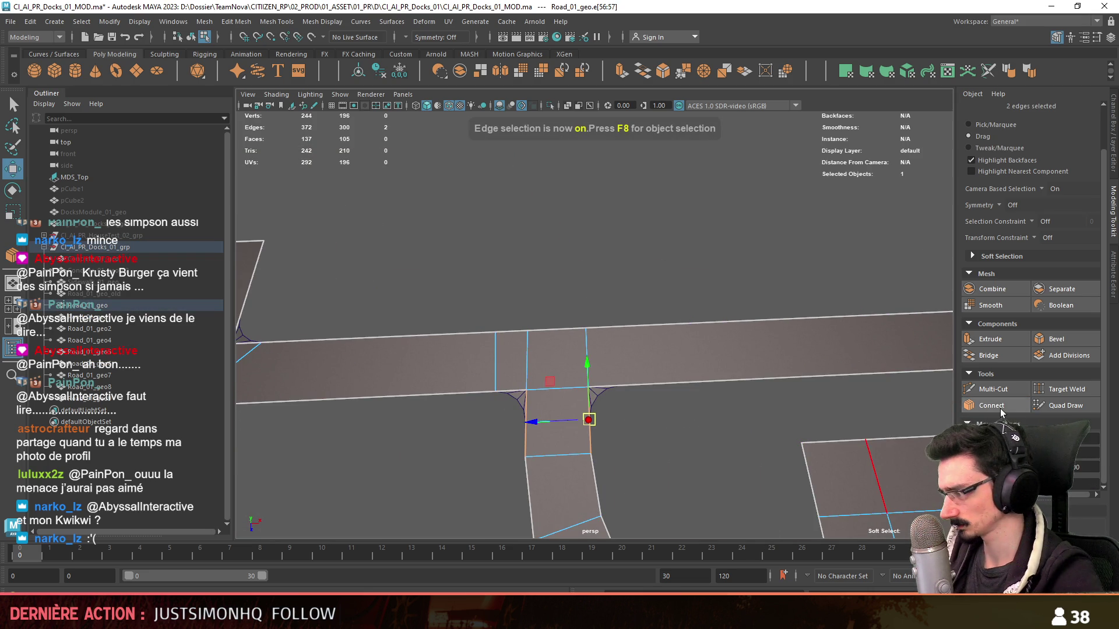
left_click(992, 404)
mouse_move(787, 393)
left_mouse_down("alt")
mouse_move(633, 482)
mouse_move(648, 365)
left_mouse_up("alt")
key("F9")
left_click(614, 489)
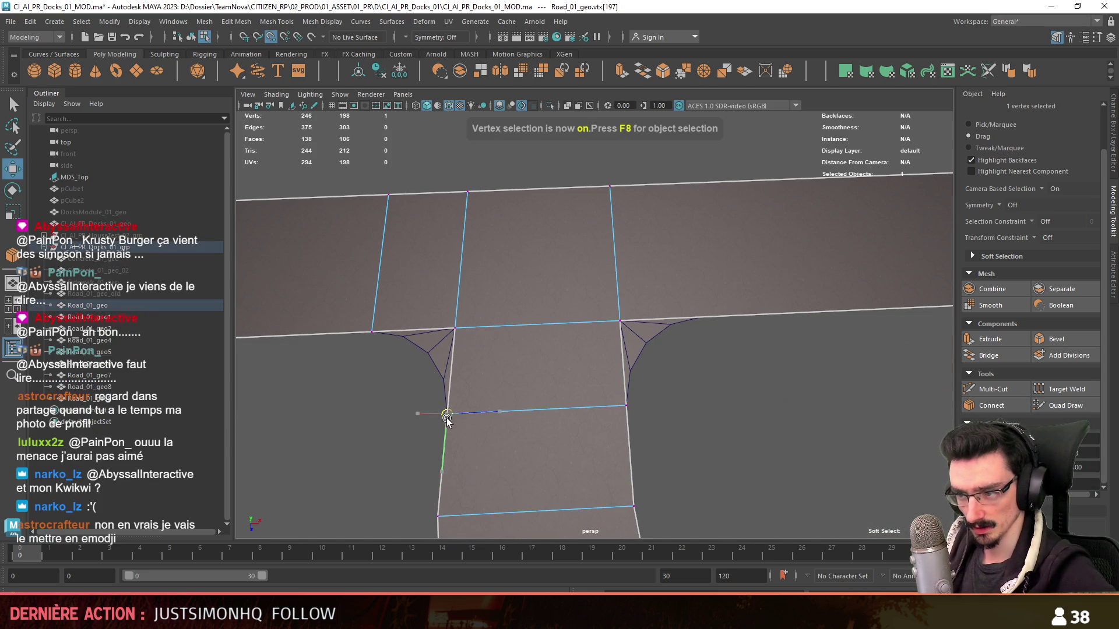
- Start another Connect cut across the road by the curved junction and slide it along the stretch
key("F10")
mouse_move(684, 417)
left_mouse_down("alt")
mouse_move(673, 388)
mouse_move(812, 350)
mouse_move(475, 350)
mouse_move(525, 362)
left_mouse_up("alt")
left_click(603, 359)
mouse_move(632, 375)
left_mouse_down("alt")
mouse_move(662, 417)
mouse_move(569, 392)
mouse_move(664, 412)
left_mouse_up("alt")
left_click_drag(820, 406, 786, 385, "alt")
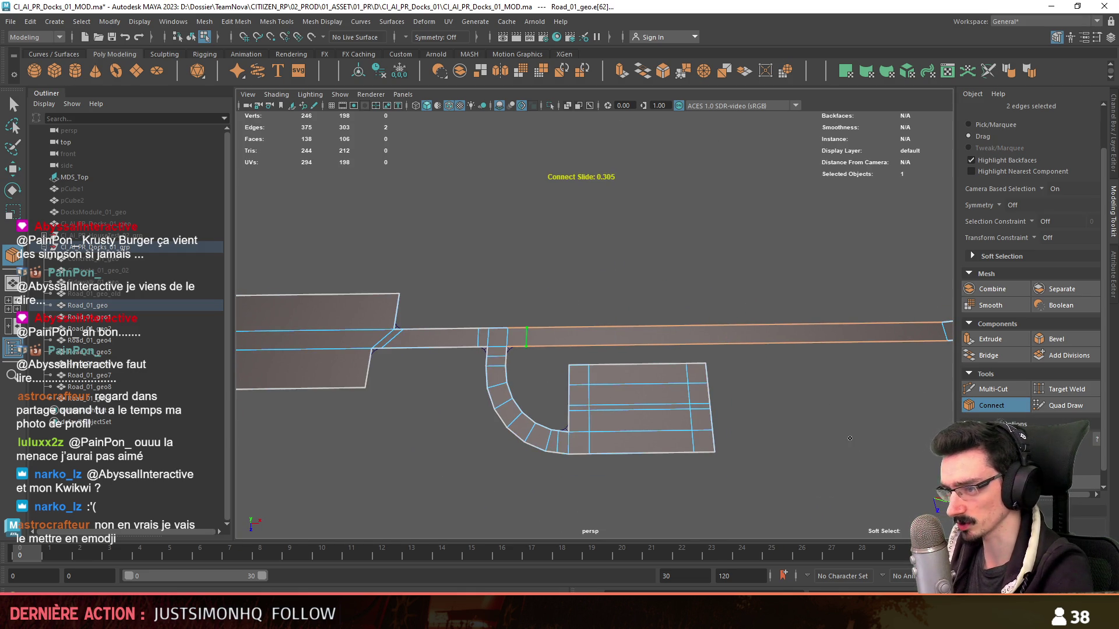
- Commit the cut and inspect its new vertex framed beside the curved road
key("w")
key("F9")
left_click(526, 347)
key("f")
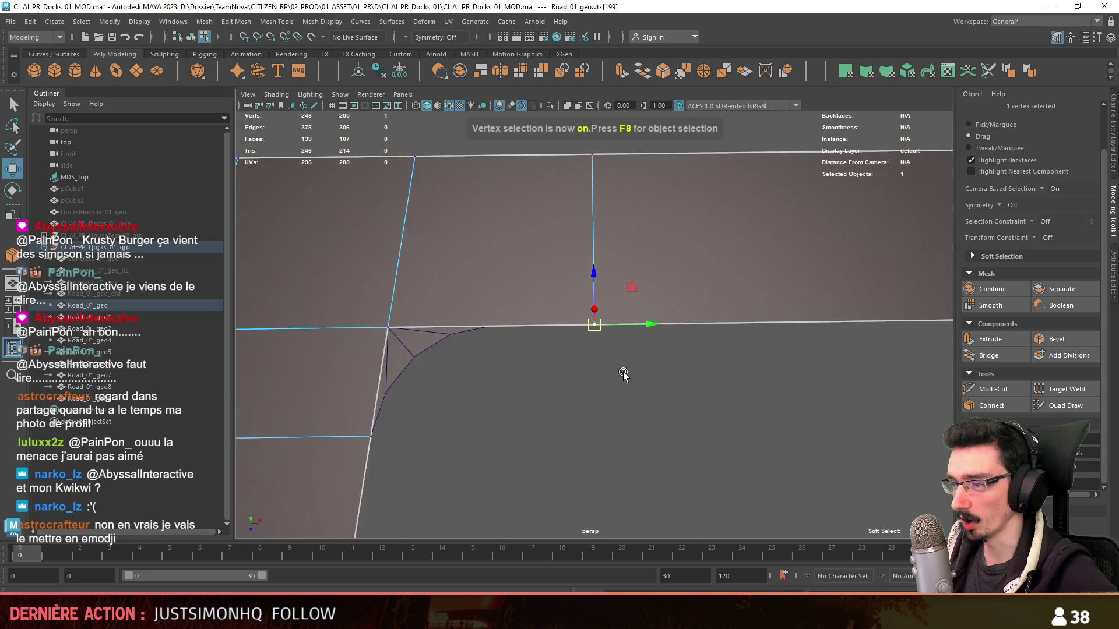
scroll(631, 377, "down", 3)
left_click(559, 374)
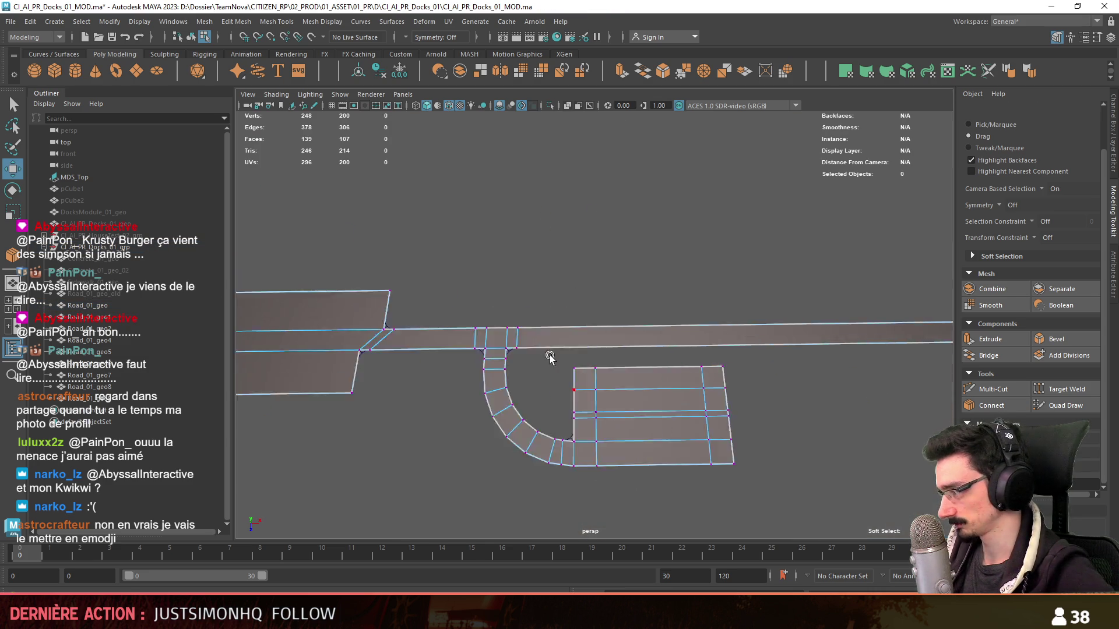
left_click_drag(518, 249, 714, 444, "alt")
- Connect the road's side edges with another cross edge and switch to moving it
key("F10")
left_click(532, 446)
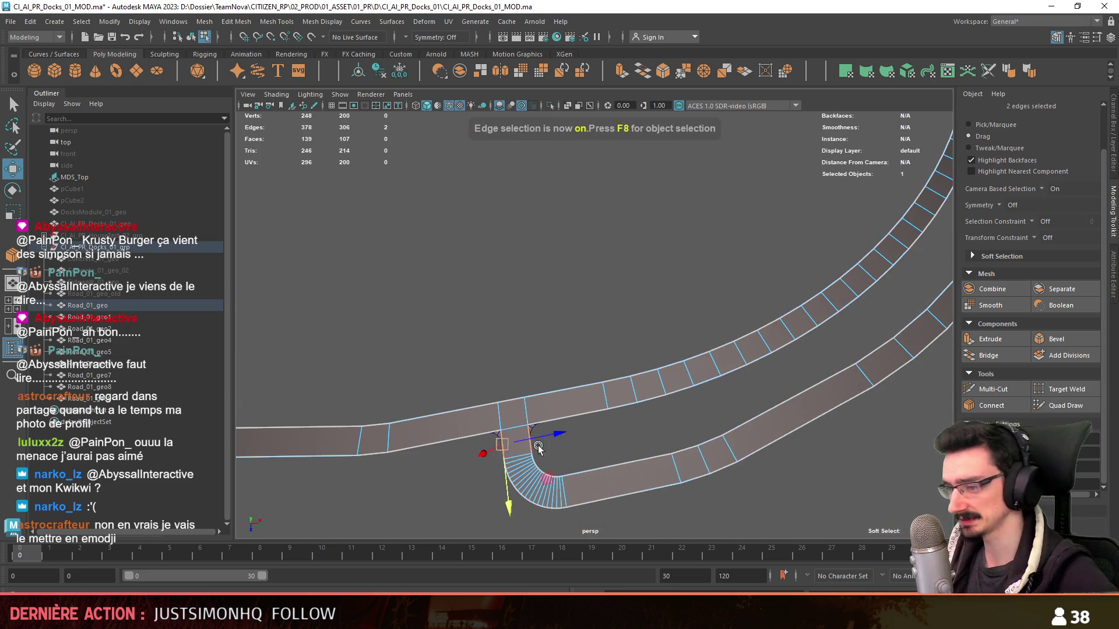
key("f")
left_click(992, 404)
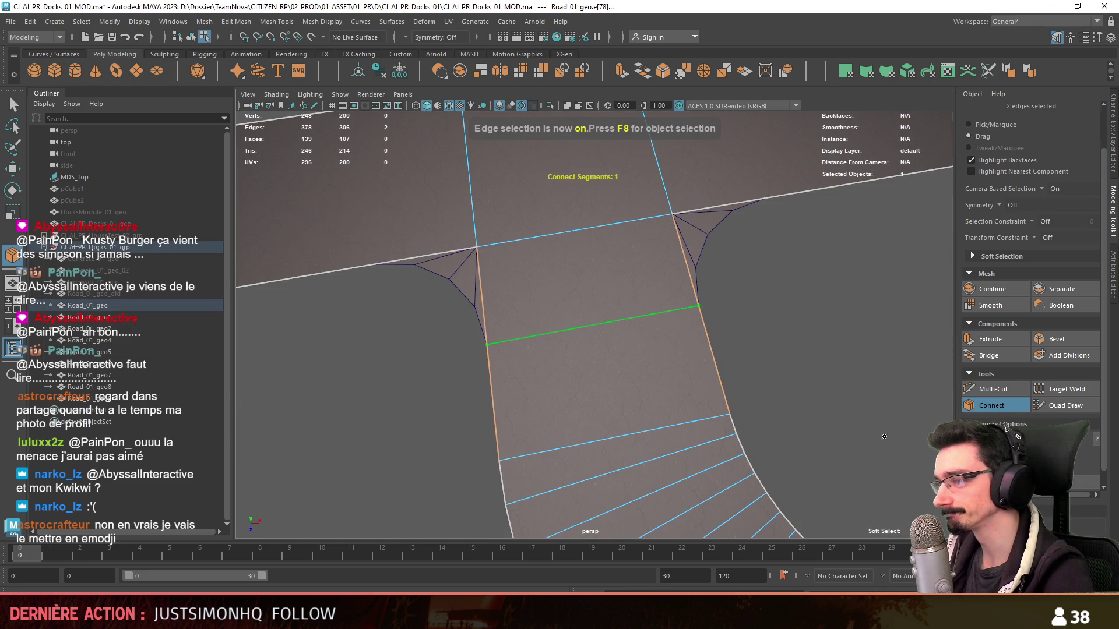
key("w")
- Snap the new edge's end vertices to the fillet corner and pick the next road edges to cut
key("F9")
left_click(698, 308)
left_click(486, 342)
scroll(668, 359, "down", 3)
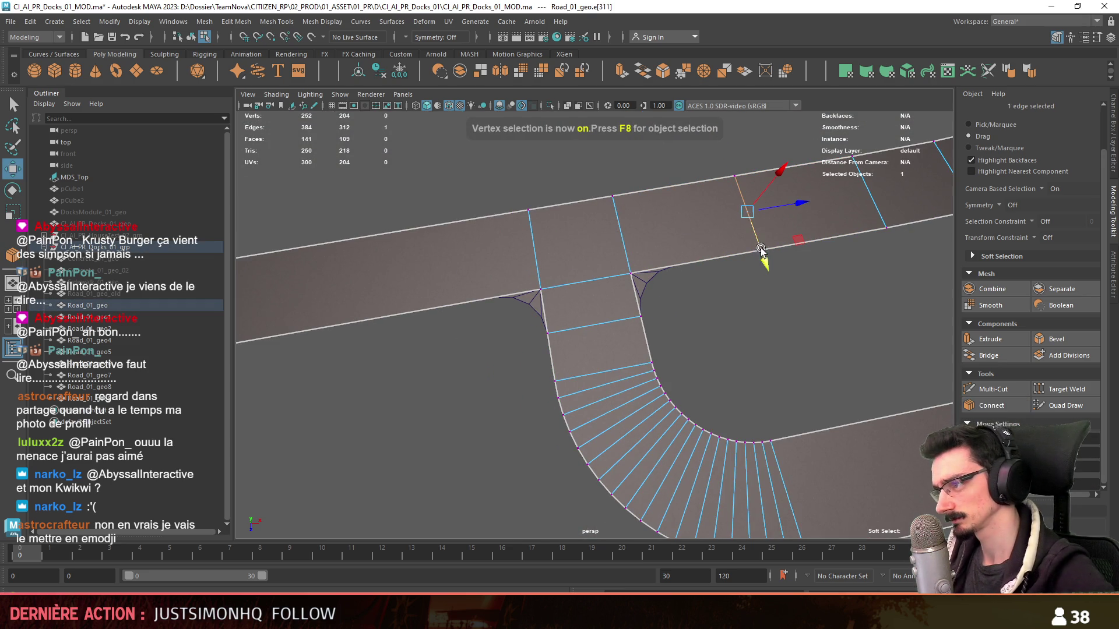
left_click(759, 256)
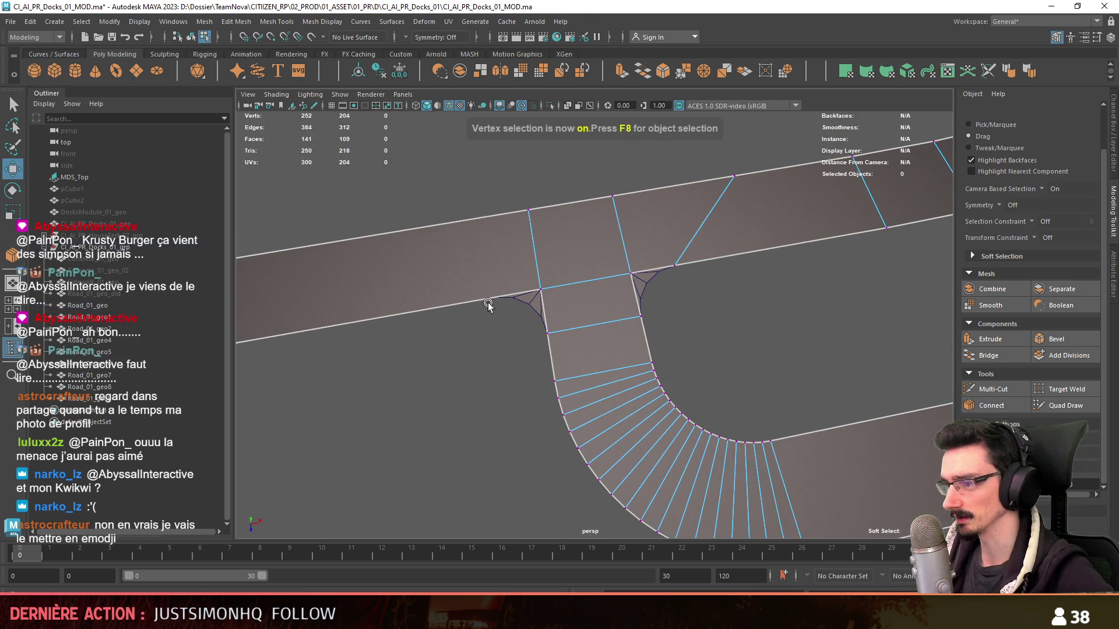
scroll(525, 308, "down", 2)
left_click(481, 242)
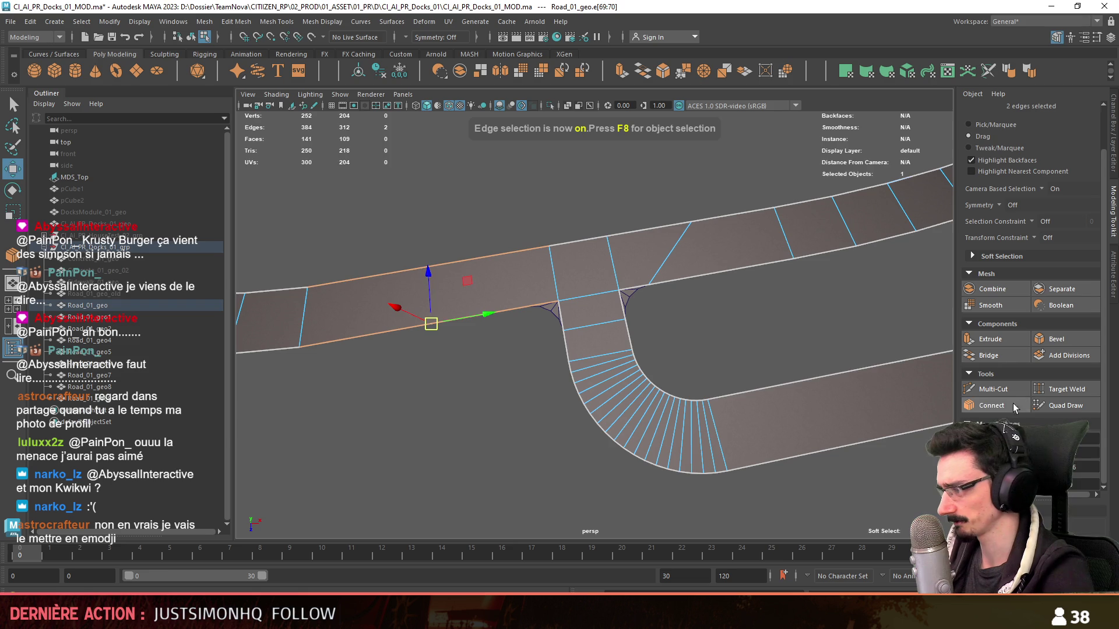